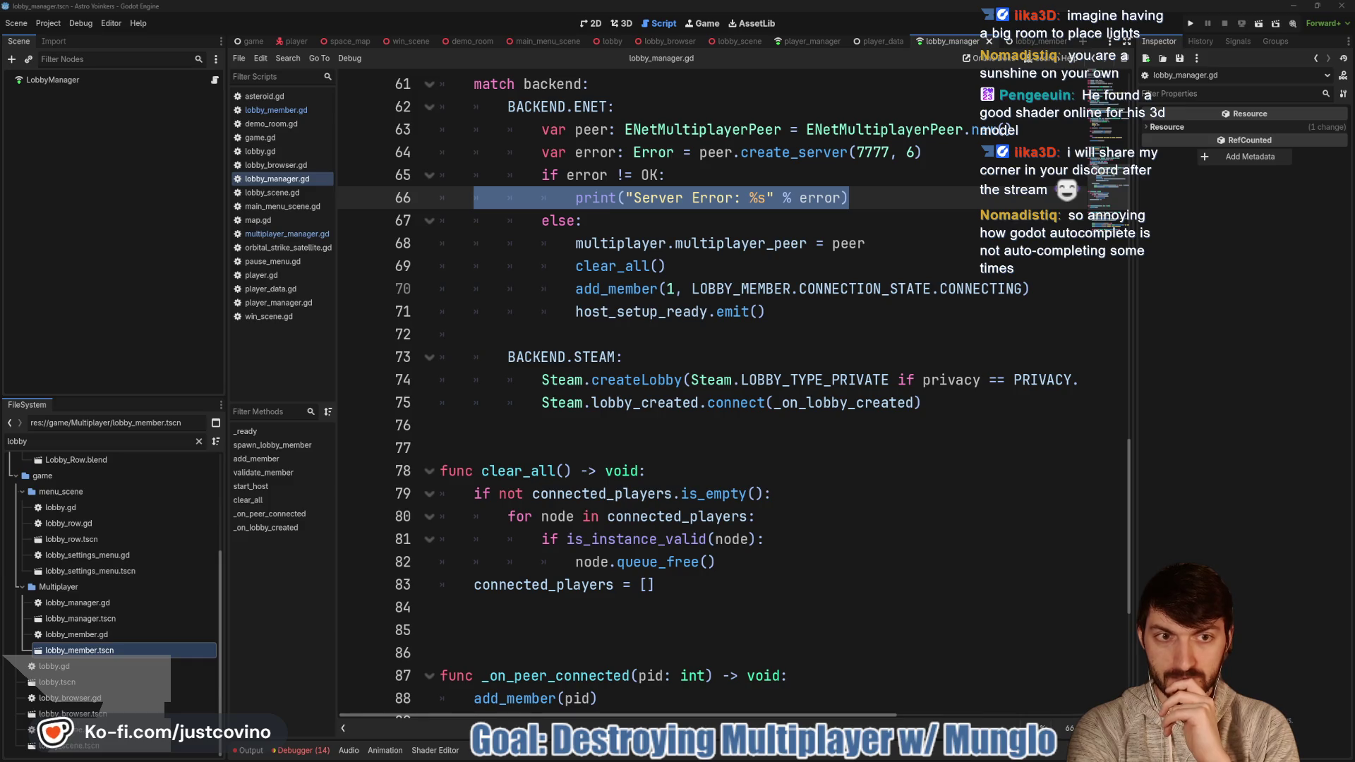
Step: Select the lobby_state LAUNCHING assignment on line 60
{"action": "scroll", "coordinate": [576, 326], "scroll_direction": "up", "scroll_amount": 2}
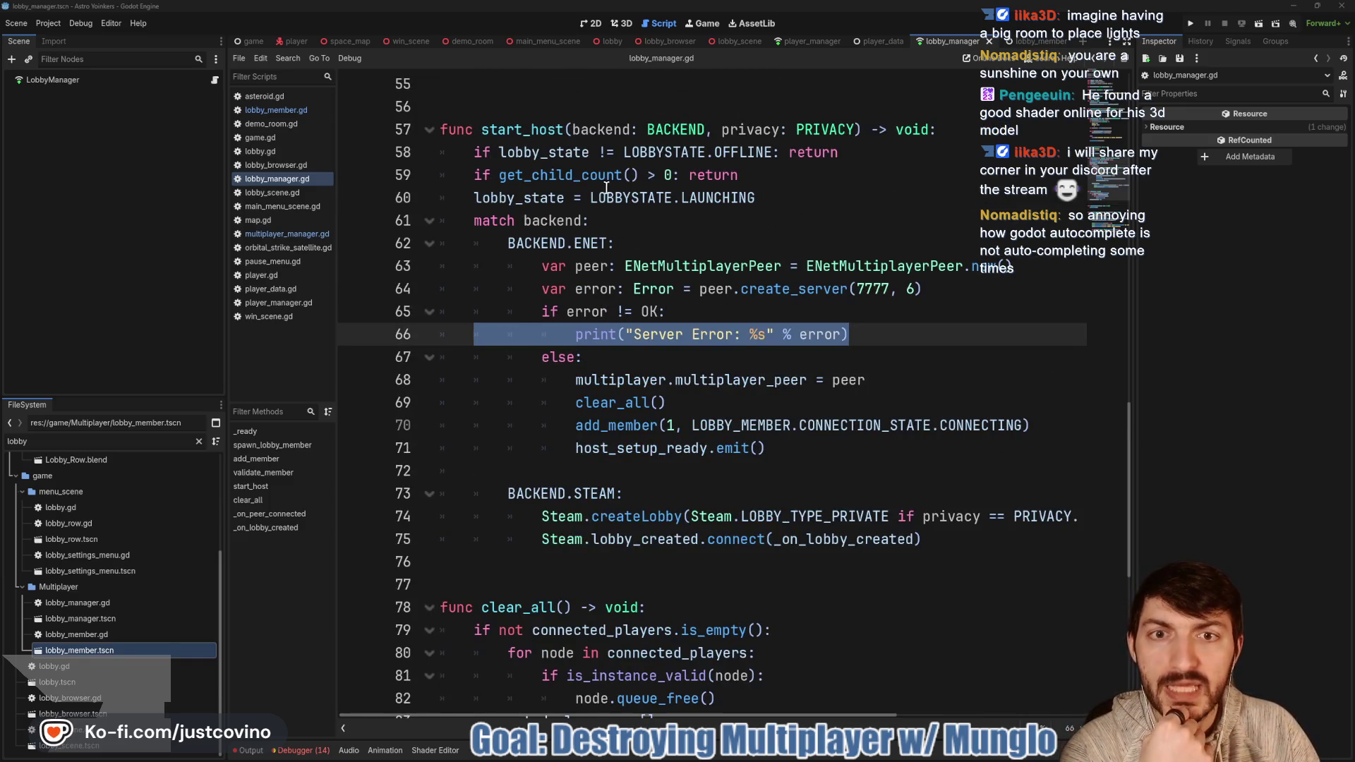
{"action": "left_click", "coordinate": [783, 200]}
{"action": "key", "text": "shift+Home"}
{"action": "key", "text": "shift+Home"}
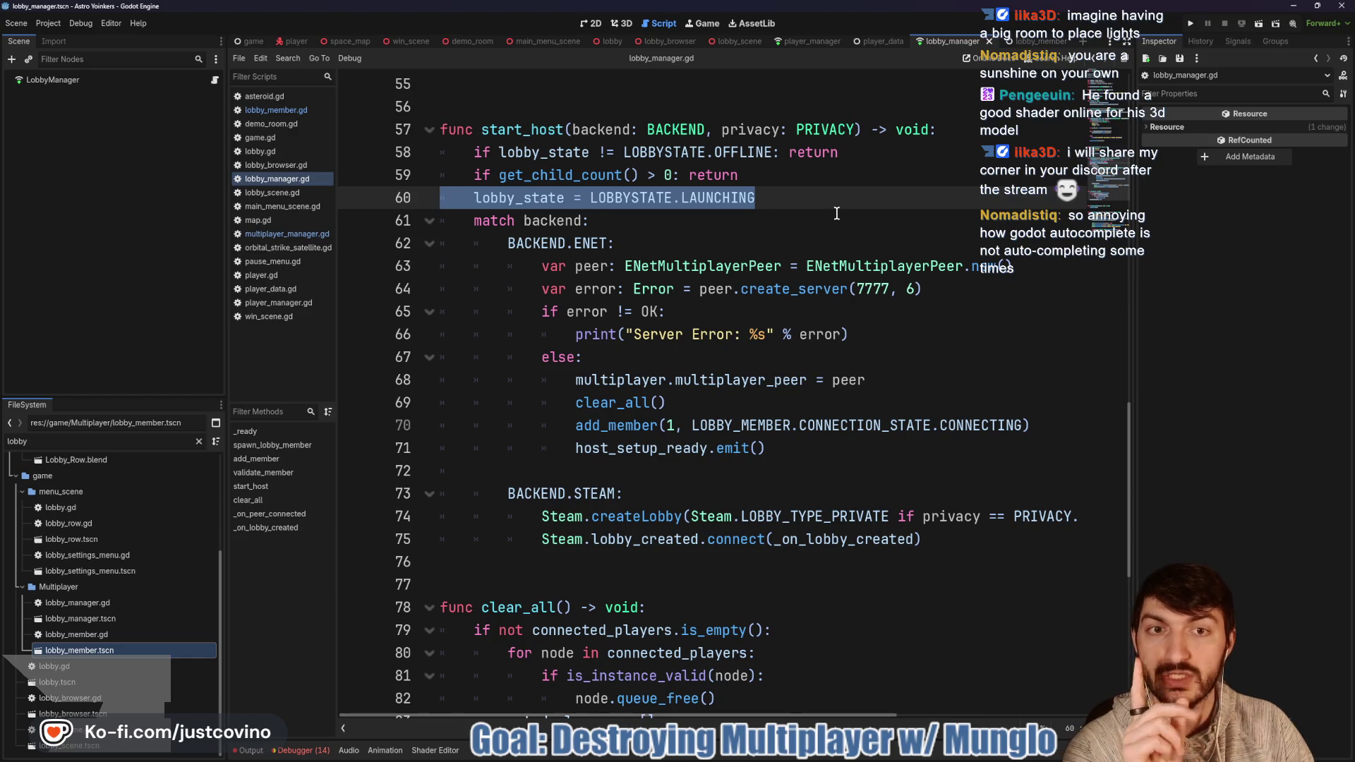
Step: Add 'lobby_state = LOBBYSTATE.RUNNING' after the ENet branch's add_member call and save lobby_manager.gd
{"action": "left_click", "coordinate": [1050, 426]}
{"action": "key", "text": "Return"}
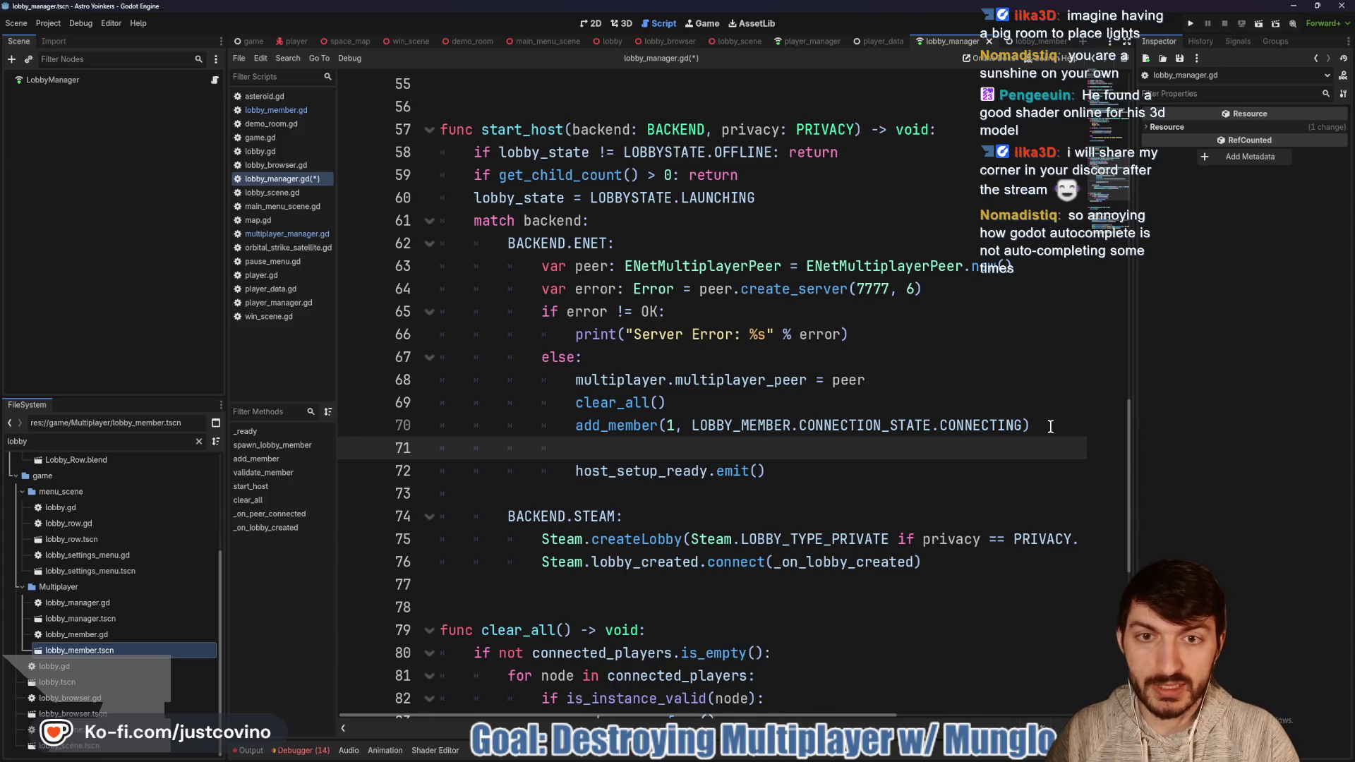
{"action": "type", "text": "lobby"}
{"action": "key", "text": "Return"}
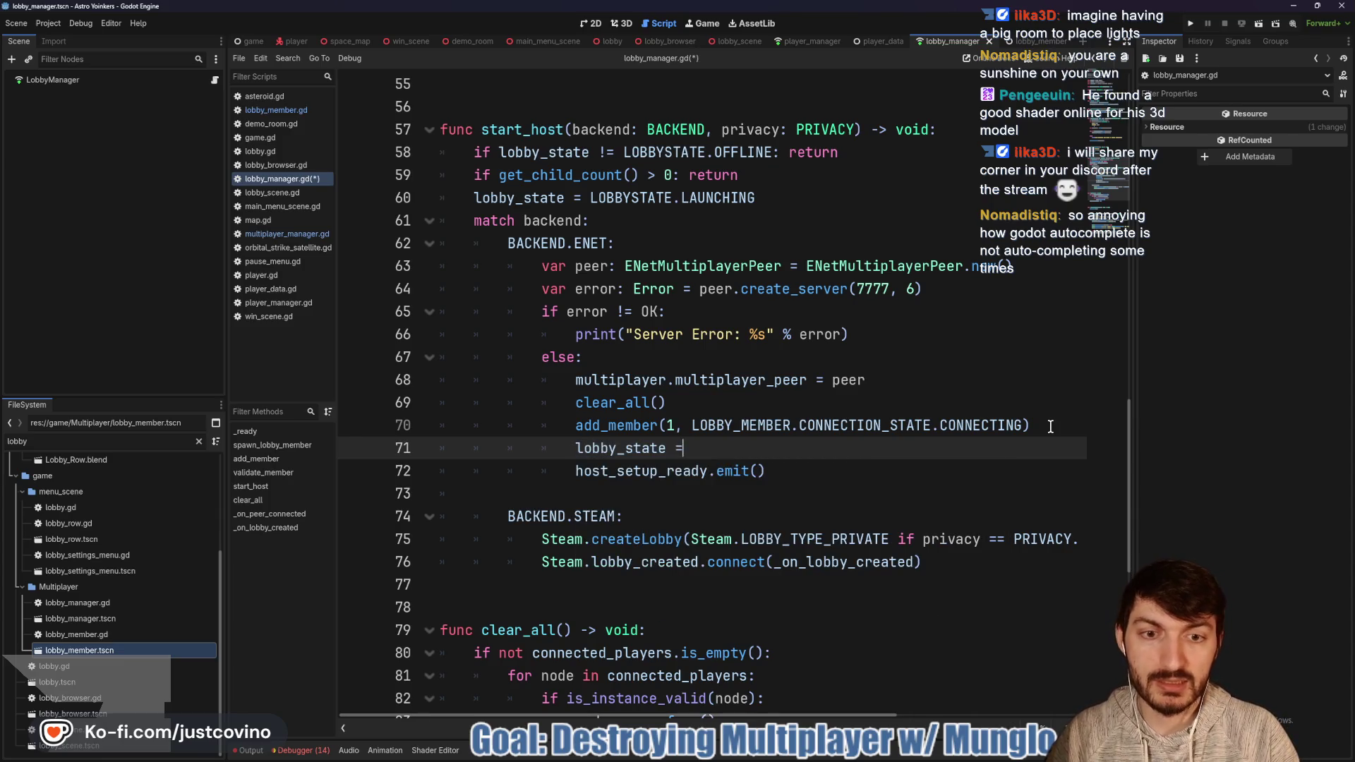
{"action": "type", "text": " LO"}
{"action": "key", "text": "Return"}
{"action": "type", "text": "."}
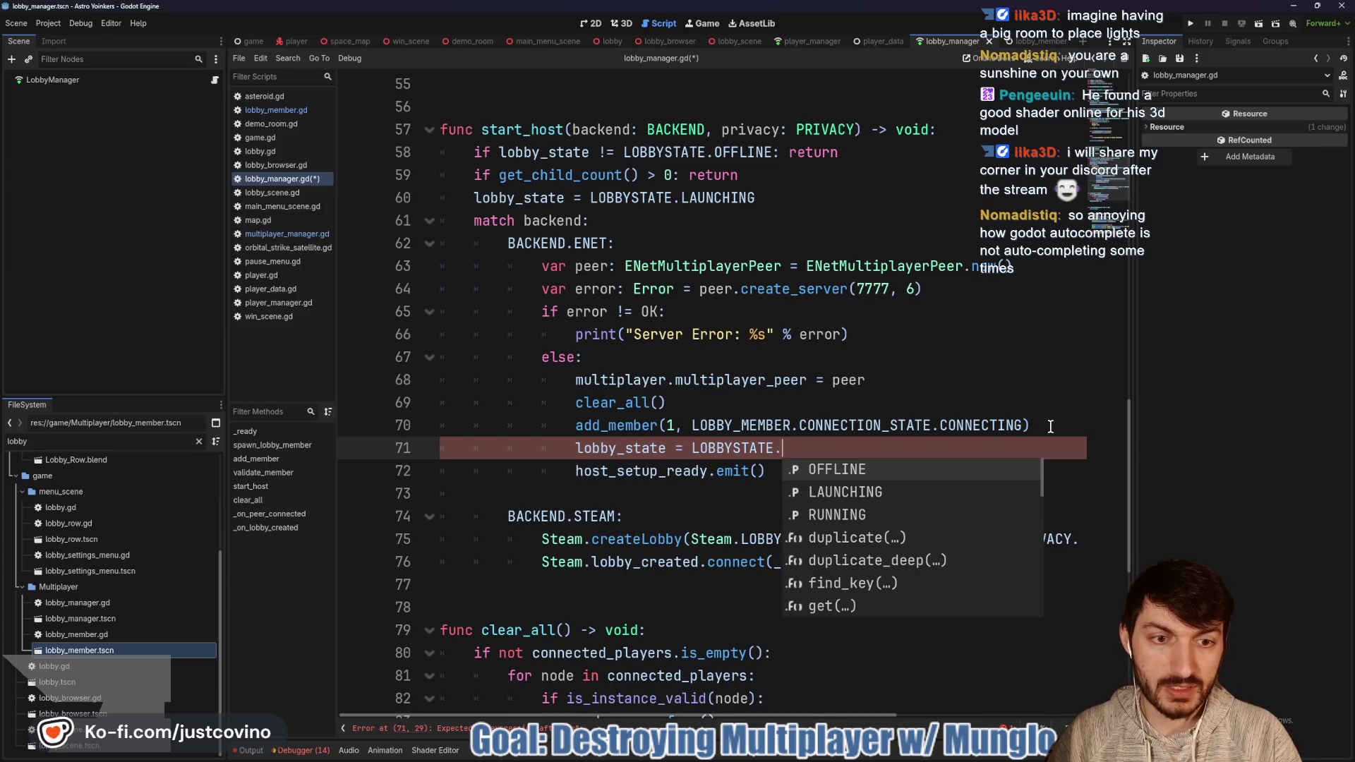
{"action": "key", "text": "Down"}
{"action": "key", "text": "Down"}
{"action": "key", "text": "Return"}
{"action": "key", "text": "ctrl+s"}
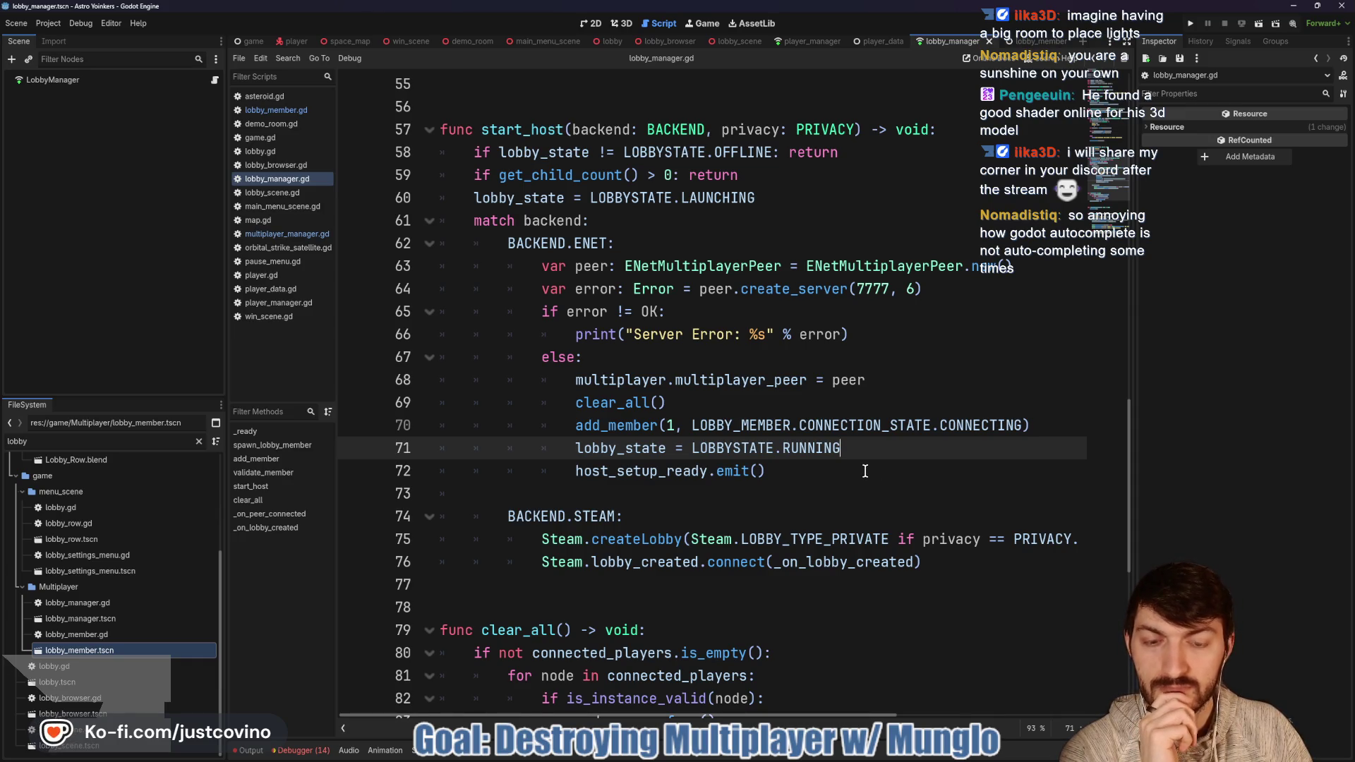
{"action": "scroll", "coordinate": [866, 472], "scroll_direction": "up", "scroll_amount": 1}
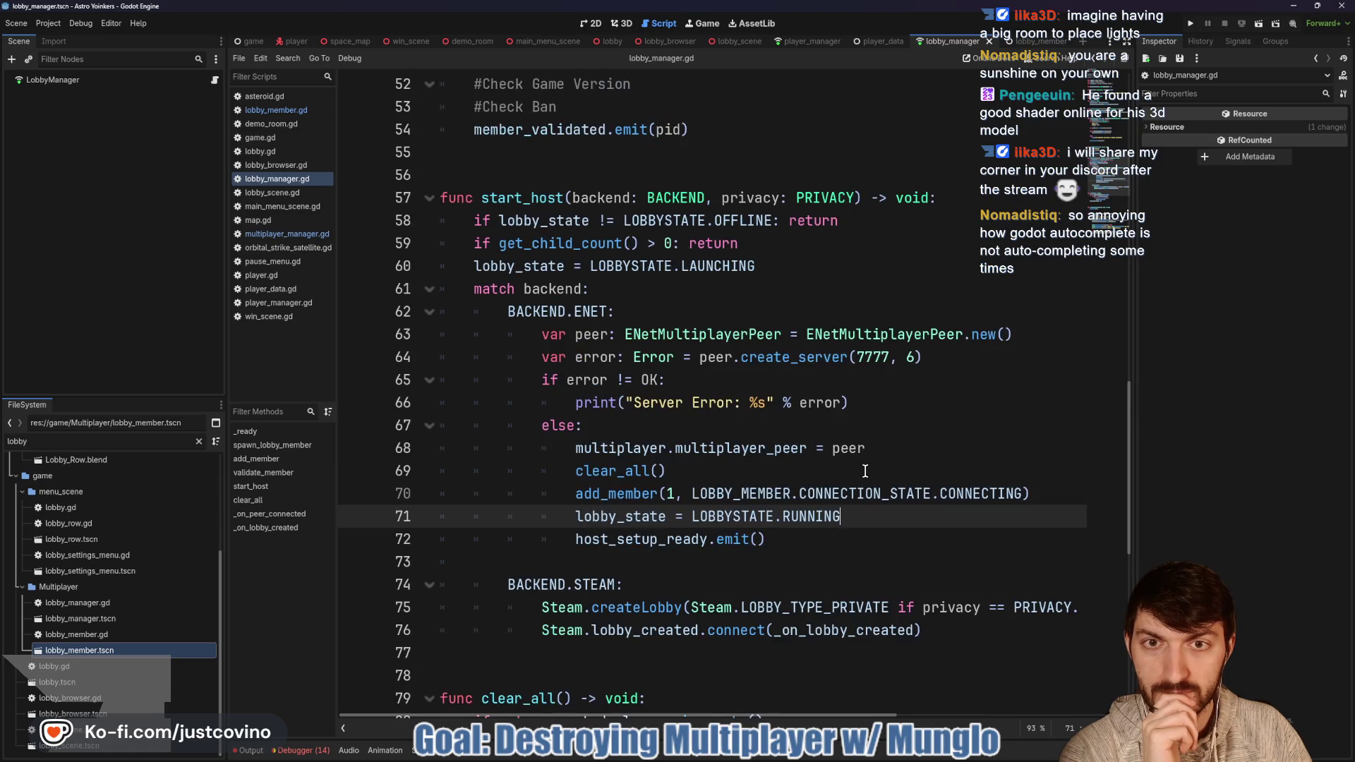
Step: Review start_host in lobby_manager.gd down to the host_setup_ready emit line
{"action": "left_click", "coordinate": [508, 178]}
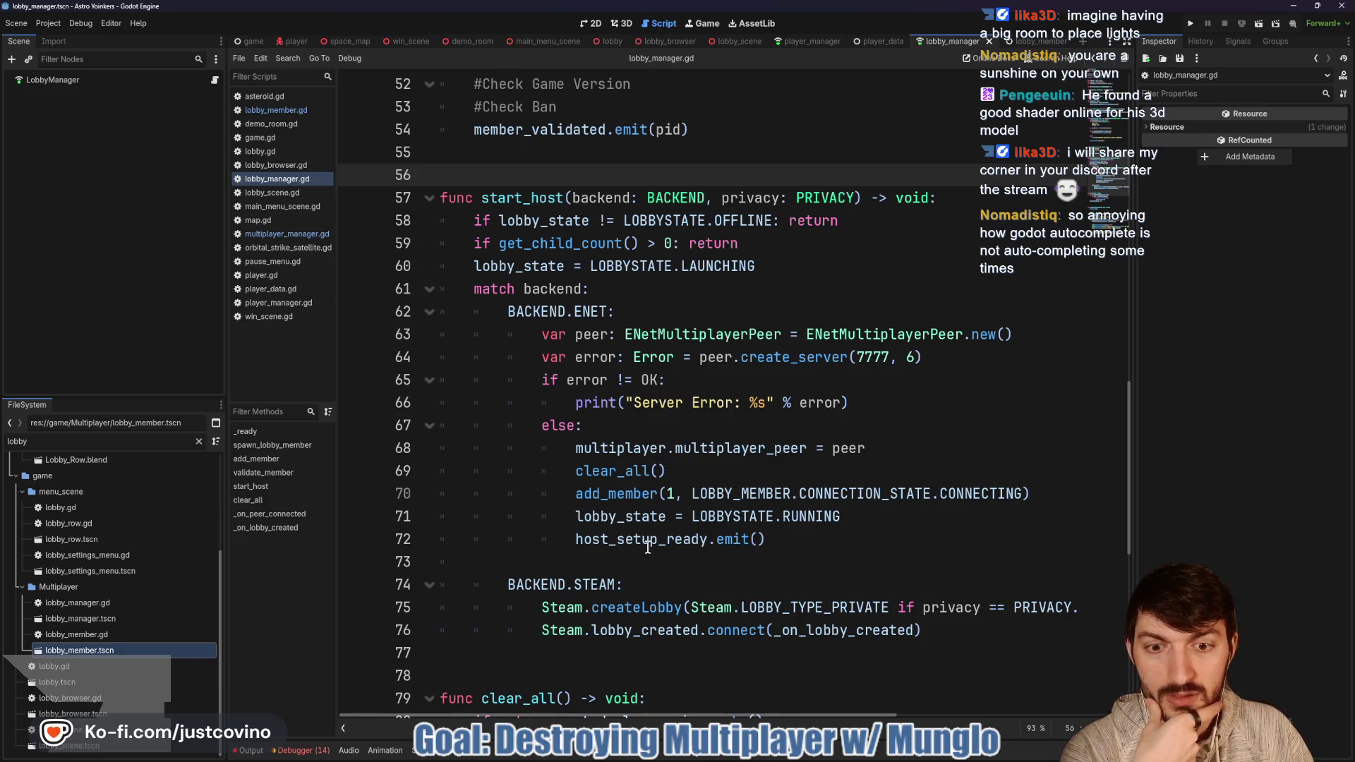
{"action": "scroll", "coordinate": [648, 547], "scroll_direction": "down", "scroll_amount": 2}
{"action": "scroll", "coordinate": [791, 496], "scroll_direction": "up", "scroll_amount": 5}
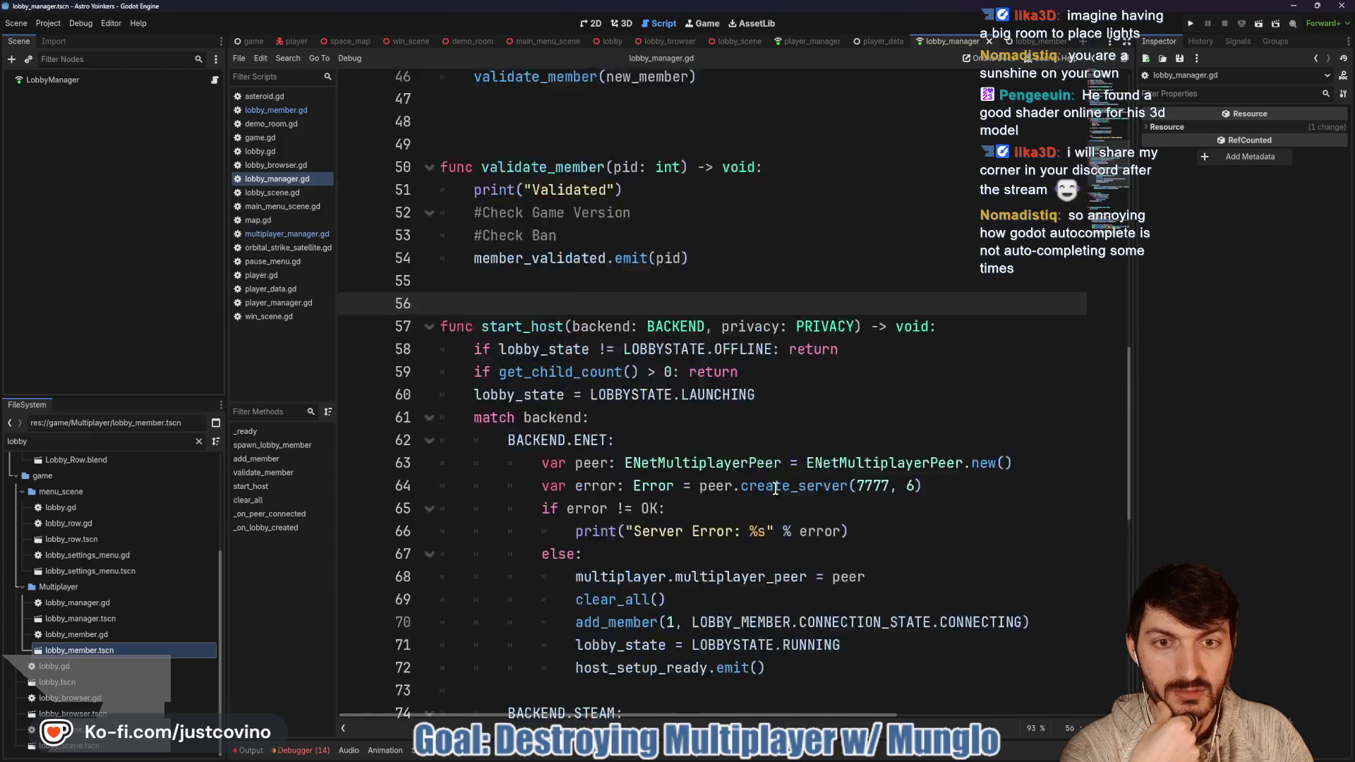
{"action": "scroll", "coordinate": [780, 496], "scroll_direction": "down", "scroll_amount": 2}
{"action": "scroll", "coordinate": [780, 496], "scroll_direction": "down", "scroll_amount": 1}
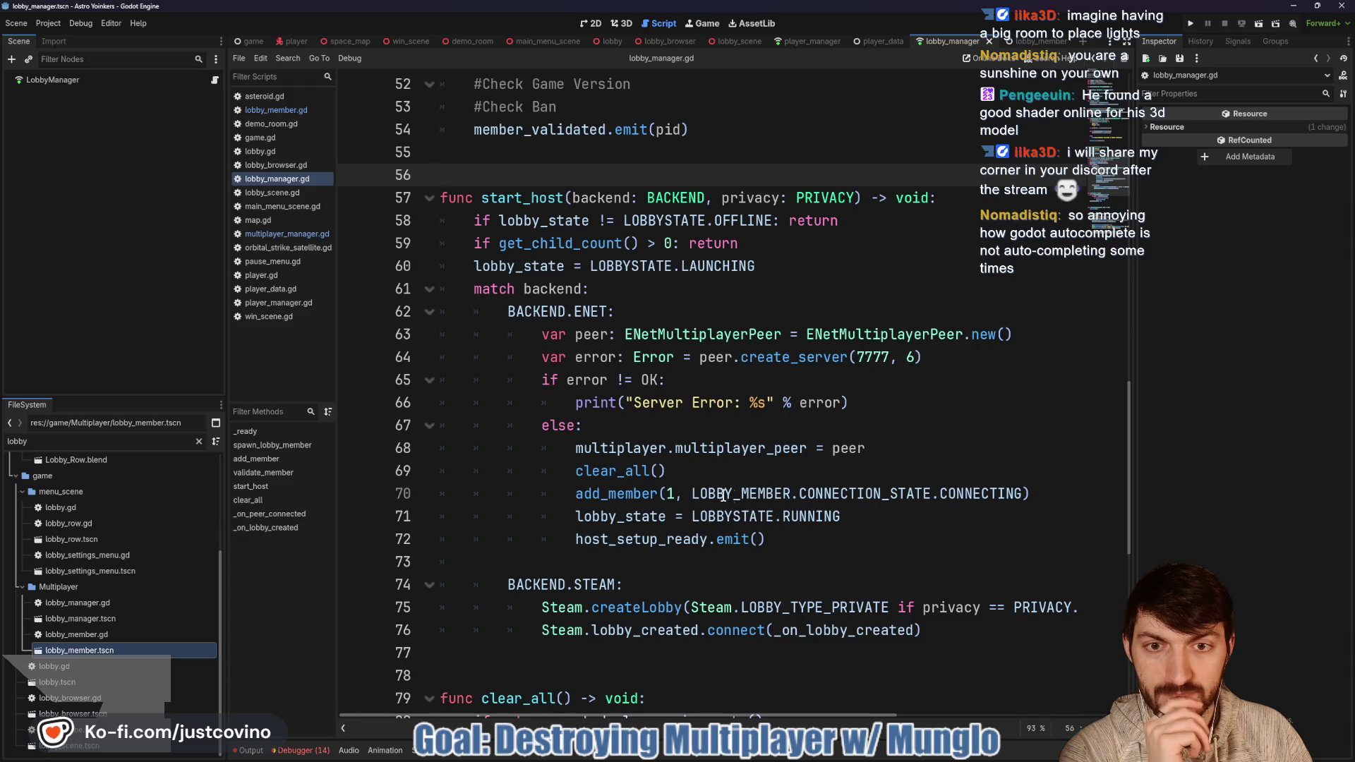
{"action": "left_click", "coordinate": [809, 538]}
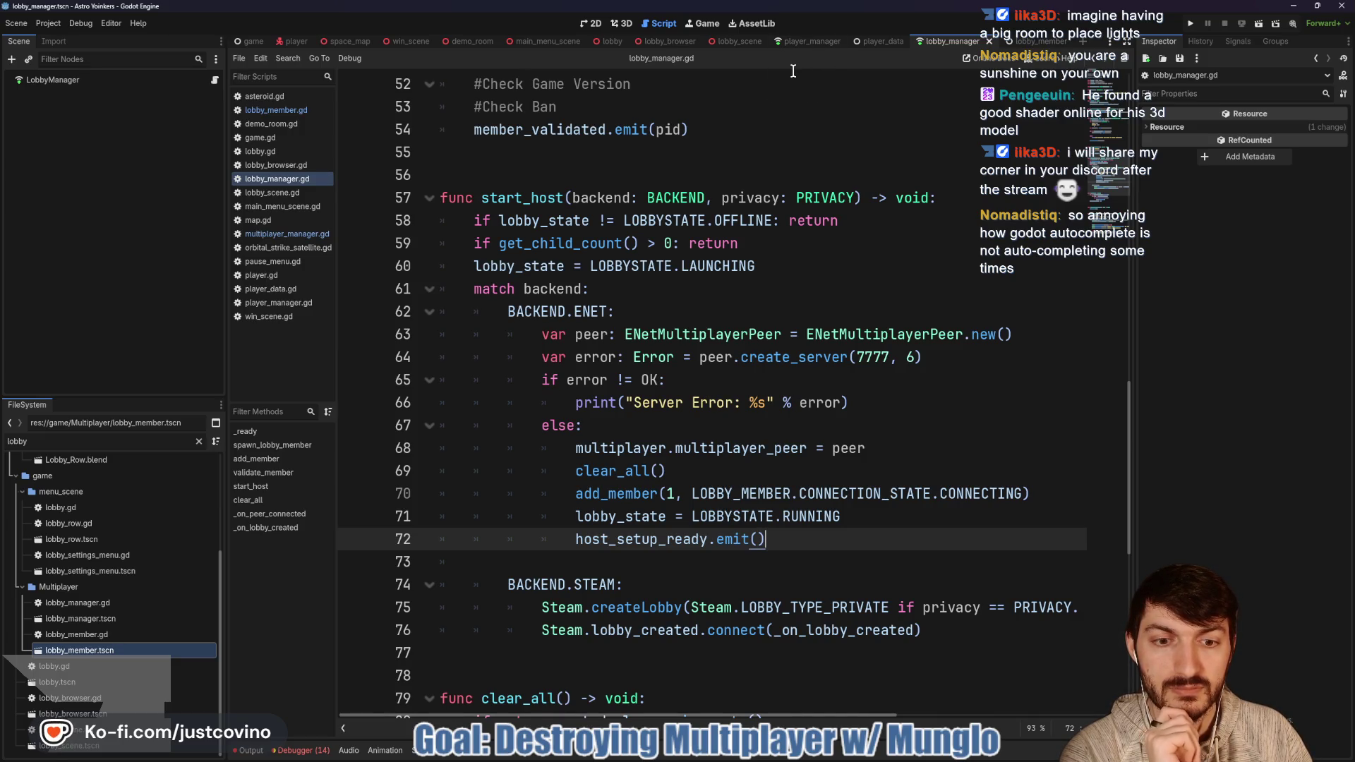
Step: Inspect the add_member call on line 70 and the validate_member function
{"action": "left_click", "coordinate": [613, 495]}
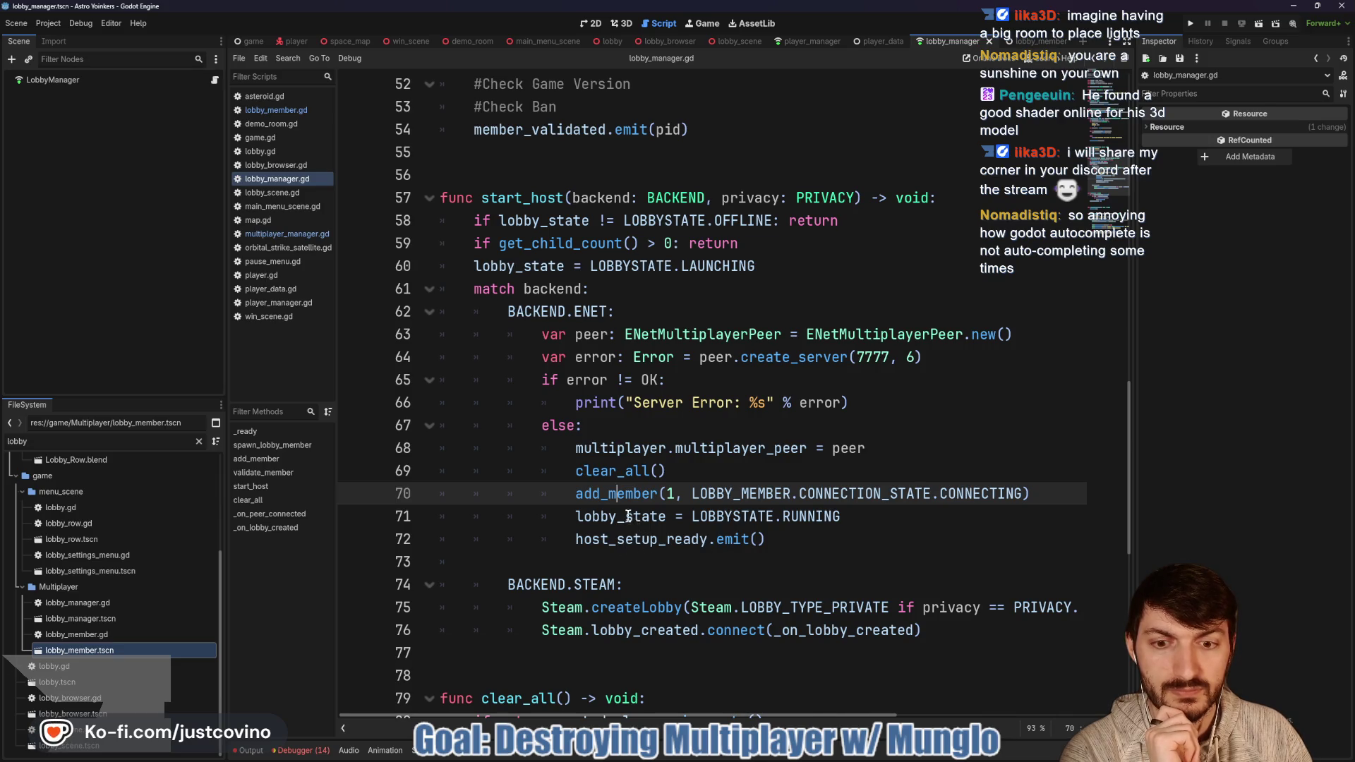
{"action": "scroll", "coordinate": [628, 516], "scroll_direction": "down", "scroll_amount": 2}
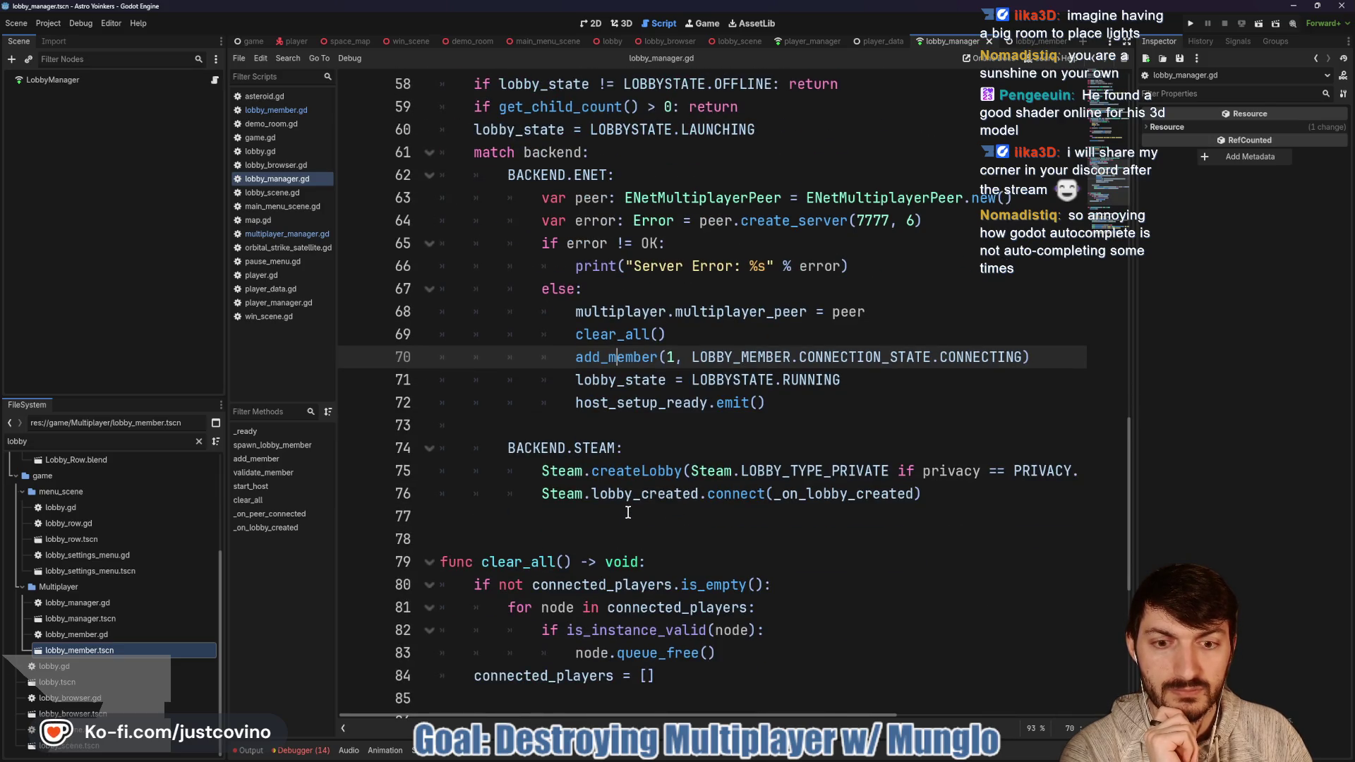
{"action": "scroll", "coordinate": [629, 513], "scroll_direction": "up", "scroll_amount": 5}
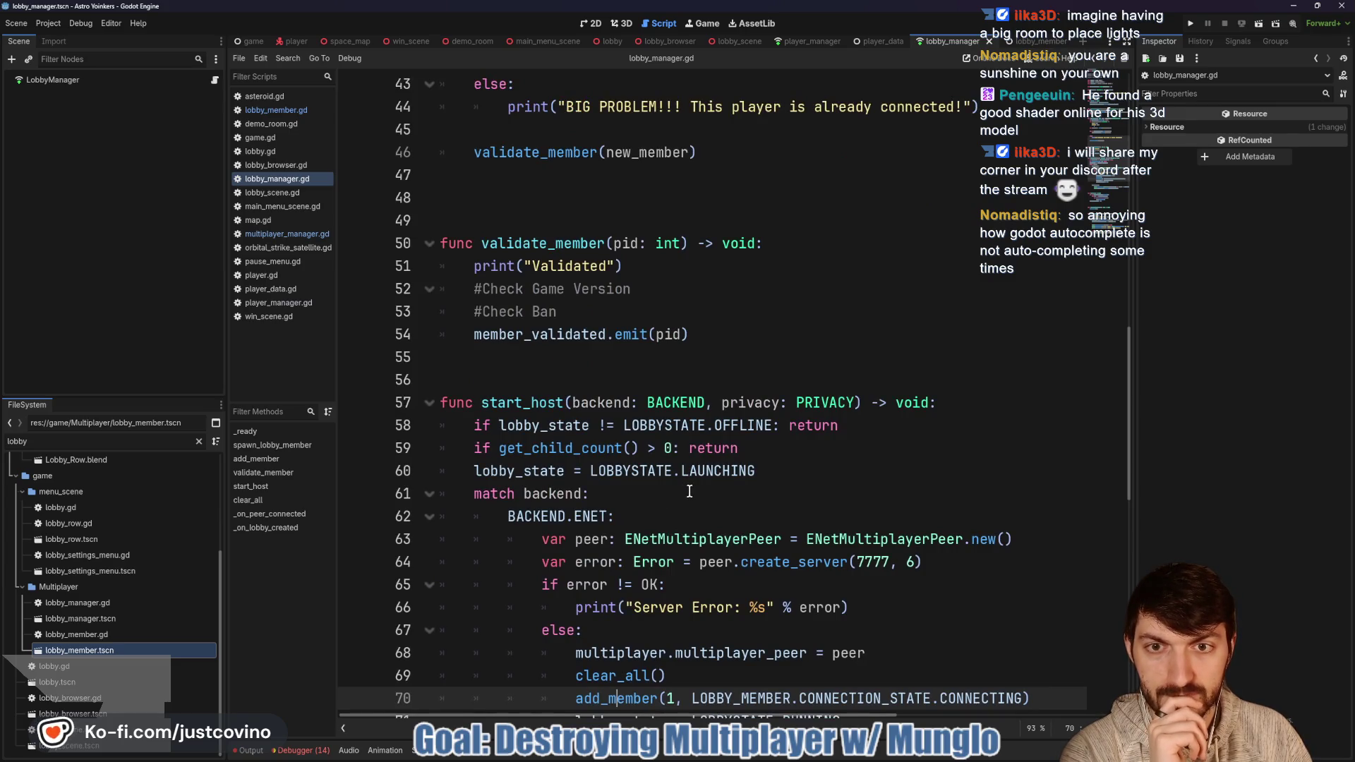
{"action": "scroll", "coordinate": [689, 491], "scroll_direction": "up", "scroll_amount": 1}
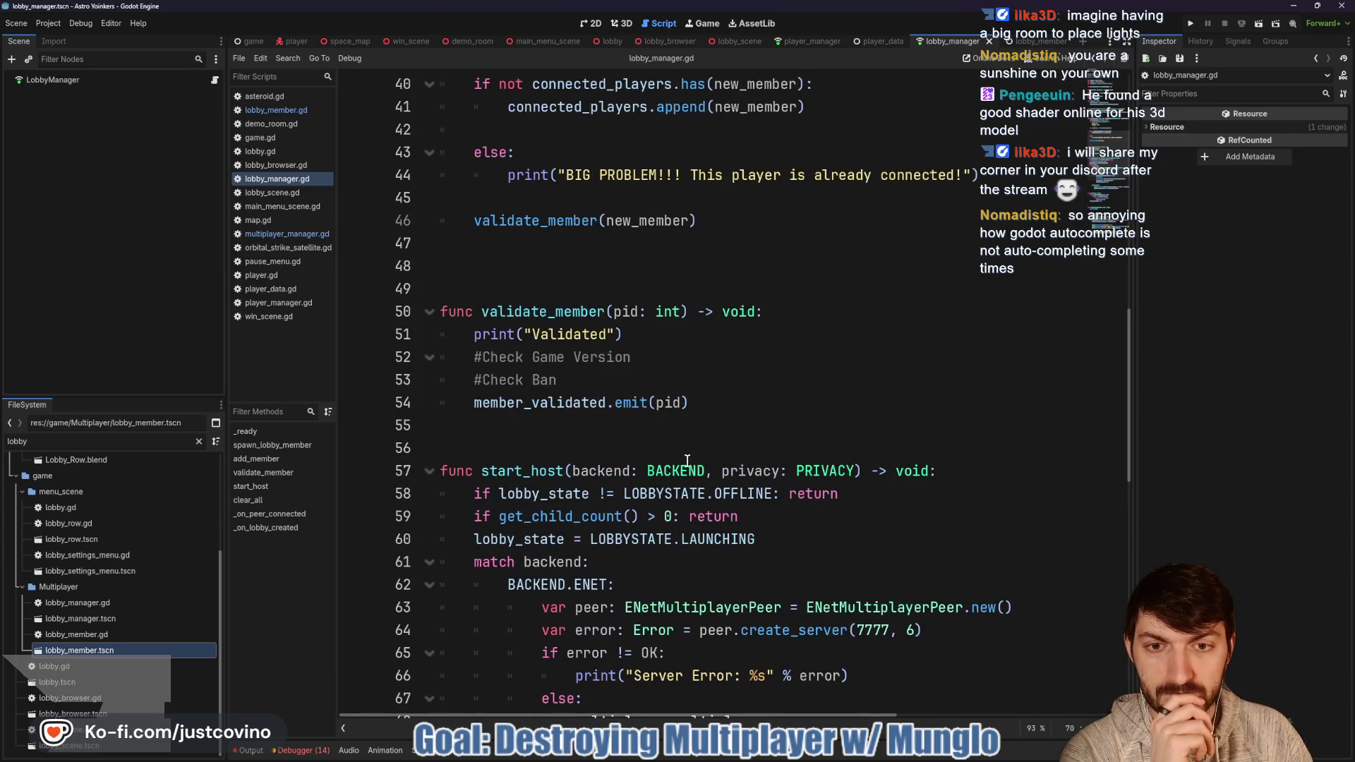
{"action": "scroll", "coordinate": [687, 460], "scroll_direction": "up", "scroll_amount": 3}
{"action": "scroll", "coordinate": [680, 468], "scroll_direction": "down", "scroll_amount": 2}
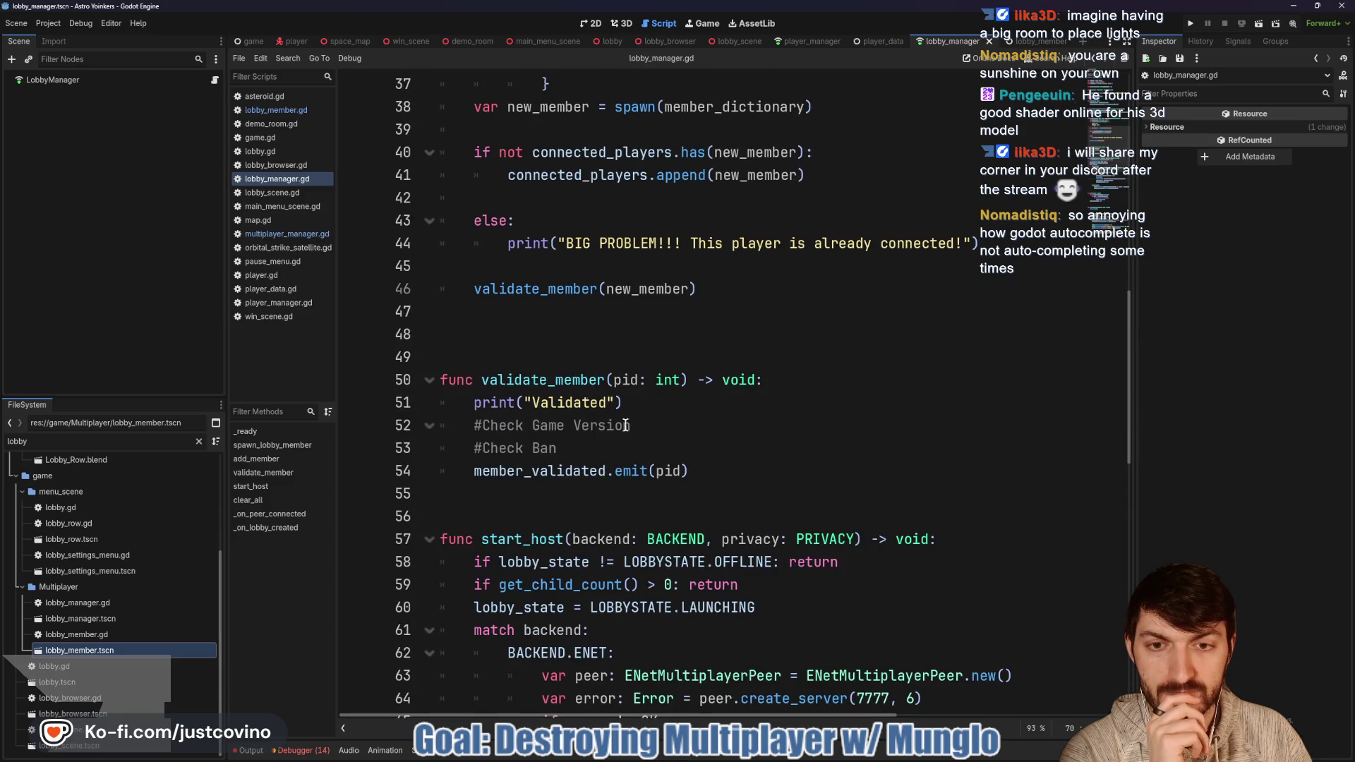
{"action": "double_click", "coordinate": [530, 382]}
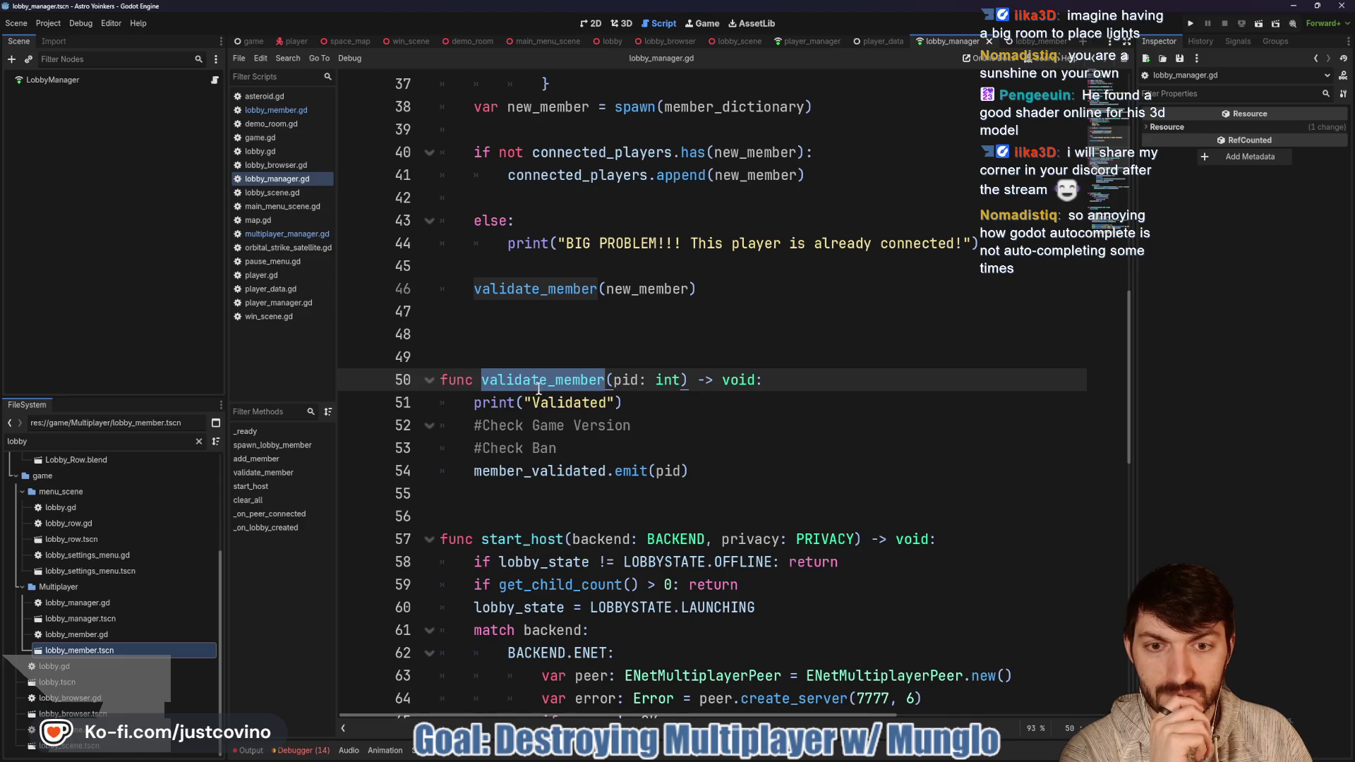
Step: Check the peer_connected connection in _ready, then open multiplayer_manager.gd
{"action": "scroll", "coordinate": [685, 455], "scroll_direction": "up", "scroll_amount": 4}
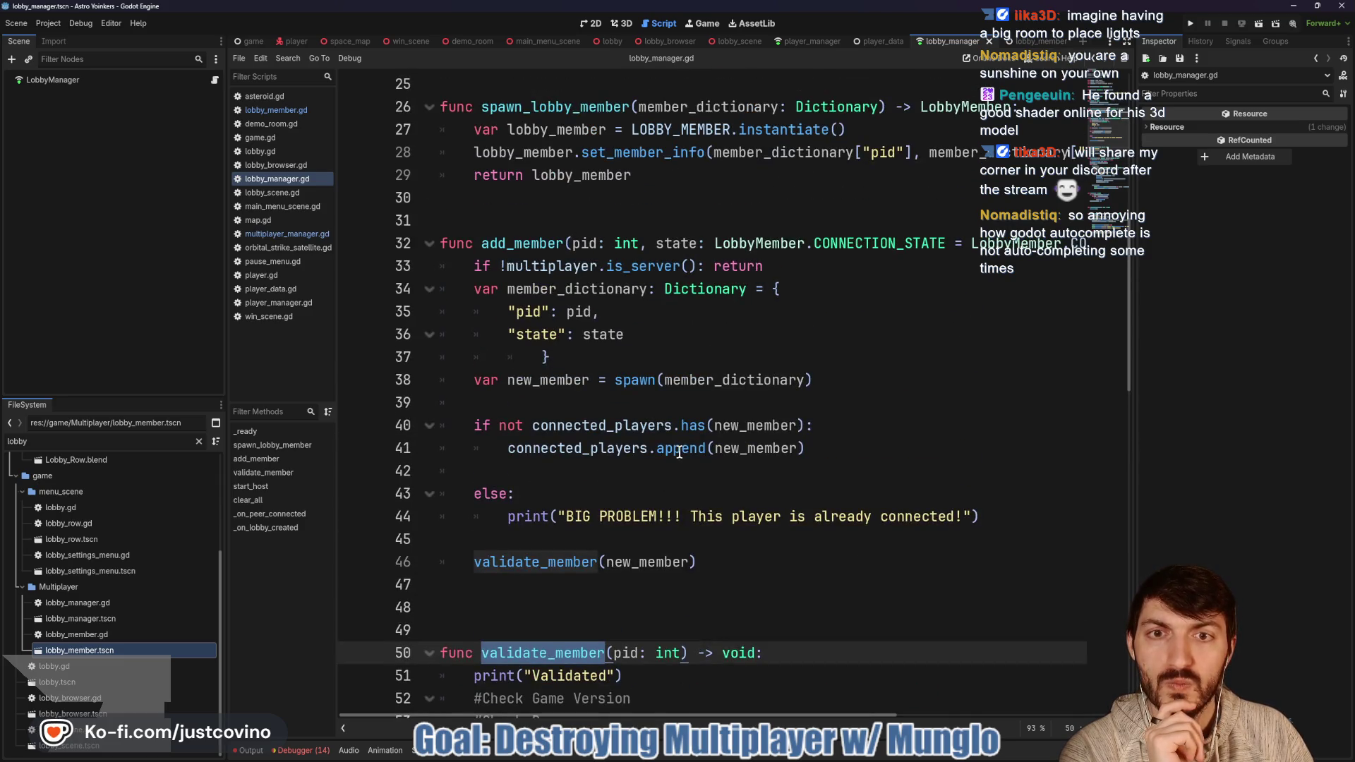
{"action": "scroll", "coordinate": [676, 450], "scroll_direction": "down", "scroll_amount": 4}
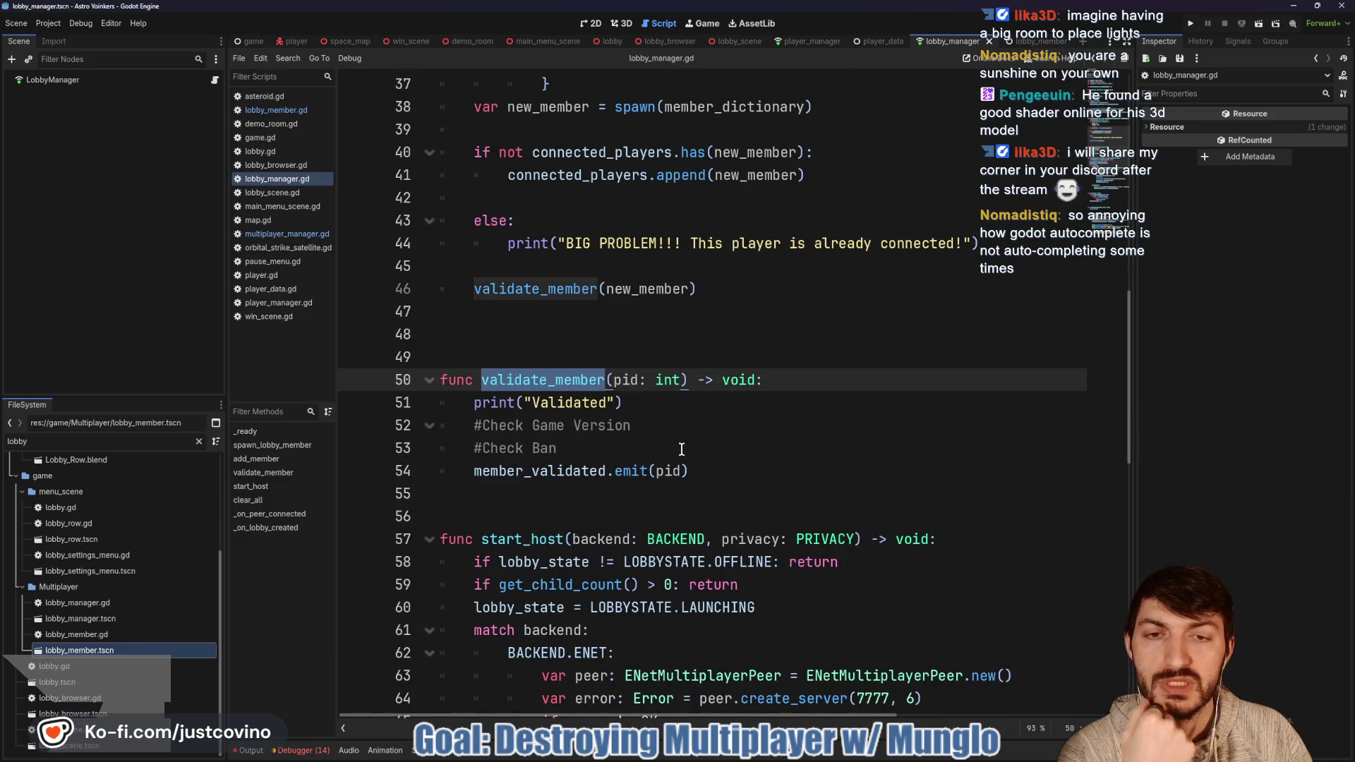
{"action": "scroll", "coordinate": [682, 447], "scroll_direction": "up", "scroll_amount": 3}
{"action": "scroll", "coordinate": [682, 446], "scroll_direction": "up", "scroll_amount": 3}
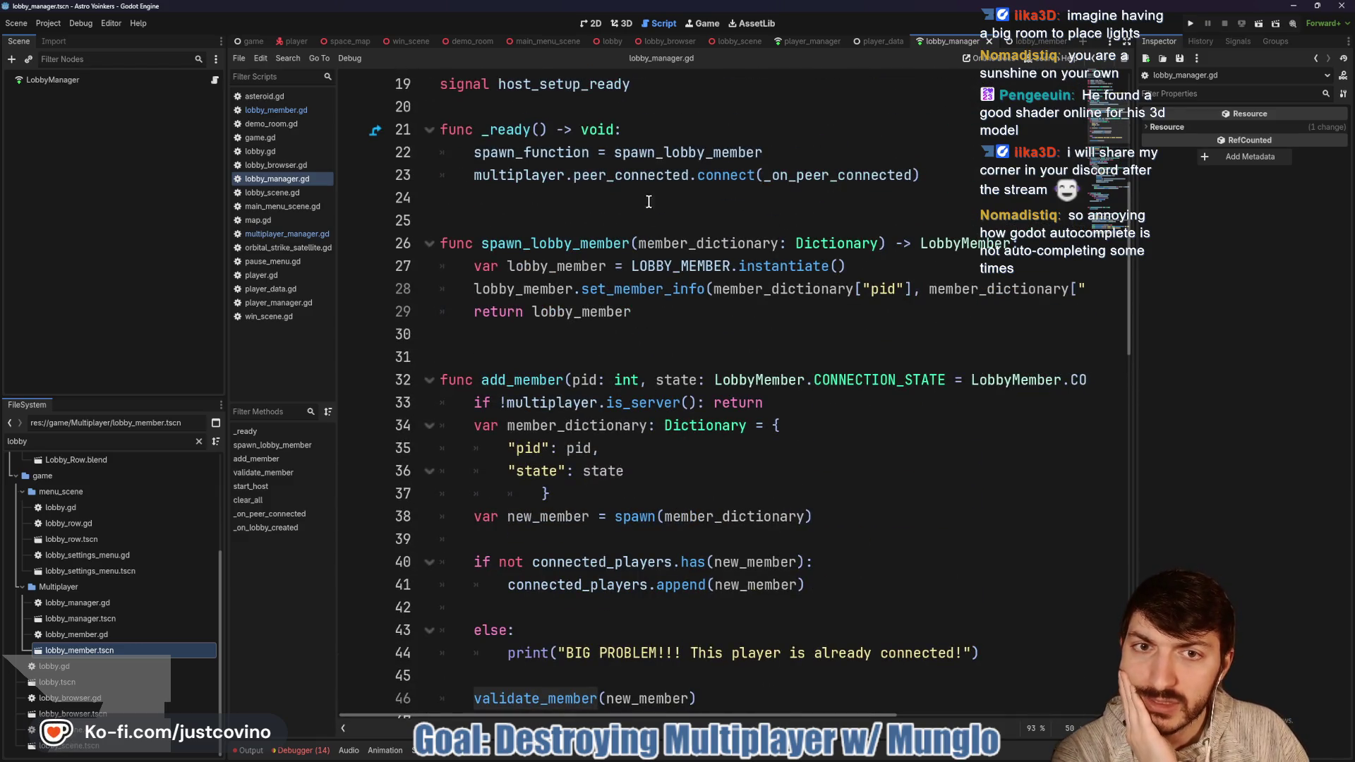
{"action": "double_click", "coordinate": [616, 178]}
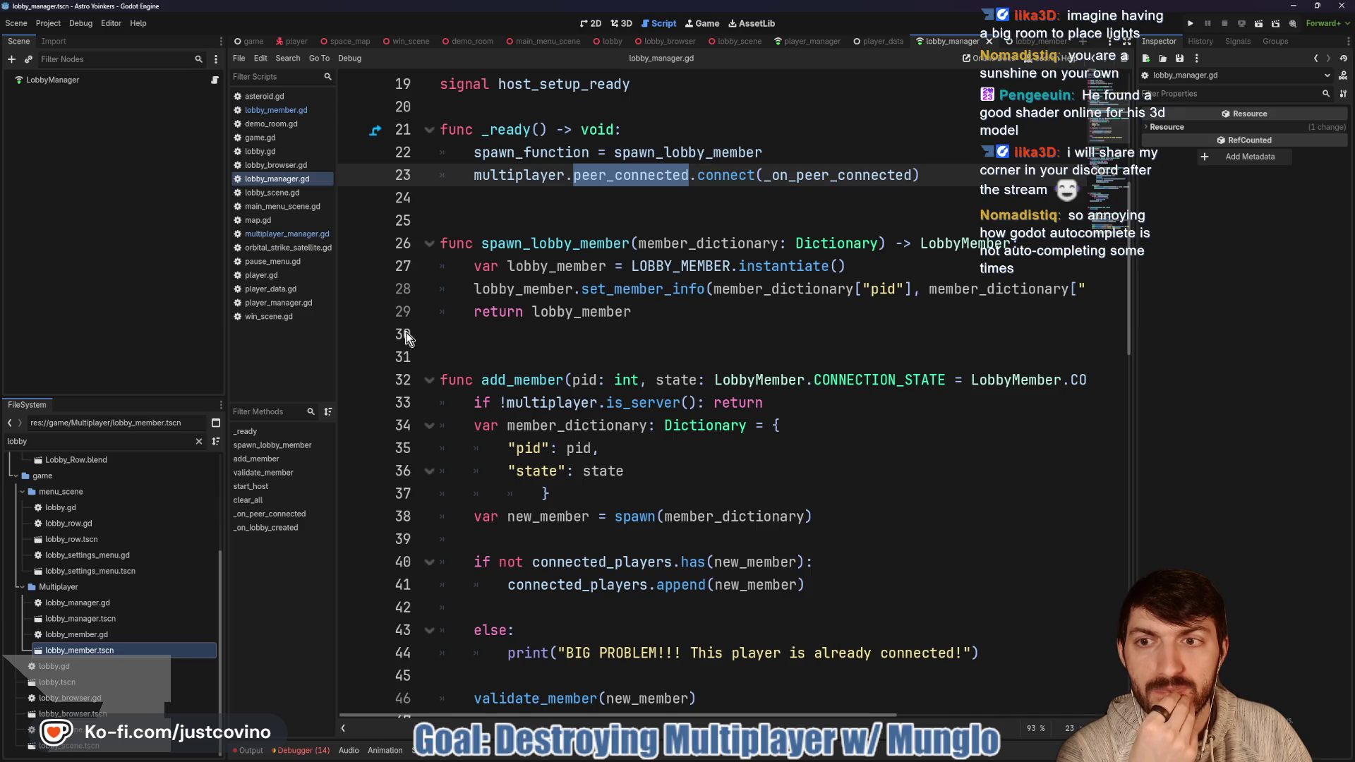
{"action": "left_click", "coordinate": [261, 236]}
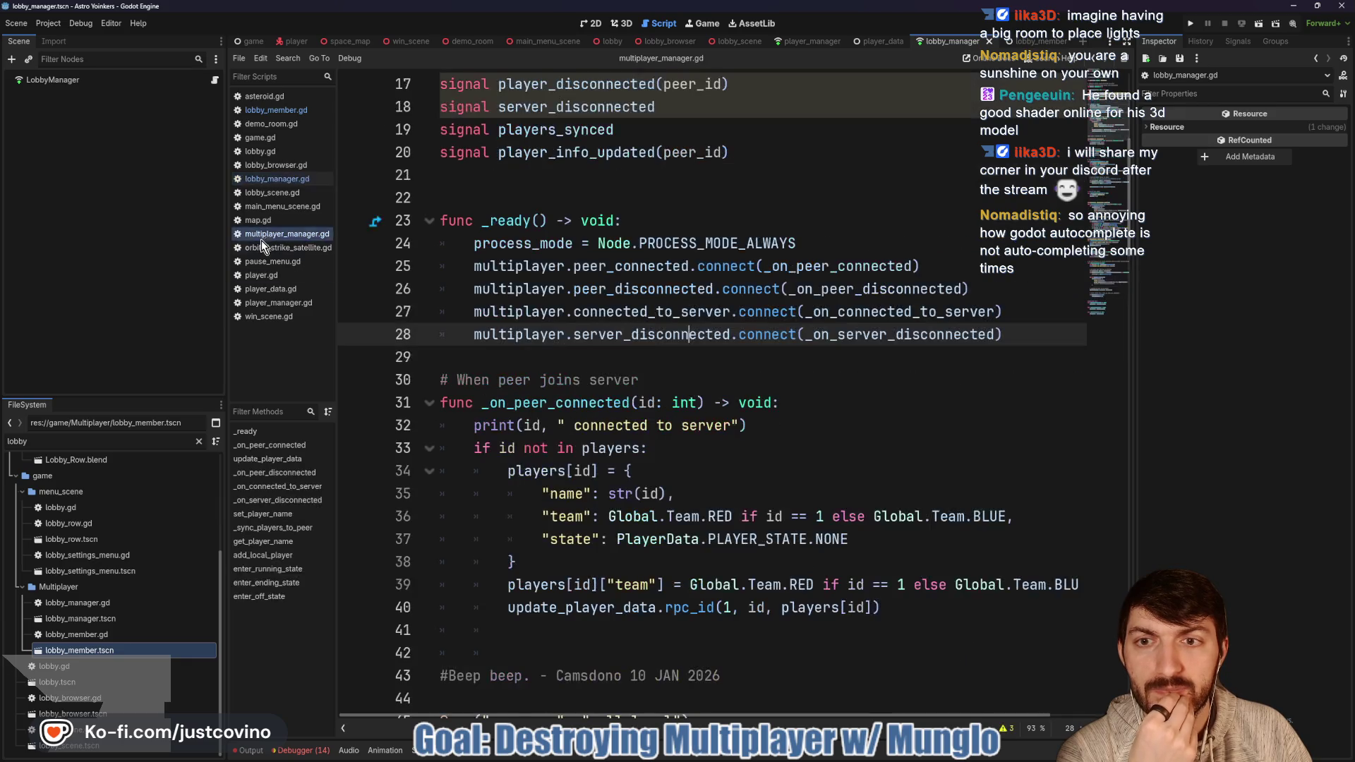
Step: Review the _on_connected_to_server and _on_server_disconnected handlers, then switch to the lobby_member scene
{"action": "left_click", "coordinate": [860, 311]}
{"action": "scroll", "coordinate": [840, 339], "scroll_direction": "down", "scroll_amount": 14}
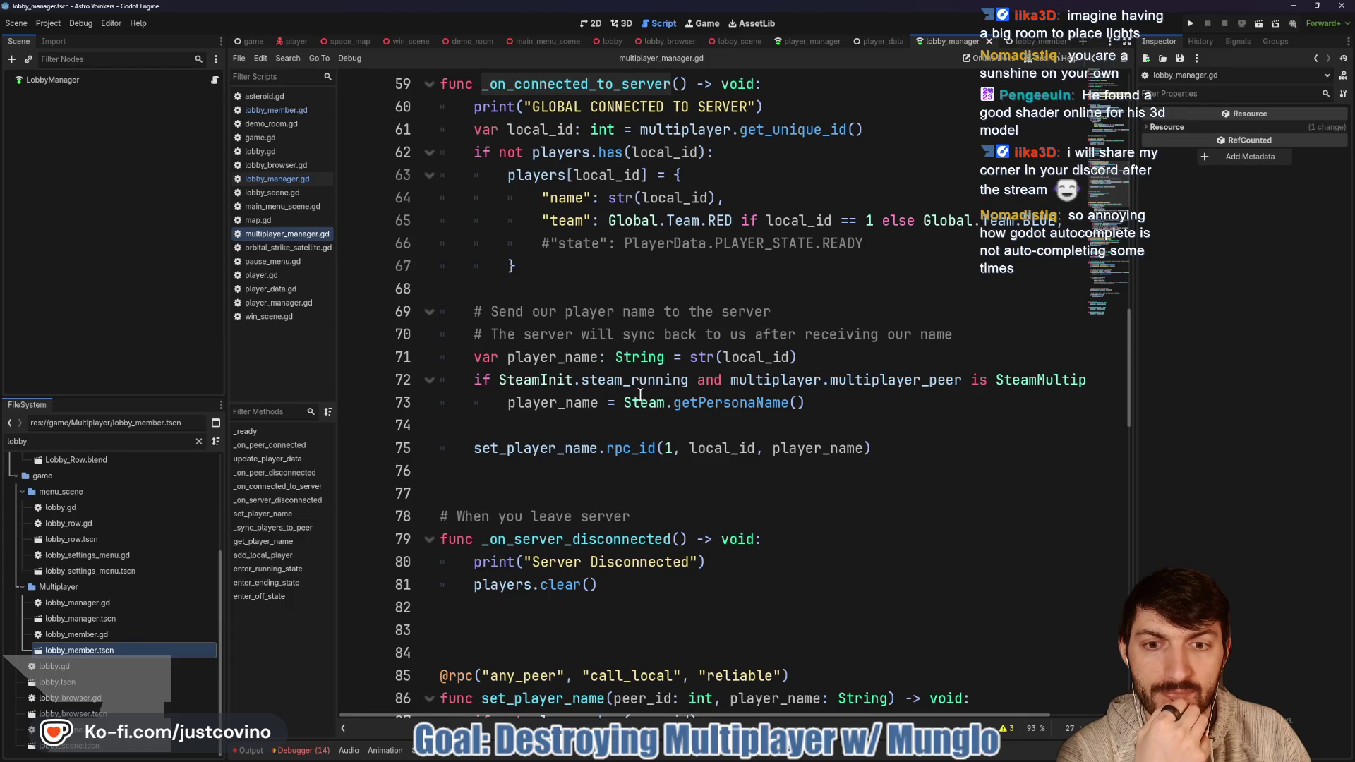
{"action": "scroll", "coordinate": [668, 416], "scroll_direction": "up", "scroll_amount": 3}
{"action": "scroll", "coordinate": [689, 373], "scroll_direction": "up", "scroll_amount": 4}
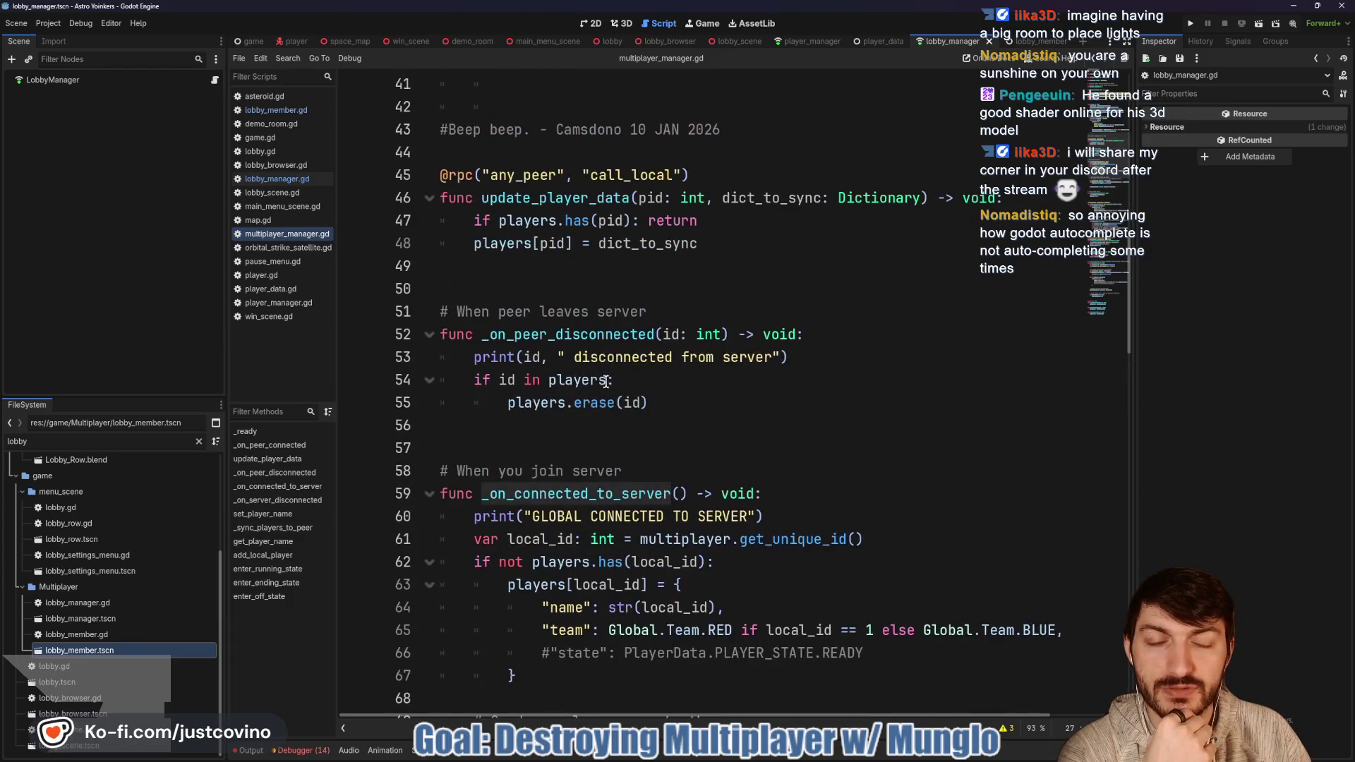
{"action": "scroll", "coordinate": [690, 374], "scroll_direction": "up", "scroll_amount": 4}
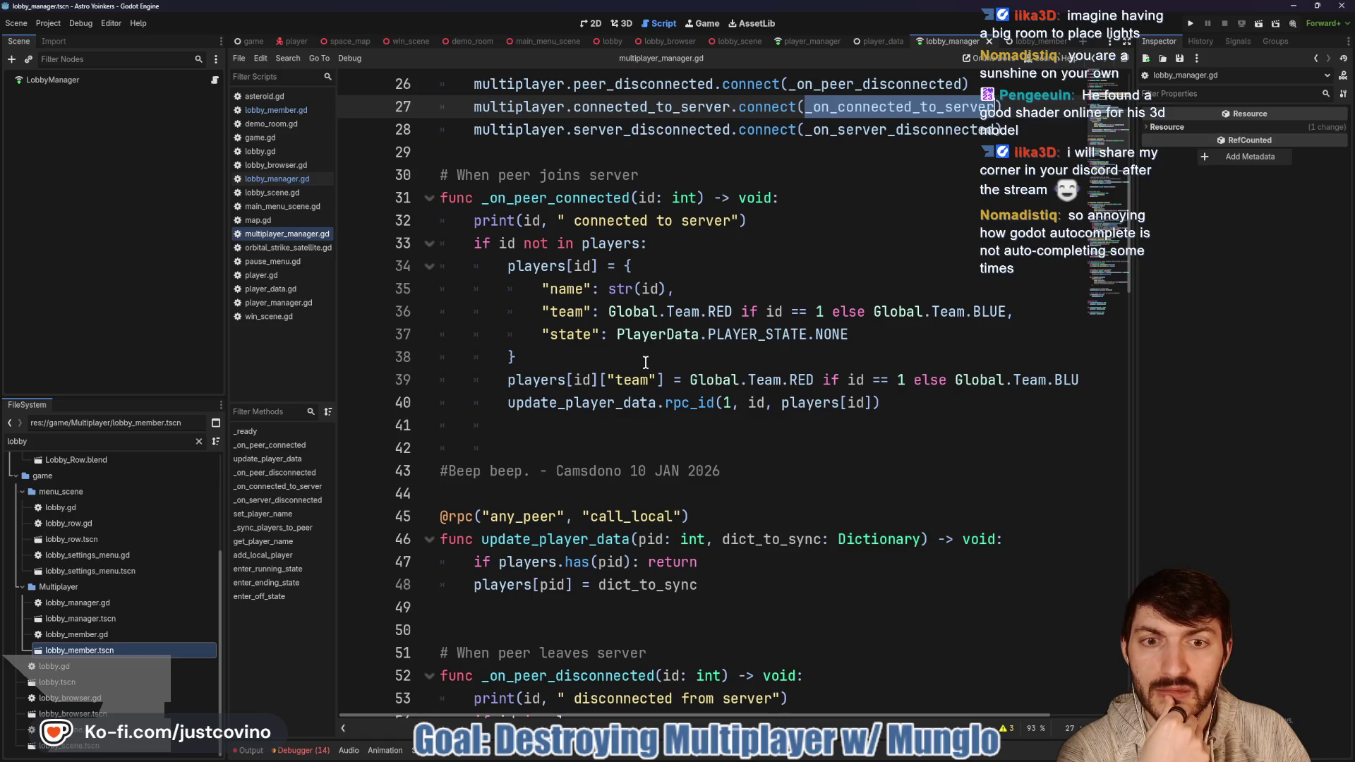
{"action": "double_click", "coordinate": [859, 131]}
{"action": "scroll", "coordinate": [777, 247], "scroll_direction": "down", "scroll_amount": 10}
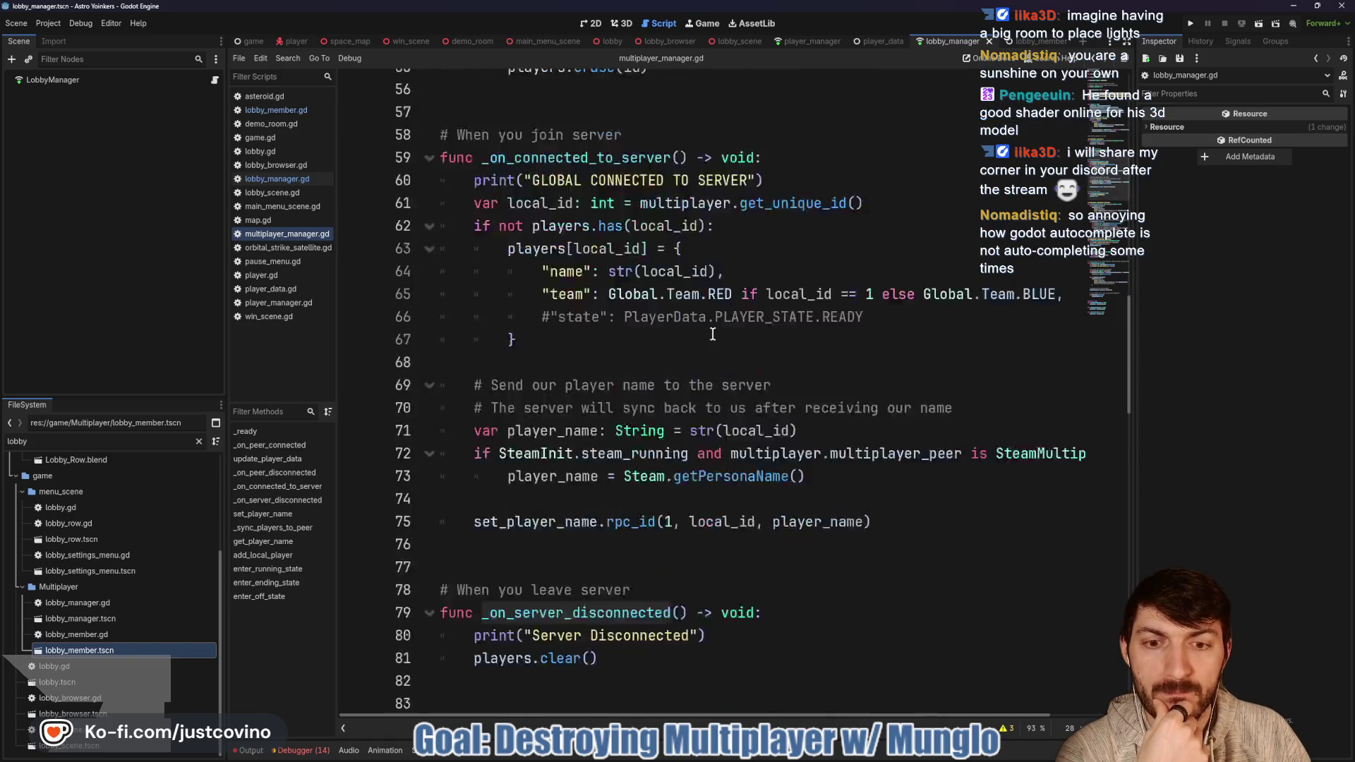
{"action": "scroll", "coordinate": [713, 334], "scroll_direction": "down", "scroll_amount": 3}
{"action": "scroll", "coordinate": [994, 165], "scroll_direction": "up", "scroll_amount": 5}
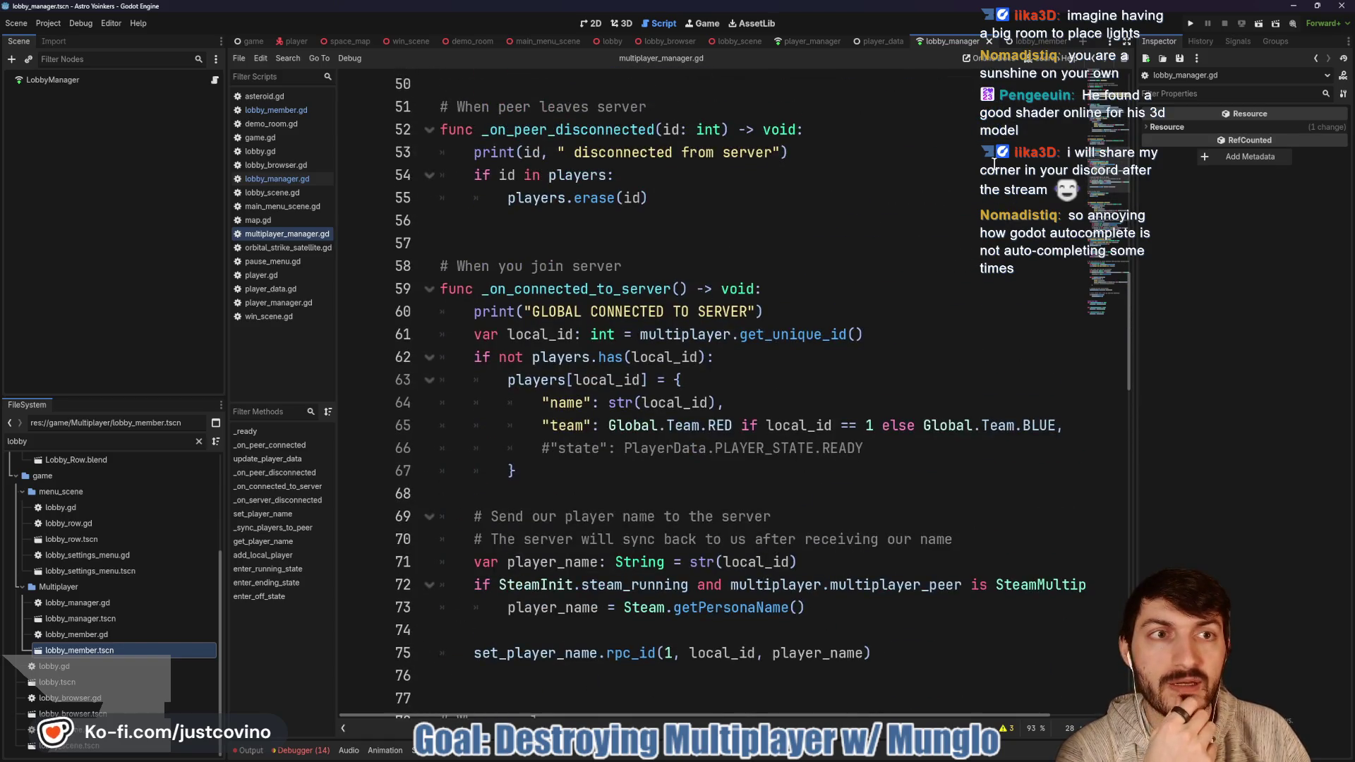
{"action": "left_click", "coordinate": [1042, 41]}
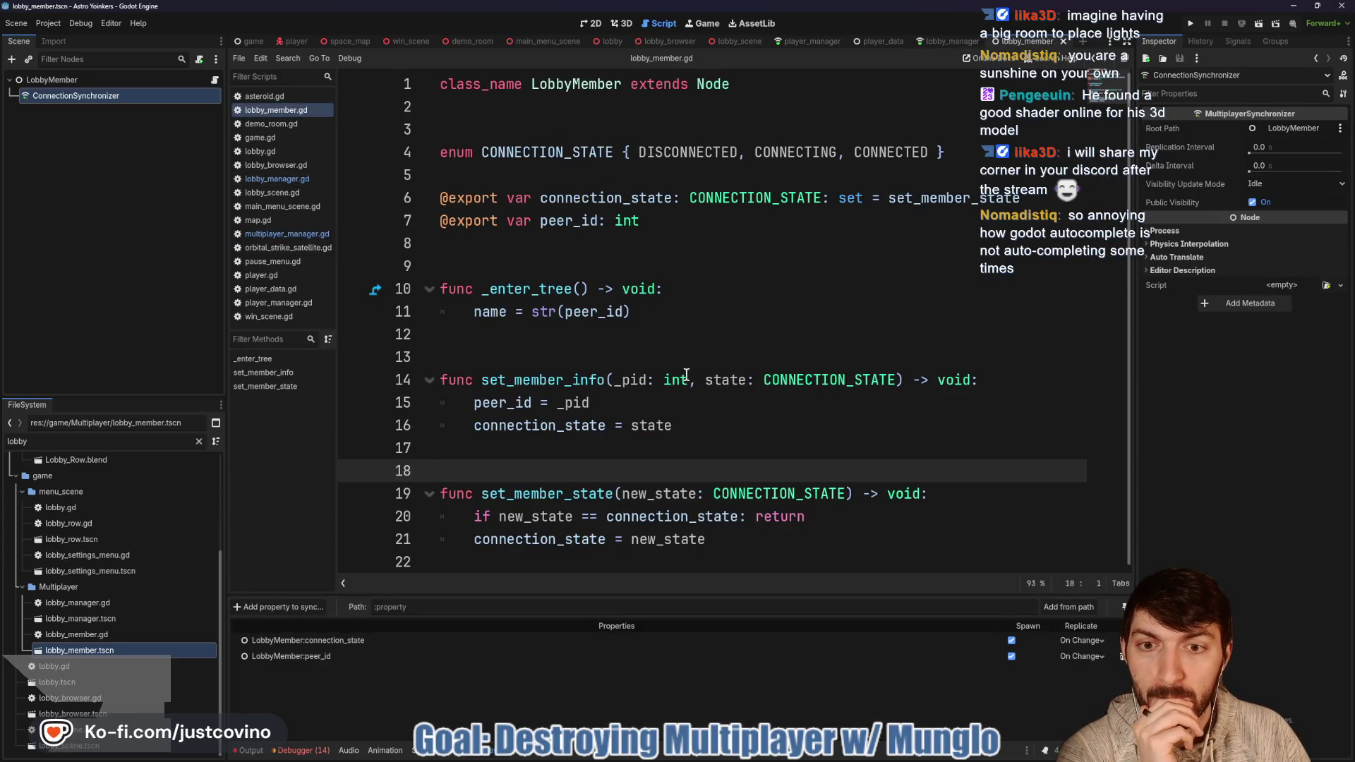
Step: Return to the lobby_manager scene and go to spawn_lobby_member's return line
{"action": "left_click", "coordinate": [942, 41]}
{"action": "left_click", "coordinate": [744, 316]}
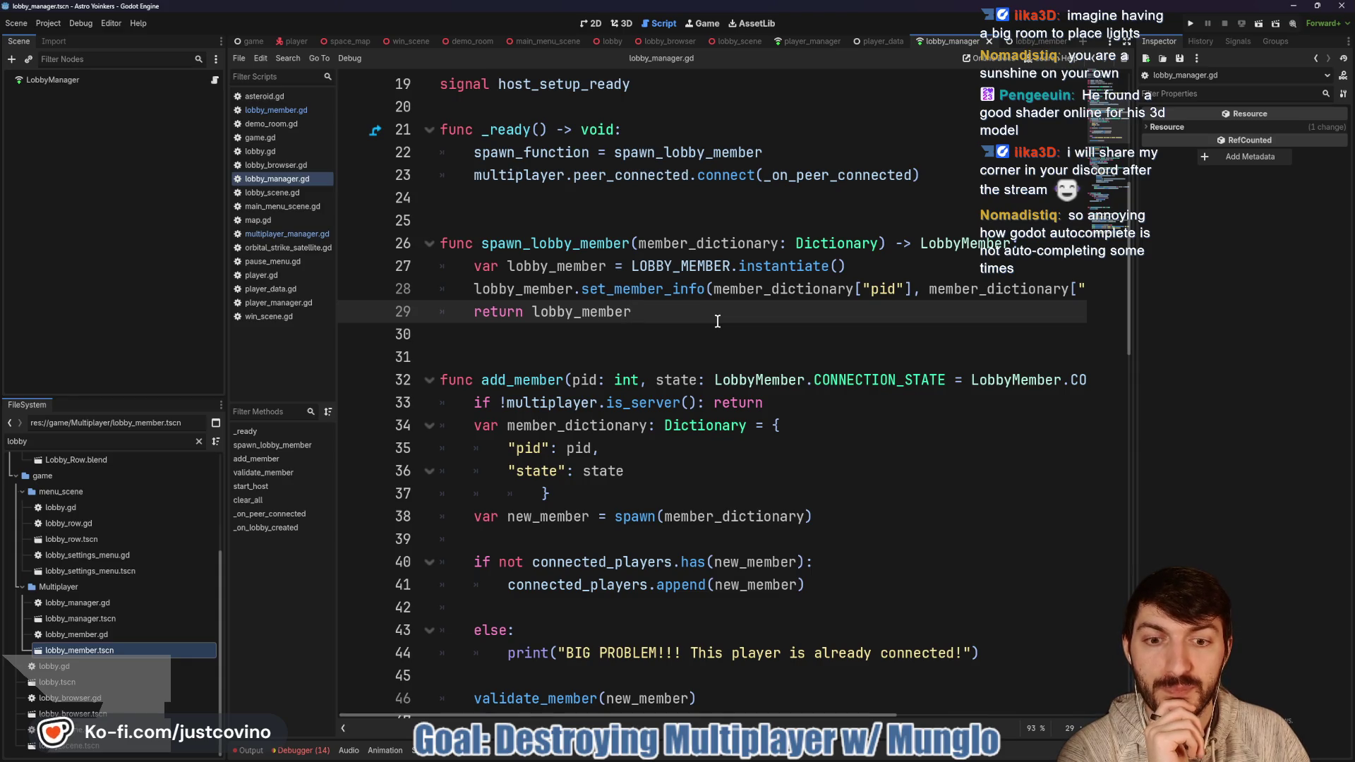
{"action": "scroll", "coordinate": [716, 322], "scroll_direction": "down", "scroll_amount": 1}
{"action": "scroll", "coordinate": [710, 327], "scroll_direction": "up", "scroll_amount": 2}
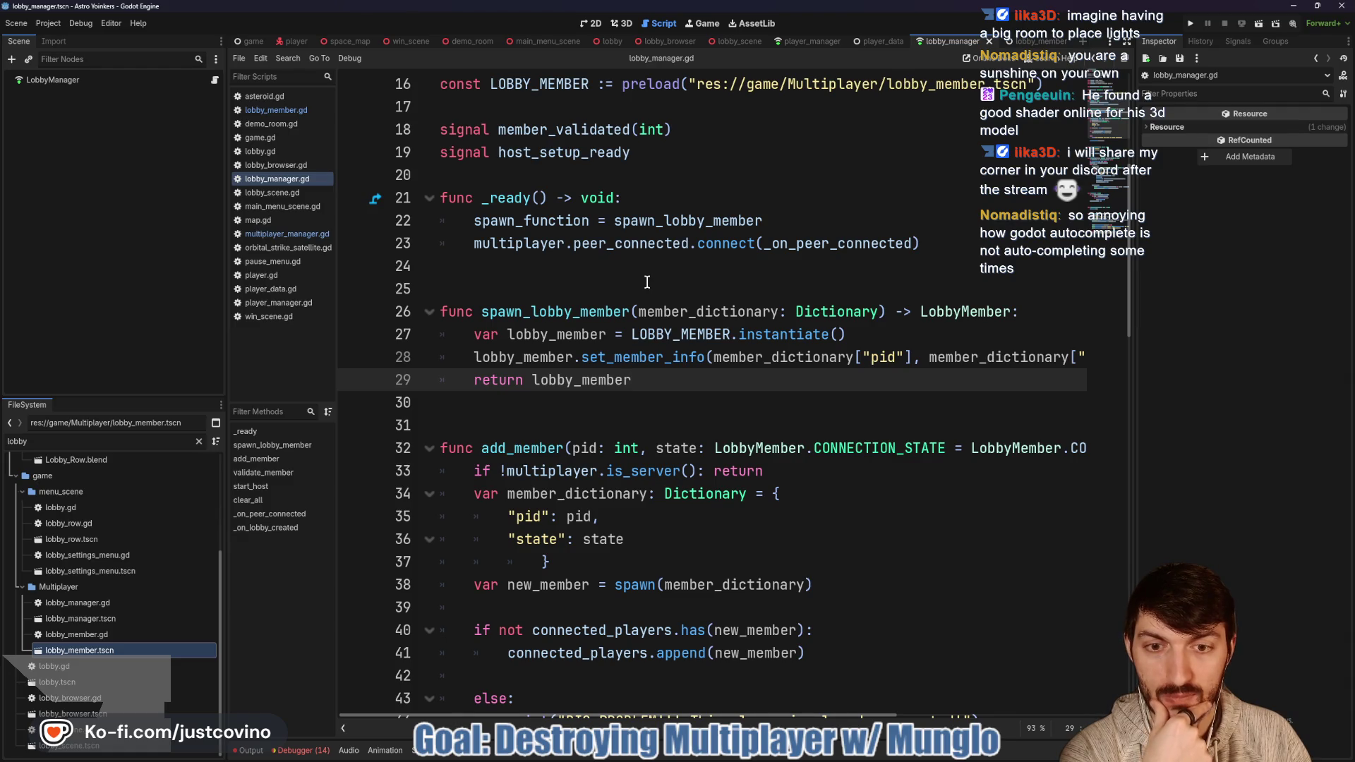
{"action": "scroll", "coordinate": [647, 282], "scroll_direction": "down", "scroll_amount": 2}
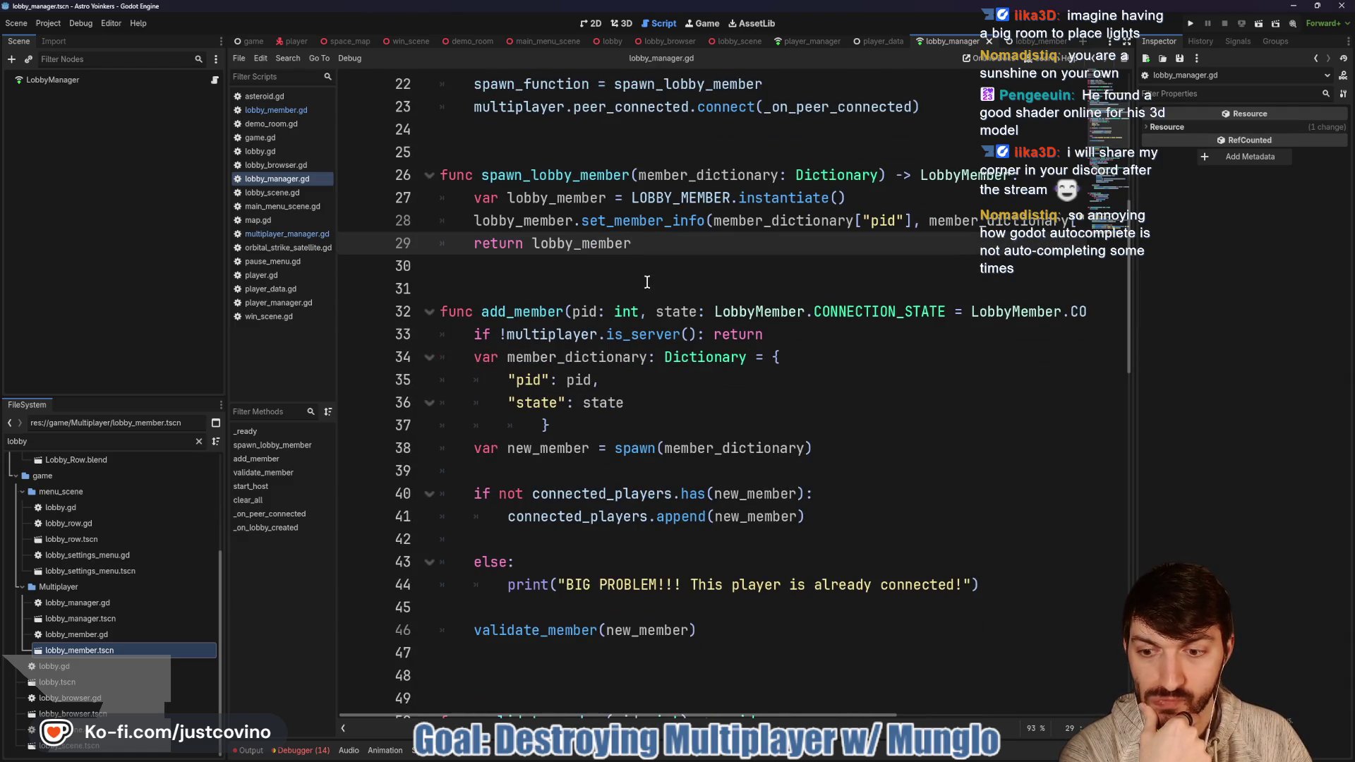
{"action": "scroll", "coordinate": [648, 282], "scroll_direction": "down", "scroll_amount": 1}
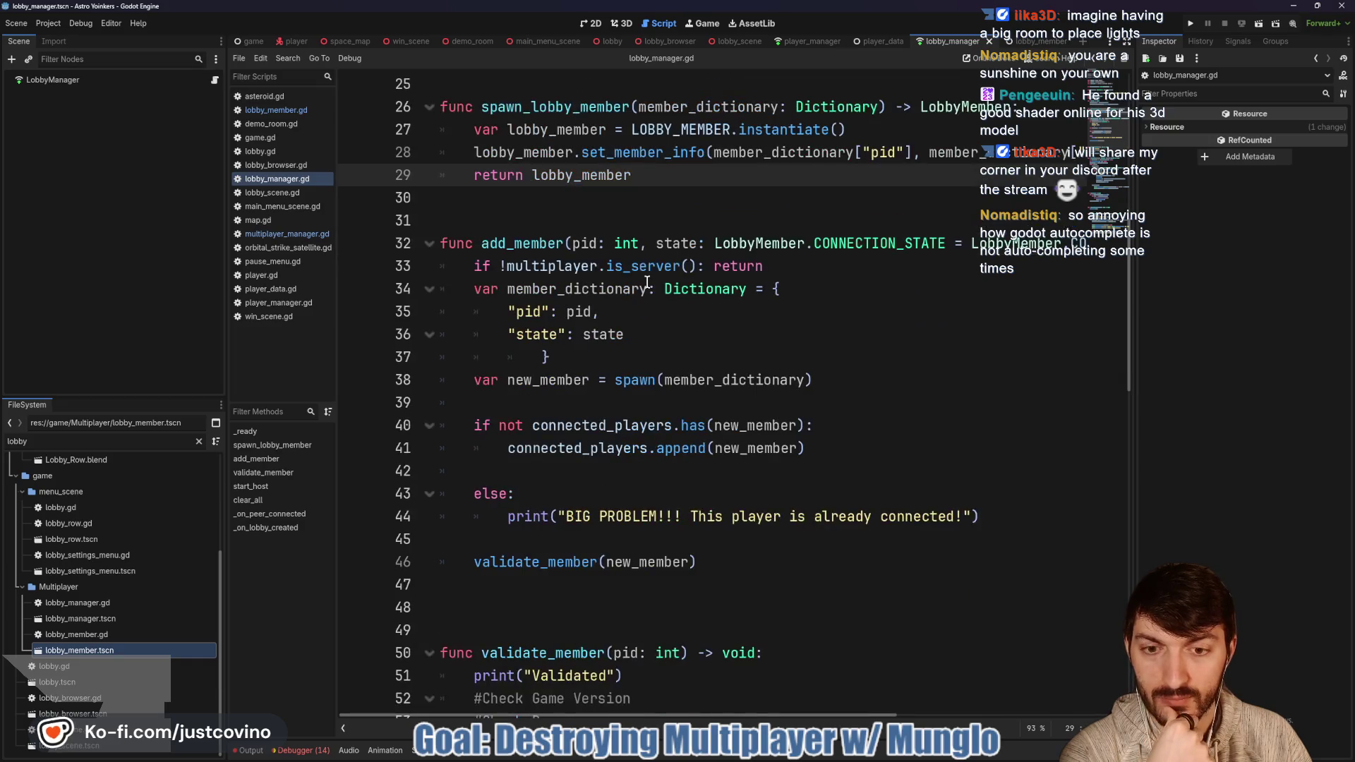
{"action": "scroll", "coordinate": [648, 282], "scroll_direction": "down", "scroll_amount": 2}
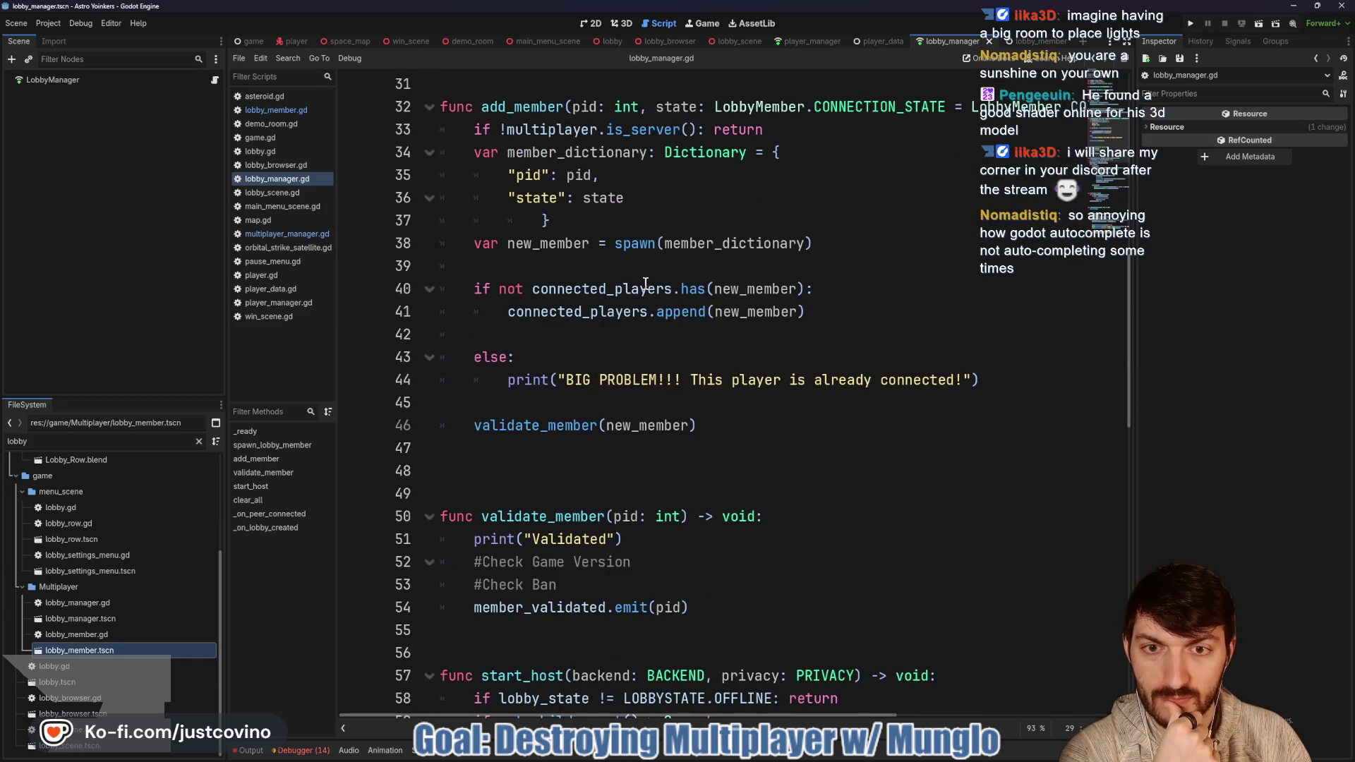
{"action": "scroll", "coordinate": [645, 283], "scroll_direction": "up", "scroll_amount": 1}
{"action": "scroll", "coordinate": [645, 285], "scroll_direction": "up", "scroll_amount": 2}
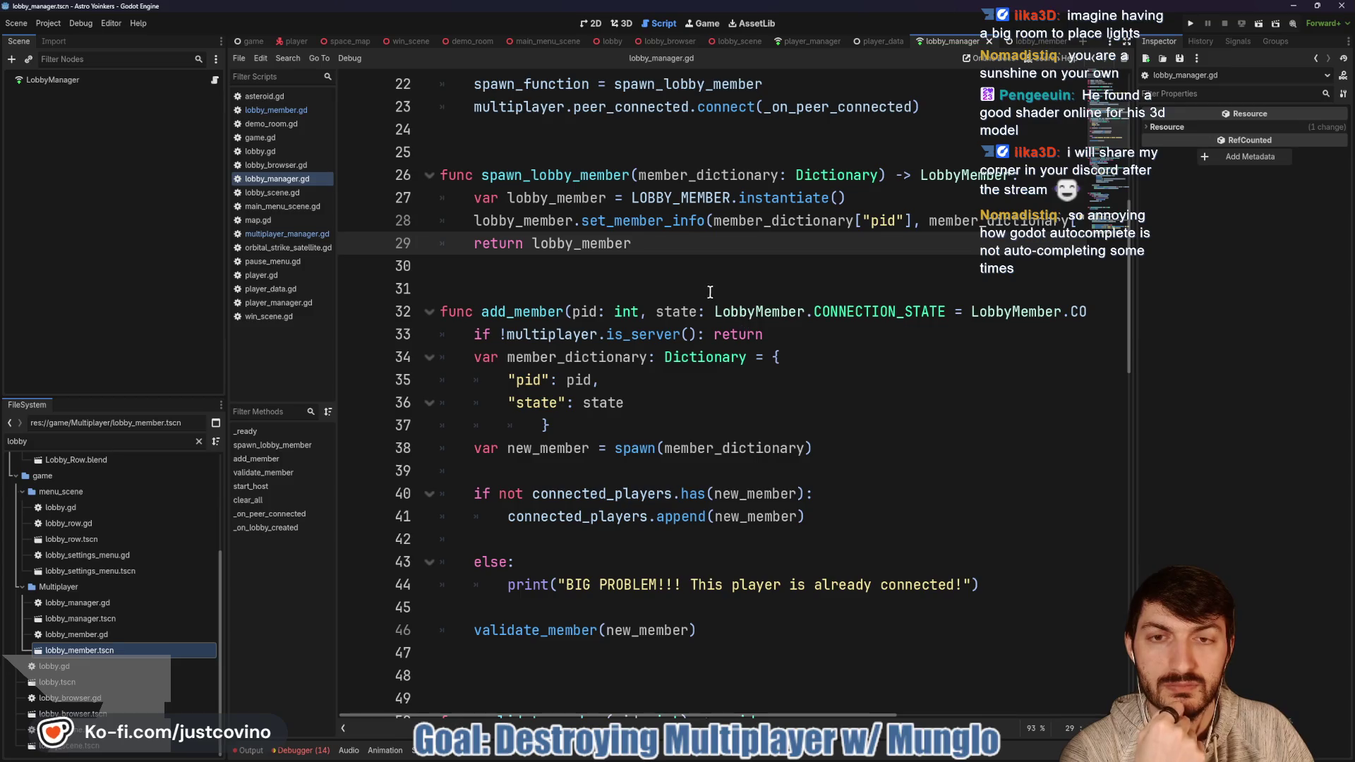
{"action": "scroll", "coordinate": [710, 290], "scroll_direction": "up", "scroll_amount": 1}
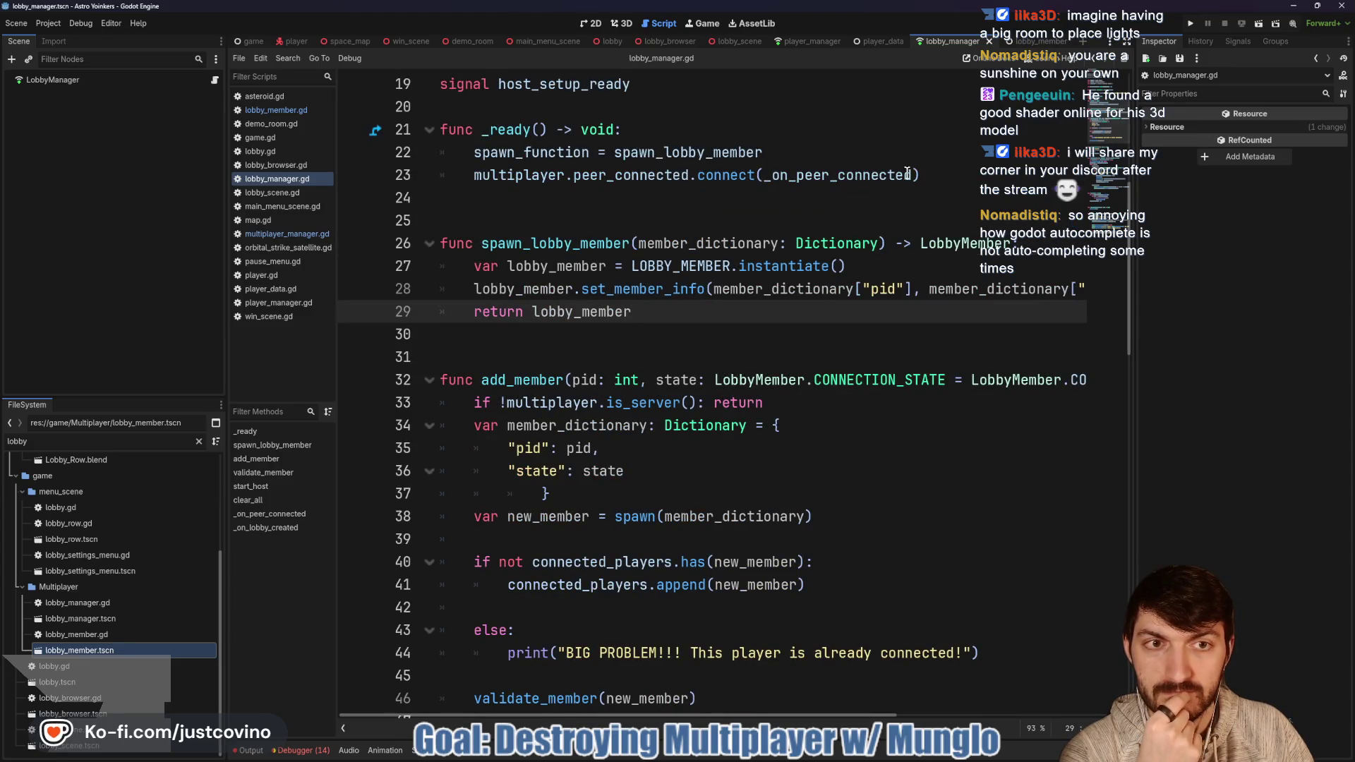
{"action": "left_click", "coordinate": [1027, 42]}
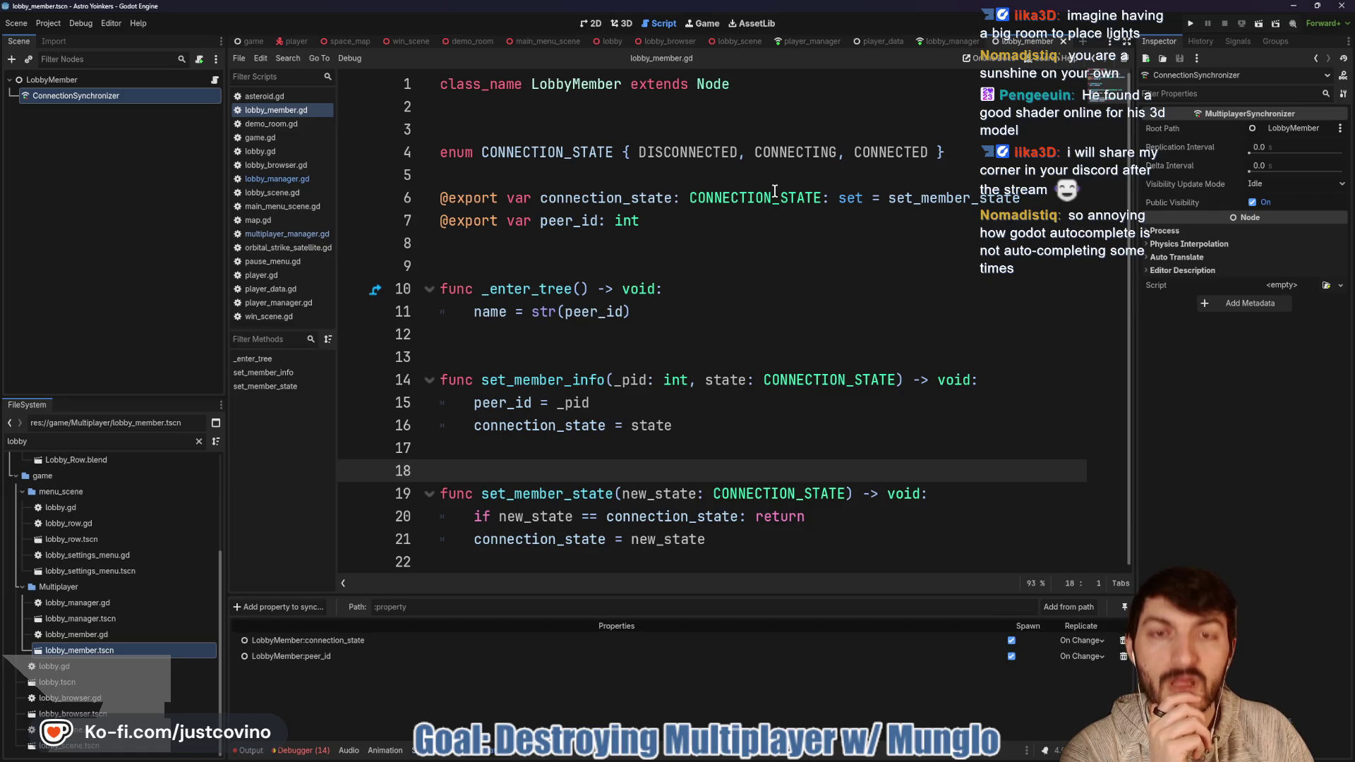
{"action": "left_click", "coordinate": [953, 43]}
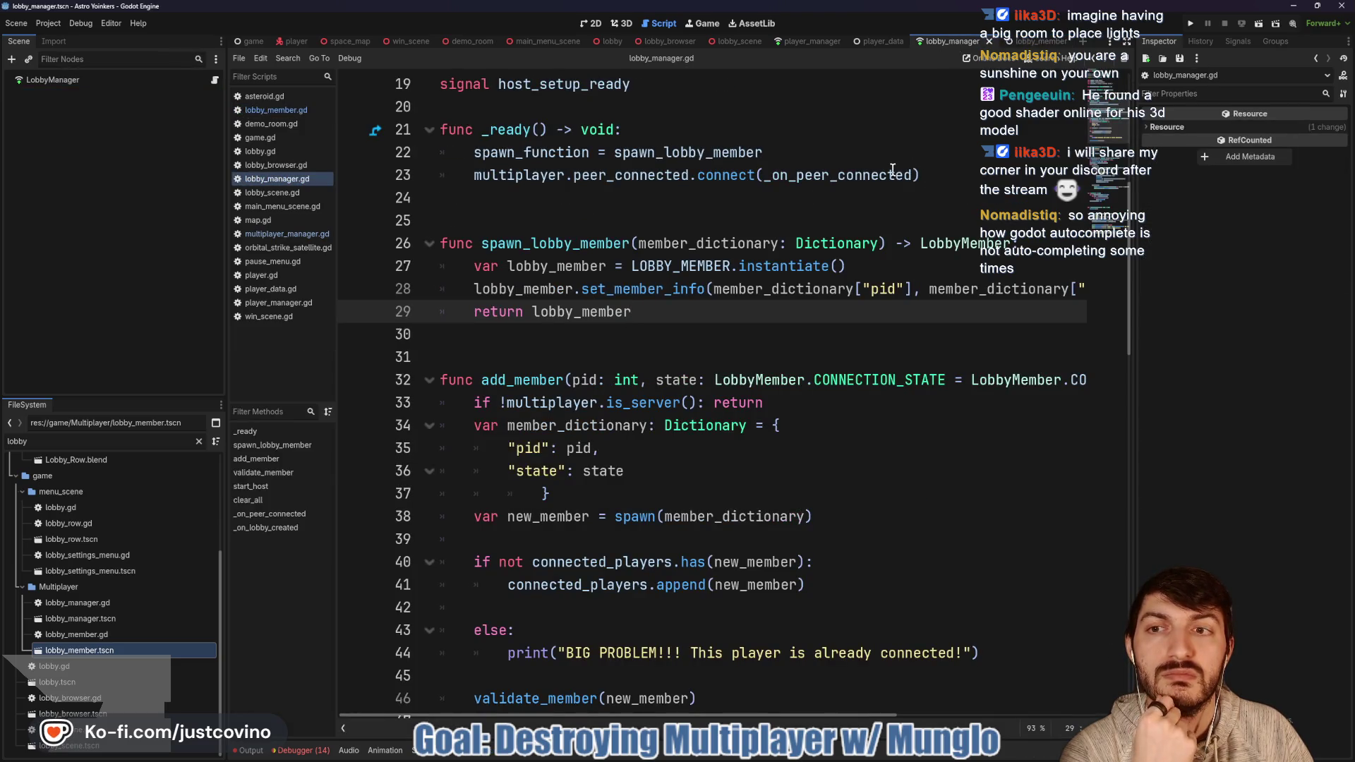
{"action": "left_click", "coordinate": [936, 172]}
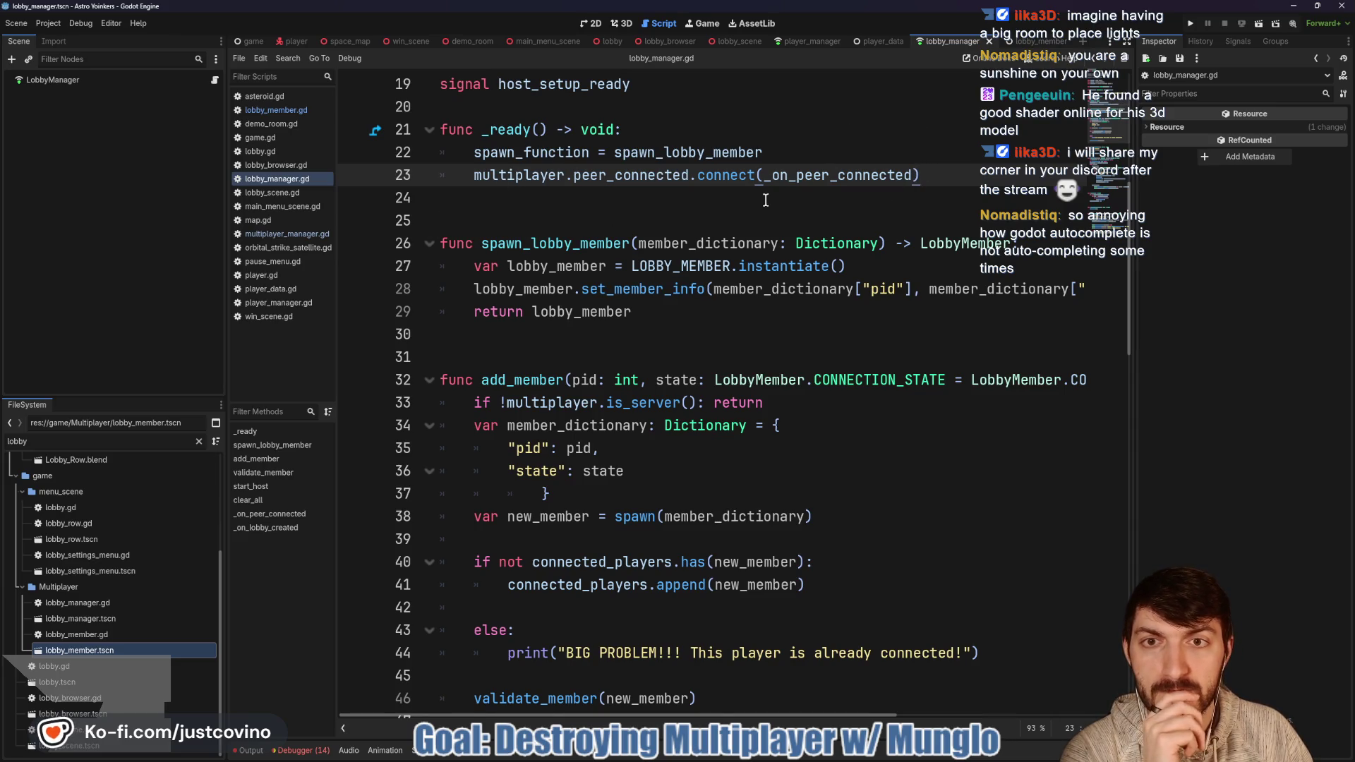
{"action": "scroll", "coordinate": [650, 285], "scroll_direction": "down", "scroll_amount": 13}
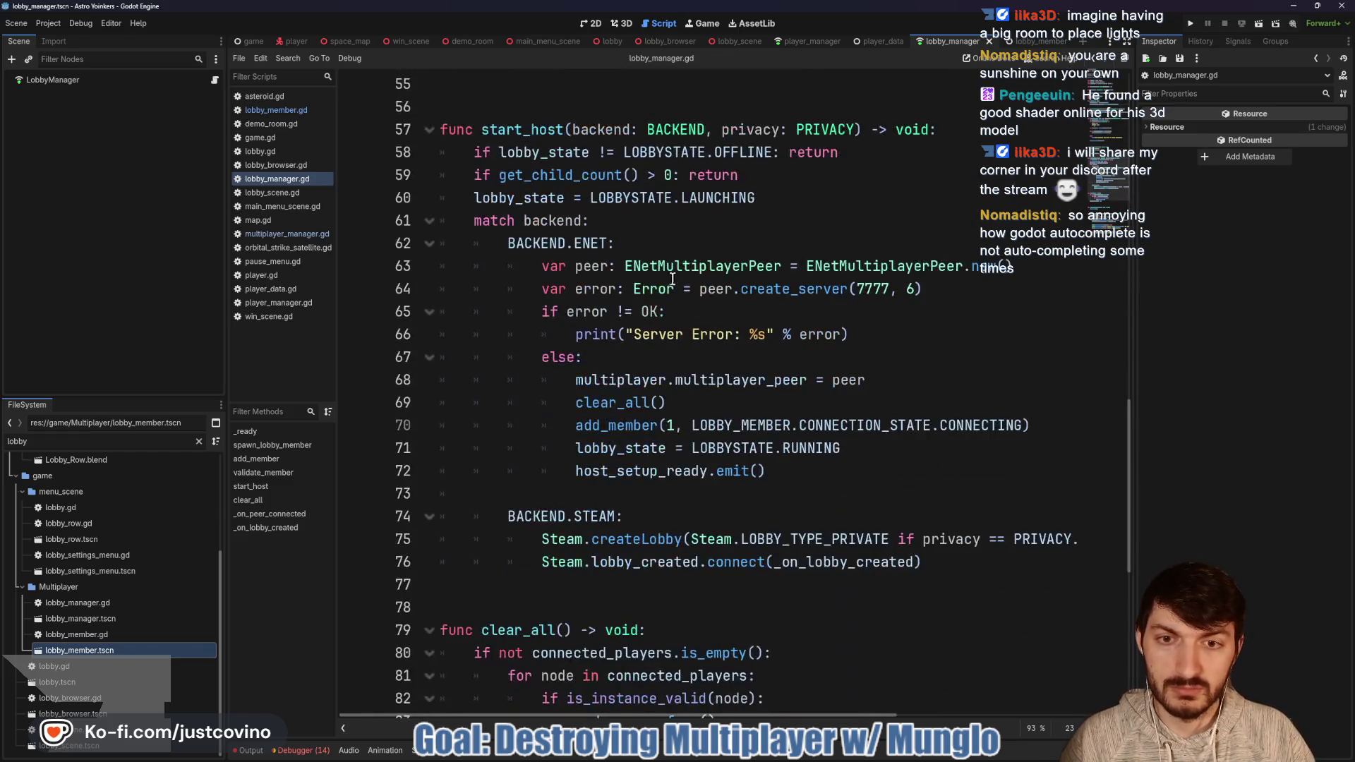
{"action": "scroll", "coordinate": [650, 285], "scroll_direction": "down", "scroll_amount": 3}
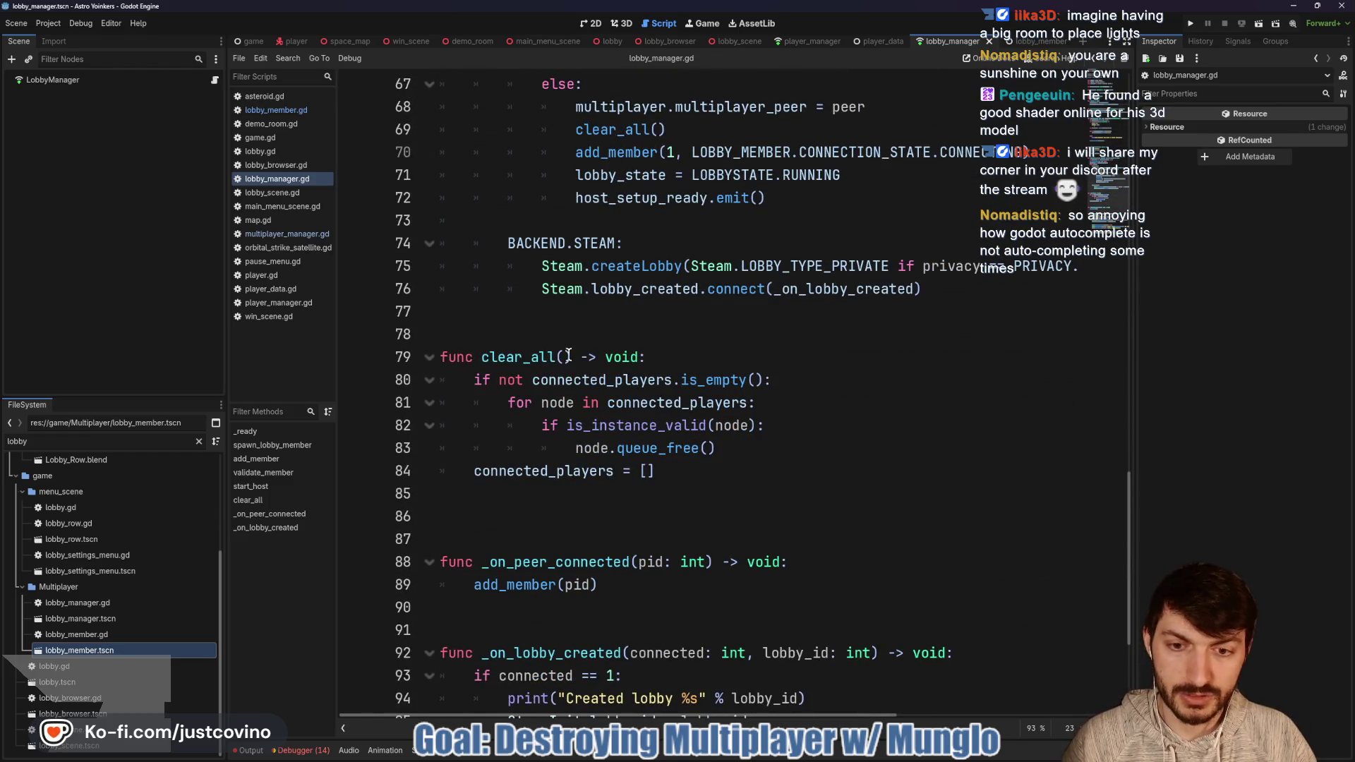
{"action": "scroll", "coordinate": [568, 353], "scroll_direction": "down", "scroll_amount": 2}
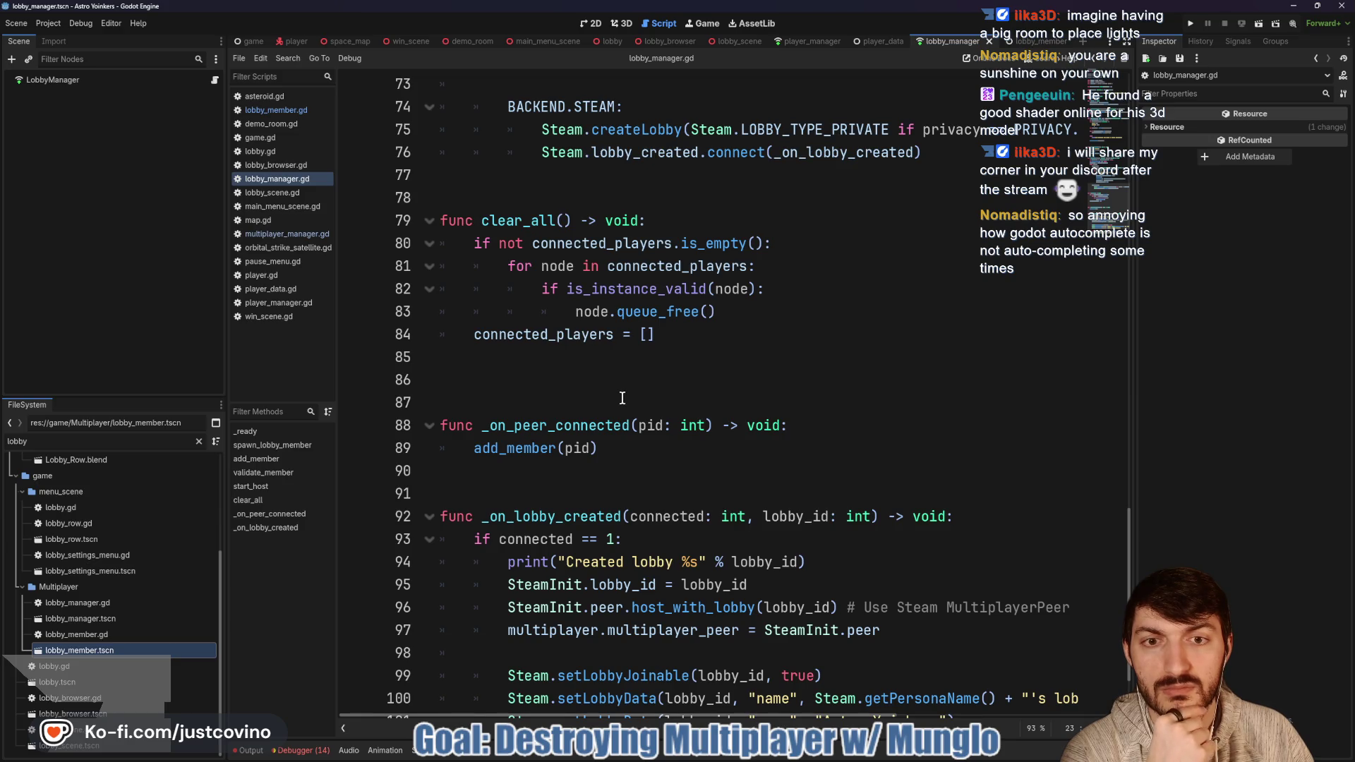
{"action": "scroll", "coordinate": [621, 398], "scroll_direction": "down", "scroll_amount": 1}
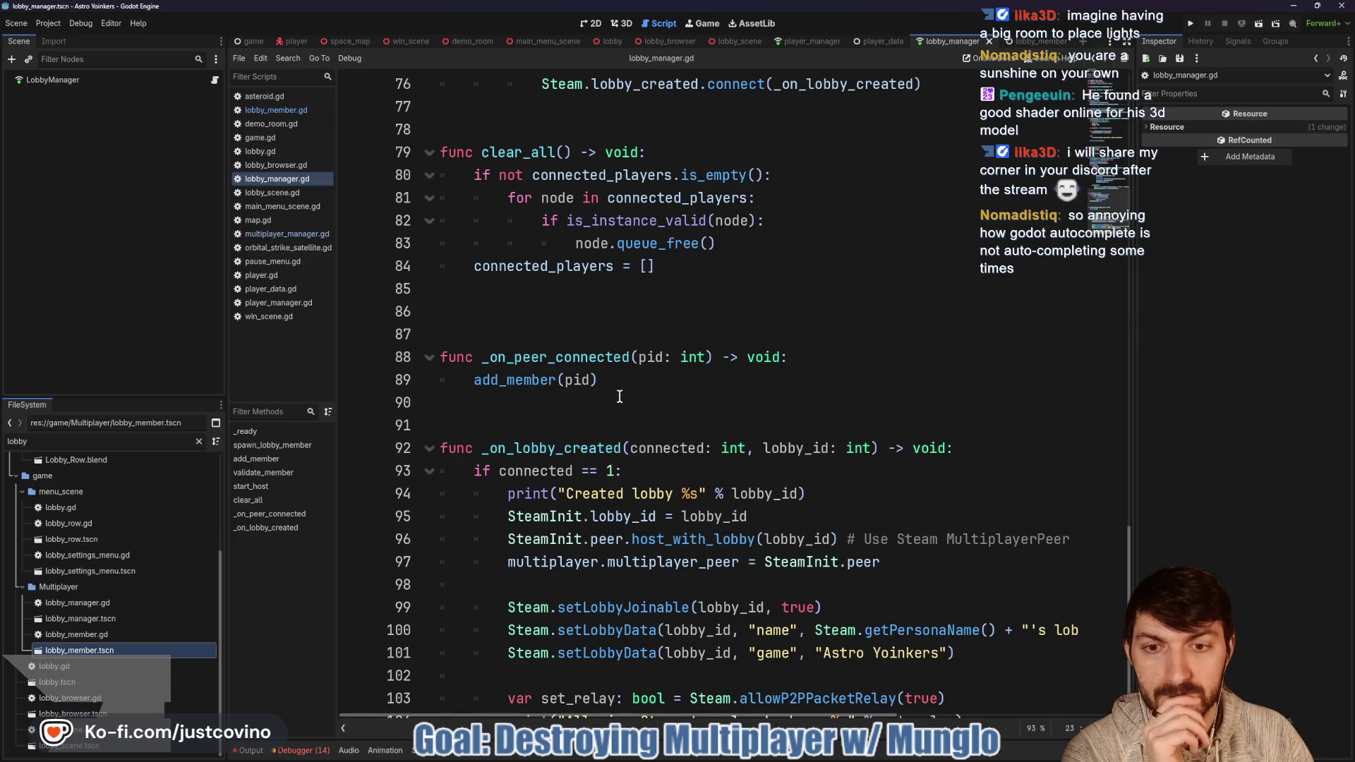
{"action": "scroll", "coordinate": [620, 397], "scroll_direction": "down", "scroll_amount": 1}
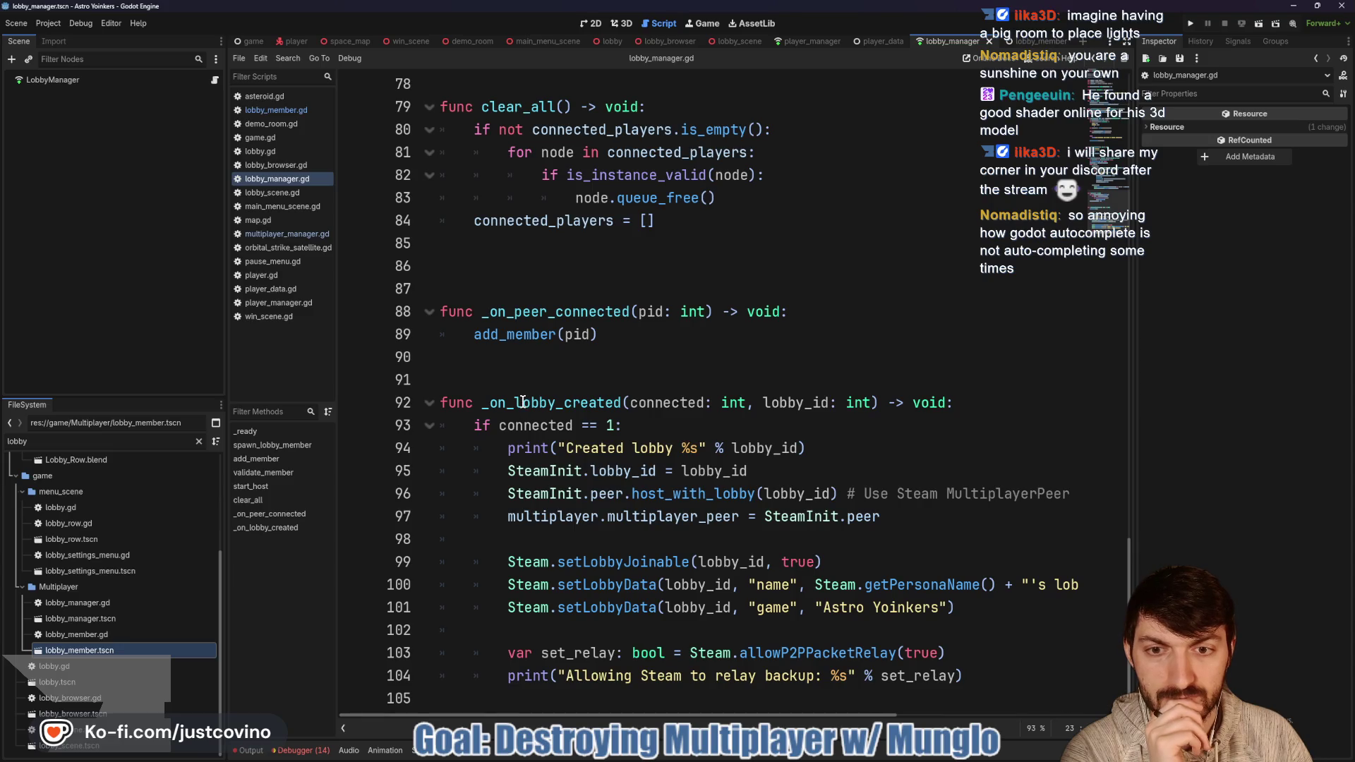
{"action": "double_click", "coordinate": [523, 402]}
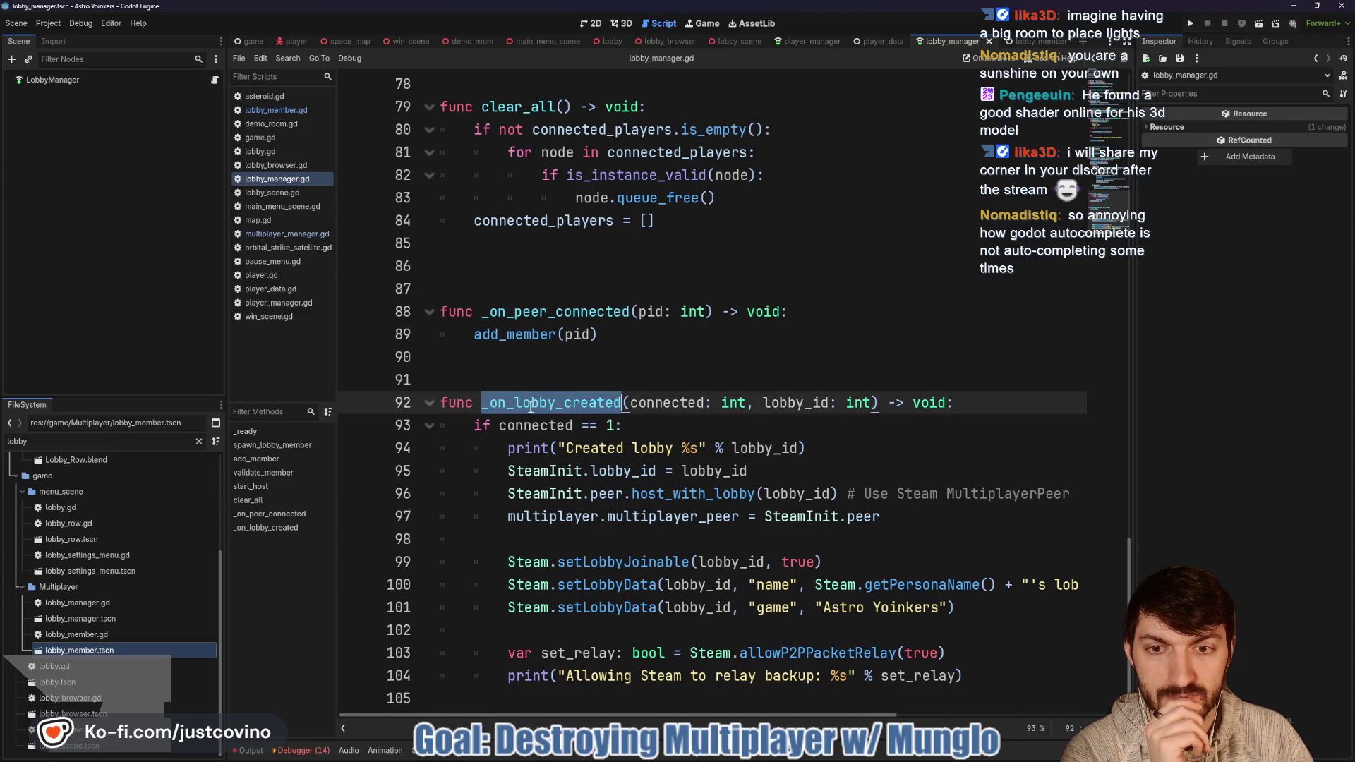
Step: Insert 'steam_' into _on_lobby_created's definition and its connect call on line 76, then save
{"action": "left_click", "coordinate": [517, 402]}
{"action": "type", "text": "steam_"}
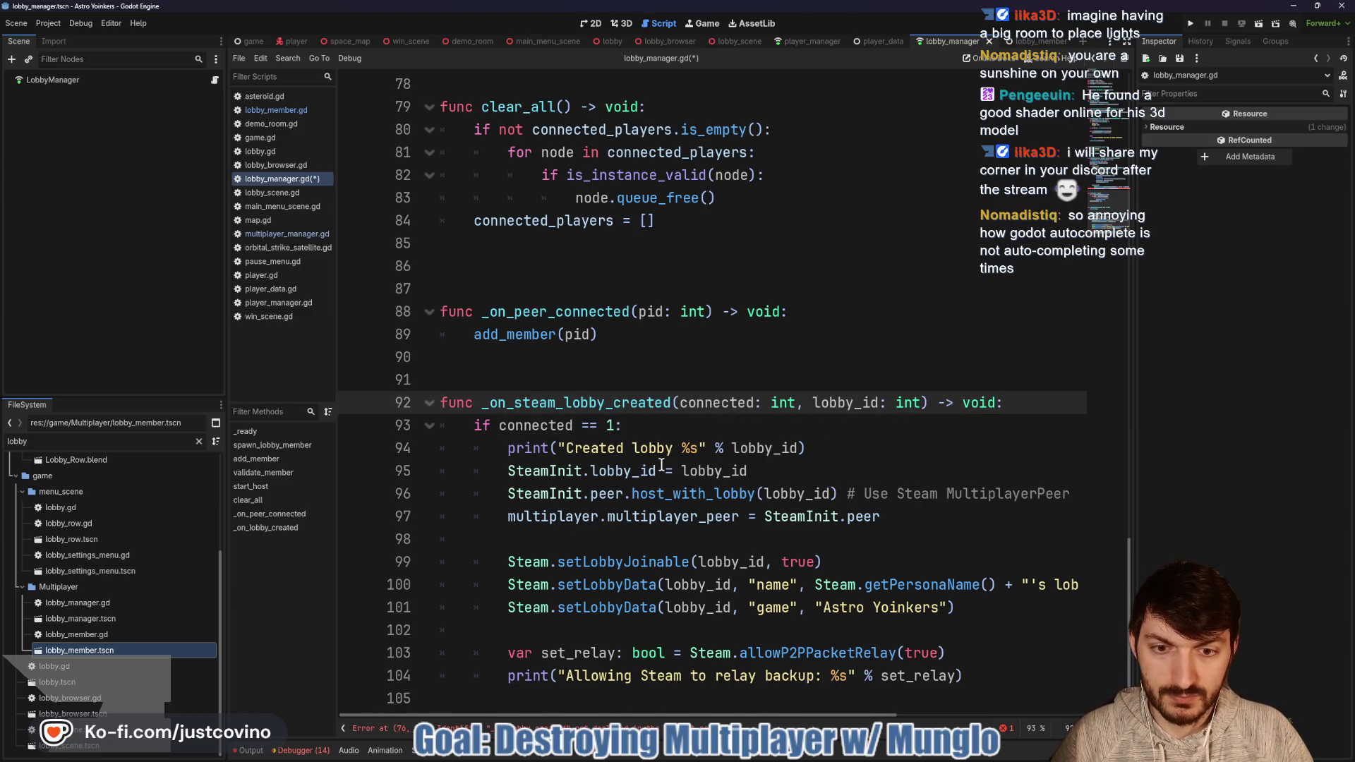
{"action": "scroll", "coordinate": [678, 482], "scroll_direction": "up", "scroll_amount": 10}
{"action": "scroll", "coordinate": [802, 321], "scroll_direction": "down", "scroll_amount": 7}
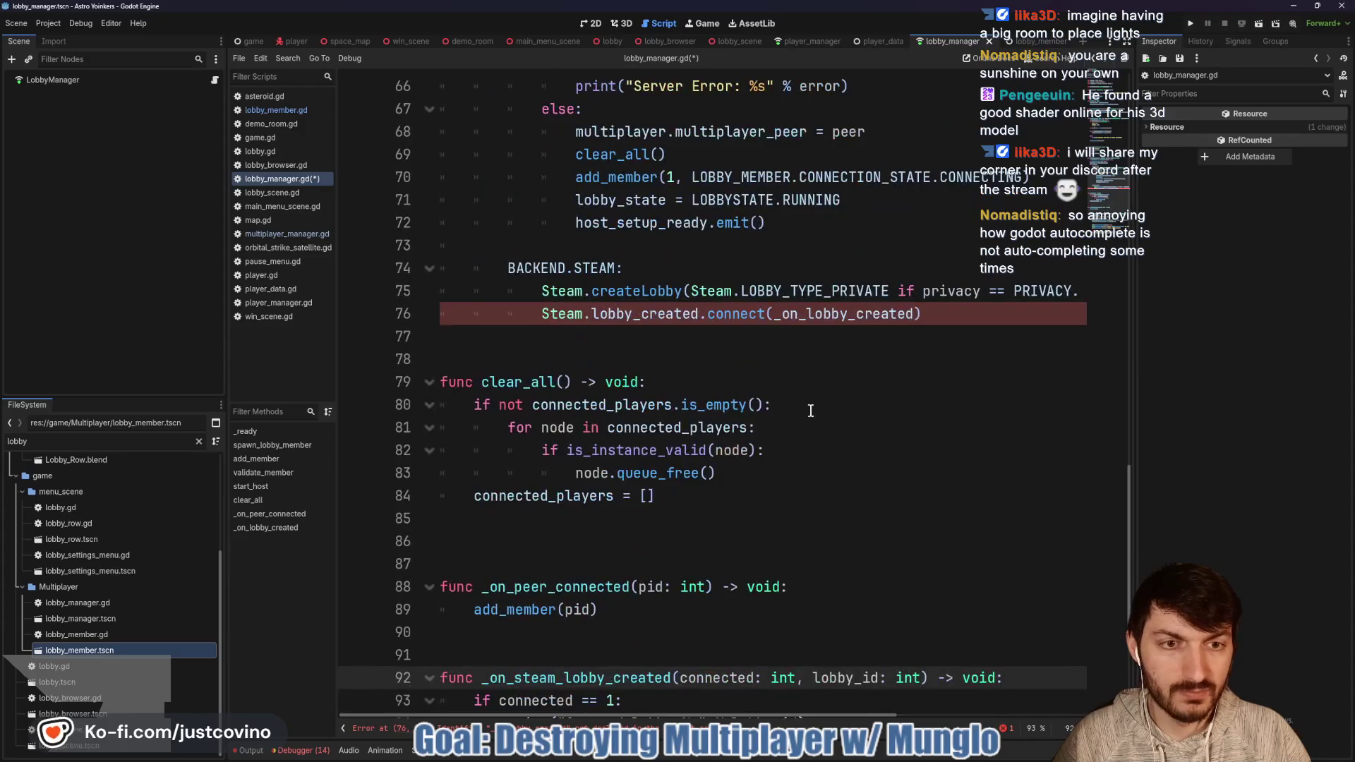
{"action": "left_click", "coordinate": [808, 314]}
{"action": "type", "text": "steam_"}
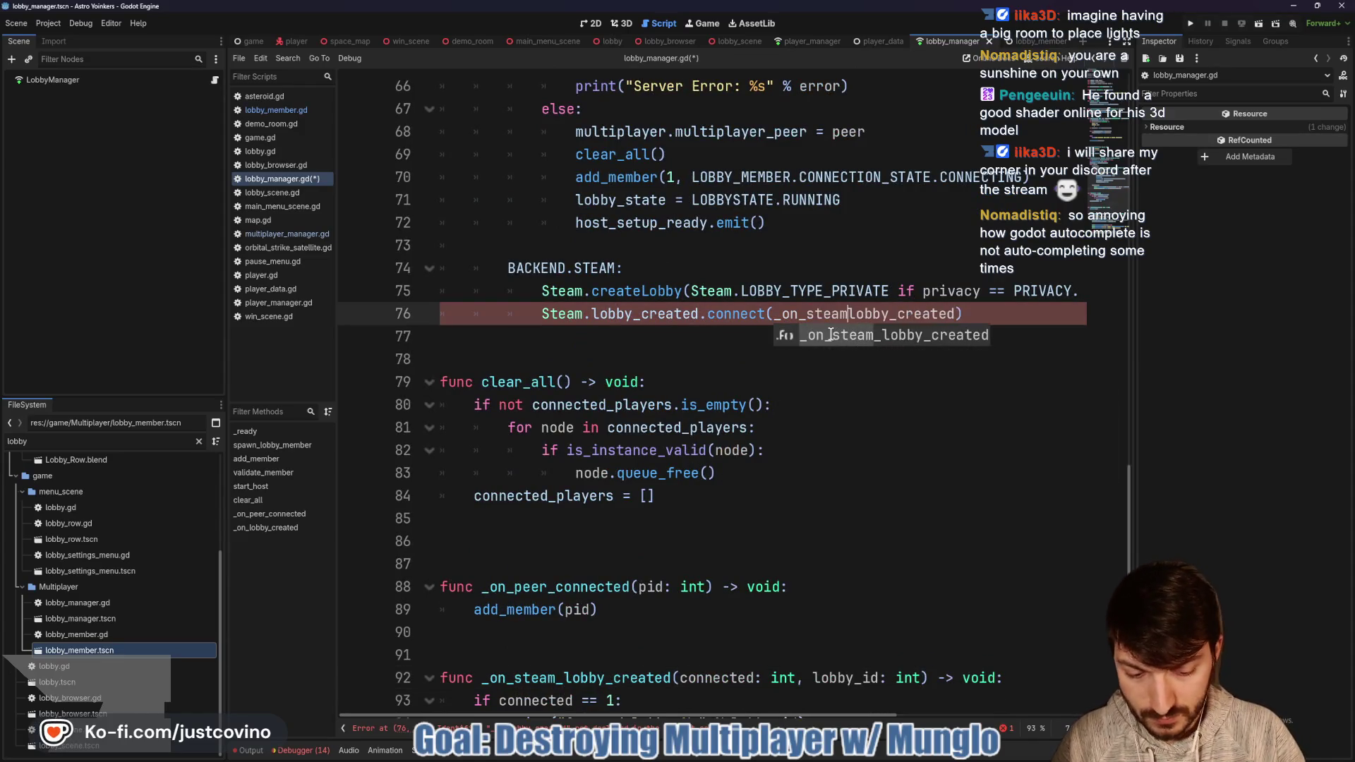
{"action": "left_click", "coordinate": [690, 337]}
{"action": "key", "text": "ctrl+s"}
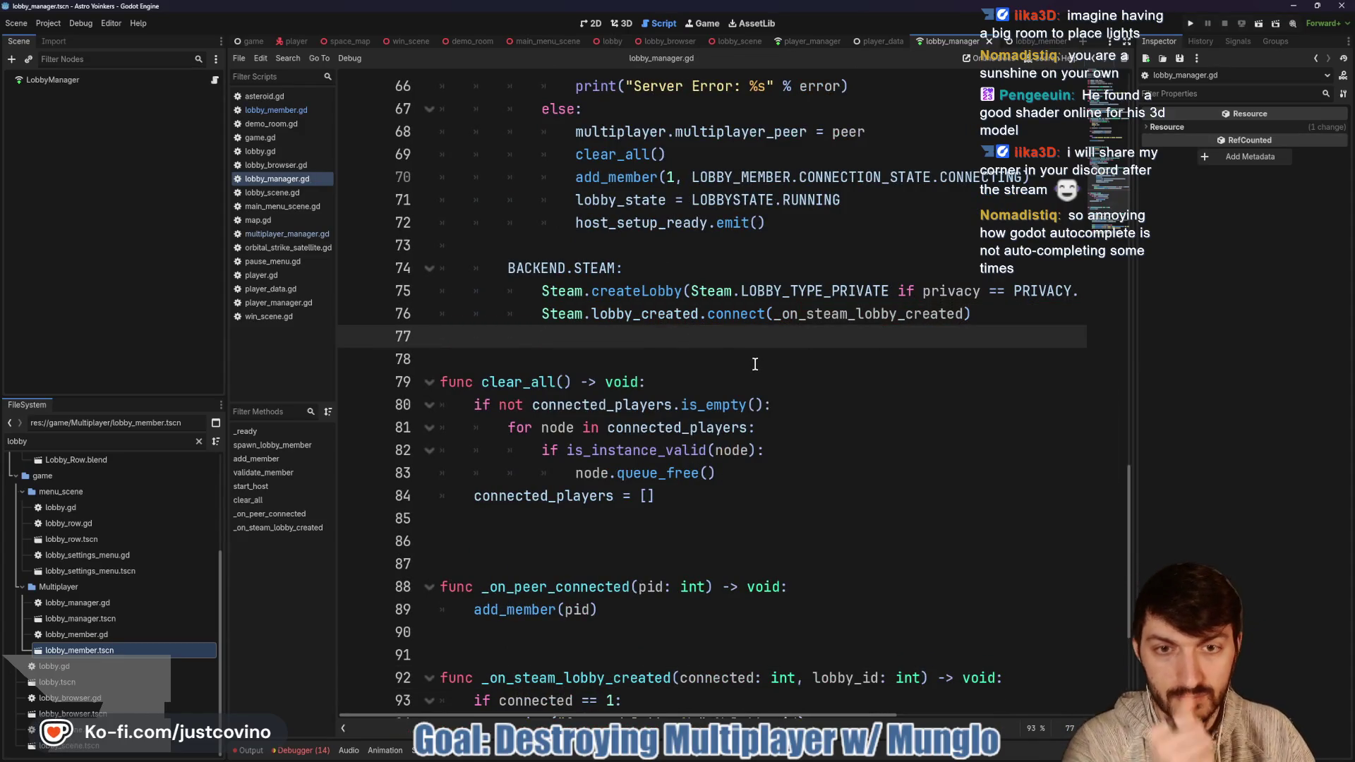
{"action": "scroll", "coordinate": [756, 364], "scroll_direction": "down", "scroll_amount": 2}
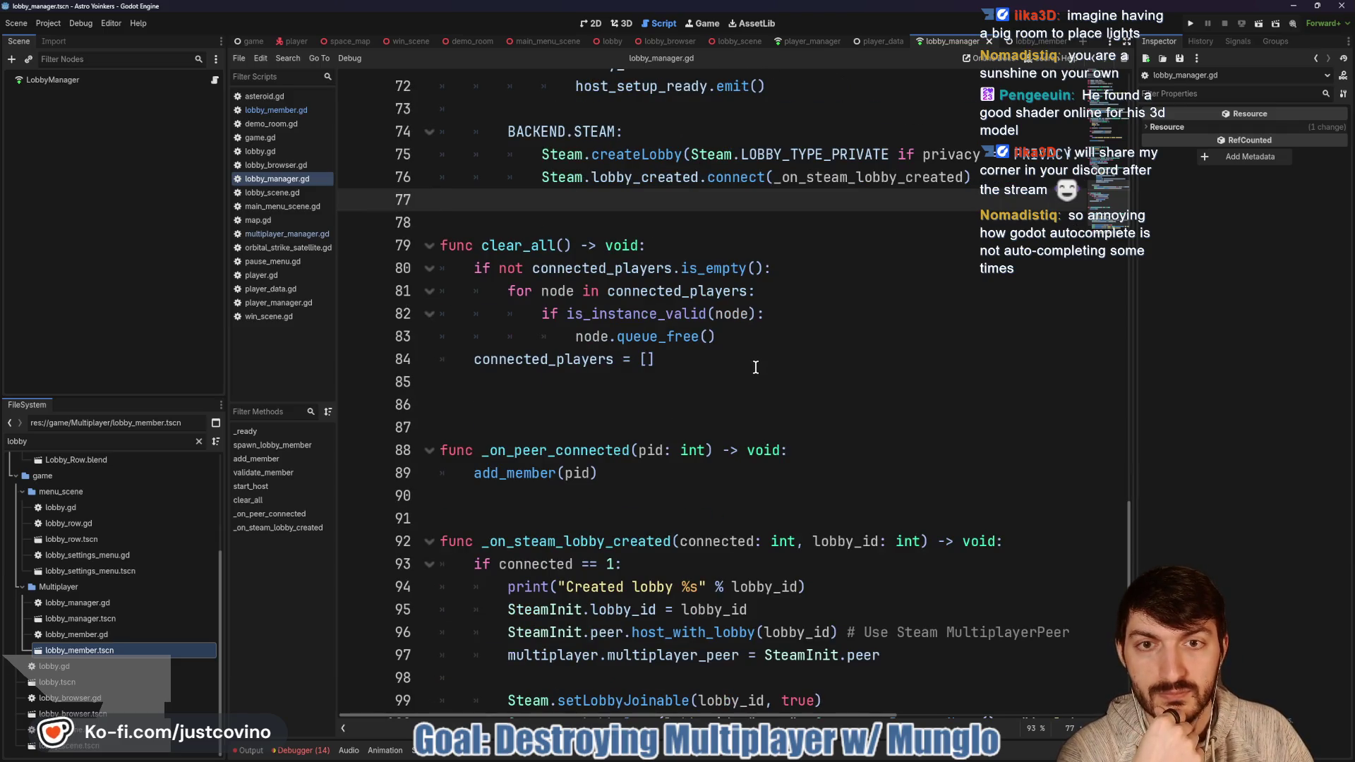
{"action": "scroll", "coordinate": [756, 370], "scroll_direction": "up", "scroll_amount": 1}
{"action": "scroll", "coordinate": [756, 370], "scroll_direction": "up", "scroll_amount": 1}
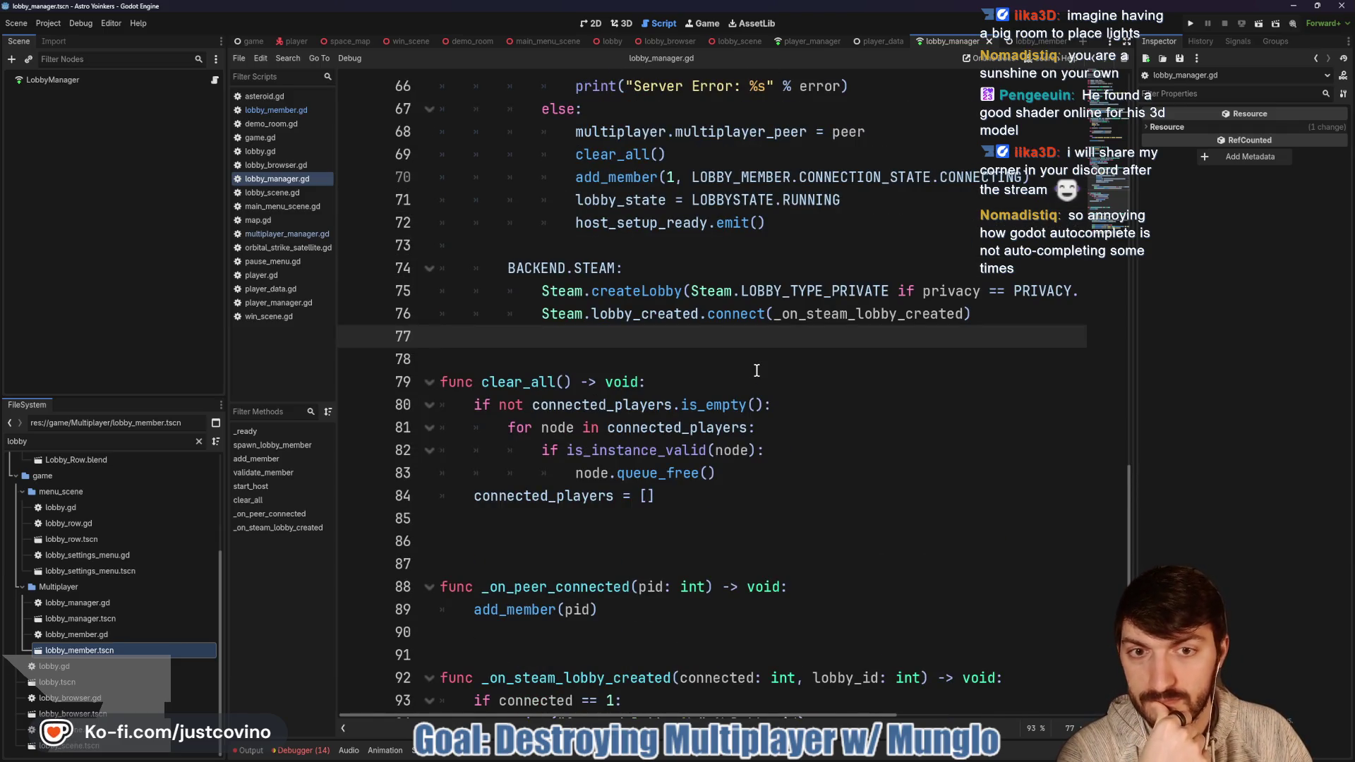
{"action": "scroll", "coordinate": [756, 370], "scroll_direction": "up", "scroll_amount": 1}
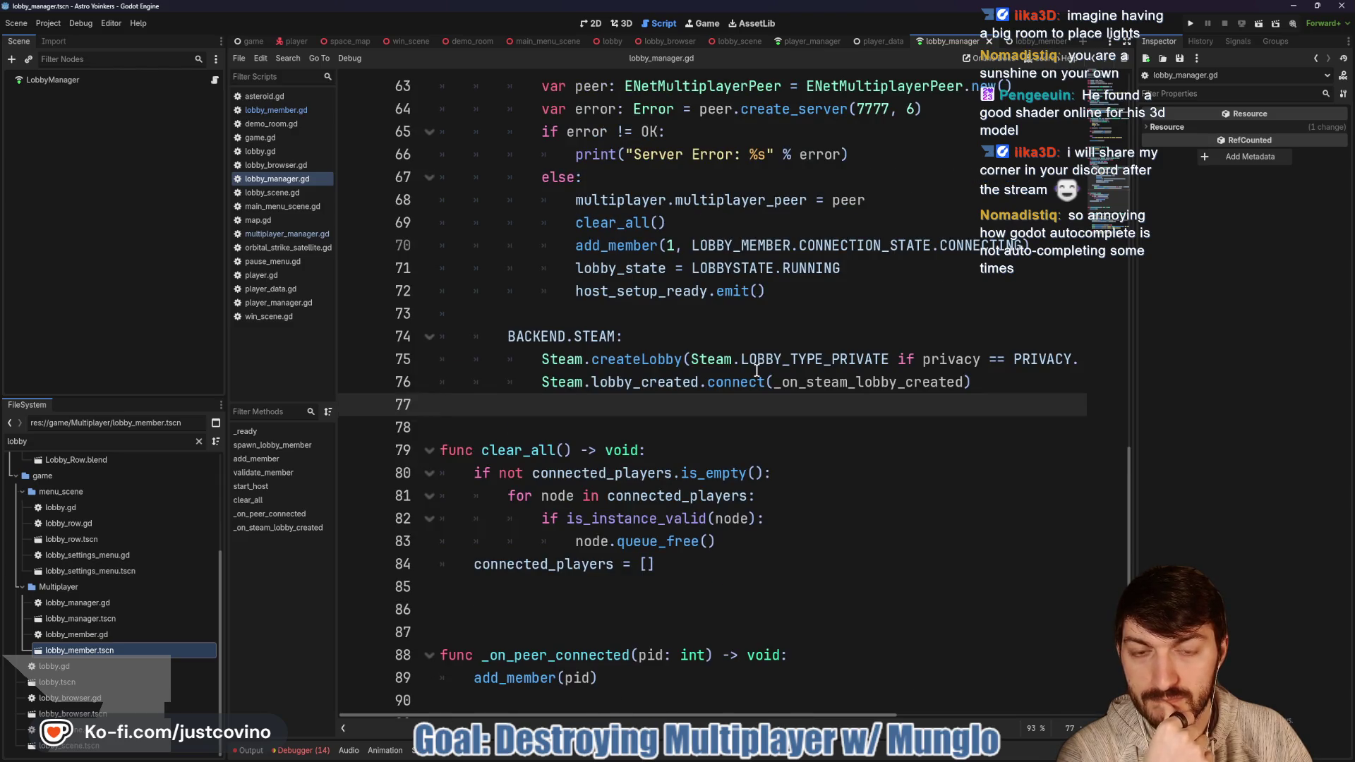
{"action": "scroll", "coordinate": [756, 369], "scroll_direction": "up", "scroll_amount": 2}
{"action": "scroll", "coordinate": [756, 371], "scroll_direction": "up", "scroll_amount": 5}
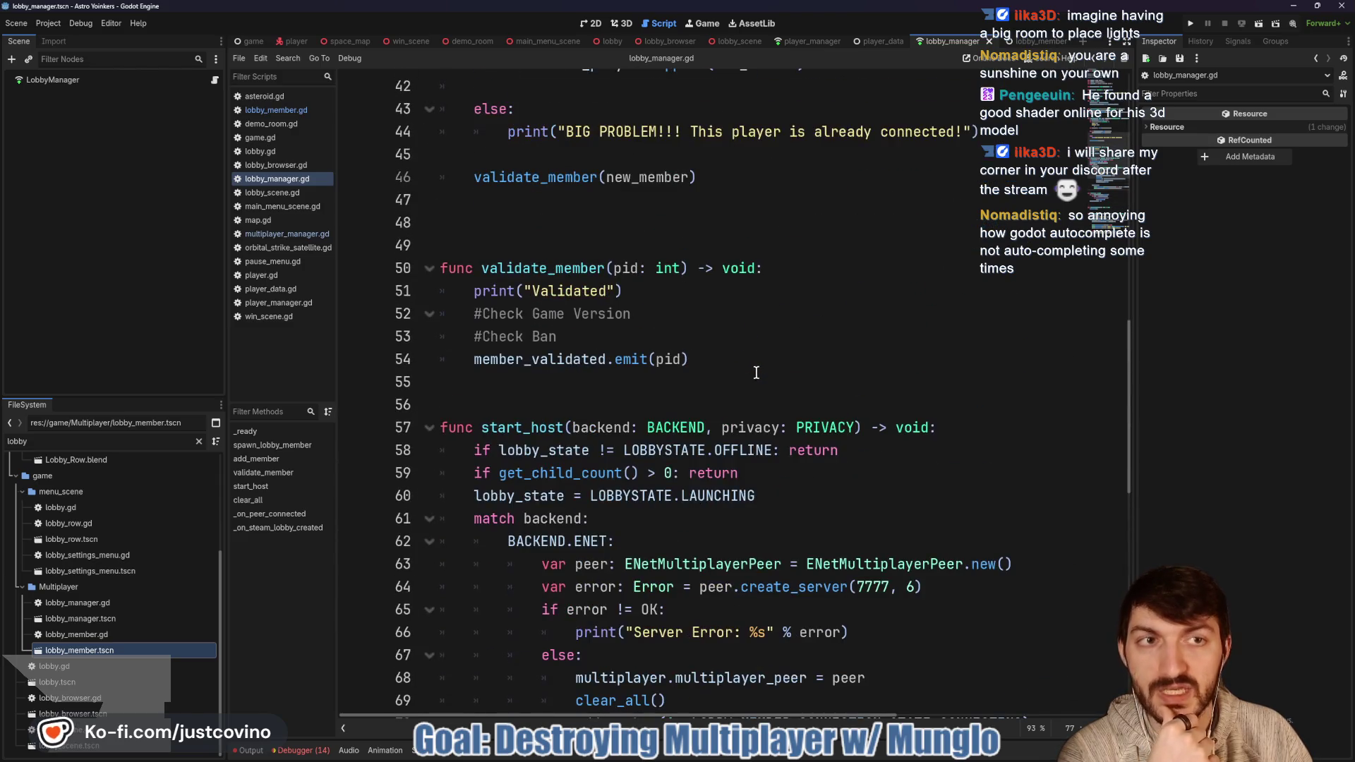
{"action": "left_click", "coordinate": [607, 394]}
{"action": "scroll", "coordinate": [737, 471], "scroll_direction": "up", "scroll_amount": 4}
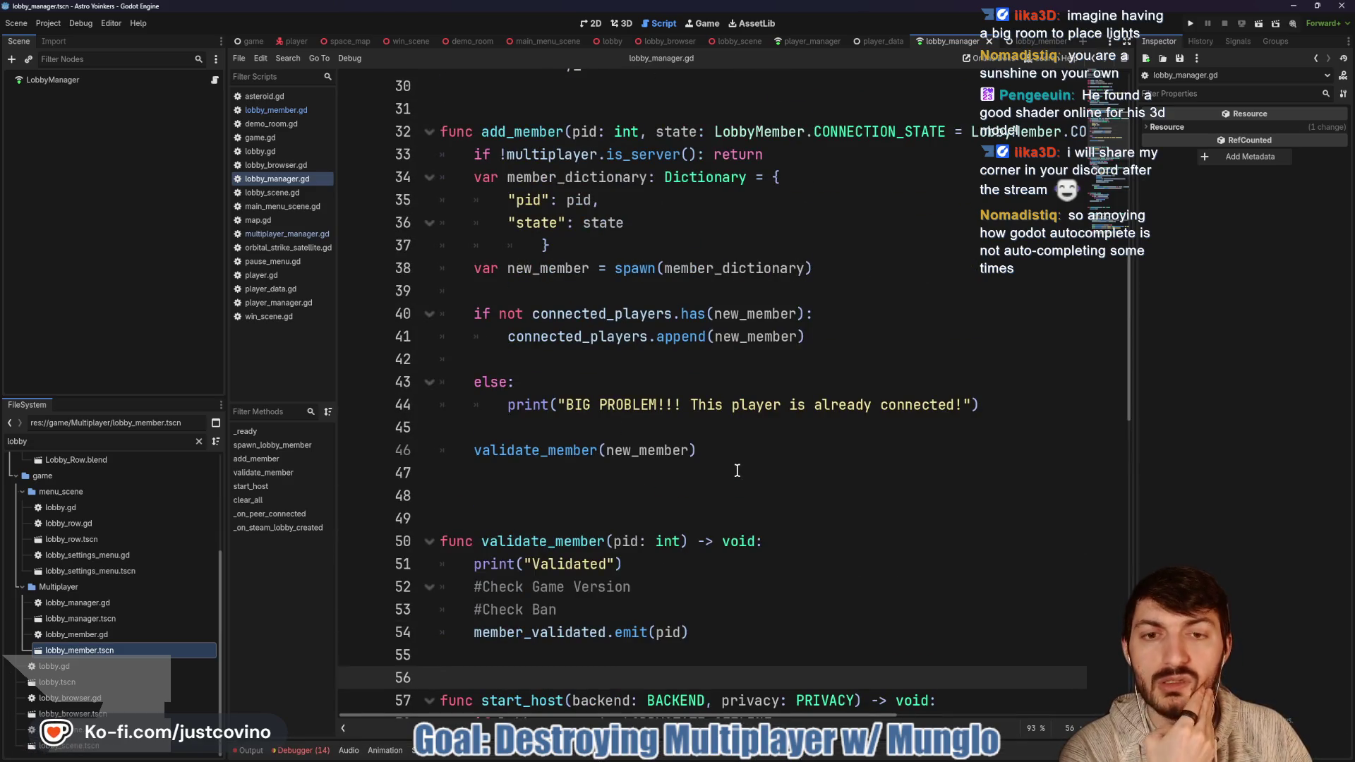
{"action": "scroll", "coordinate": [731, 467], "scroll_direction": "up", "scroll_amount": 2}
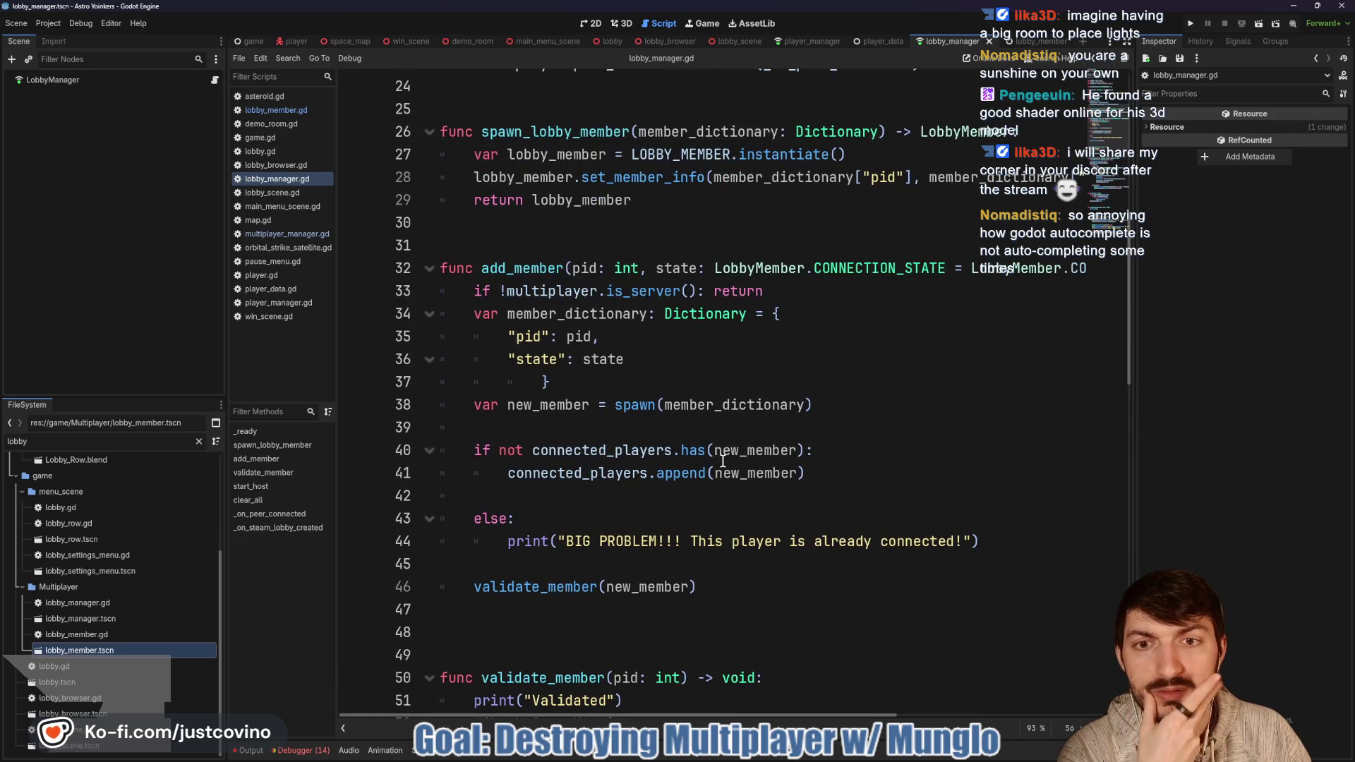
{"action": "scroll", "coordinate": [723, 461], "scroll_direction": "up", "scroll_amount": 5}
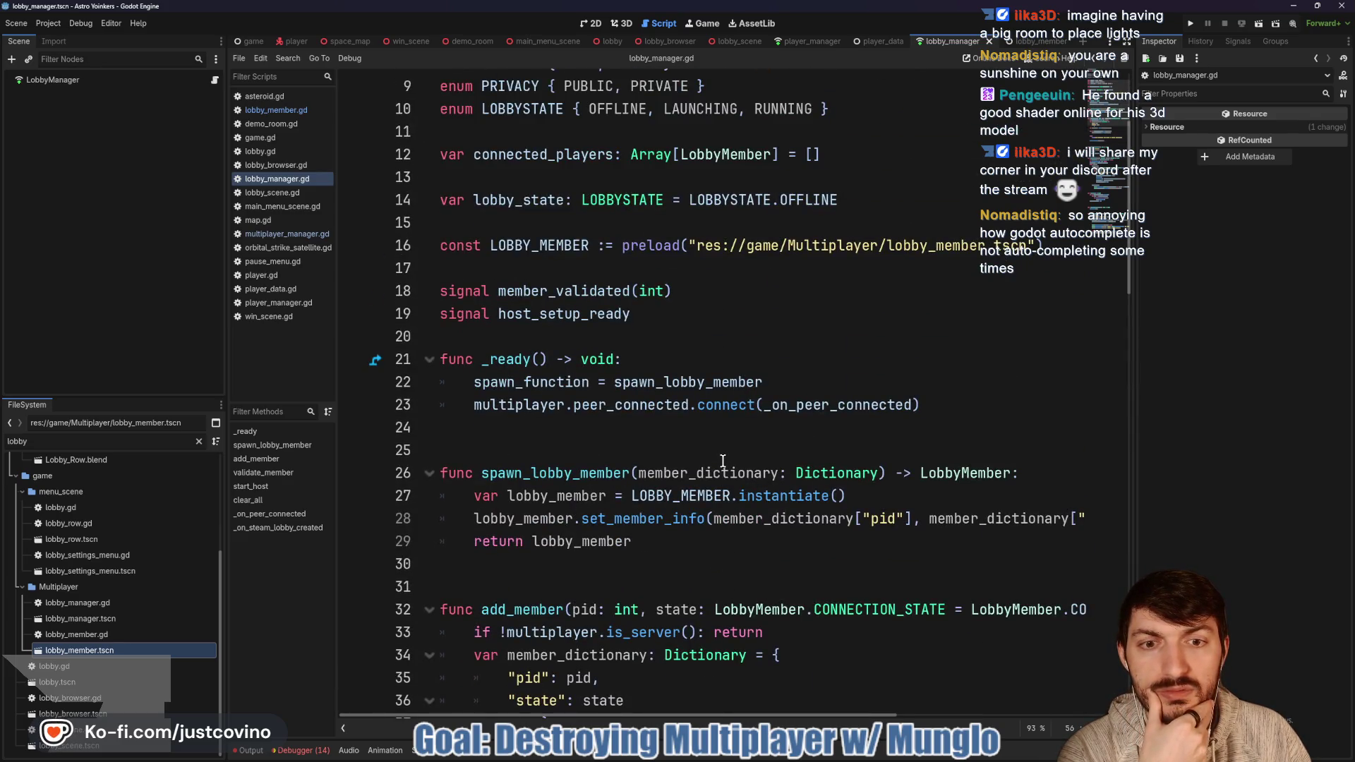
{"action": "left_click", "coordinate": [934, 406]}
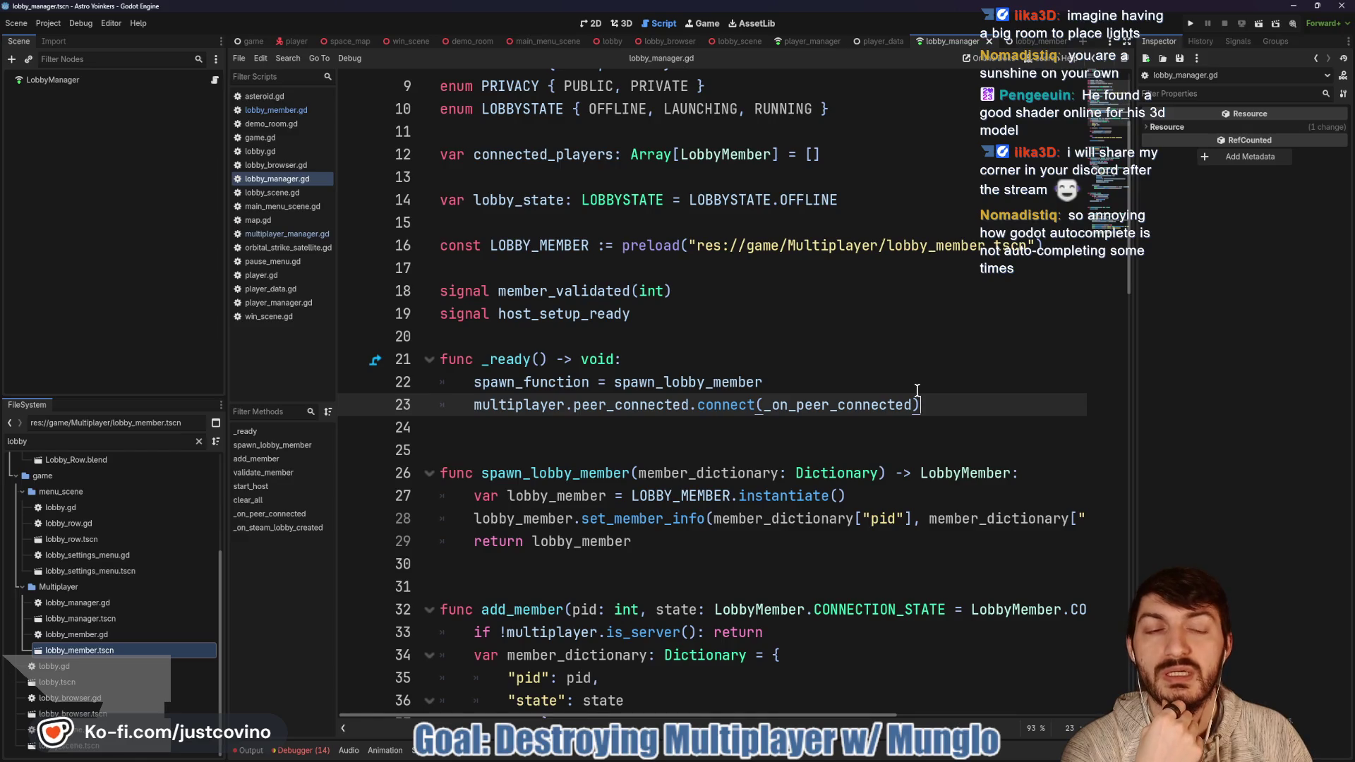
{"action": "scroll", "coordinate": [917, 391], "scroll_direction": "down", "scroll_amount": 1}
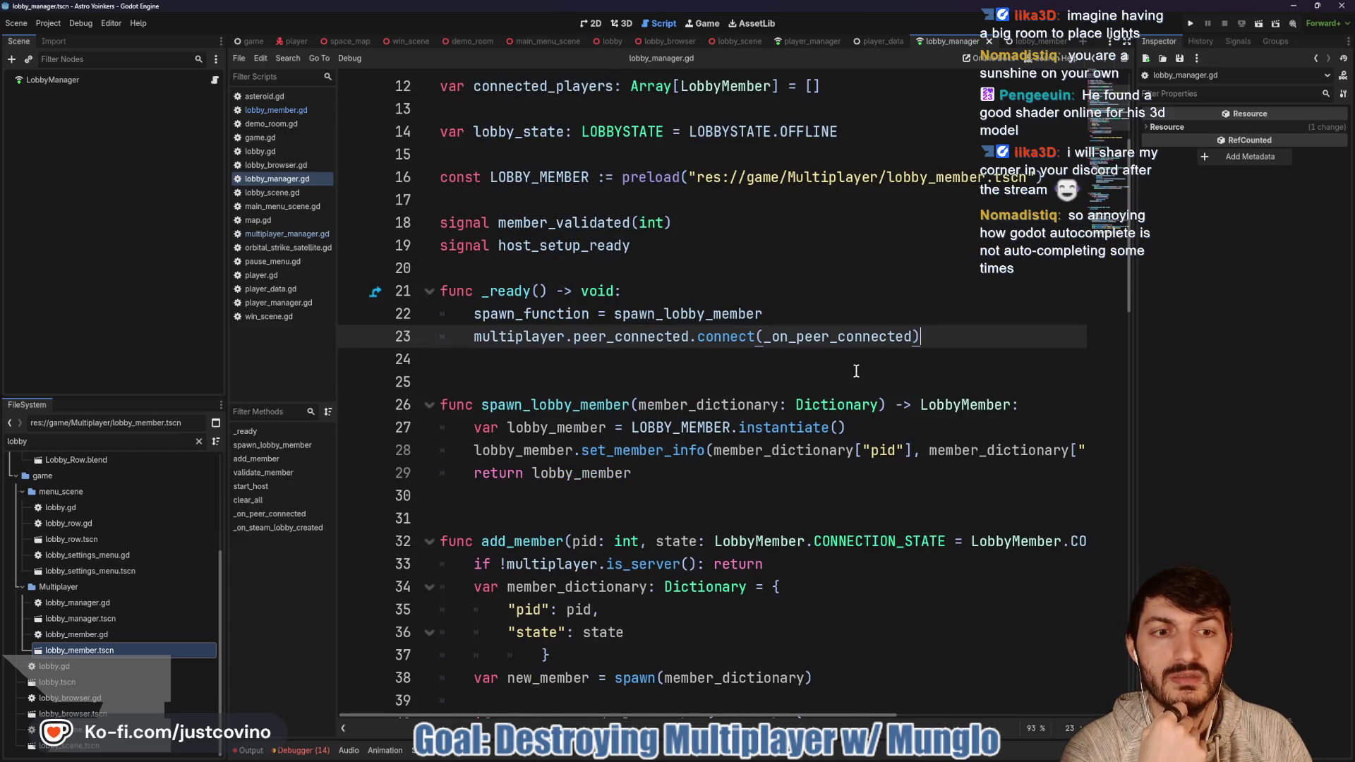
{"action": "key", "text": "Return"}
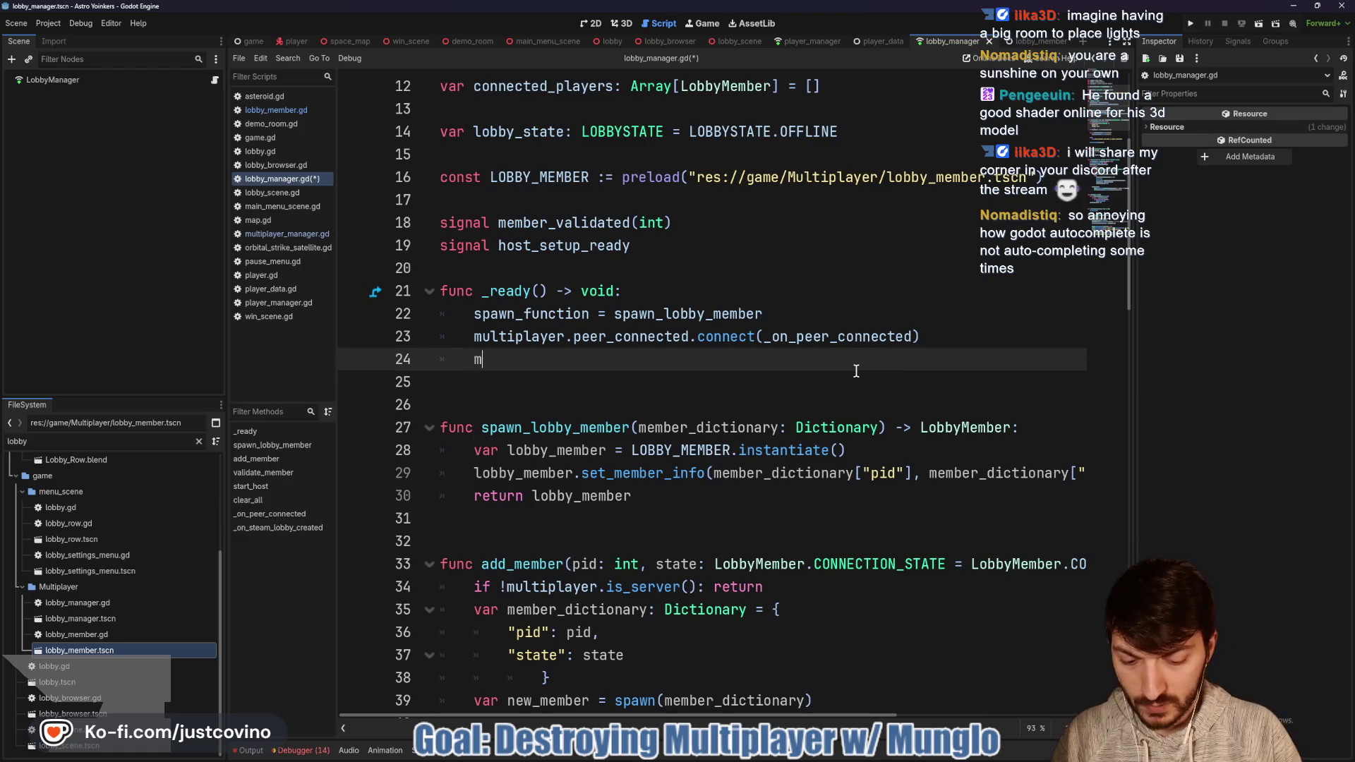
Step: Write multiplayer.peer_disconnected.connect(_on_peer_disconnected) on line 24 using autocomplete
{"action": "type", "text": "ulti"}
{"action": "key", "text": "BackSpace"}
{"action": "key", "text": "BackSpace"}
{"action": "key", "text": "BackSpace"}
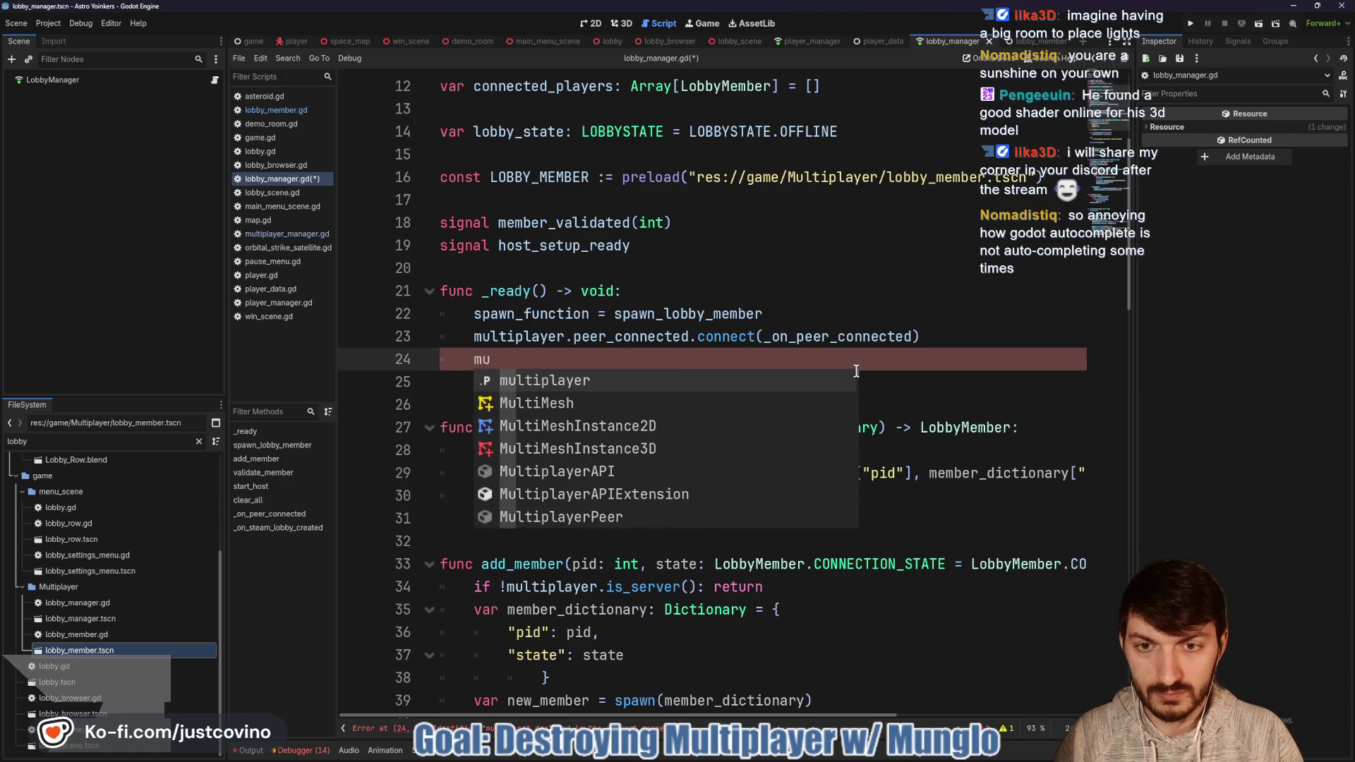
{"action": "key", "text": "Return"}
{"action": "type", "text": ".pee"}
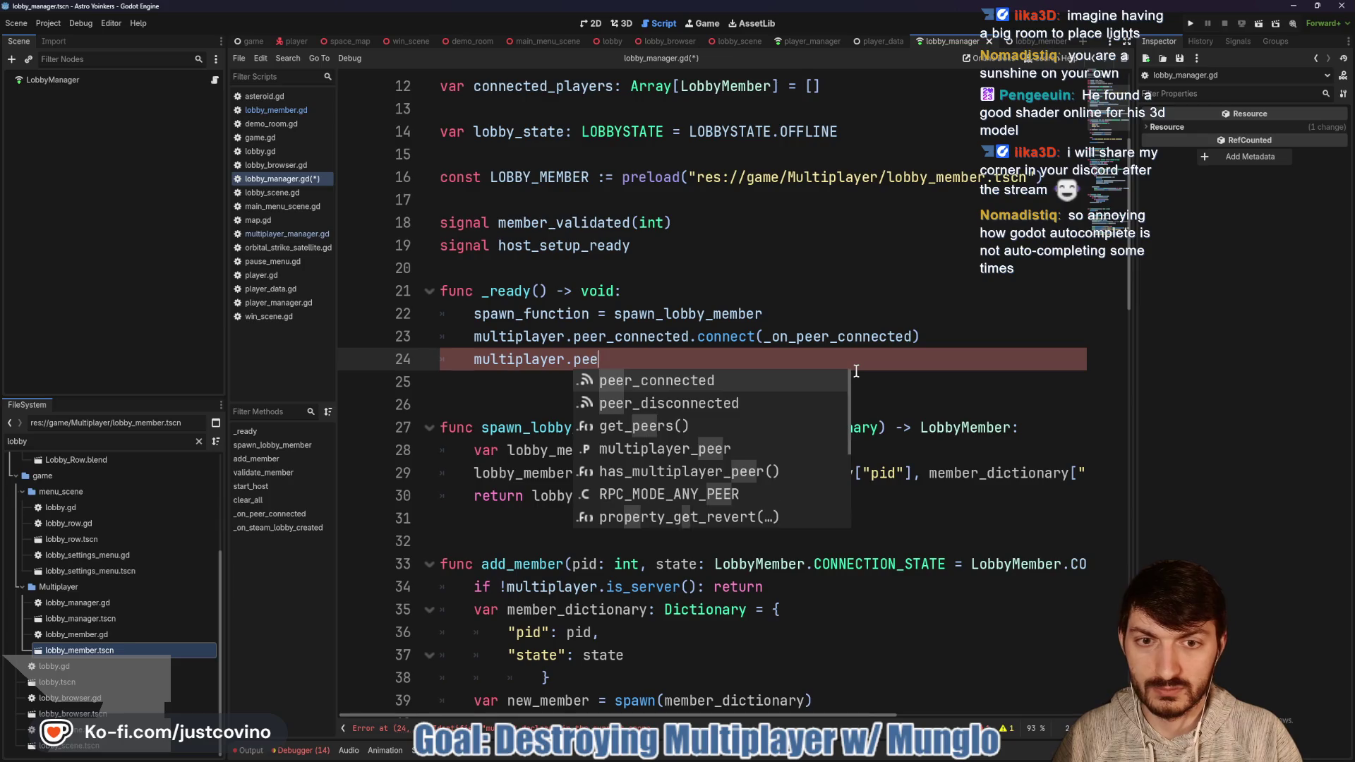
{"action": "type", "text": "r"}
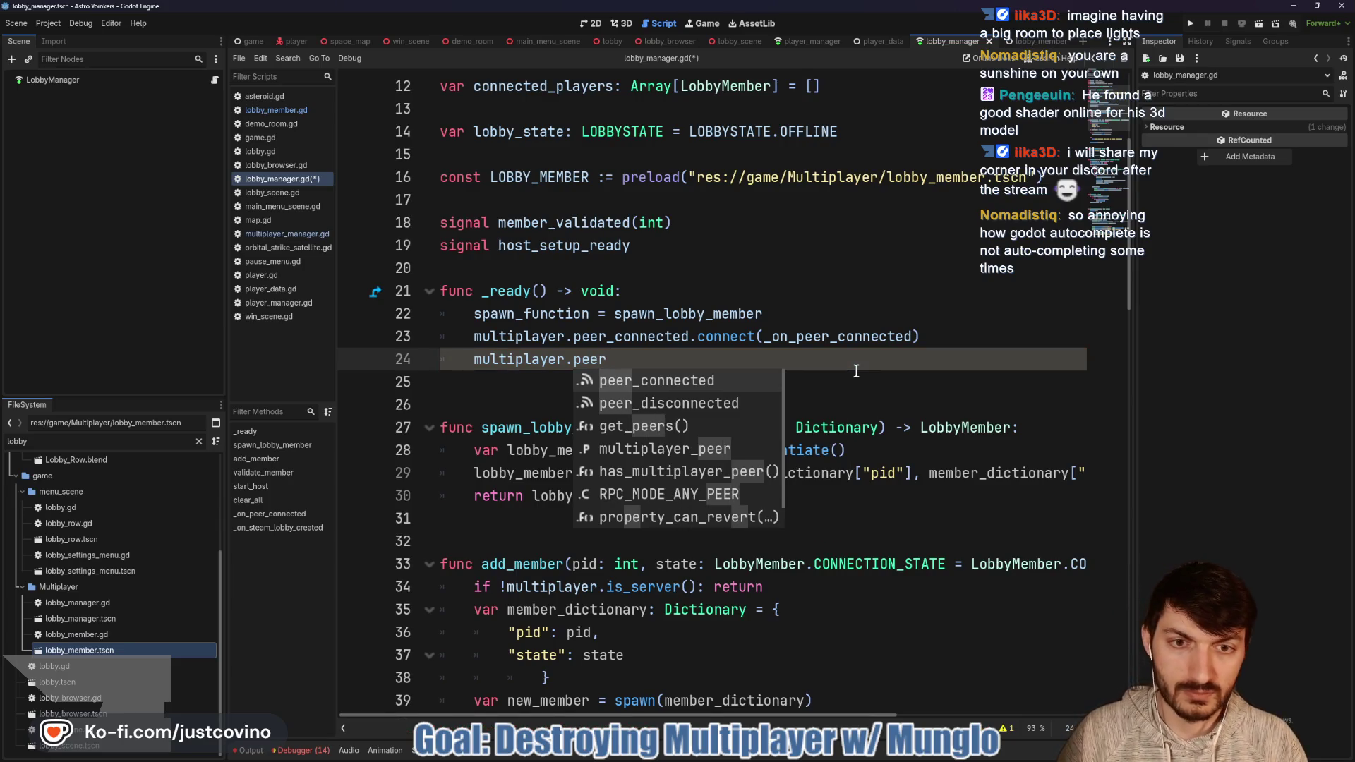
{"action": "key", "text": "Down"}
{"action": "key", "text": "Return"}
{"action": "type", "text": "."}
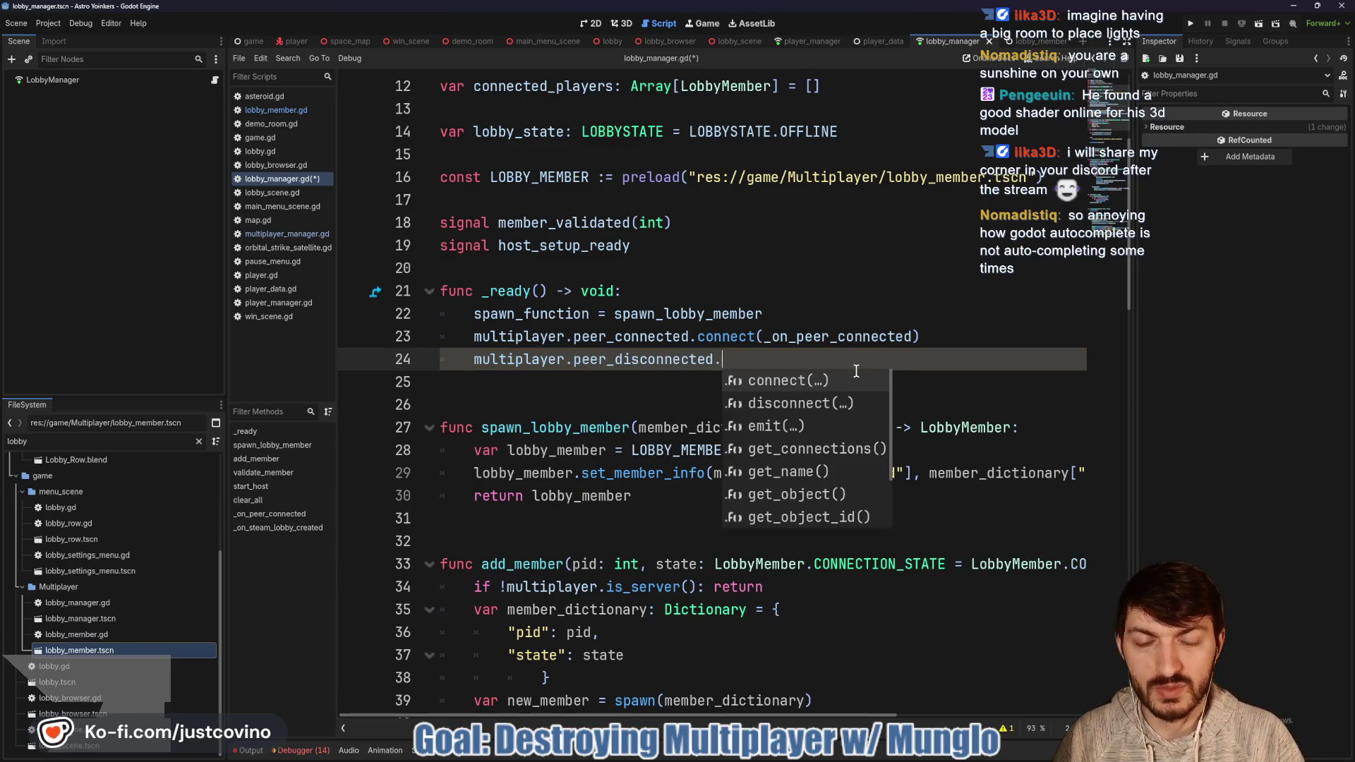
{"action": "key", "text": "Return"}
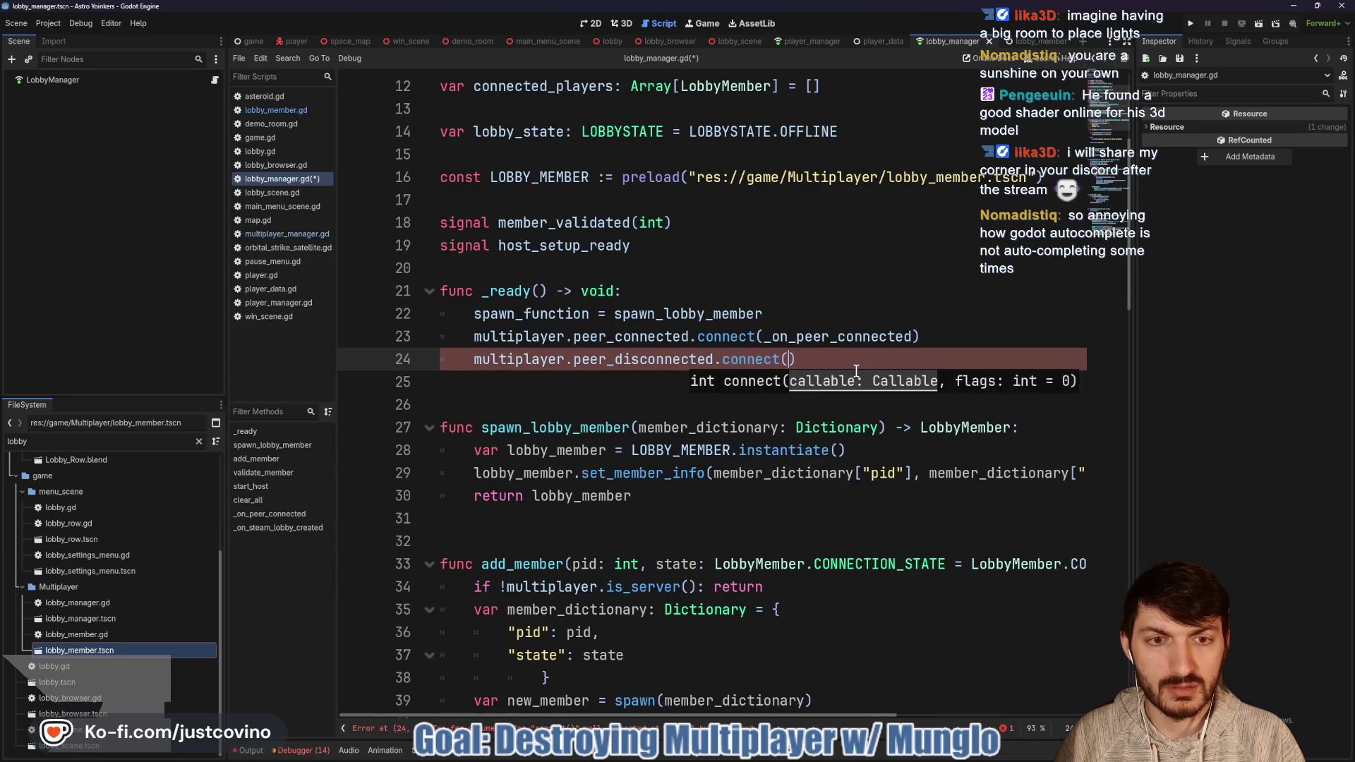
{"action": "type", "text": "_on_peer_dis"}
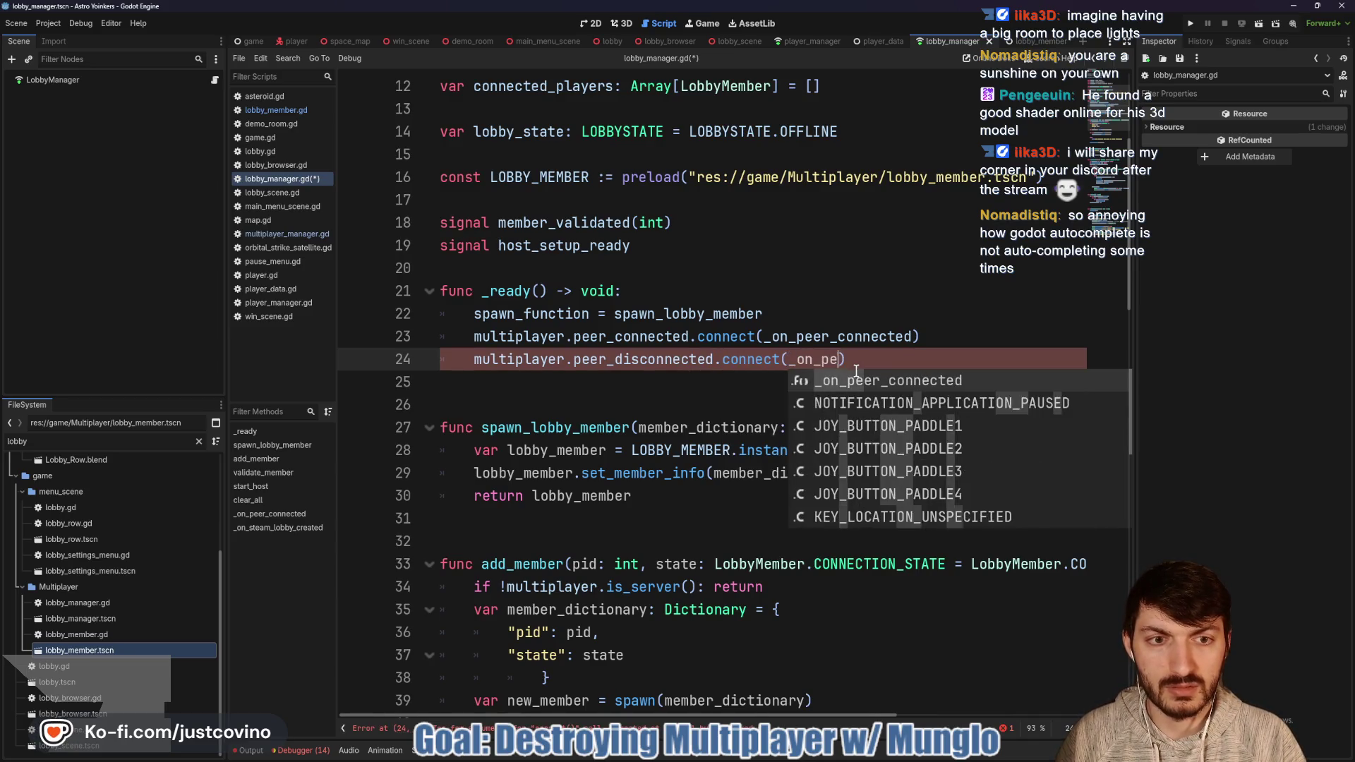
{"action": "type", "text": "connected"}
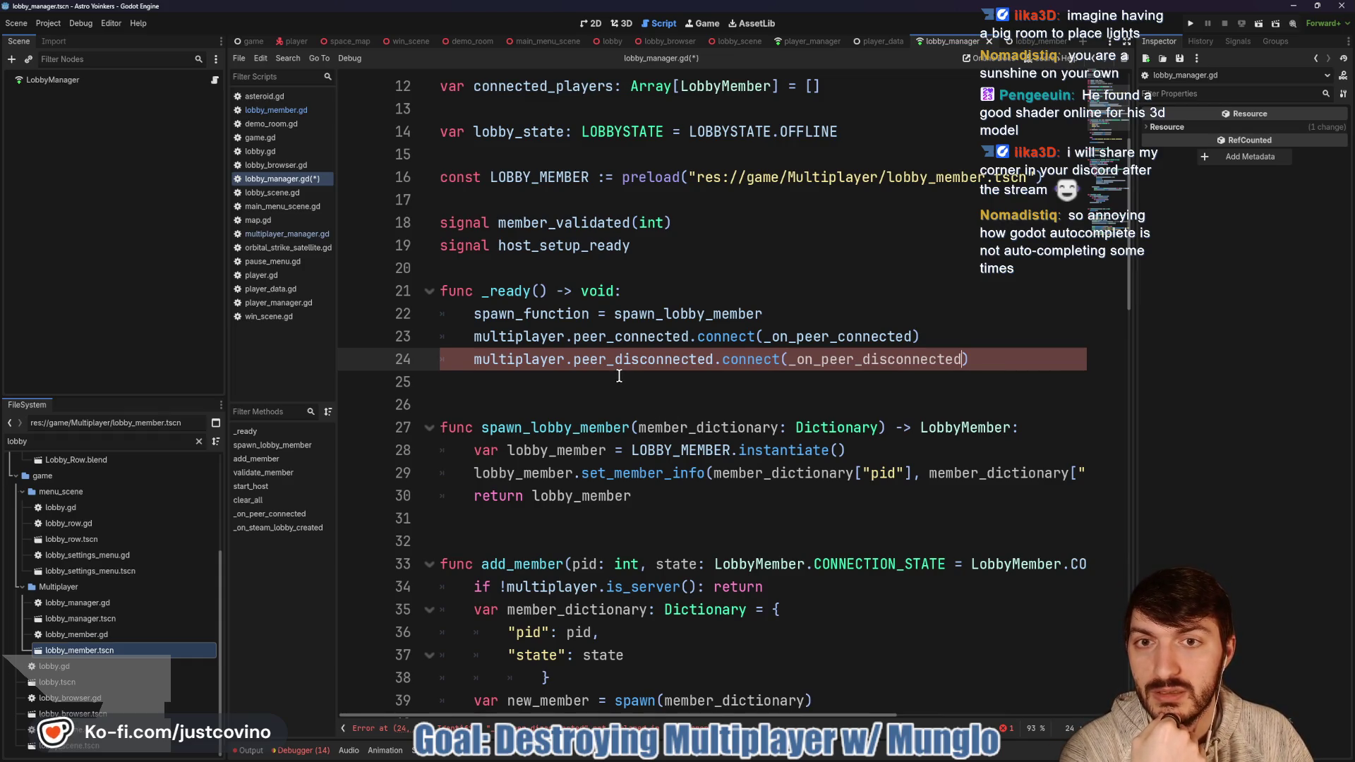
{"action": "scroll", "coordinate": [615, 374], "scroll_direction": "up", "scroll_amount": 2}
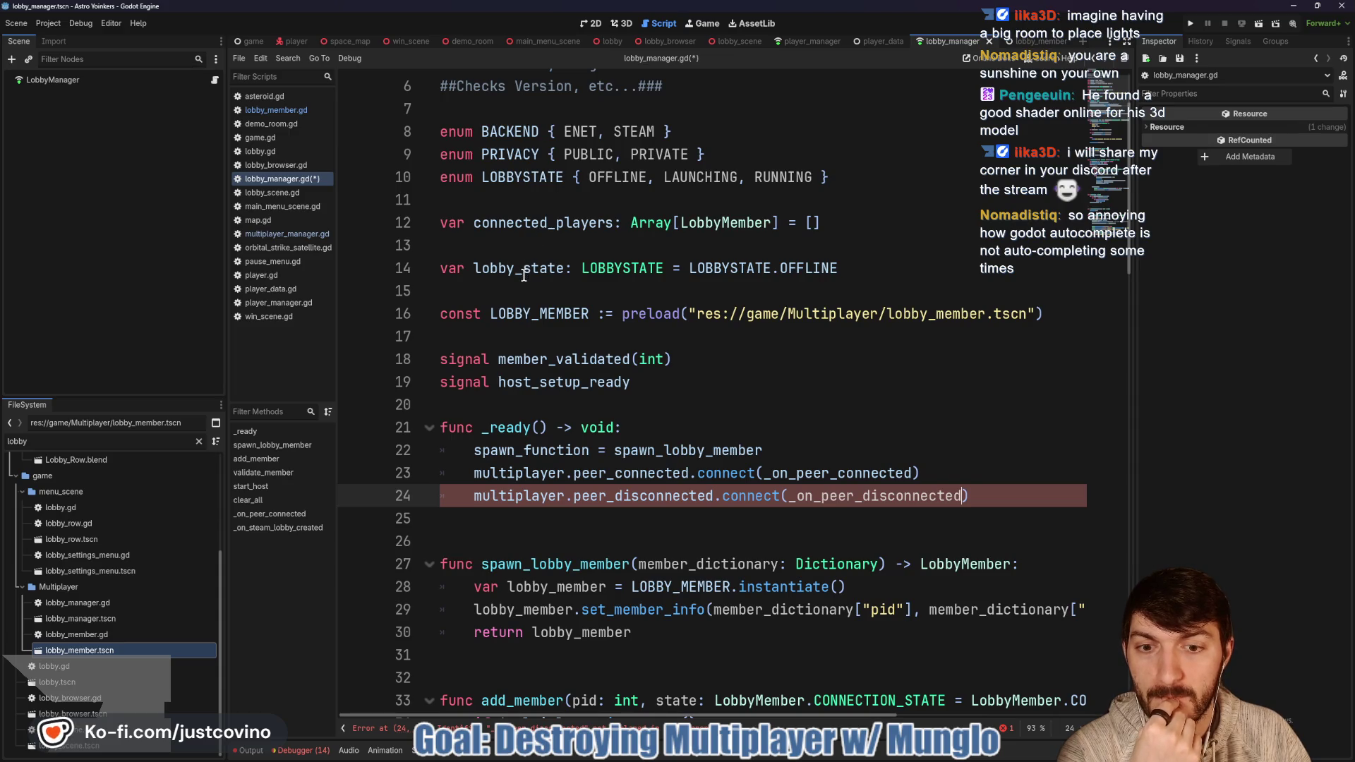
Step: Declare func _on_peer_disconnected(pid: int) -> void: below _on_peer_connected
{"action": "scroll", "coordinate": [574, 429], "scroll_direction": "down", "scroll_amount": 17}
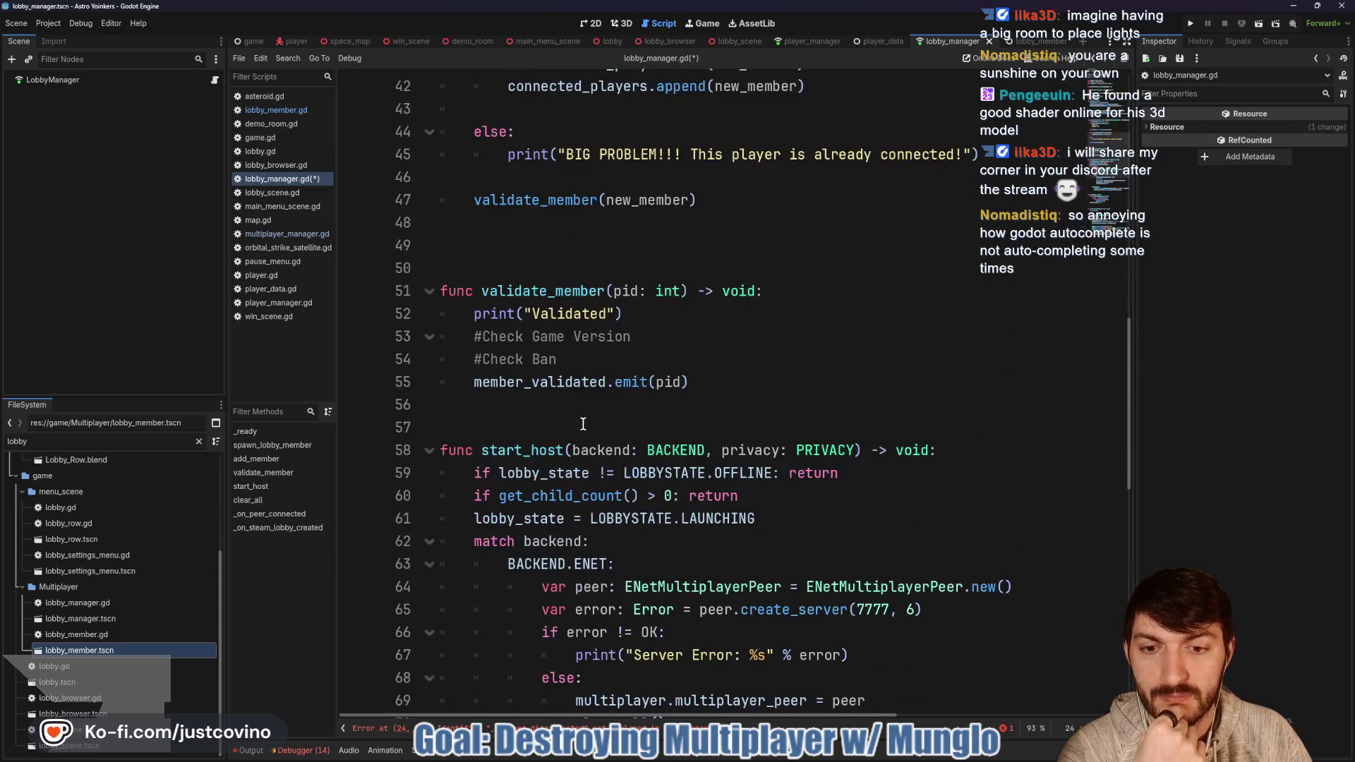
{"action": "scroll", "coordinate": [574, 429], "scroll_direction": "down", "scroll_amount": 7}
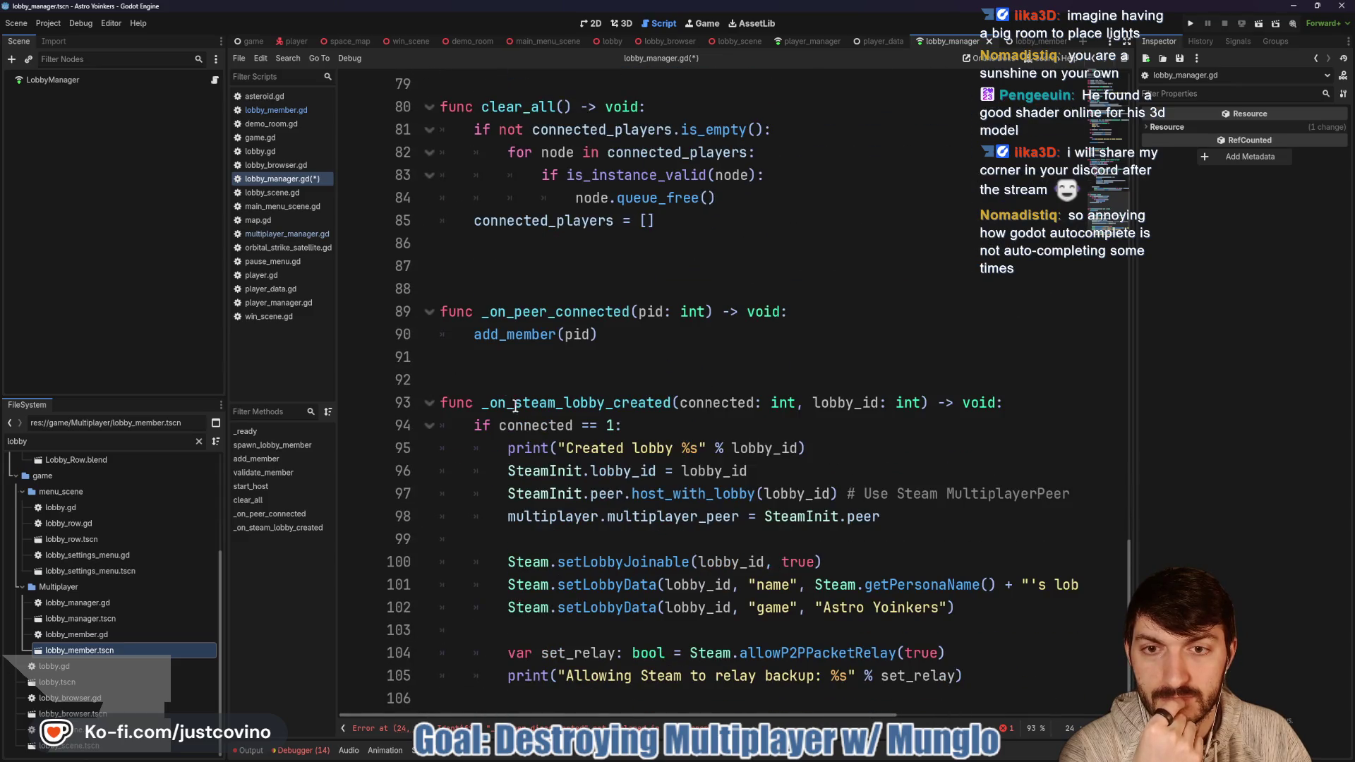
{"action": "left_click", "coordinate": [468, 370]}
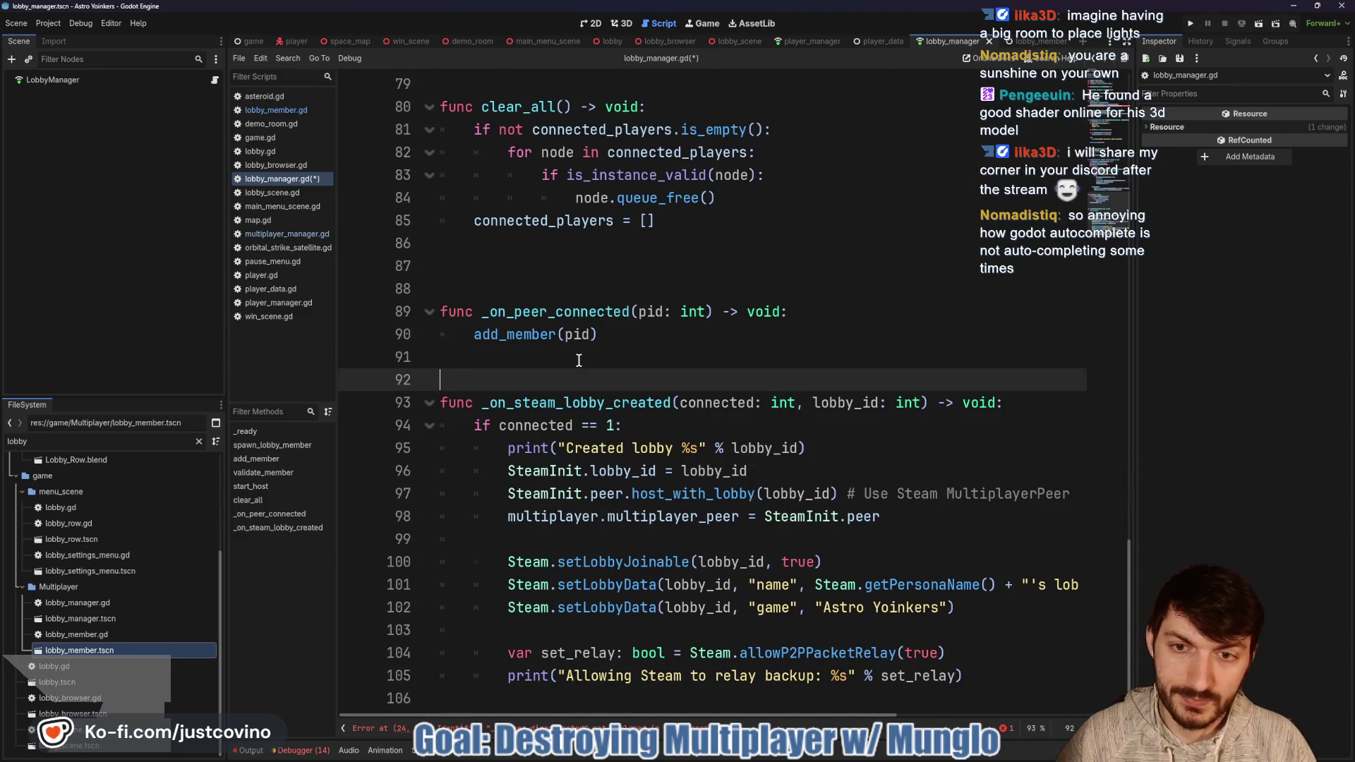
{"action": "key", "text": "Return"}
{"action": "key", "text": "Return"}
{"action": "key", "text": "Up"}
{"action": "key", "text": "Up"}
{"action": "key", "text": "Return"}
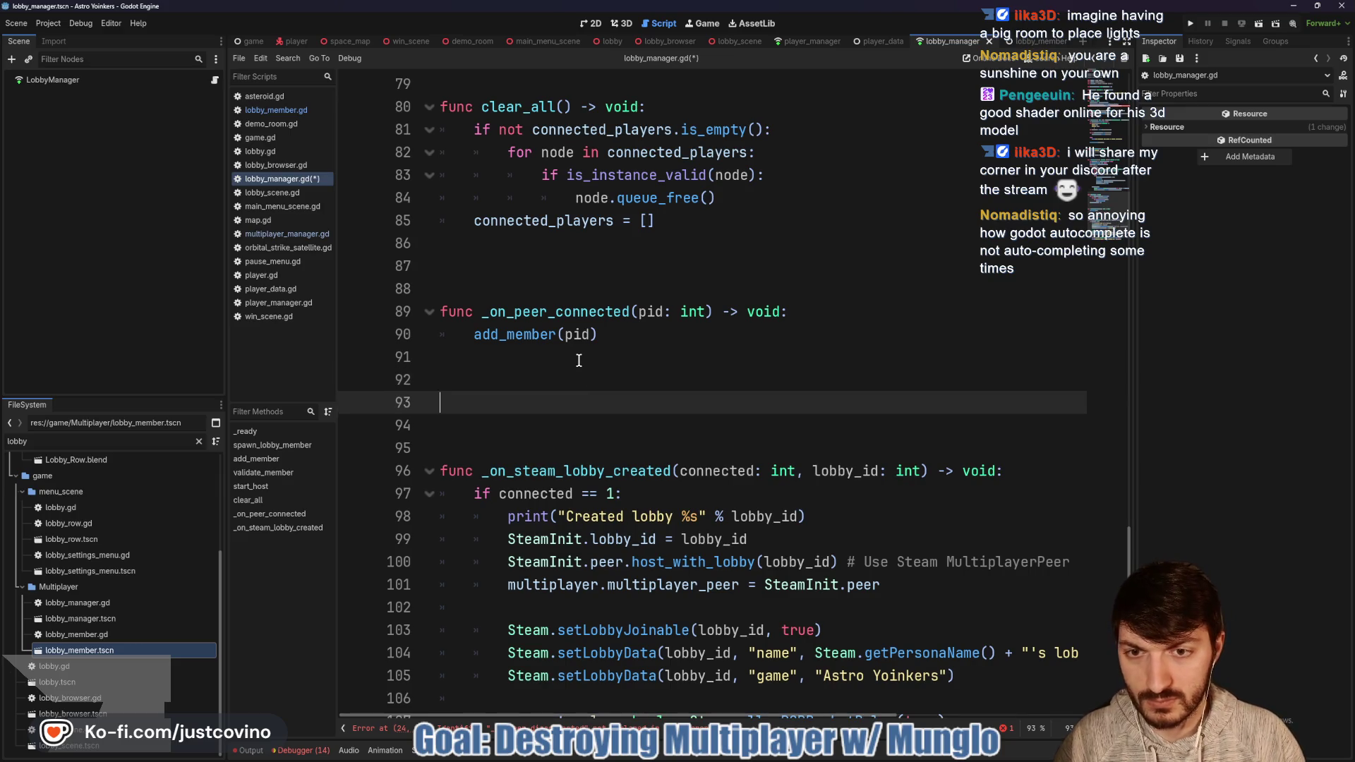
{"action": "type", "text": "func _on_p"}
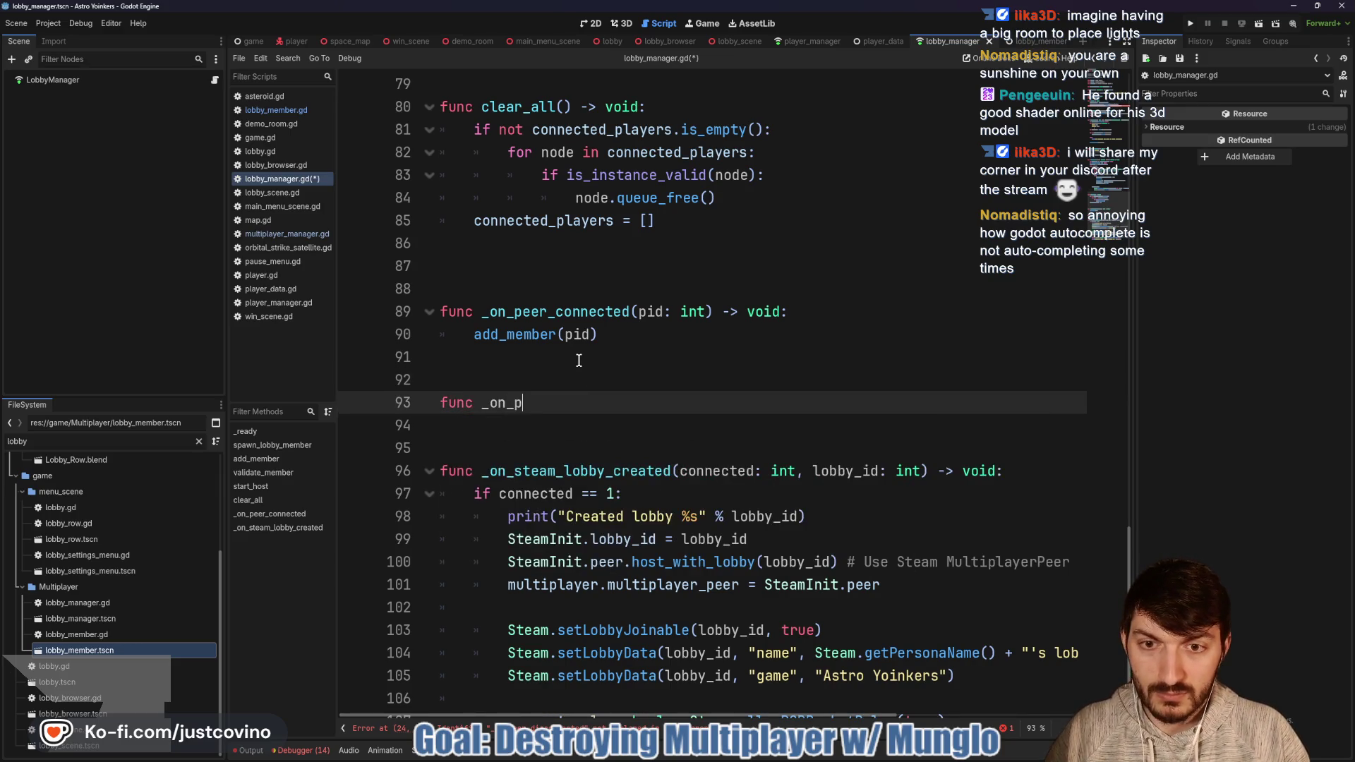
{"action": "type", "text": "eer_dico"}
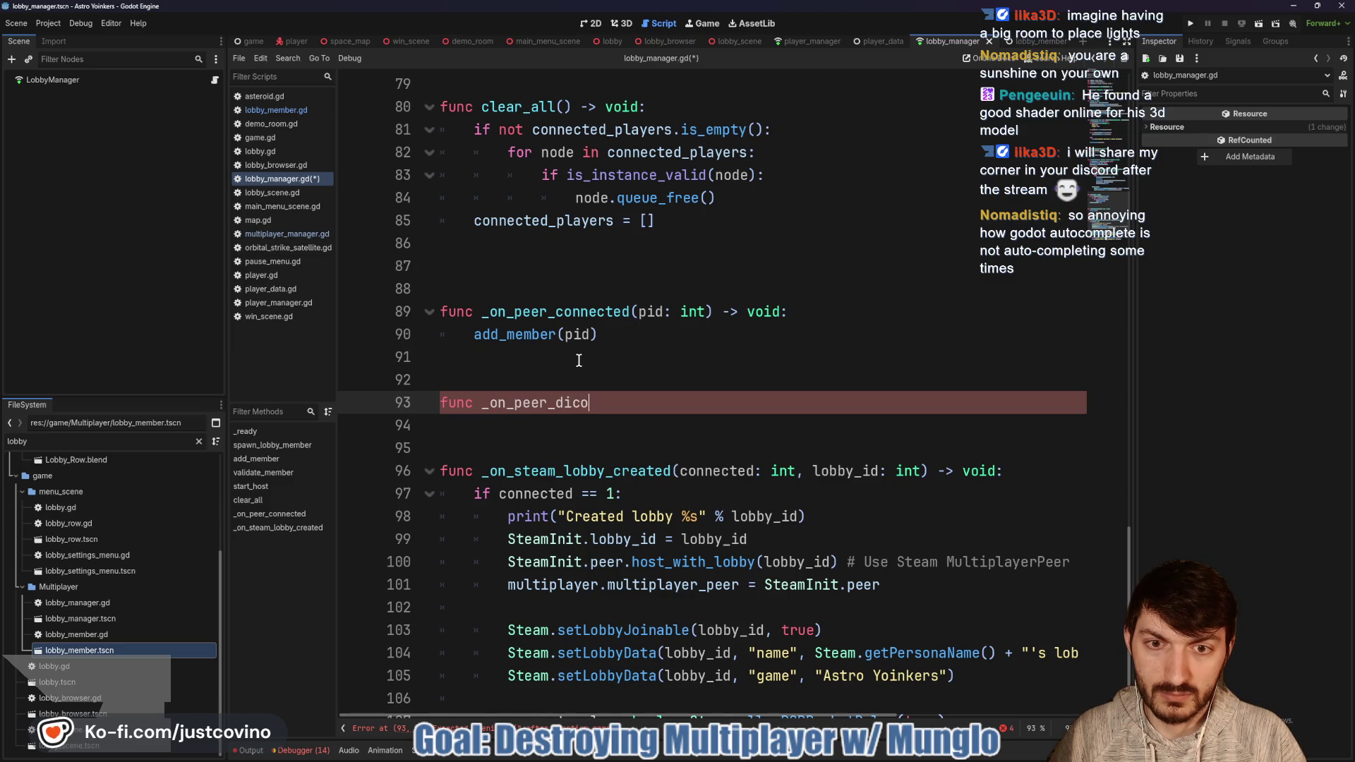
{"action": "key", "text": "BackSpace"}
{"action": "key", "text": "BackSpace"}
{"action": "type", "text": "sconnecte"}
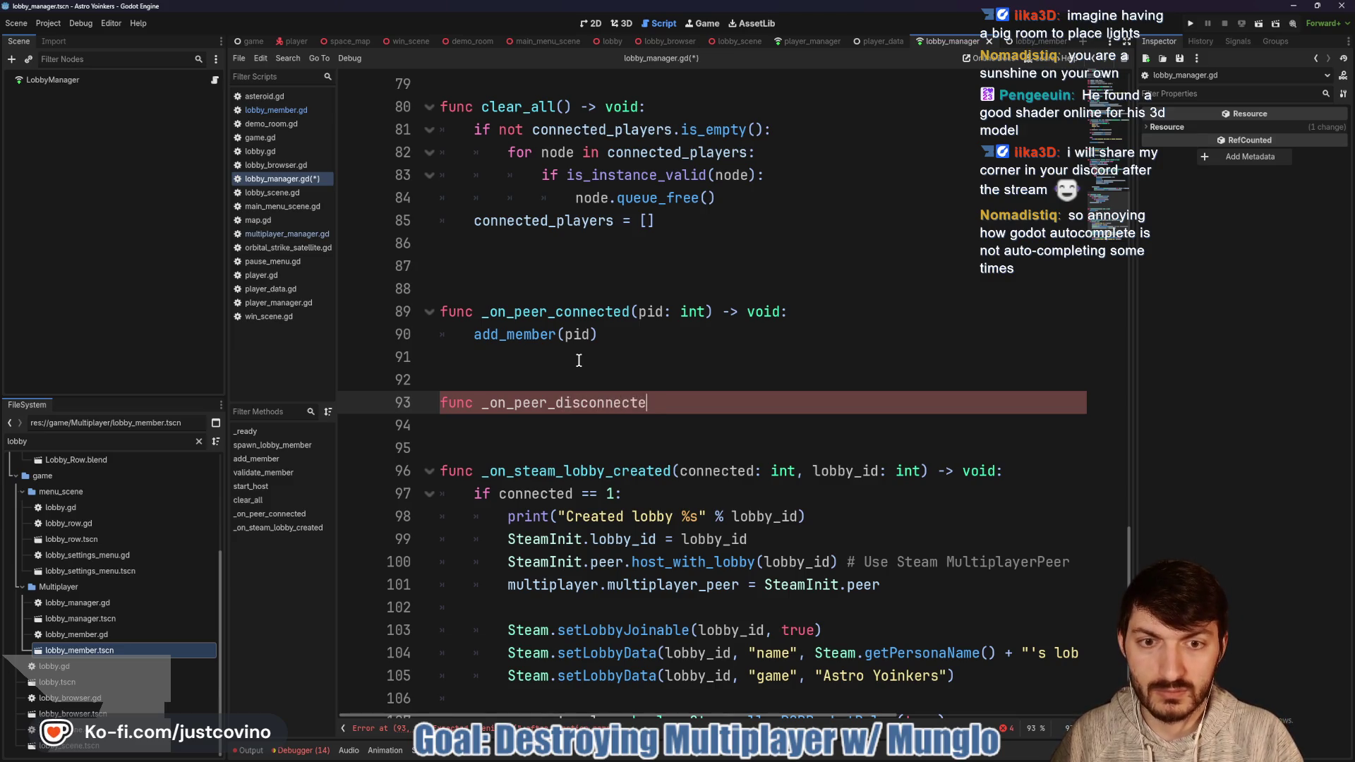
{"action": "type", "text": "d(pid: int"}
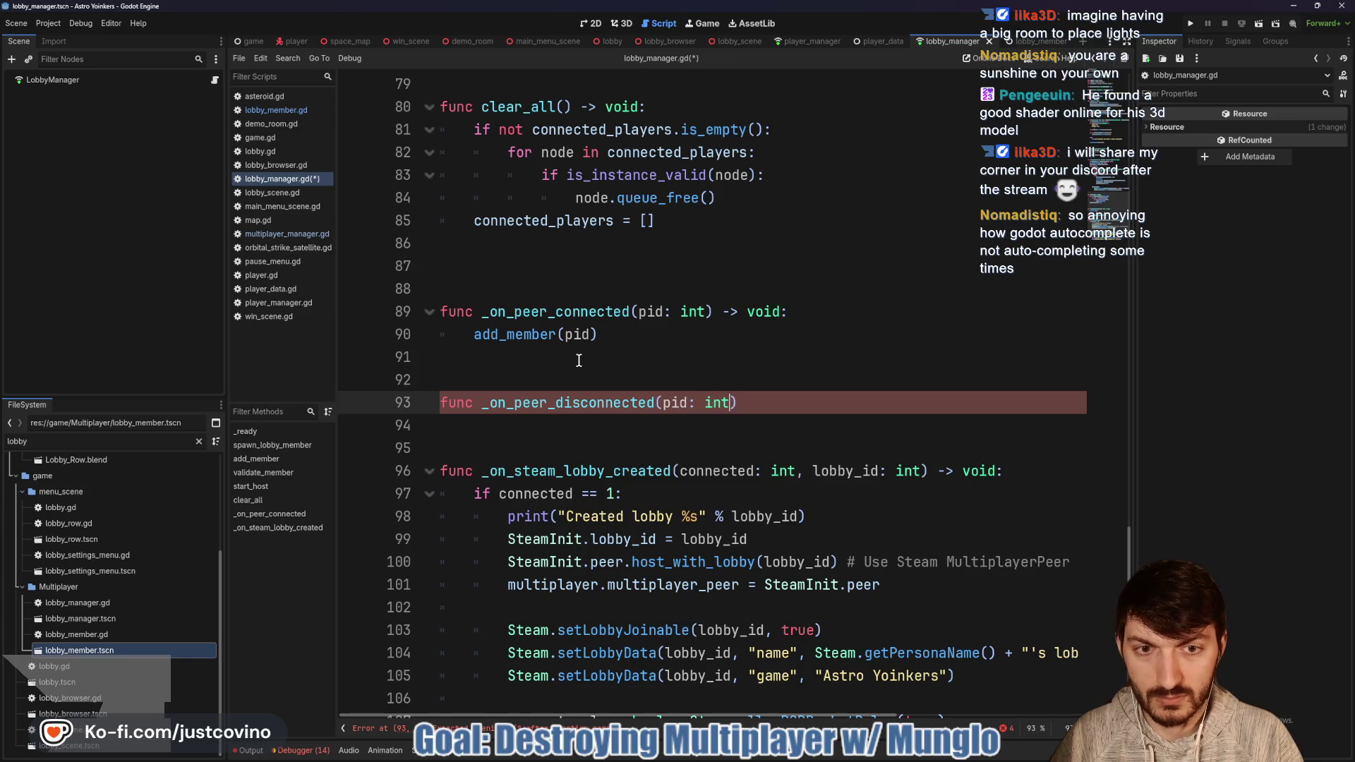
{"action": "type", "text": ") -"}
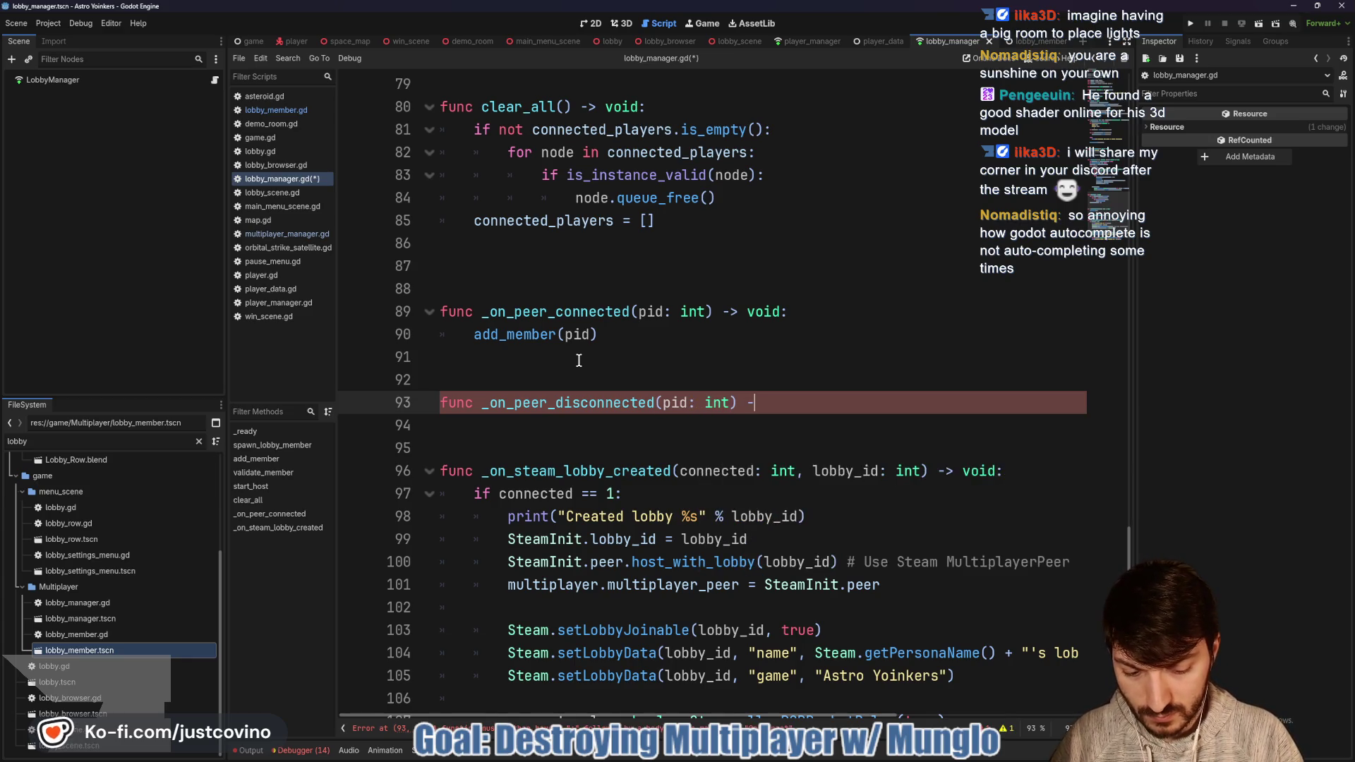
{"action": "type", "text": "> void:"}
{"action": "key", "text": "Return"}
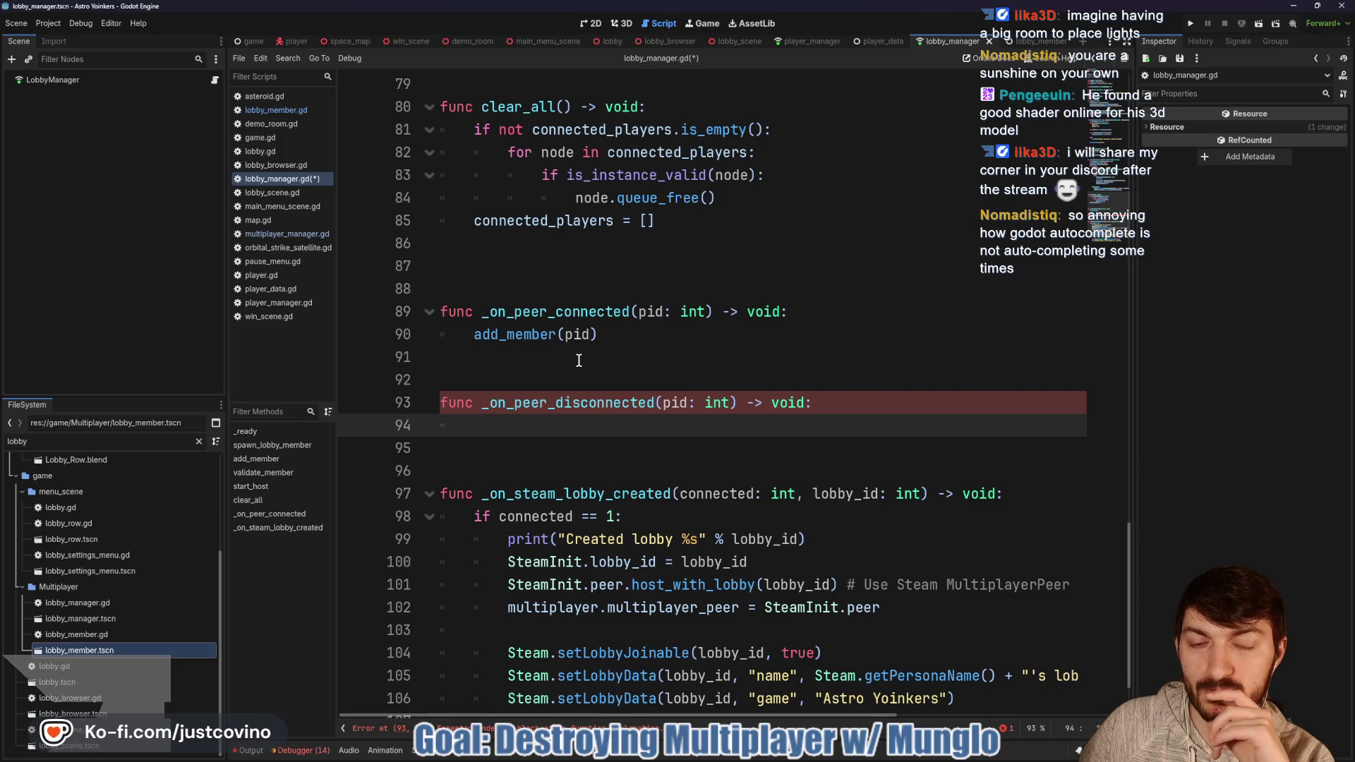
{"action": "key", "text": "ctrl+z"}
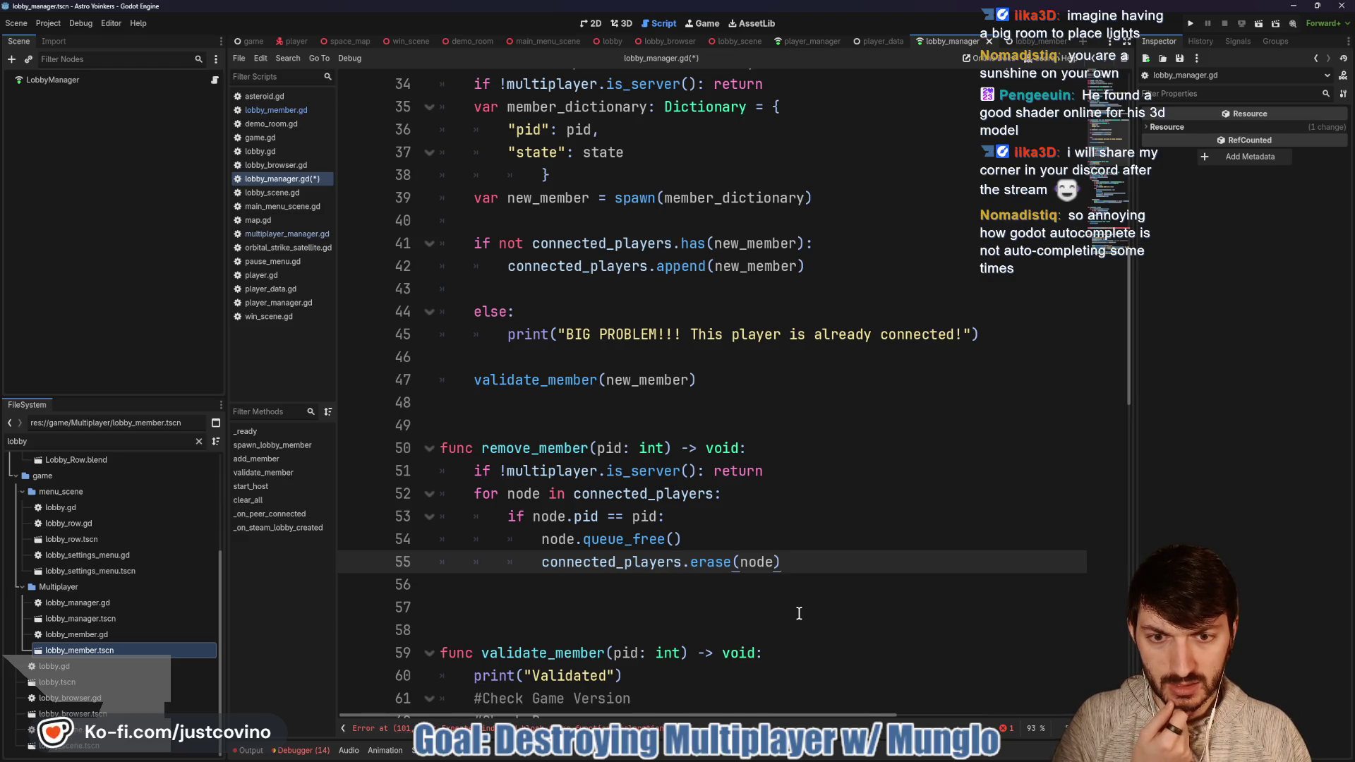
Step: Move connected_players.erase(node) above node.queue_free() in remove_member and save
{"action": "mouse_move", "coordinate": [629, 538]}
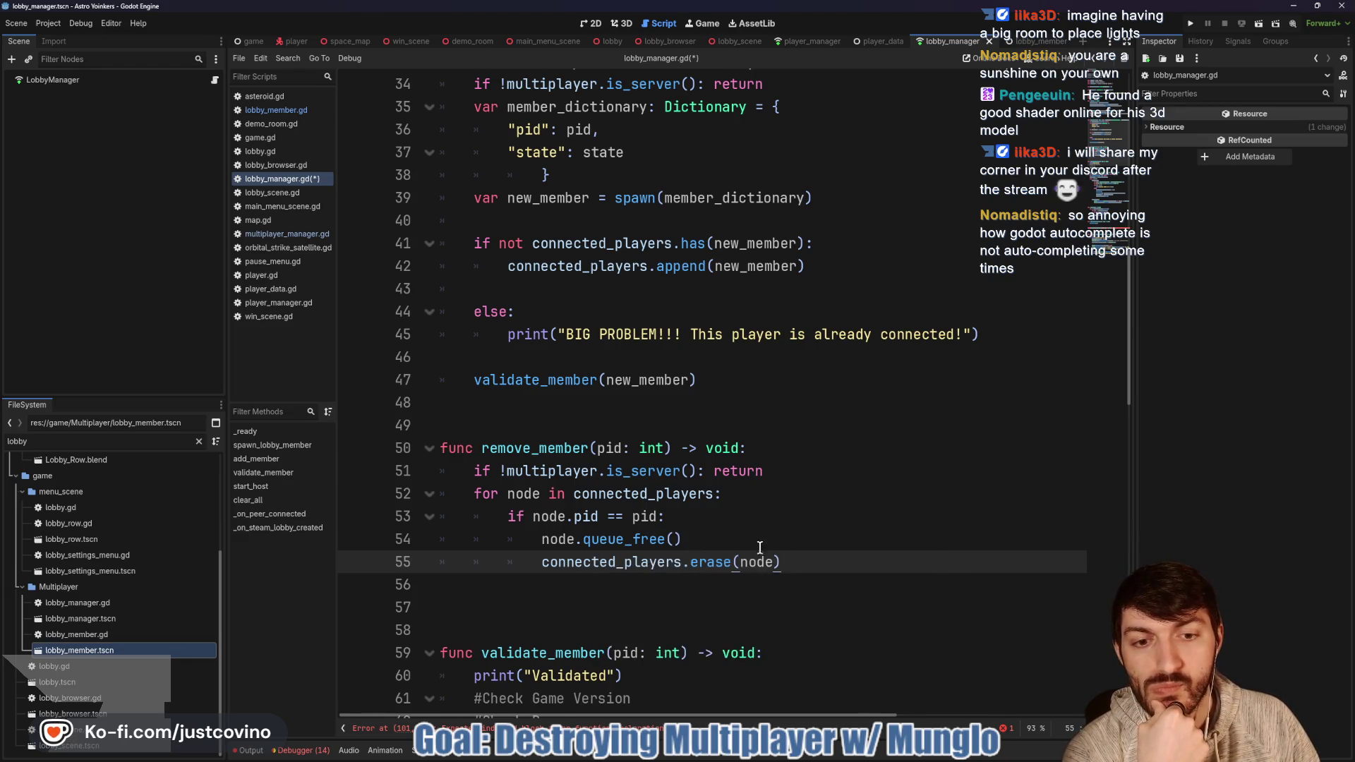
{"action": "left_click_drag", "start_coordinate": [780, 561], "coordinate": [456, 562]}
{"action": "key", "text": "alt+Up"}
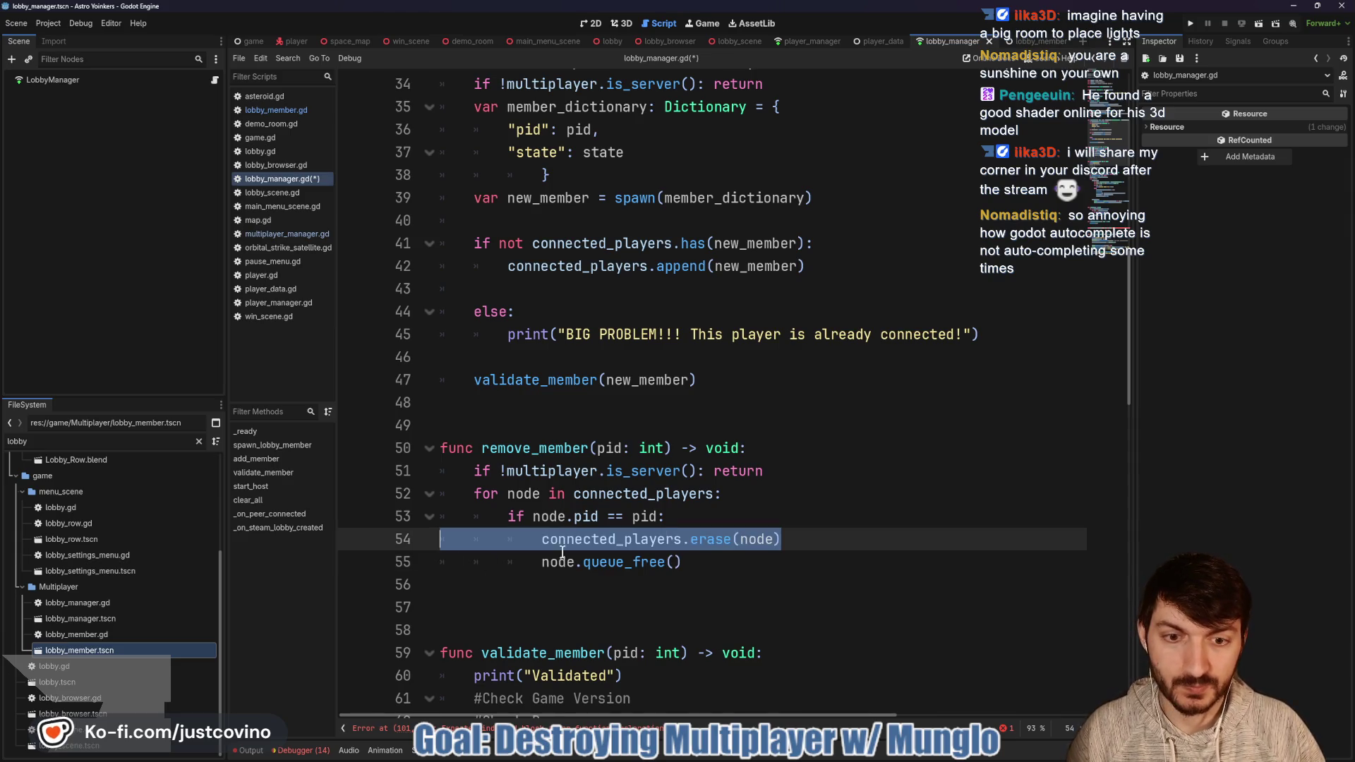
{"action": "left_click", "coordinate": [756, 568]}
{"action": "key", "text": "ctrl+s"}
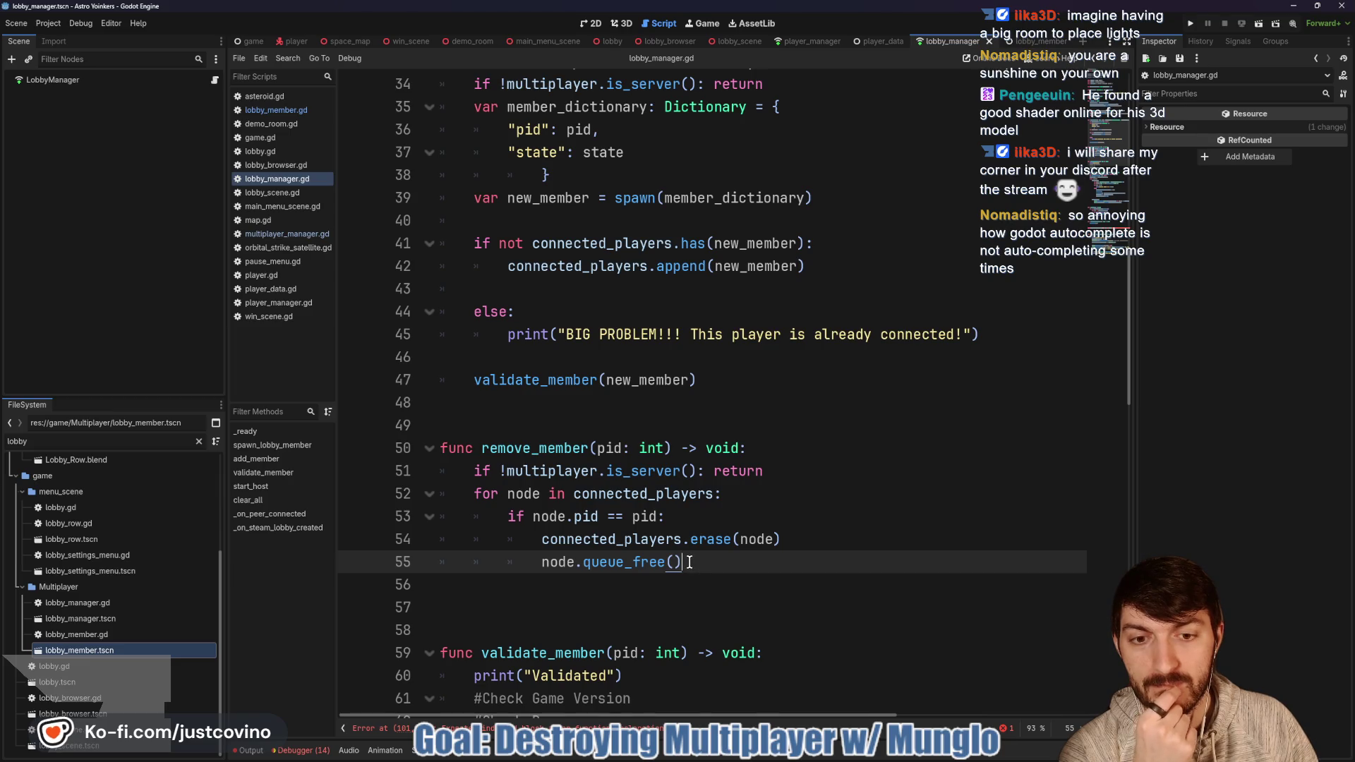
Step: Add a remove_member(pid) call in _on_peer_disconnected and save the script
{"action": "scroll", "coordinate": [690, 563], "scroll_direction": "down", "scroll_amount": 15}
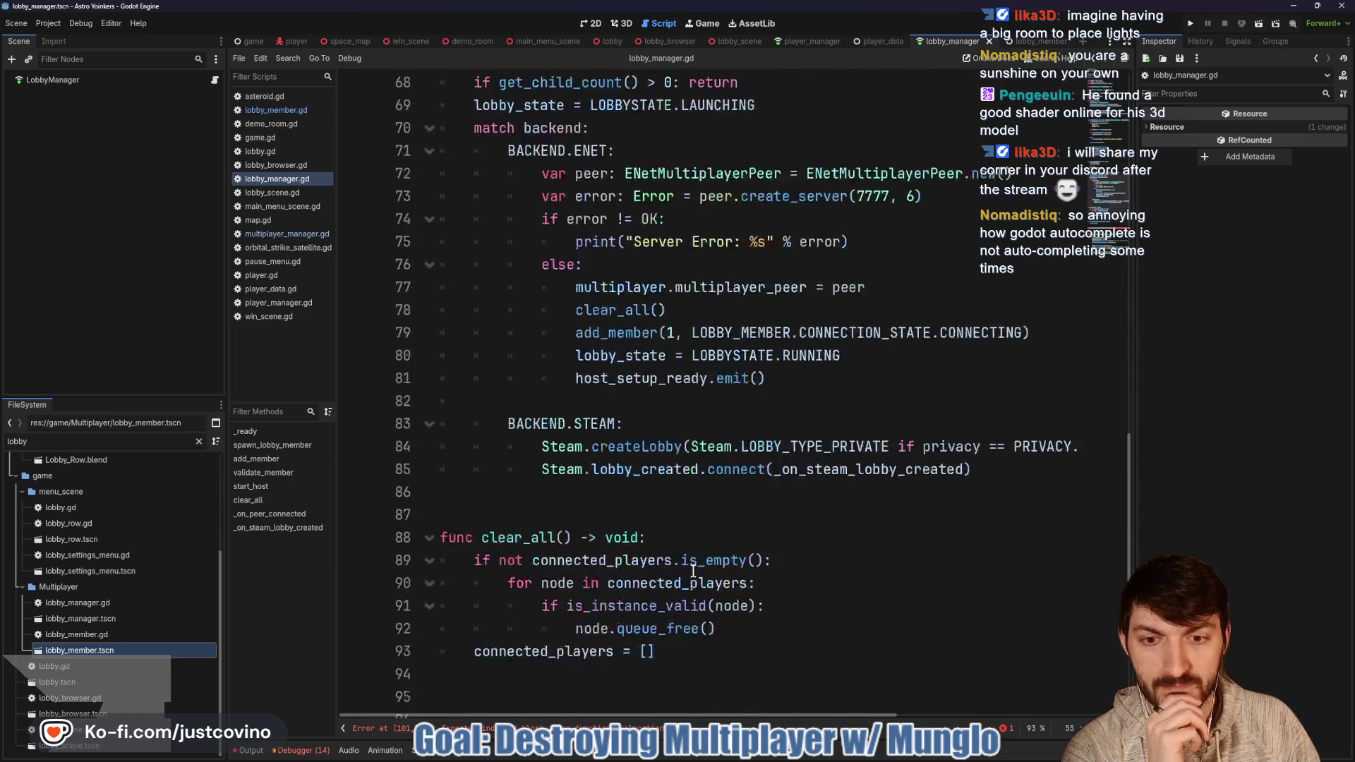
{"action": "scroll", "coordinate": [690, 570], "scroll_direction": "down", "scroll_amount": 2}
{"action": "type", "text": "remove_"}
{"action": "key", "text": "Return"}
{"action": "type", "text": "p"}
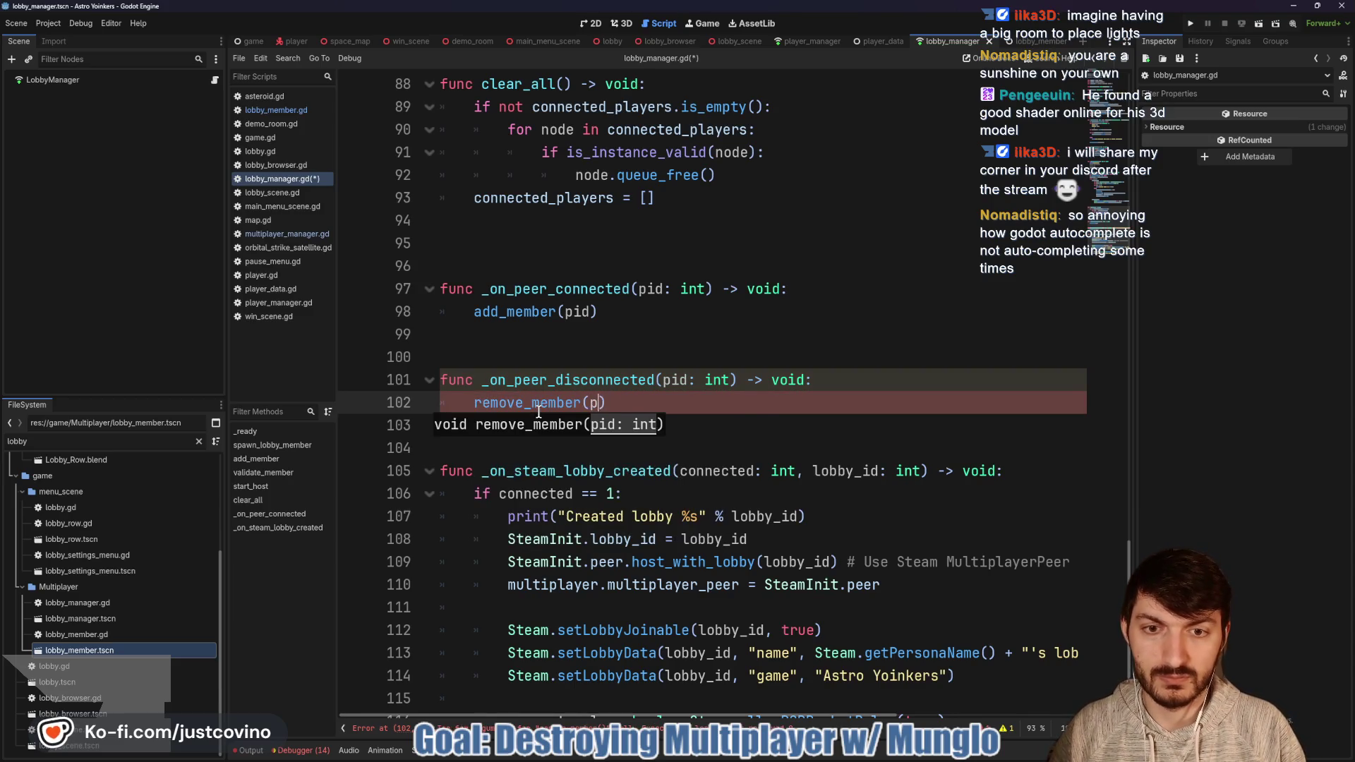
{"action": "type", "text": "id"}
{"action": "key", "text": "ctrl+s"}
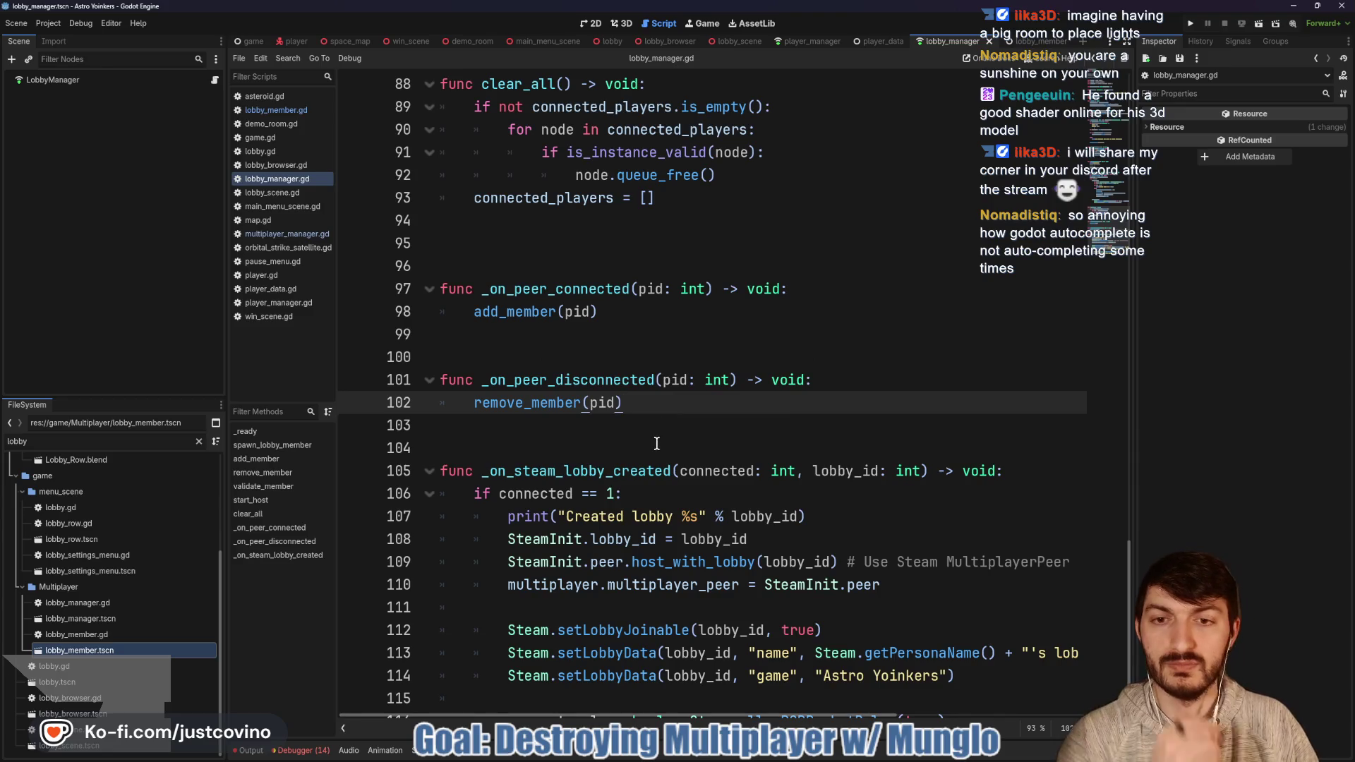
Step: Scroll up and place the caret on the extra blank line after remove_member
{"action": "scroll", "coordinate": [657, 443], "scroll_direction": "up", "scroll_amount": 13}
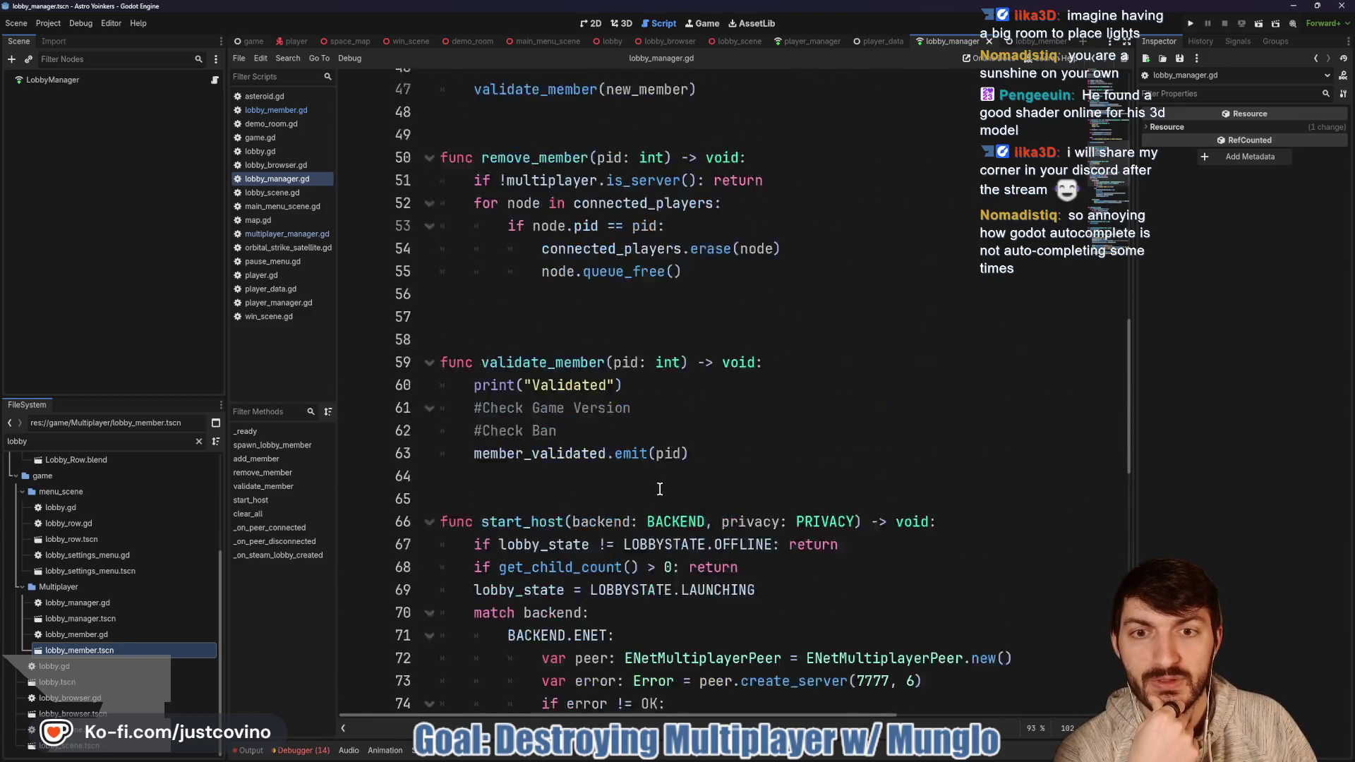
{"action": "scroll", "coordinate": [660, 489], "scroll_direction": "up", "scroll_amount": 1}
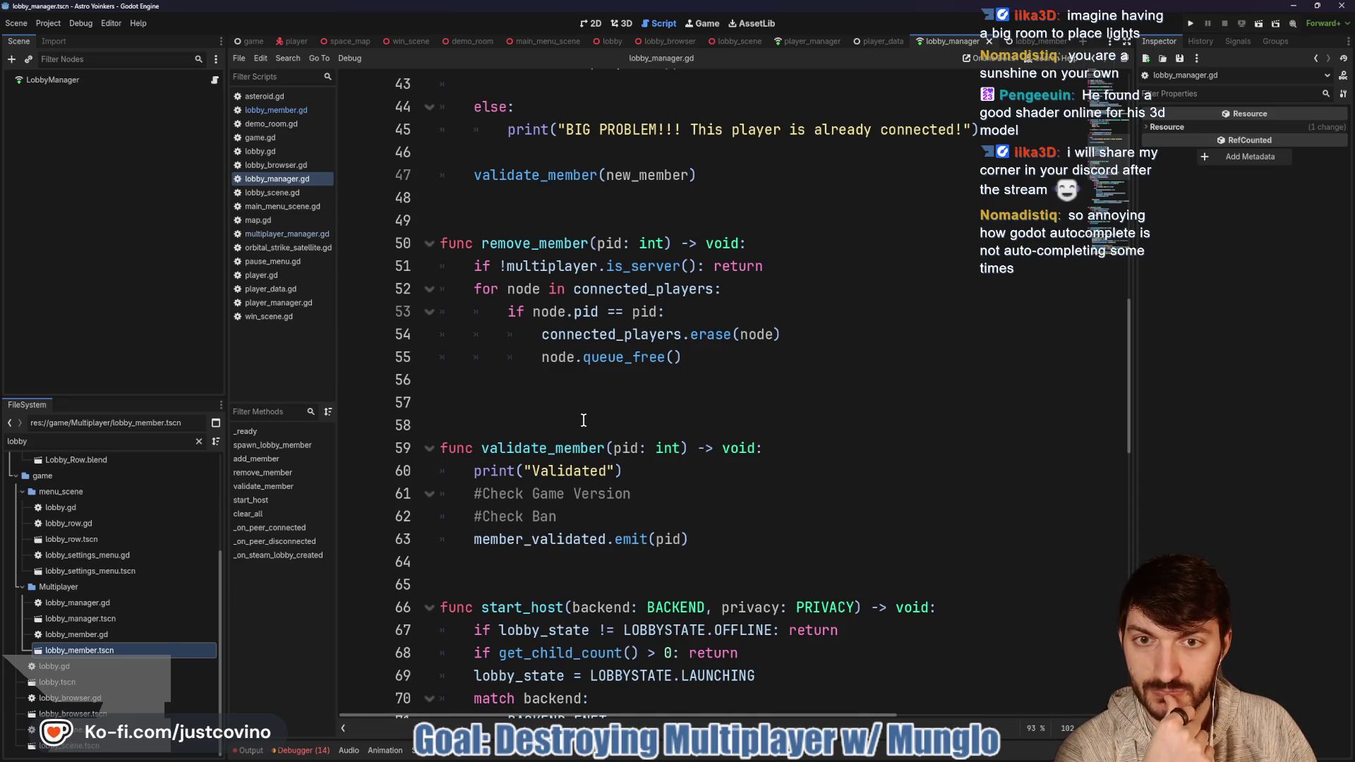
{"action": "scroll", "coordinate": [581, 421], "scroll_direction": "up", "scroll_amount": 1}
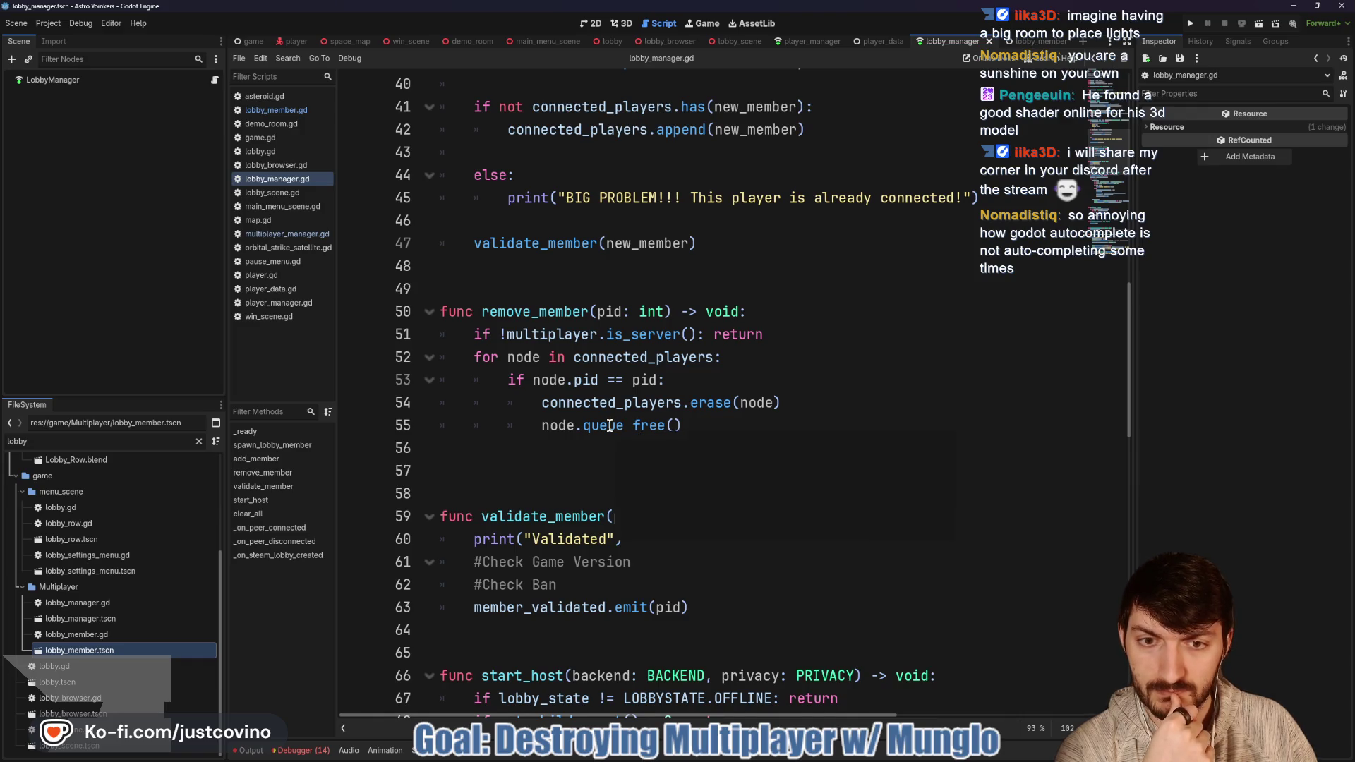
{"action": "left_click", "coordinate": [596, 444]}
Step: Delete the surplus blank line after remove_member, save, and review the script
{"action": "key", "text": "BackSpace"}
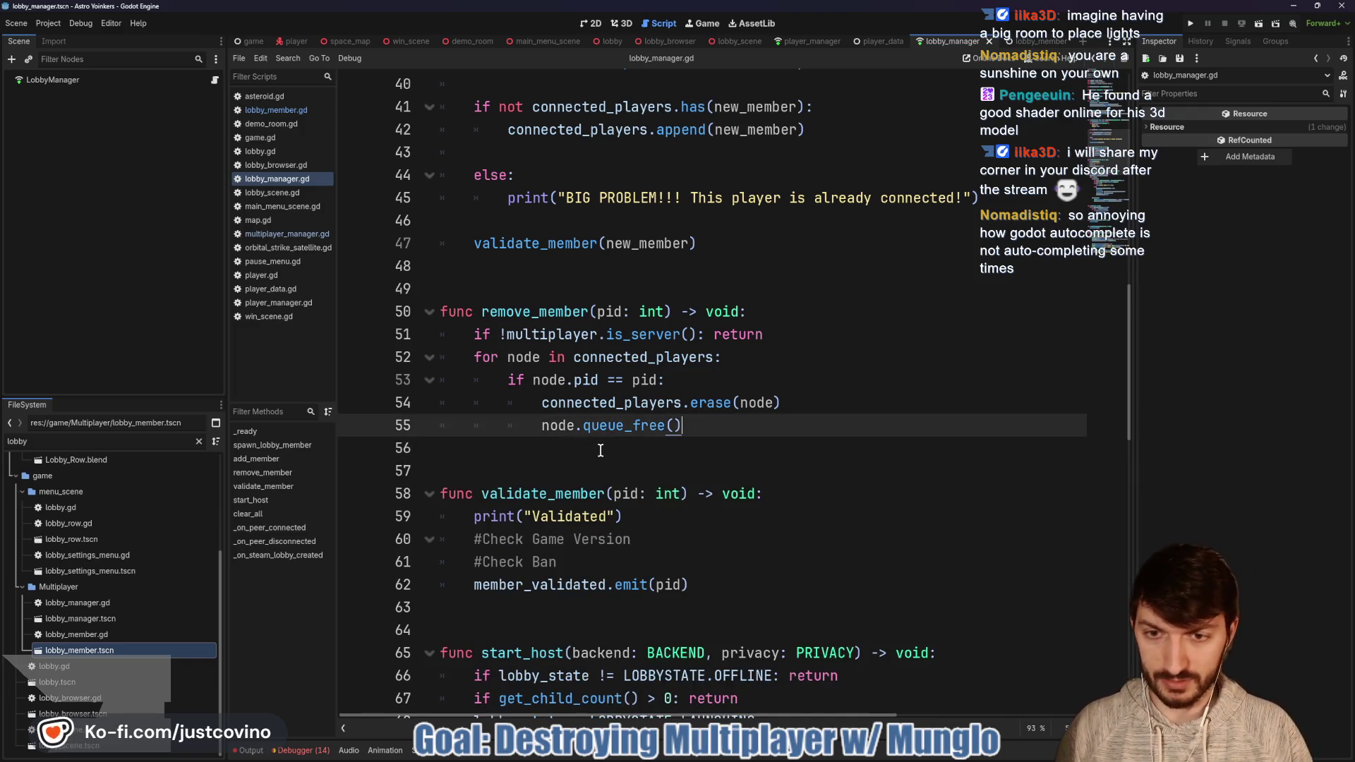
{"action": "key", "text": "ctrl+s"}
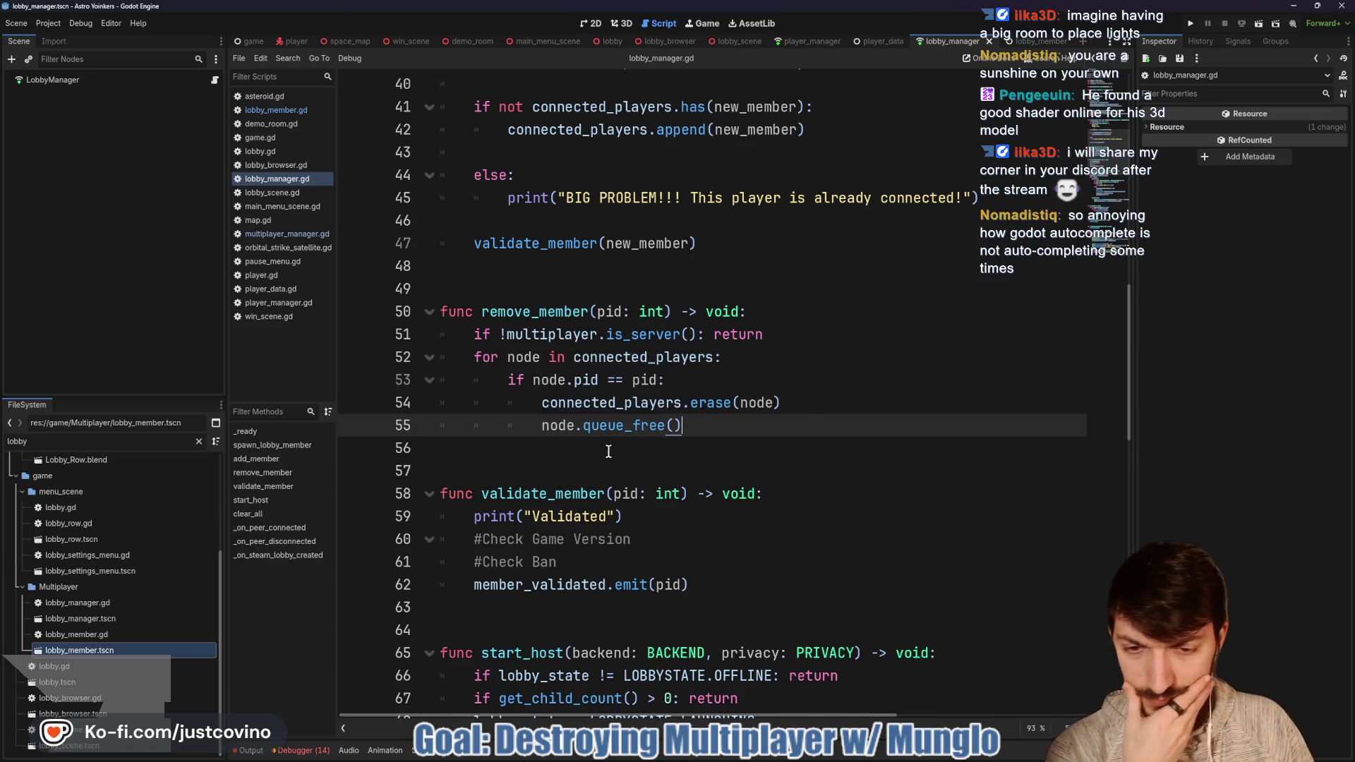
{"action": "scroll", "coordinate": [609, 452], "scroll_direction": "down", "scroll_amount": 3}
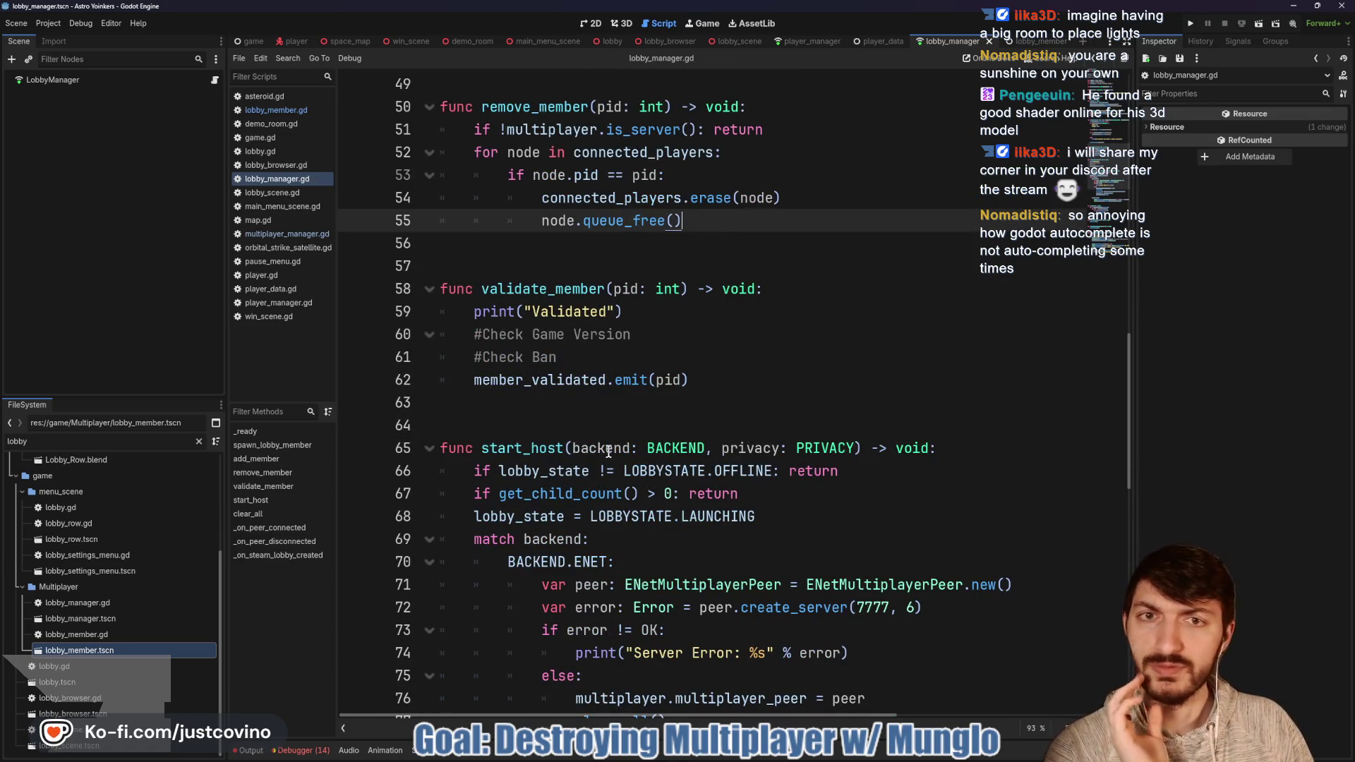
{"action": "scroll", "coordinate": [847, 385], "scroll_direction": "down", "scroll_amount": 8}
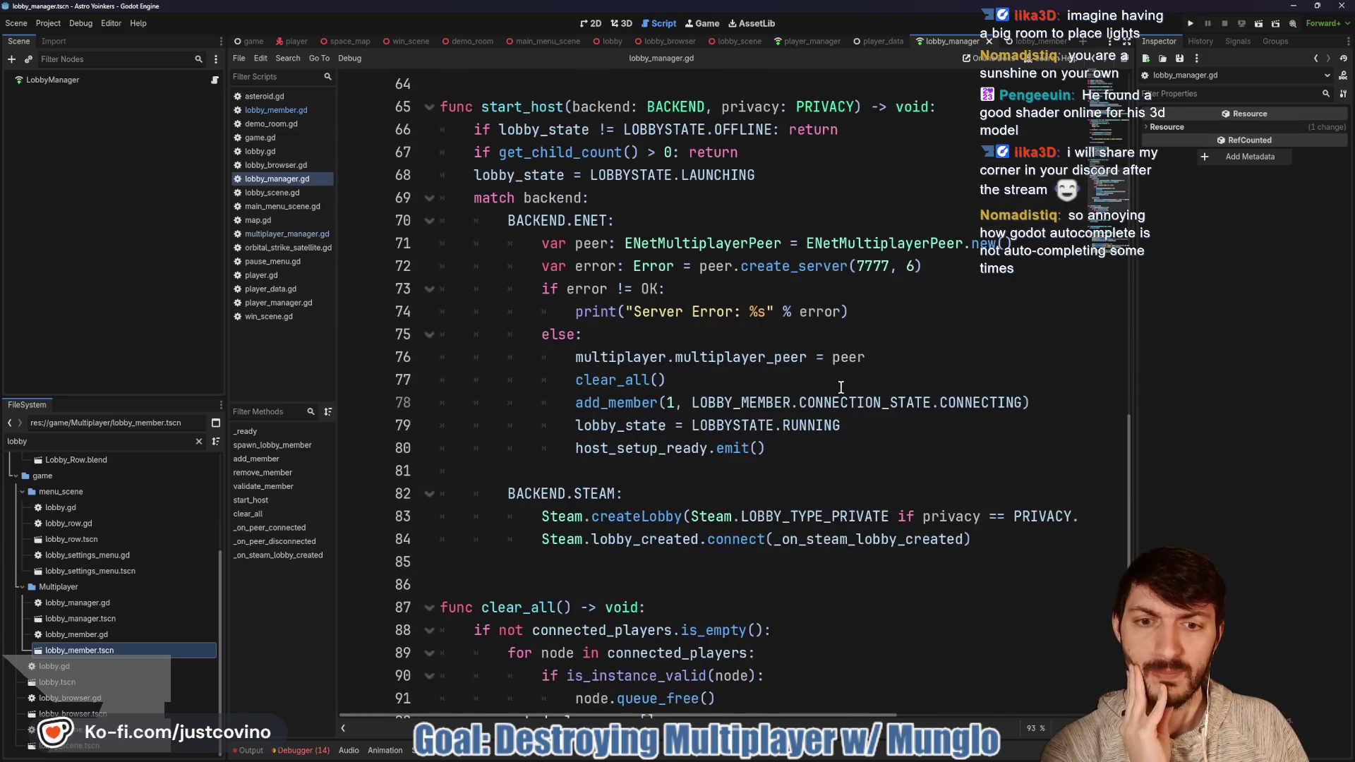
{"action": "scroll", "coordinate": [841, 387], "scroll_direction": "down", "scroll_amount": 6}
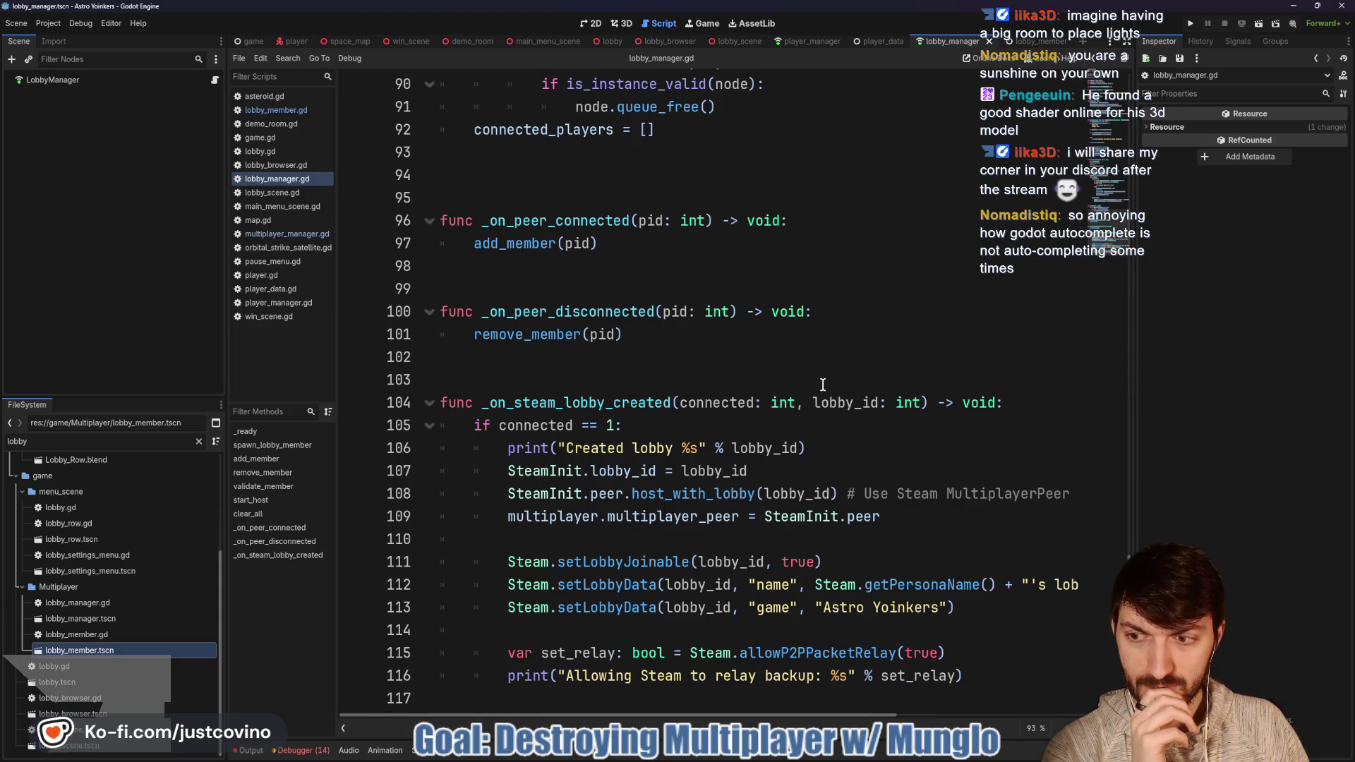
{"action": "scroll", "coordinate": [818, 383], "scroll_direction": "up", "scroll_amount": 1}
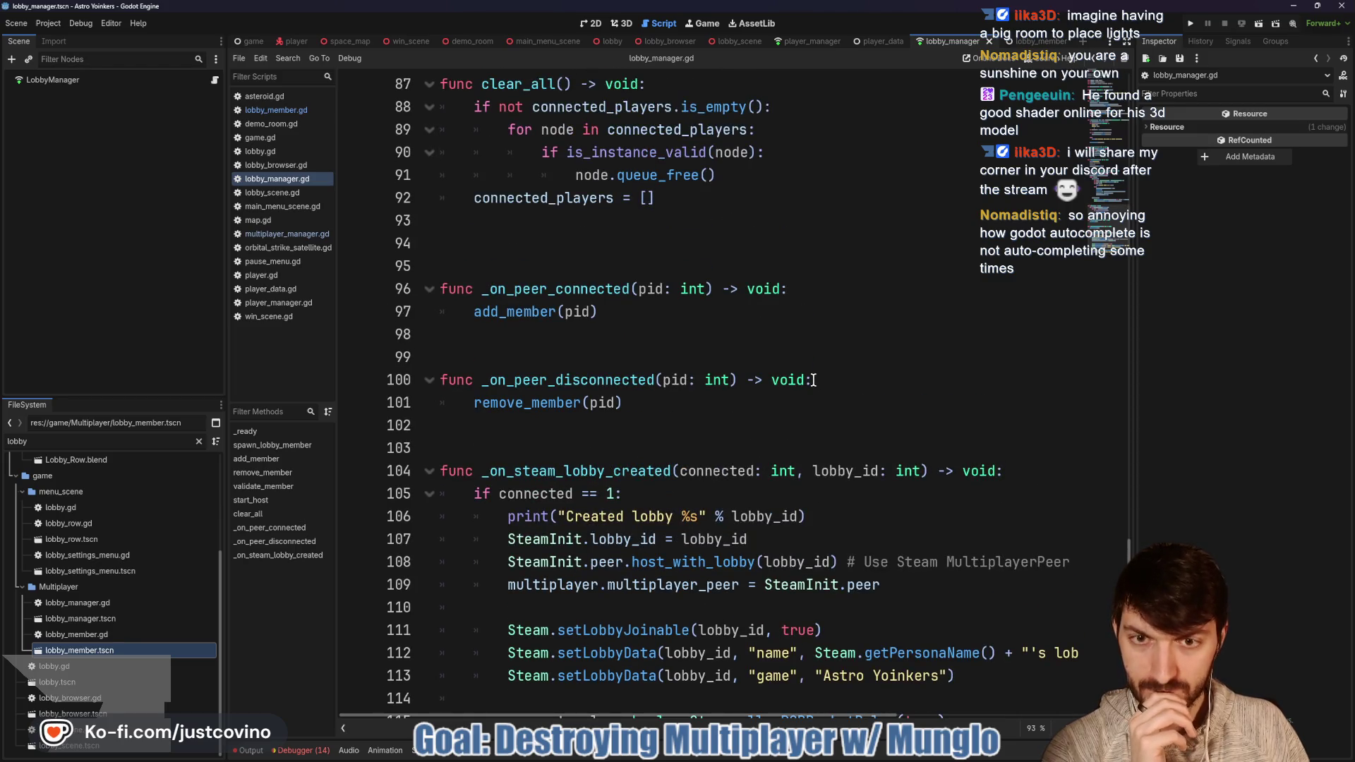
{"action": "scroll", "coordinate": [812, 379], "scroll_direction": "up", "scroll_amount": 4}
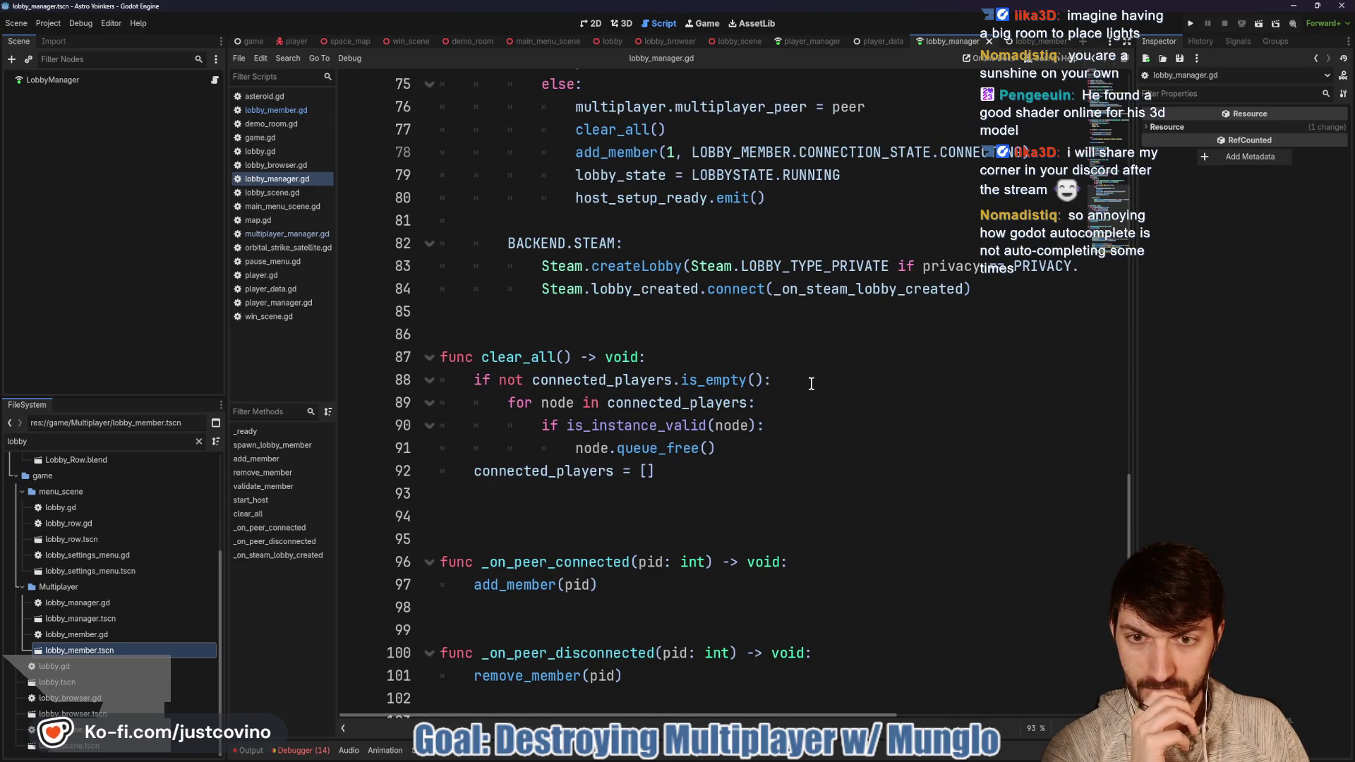
{"action": "scroll", "coordinate": [812, 383], "scroll_direction": "up", "scroll_amount": 1}
{"action": "scroll", "coordinate": [812, 384], "scroll_direction": "up", "scroll_amount": 3}
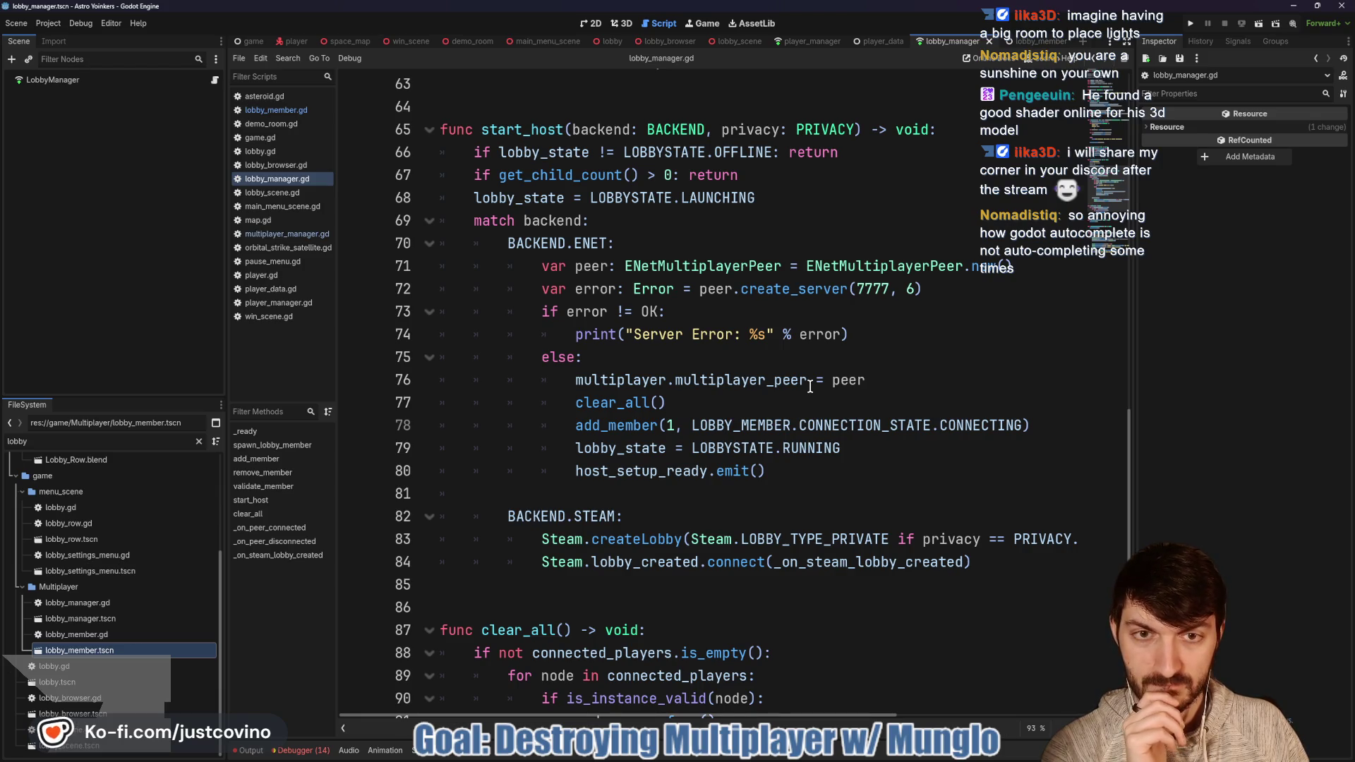
{"action": "mouse_move", "coordinate": [805, 384]}
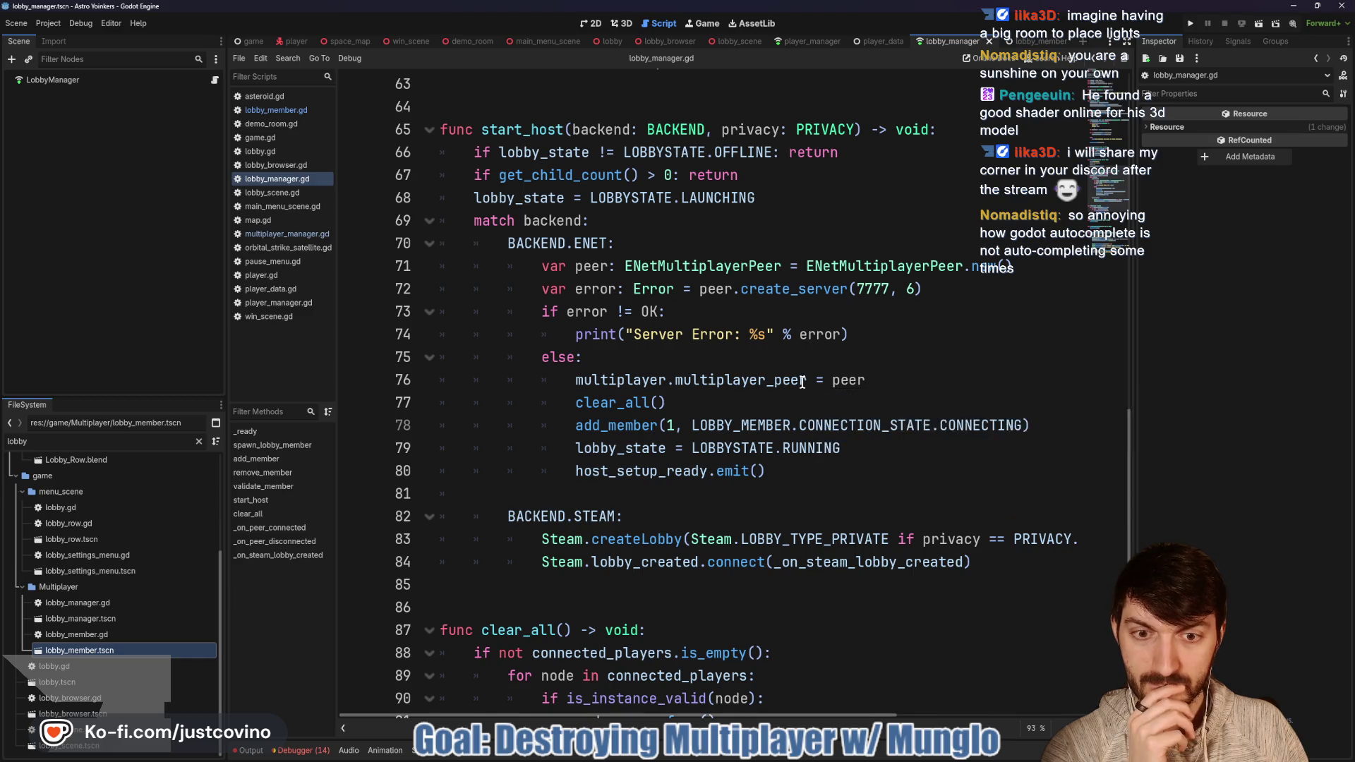
{"action": "scroll", "coordinate": [803, 382], "scroll_direction": "up", "scroll_amount": 5}
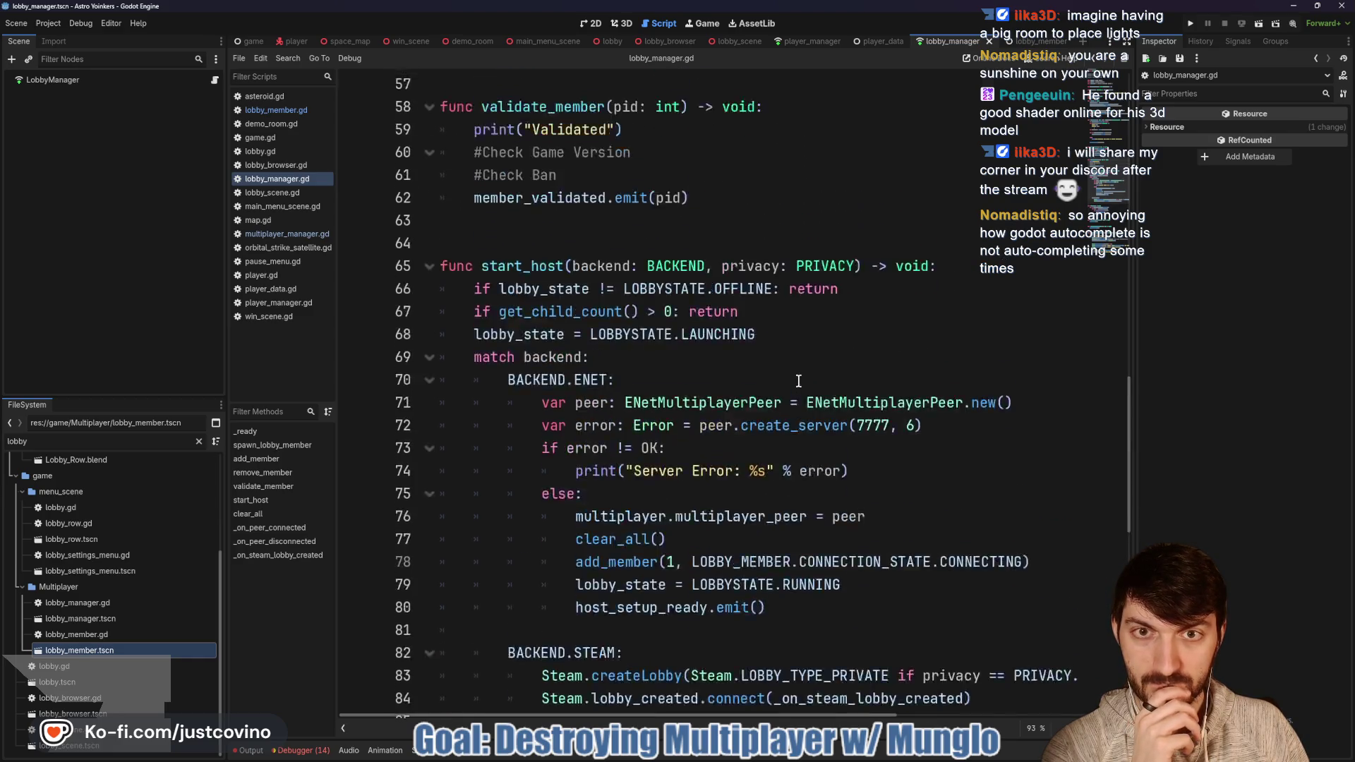
{"action": "scroll", "coordinate": [799, 381], "scroll_direction": "up", "scroll_amount": 2}
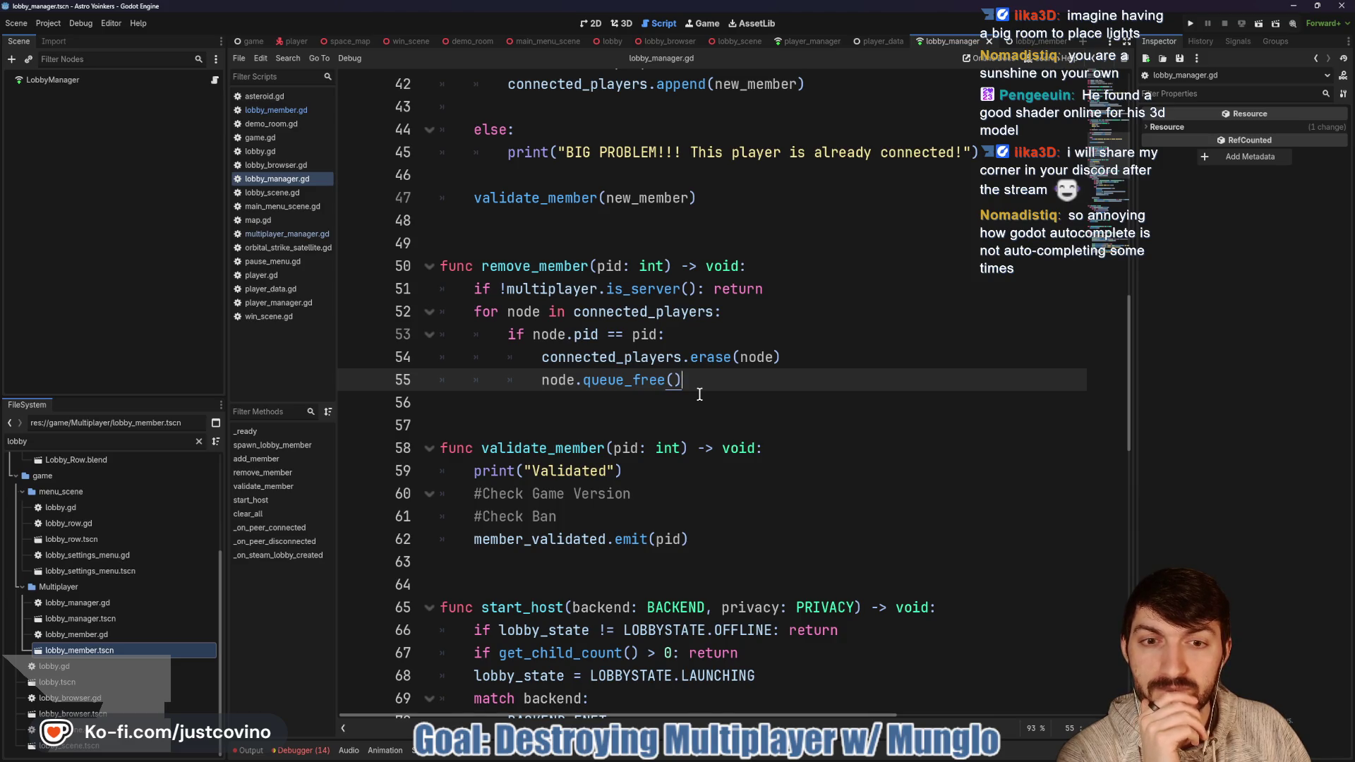
{"action": "left_click", "coordinate": [644, 409]}
{"action": "left_click", "coordinate": [641, 423]}
{"action": "left_click", "coordinate": [631, 412]}
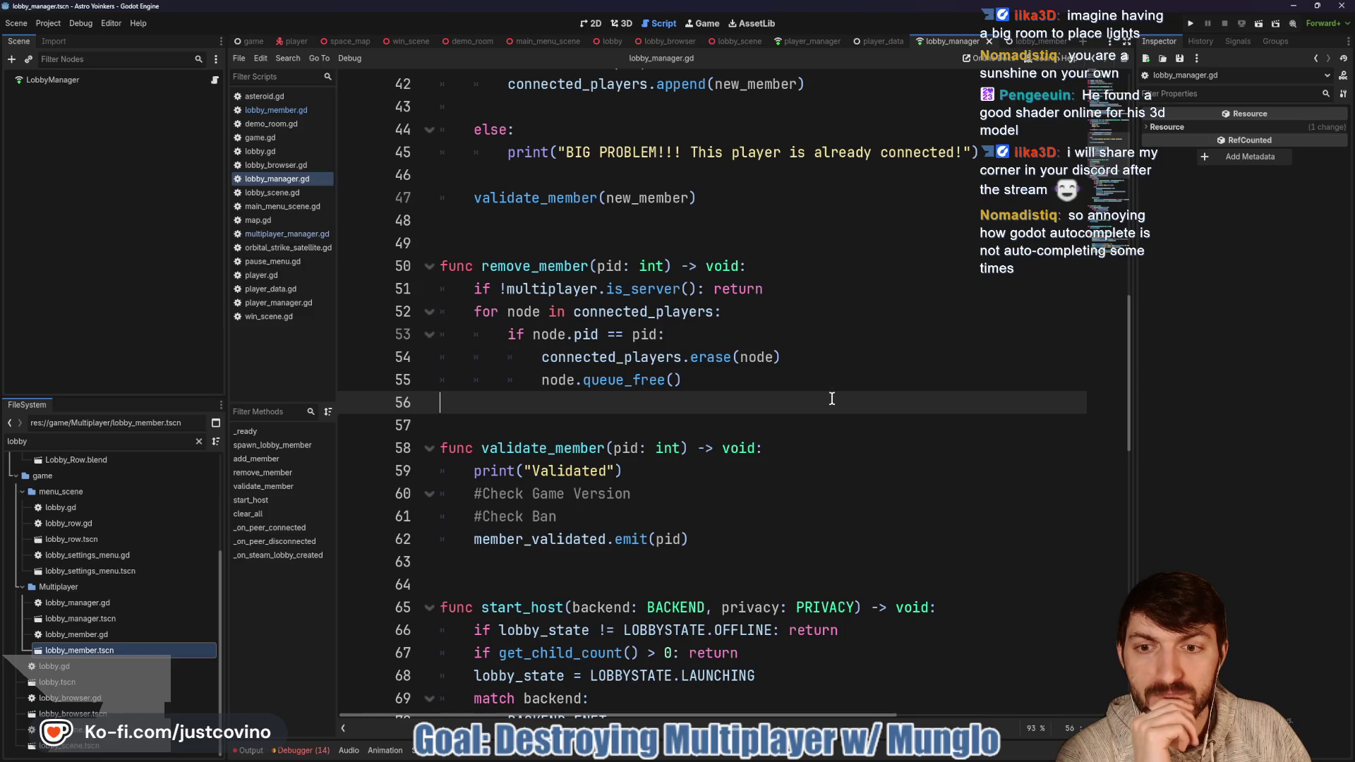
{"action": "scroll", "coordinate": [833, 400], "scroll_direction": "down", "scroll_amount": 14}
{"action": "scroll", "coordinate": [828, 398], "scroll_direction": "down", "scroll_amount": 2}
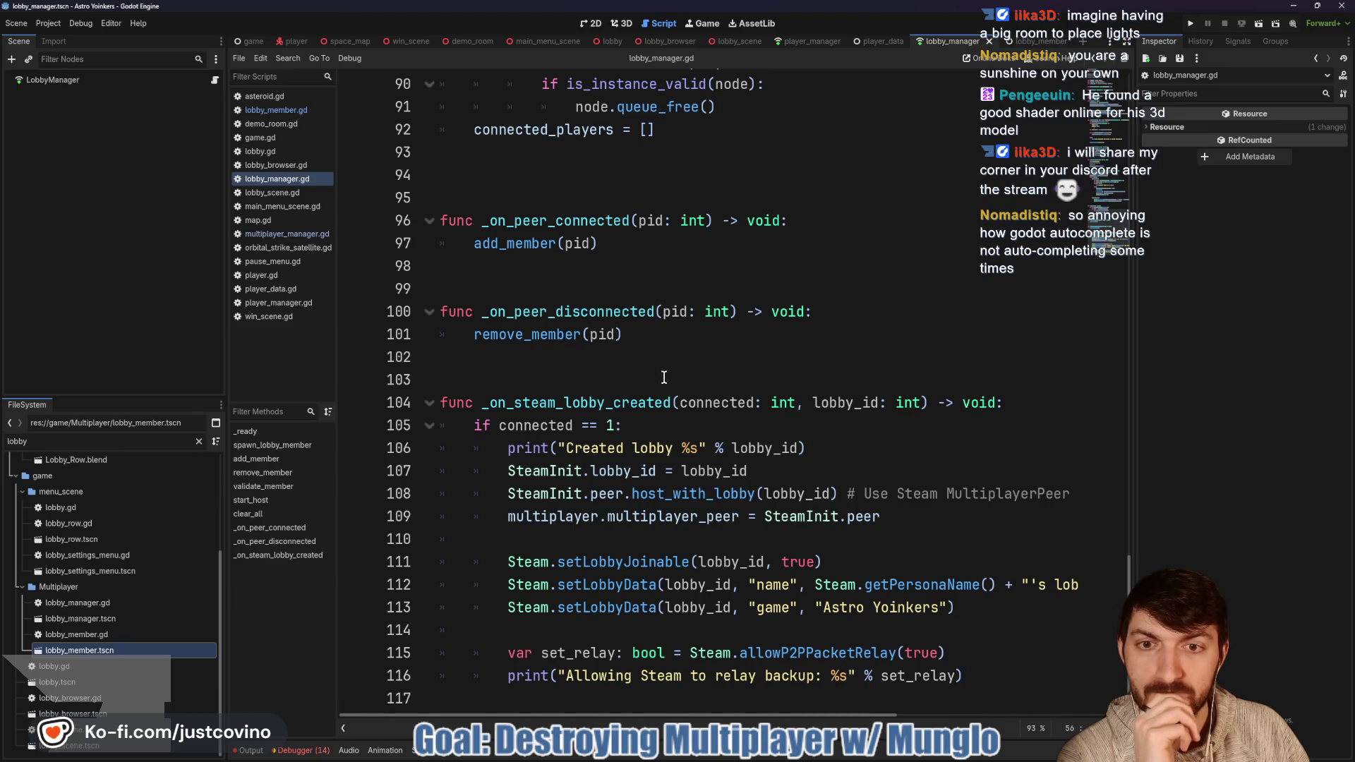
{"action": "scroll", "coordinate": [665, 378], "scroll_direction": "up", "scroll_amount": 4}
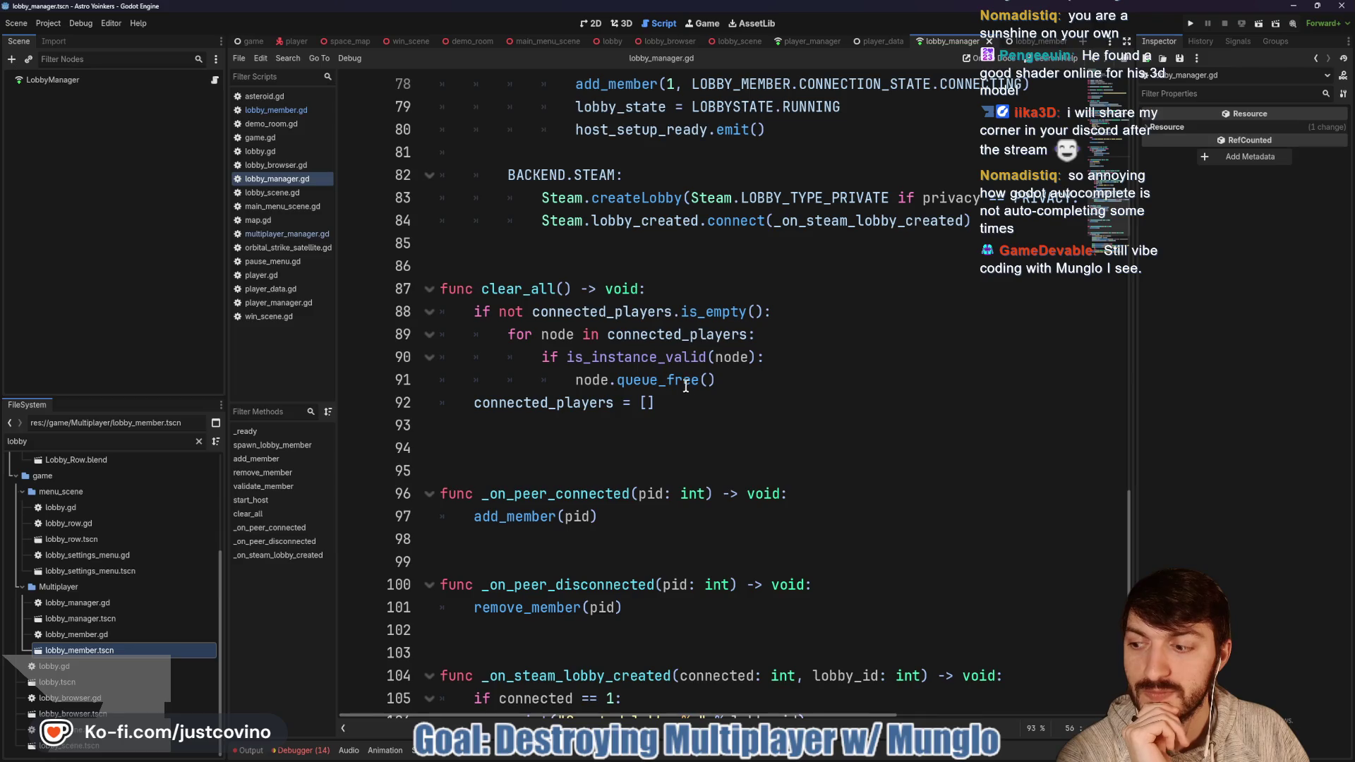
{"action": "scroll", "coordinate": [687, 381], "scroll_direction": "up", "scroll_amount": 3}
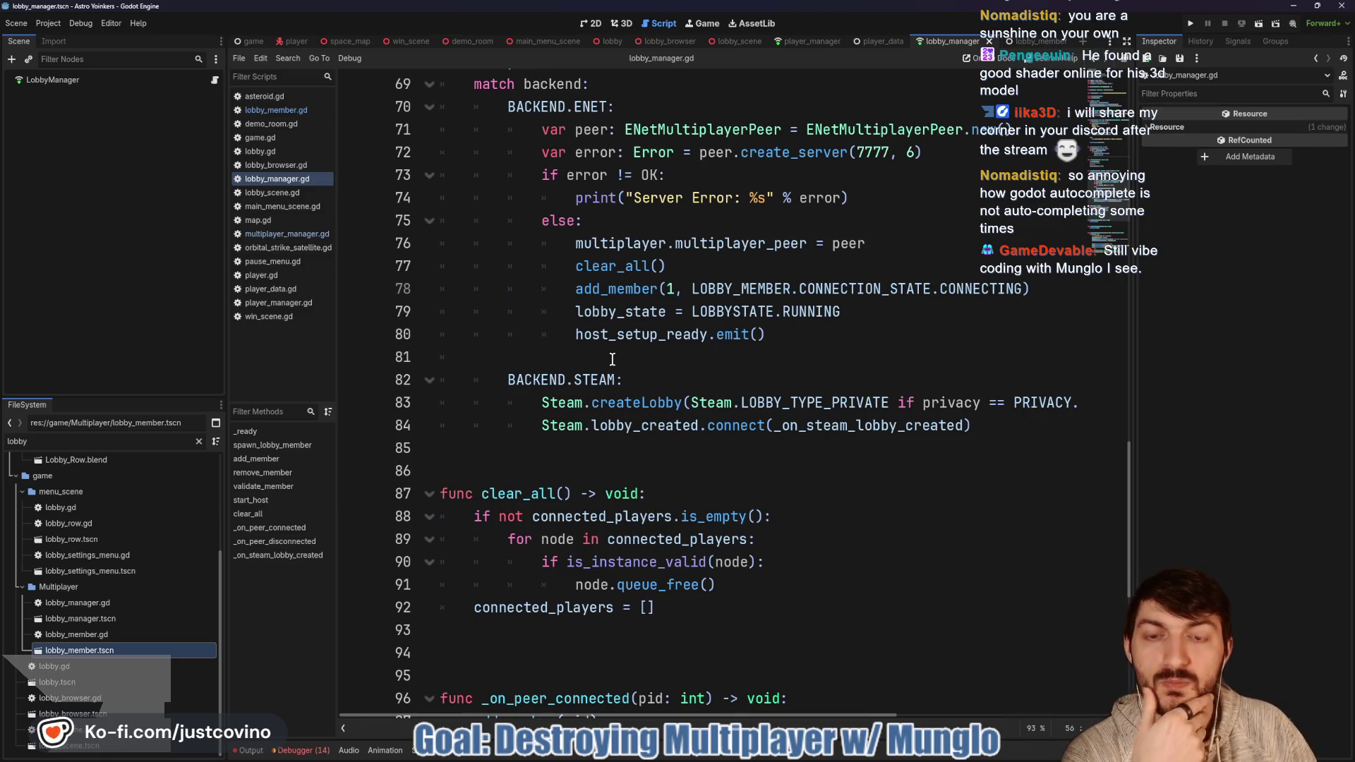
{"action": "scroll", "coordinate": [621, 372], "scroll_direction": "up", "scroll_amount": 1}
{"action": "scroll", "coordinate": [622, 372], "scroll_direction": "up", "scroll_amount": 1}
{"action": "scroll", "coordinate": [624, 374], "scroll_direction": "up", "scroll_amount": 2}
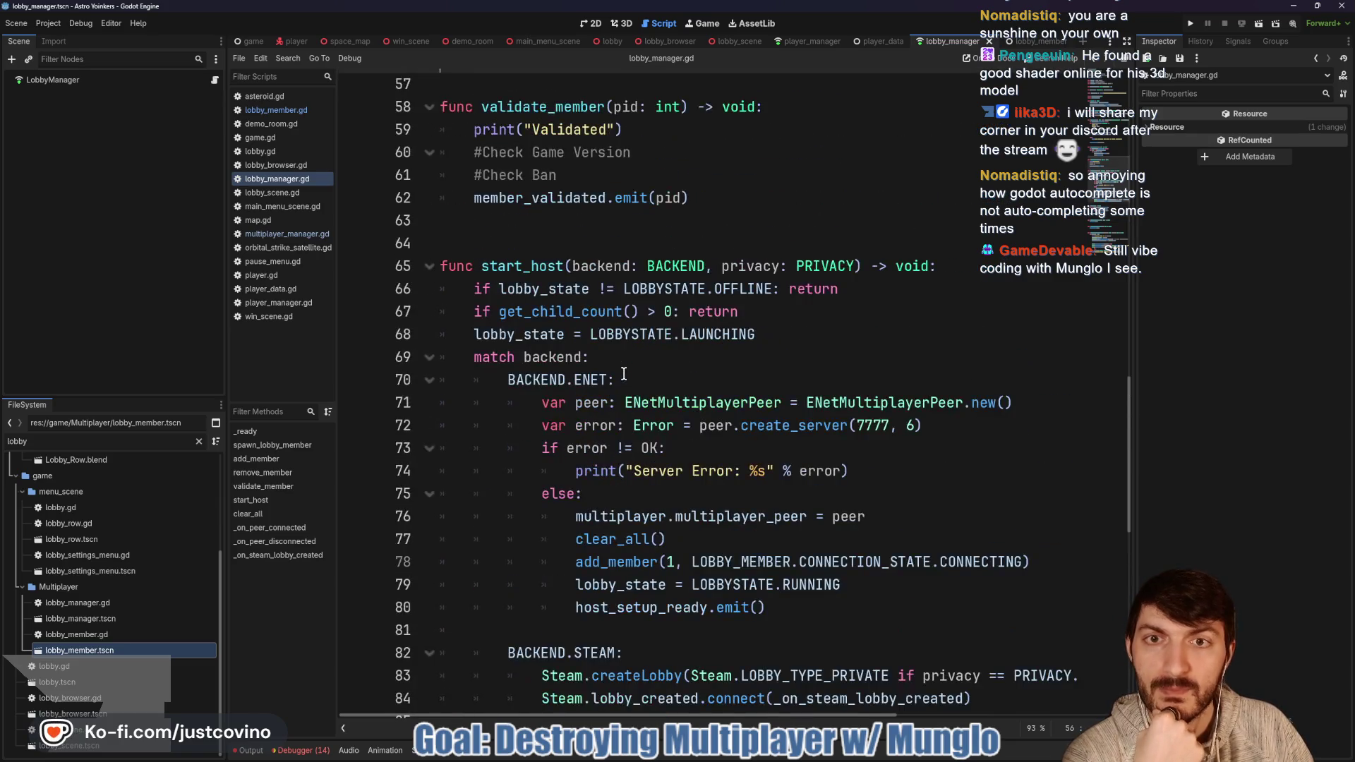
{"action": "scroll", "coordinate": [606, 340], "scroll_direction": "up", "scroll_amount": 4}
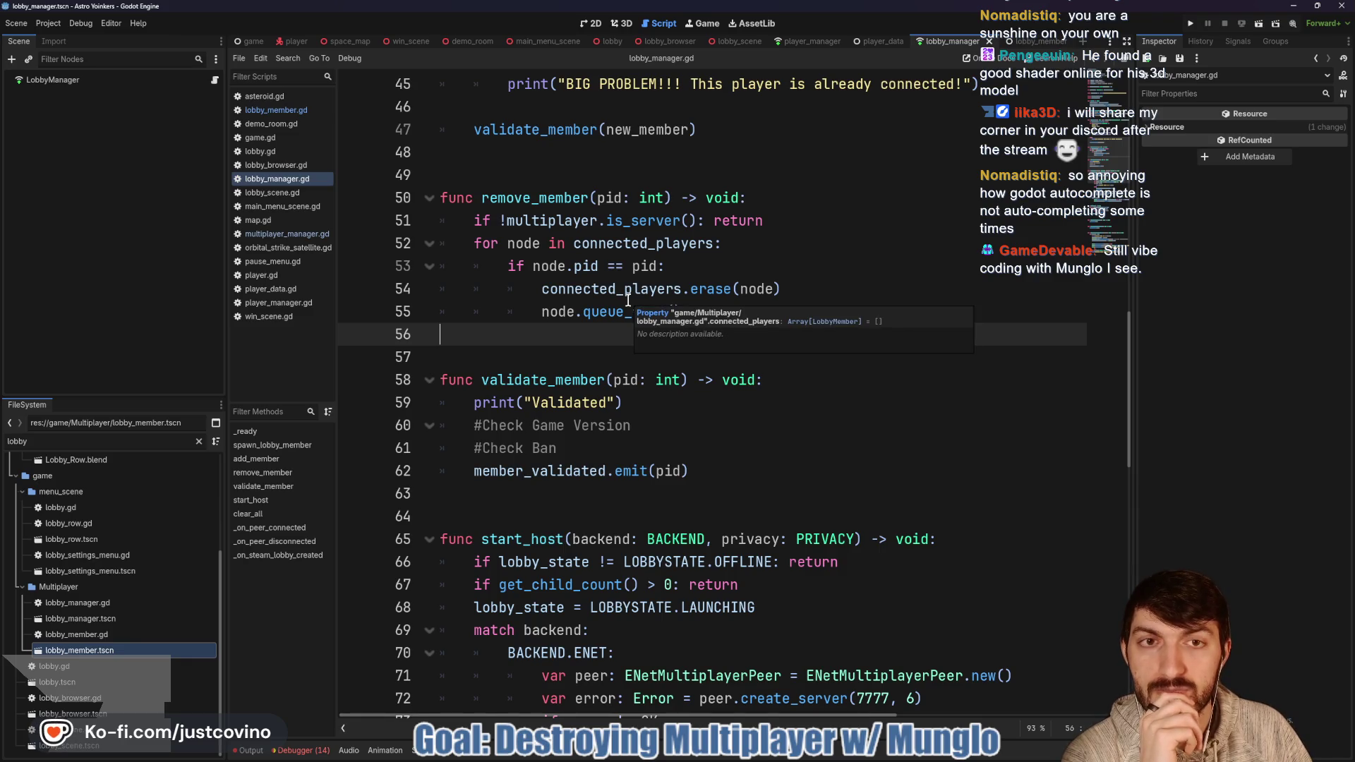
{"action": "scroll", "coordinate": [693, 305], "scroll_direction": "up", "scroll_amount": 2}
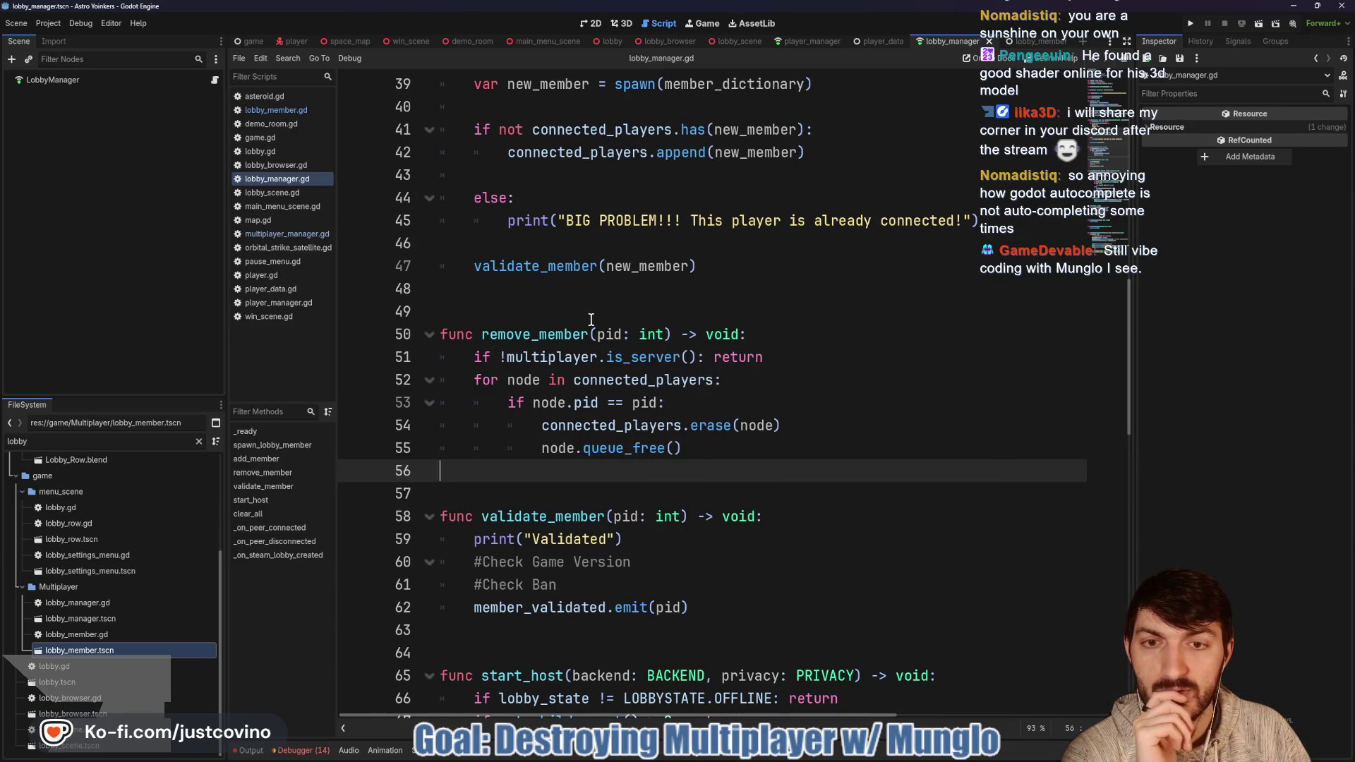
{"action": "scroll", "coordinate": [600, 323], "scroll_direction": "up", "scroll_amount": 4}
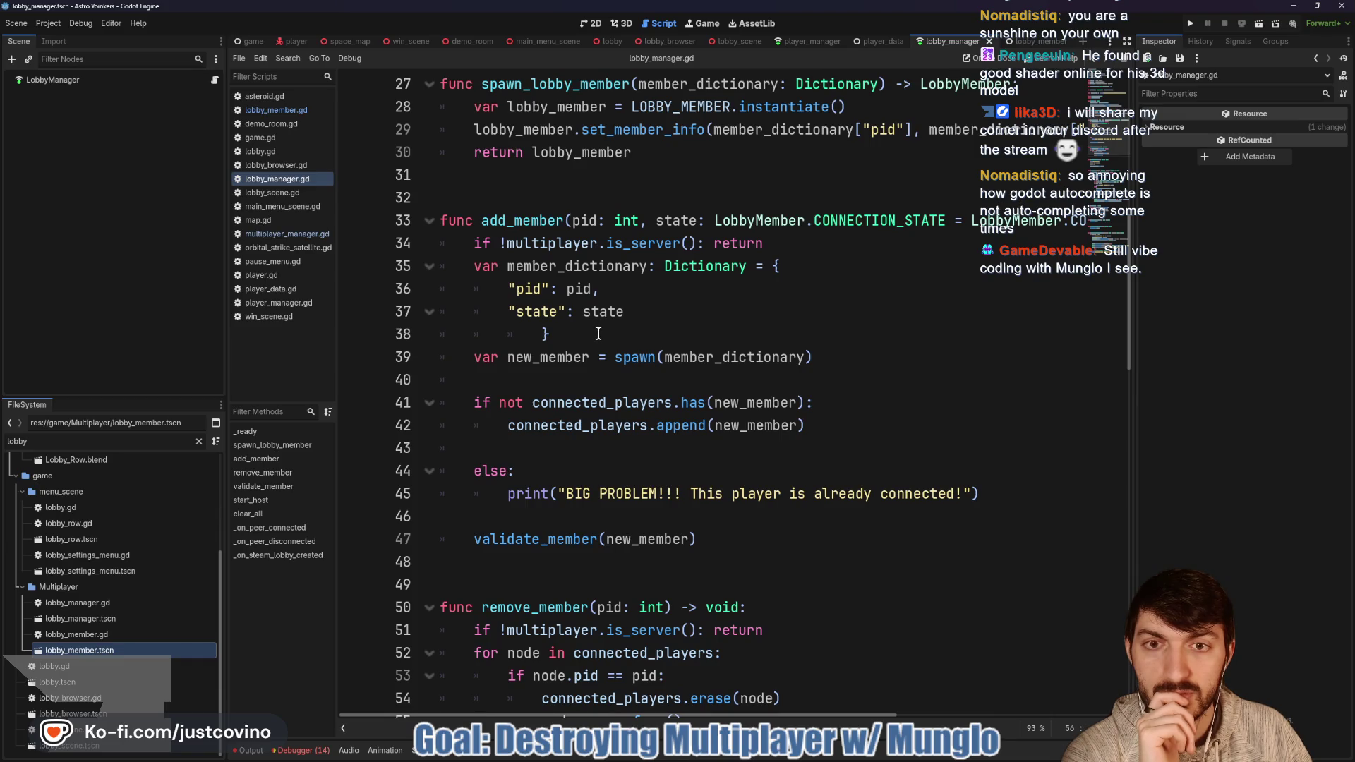
{"action": "scroll", "coordinate": [599, 333], "scroll_direction": "up", "scroll_amount": 2}
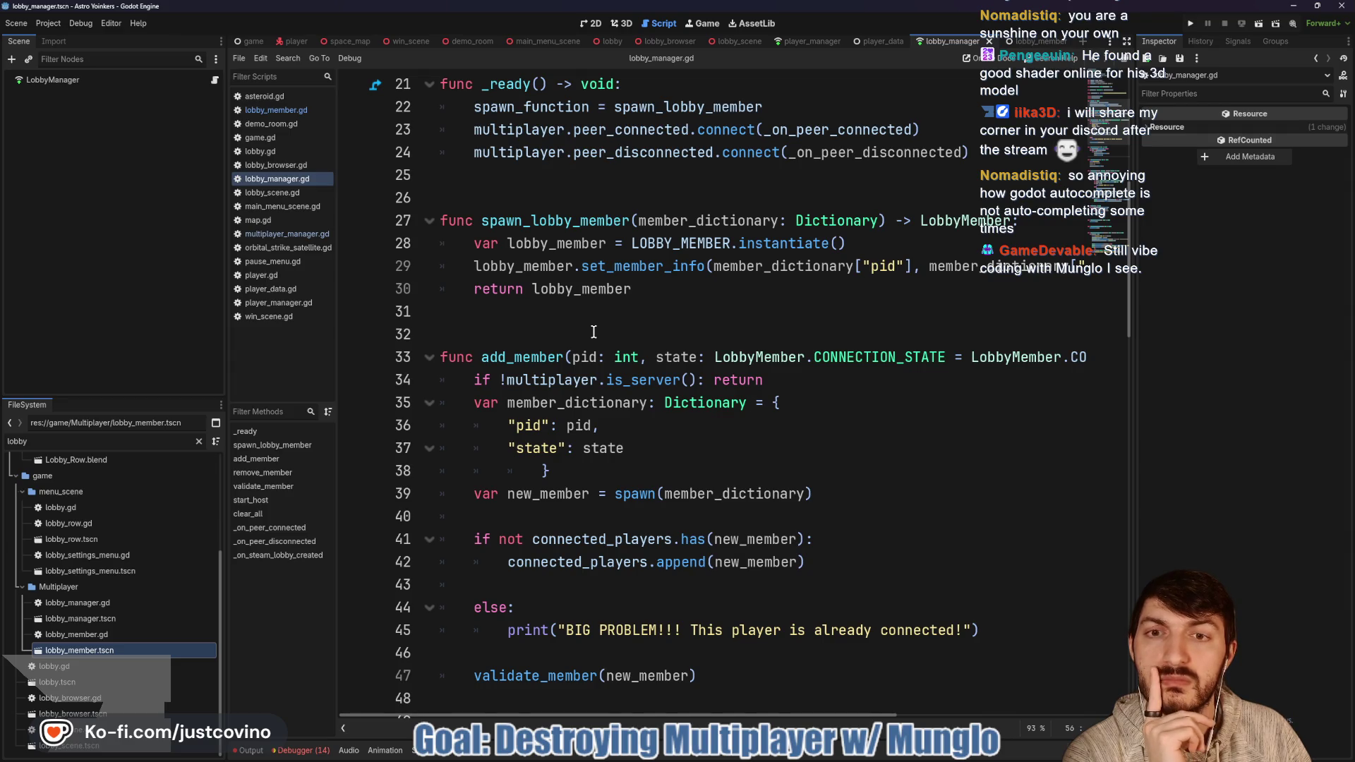
{"action": "scroll", "coordinate": [593, 332], "scroll_direction": "up", "scroll_amount": 2}
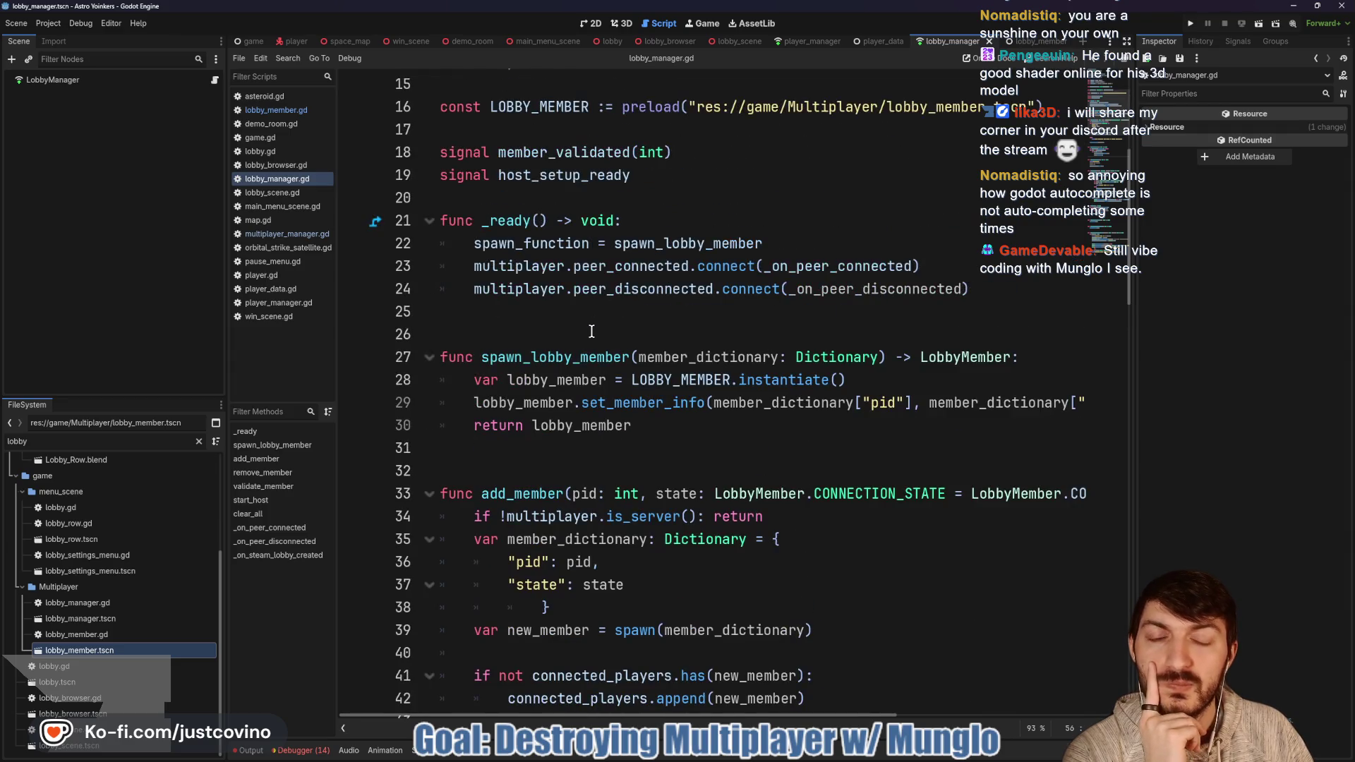
Step: Add an empty line below the signal declarations and read through lobby_manager.gd
{"action": "left_click", "coordinate": [514, 195]}
{"action": "key", "text": "Return"}
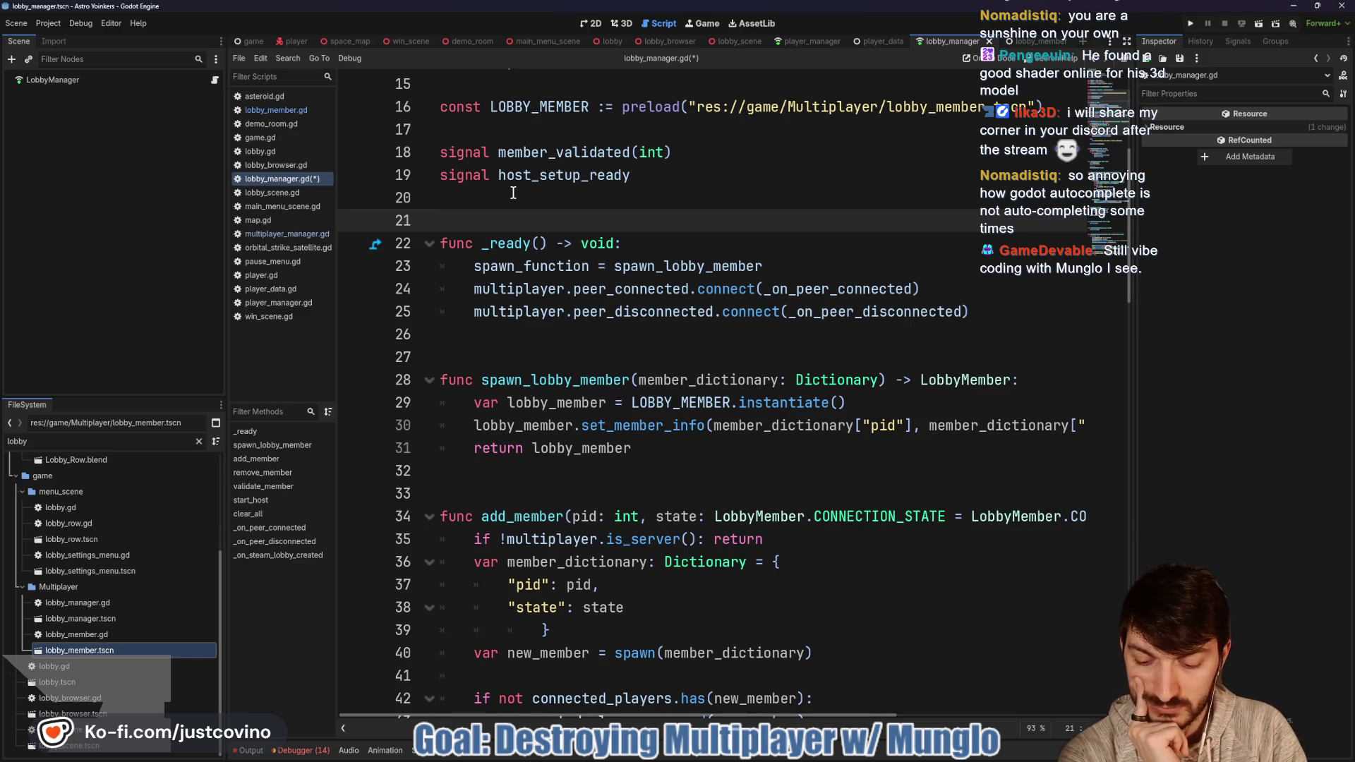
{"action": "scroll", "coordinate": [673, 272], "scroll_direction": "up", "scroll_amount": 1}
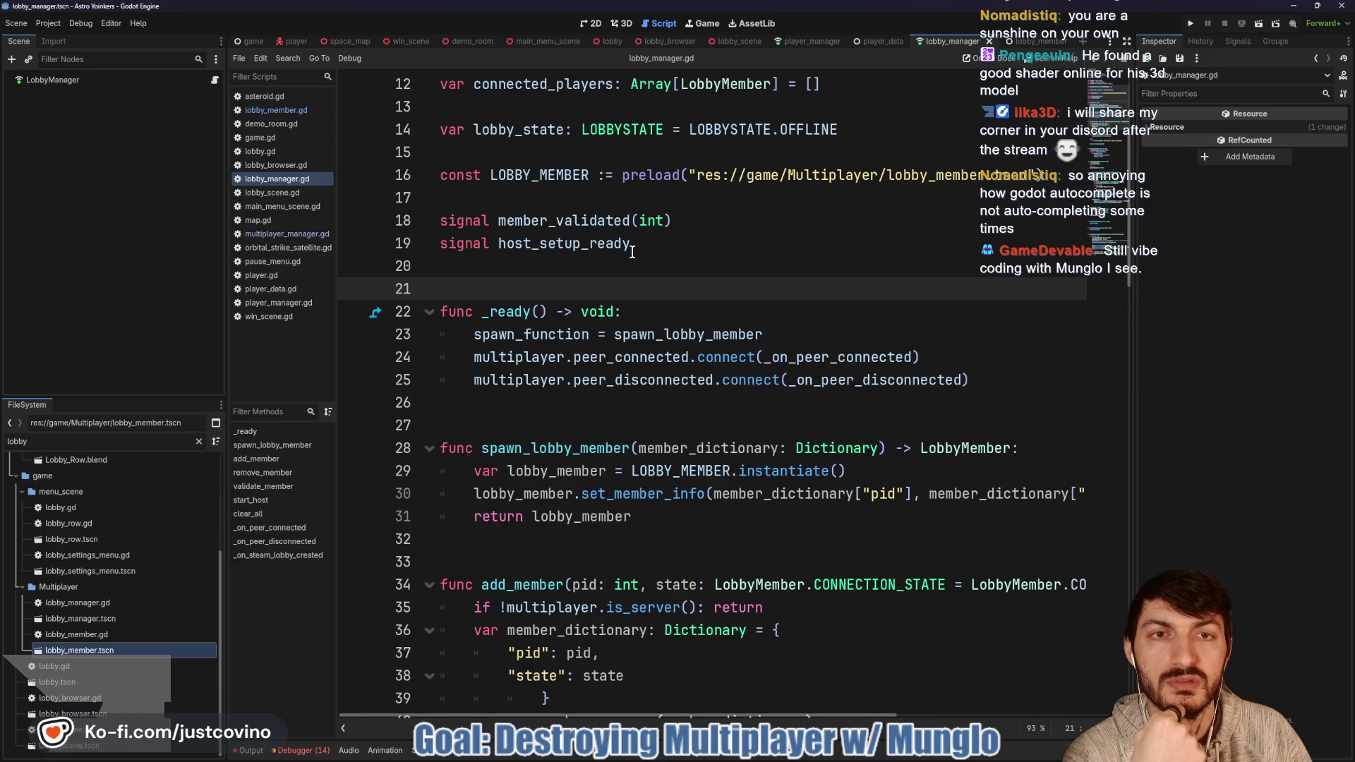
{"action": "scroll", "coordinate": [677, 264], "scroll_direction": "down", "scroll_amount": 1}
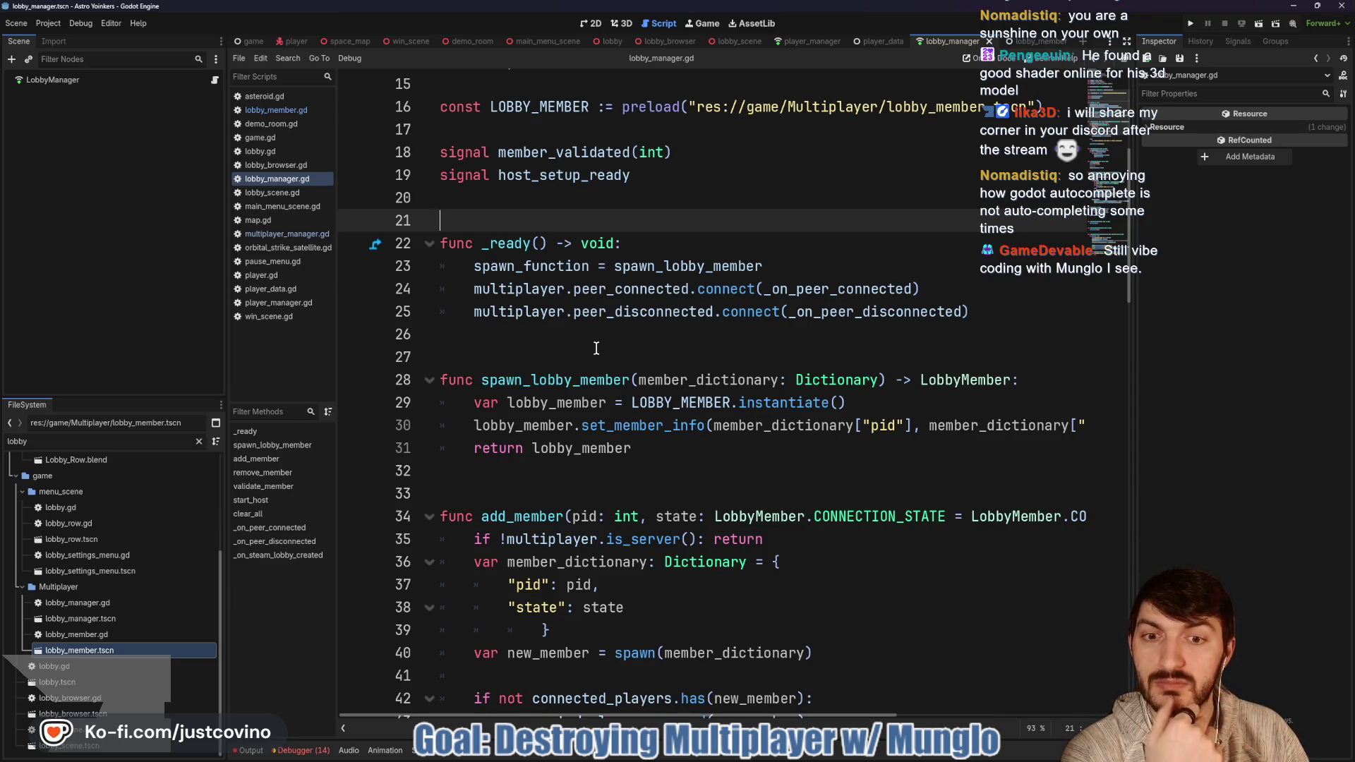
{"action": "scroll", "coordinate": [593, 360], "scroll_direction": "down", "scroll_amount": 1}
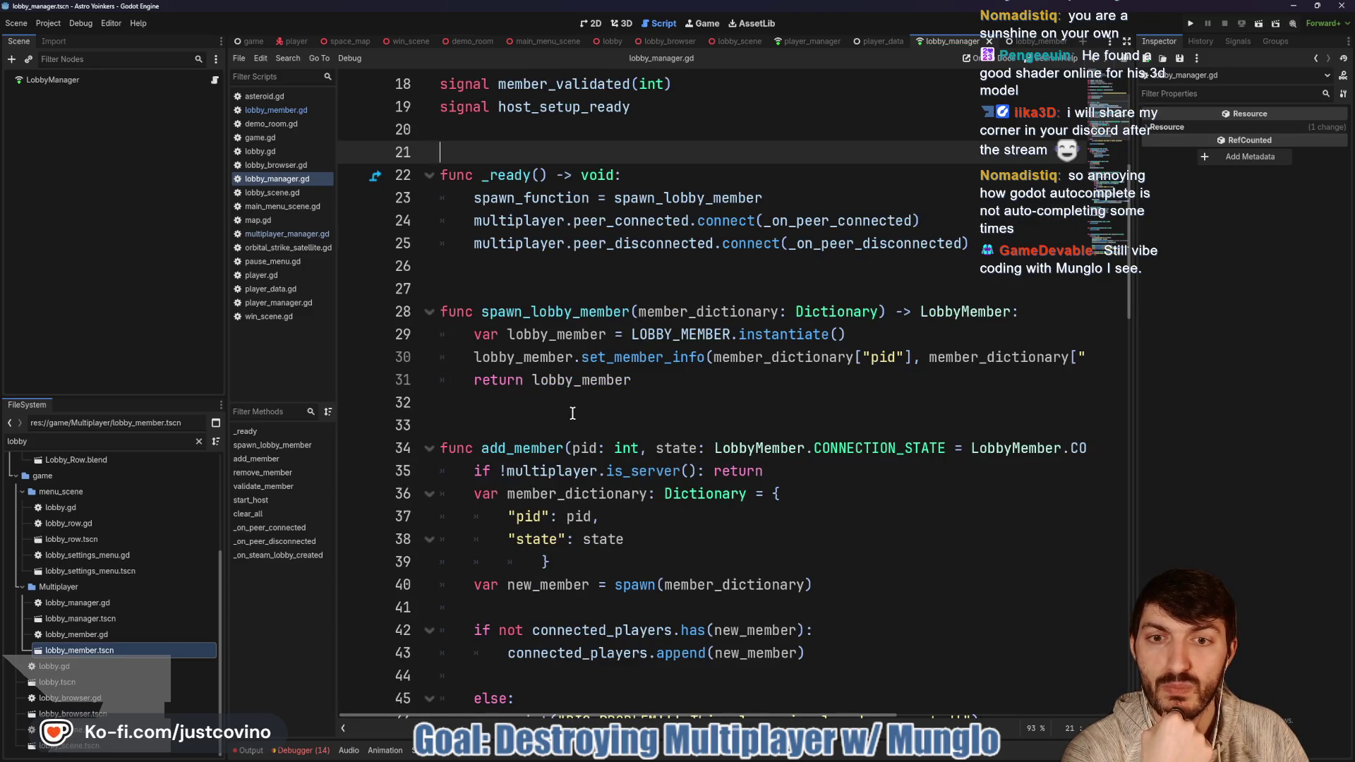
{"action": "scroll", "coordinate": [572, 413], "scroll_direction": "down", "scroll_amount": 1}
{"action": "scroll", "coordinate": [568, 381], "scroll_direction": "up", "scroll_amount": 2}
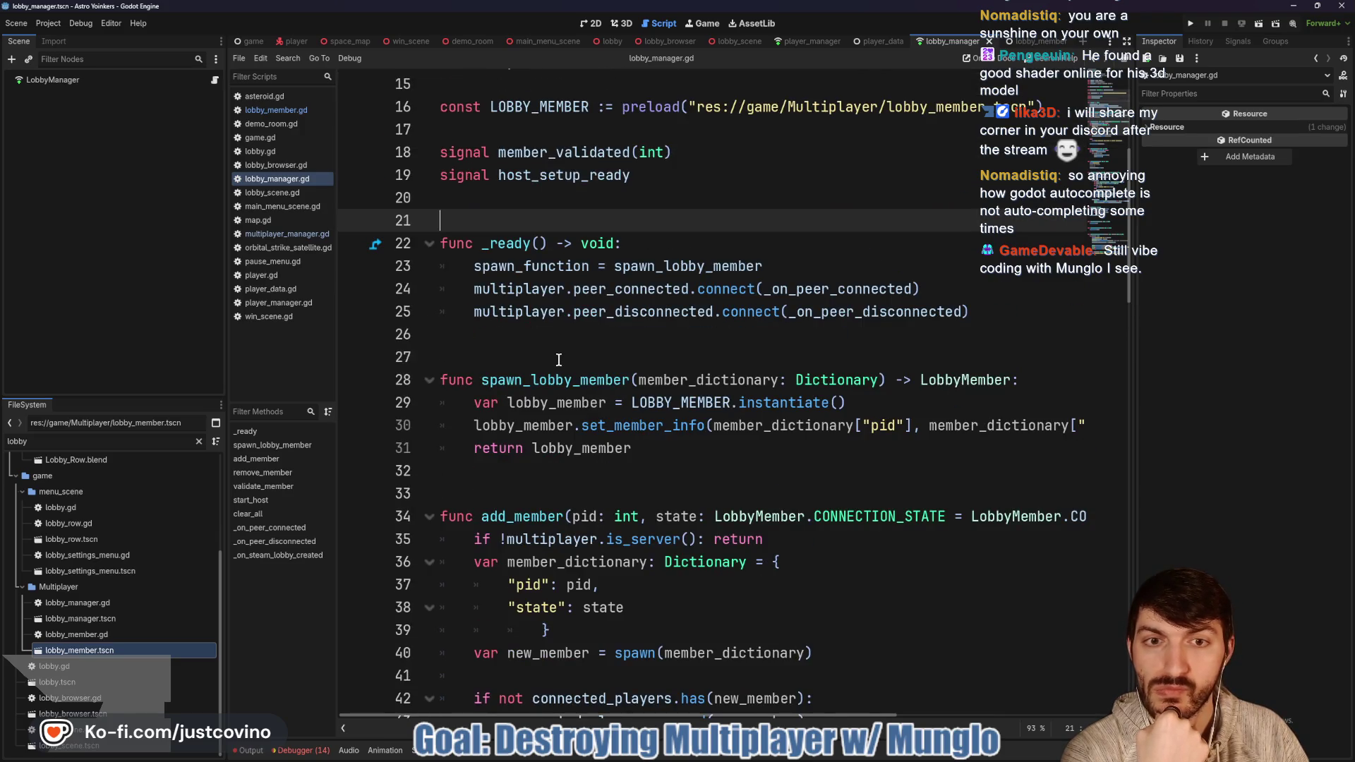
{"action": "scroll", "coordinate": [559, 360], "scroll_direction": "down", "scroll_amount": 1}
{"action": "scroll", "coordinate": [558, 360], "scroll_direction": "down", "scroll_amount": 1}
{"action": "scroll", "coordinate": [558, 360], "scroll_direction": "down", "scroll_amount": 2}
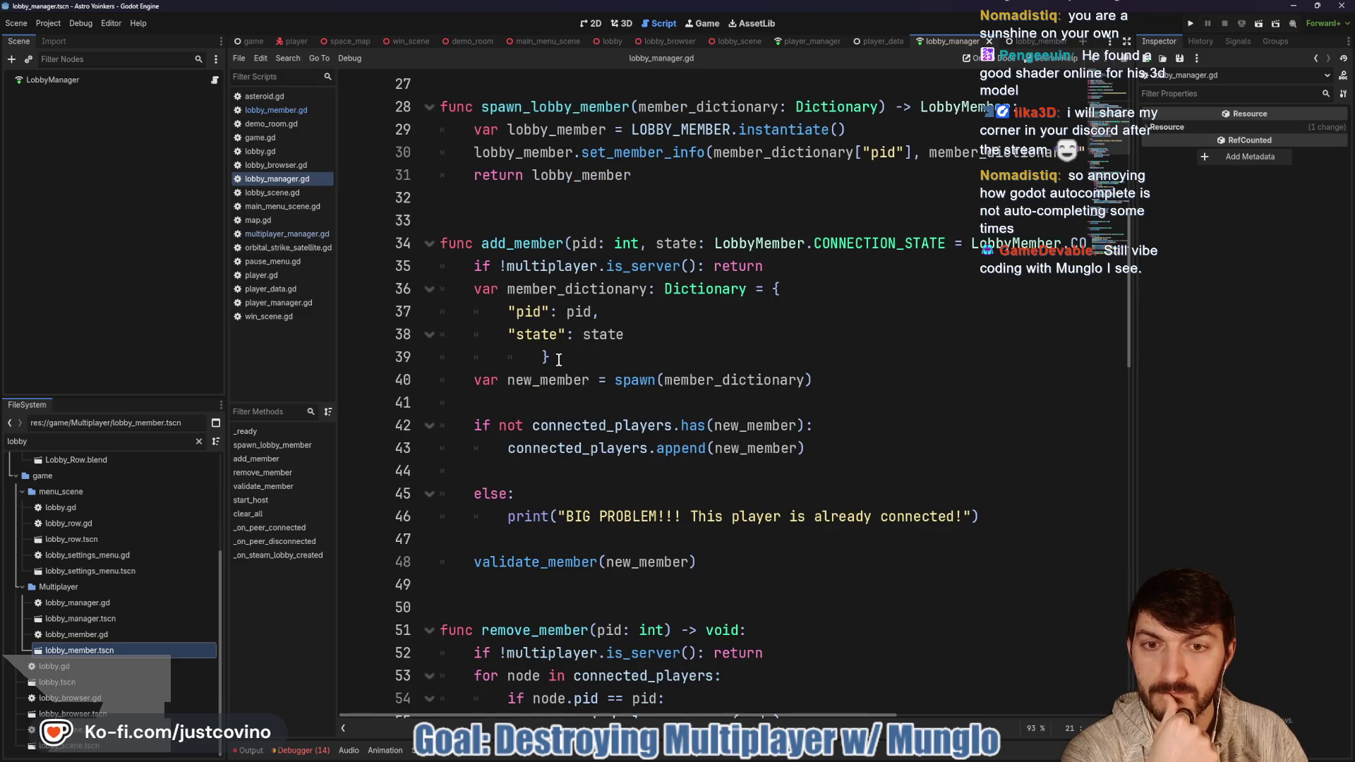
{"action": "scroll", "coordinate": [559, 360], "scroll_direction": "down", "scroll_amount": 6}
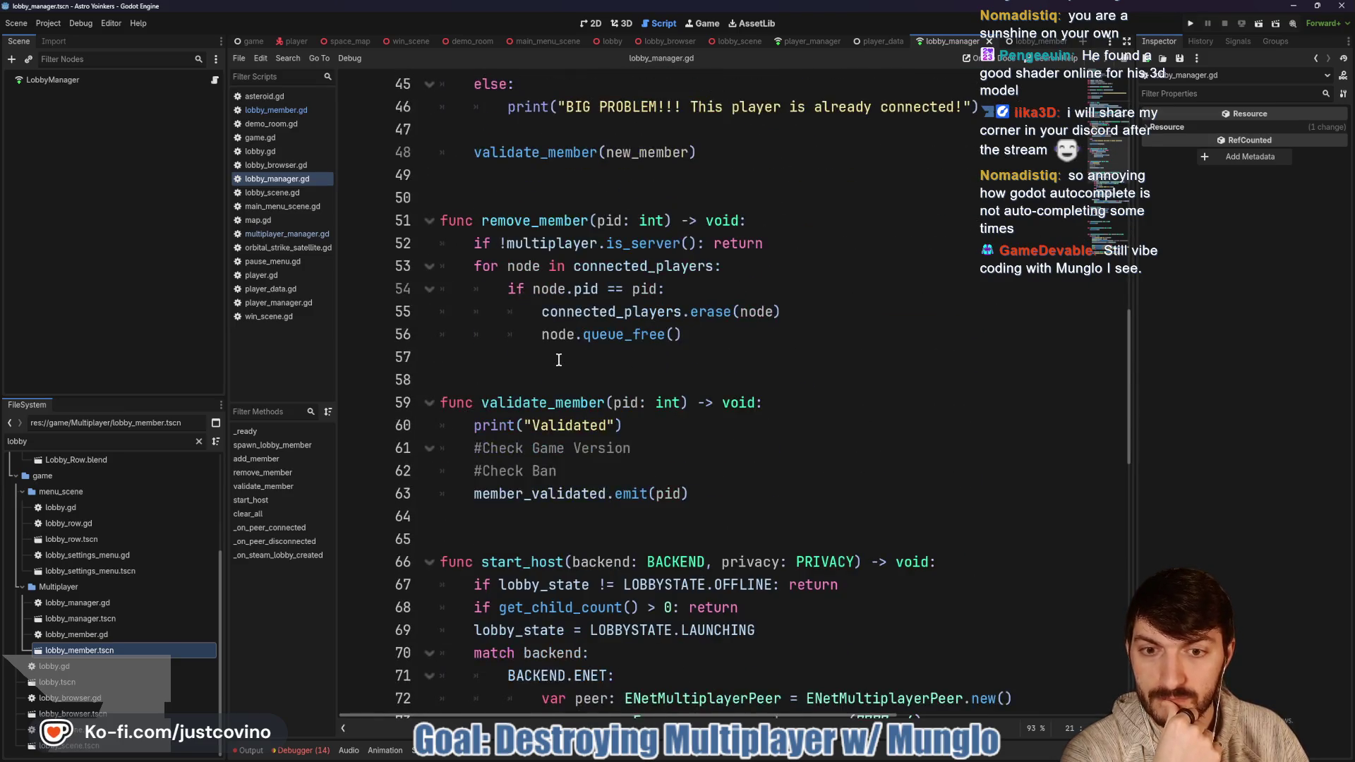
{"action": "scroll", "coordinate": [559, 360], "scroll_direction": "down", "scroll_amount": 6}
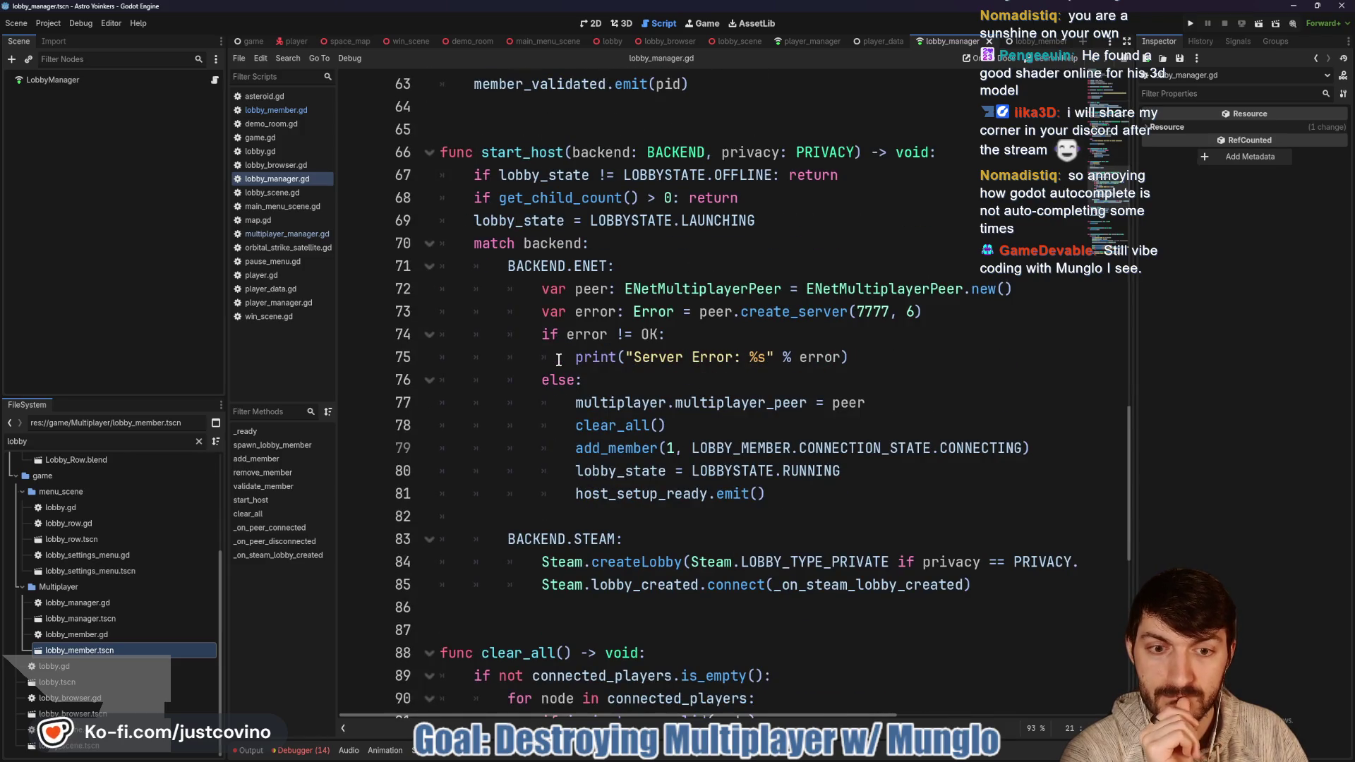
{"action": "scroll", "coordinate": [558, 360], "scroll_direction": "down", "scroll_amount": 3}
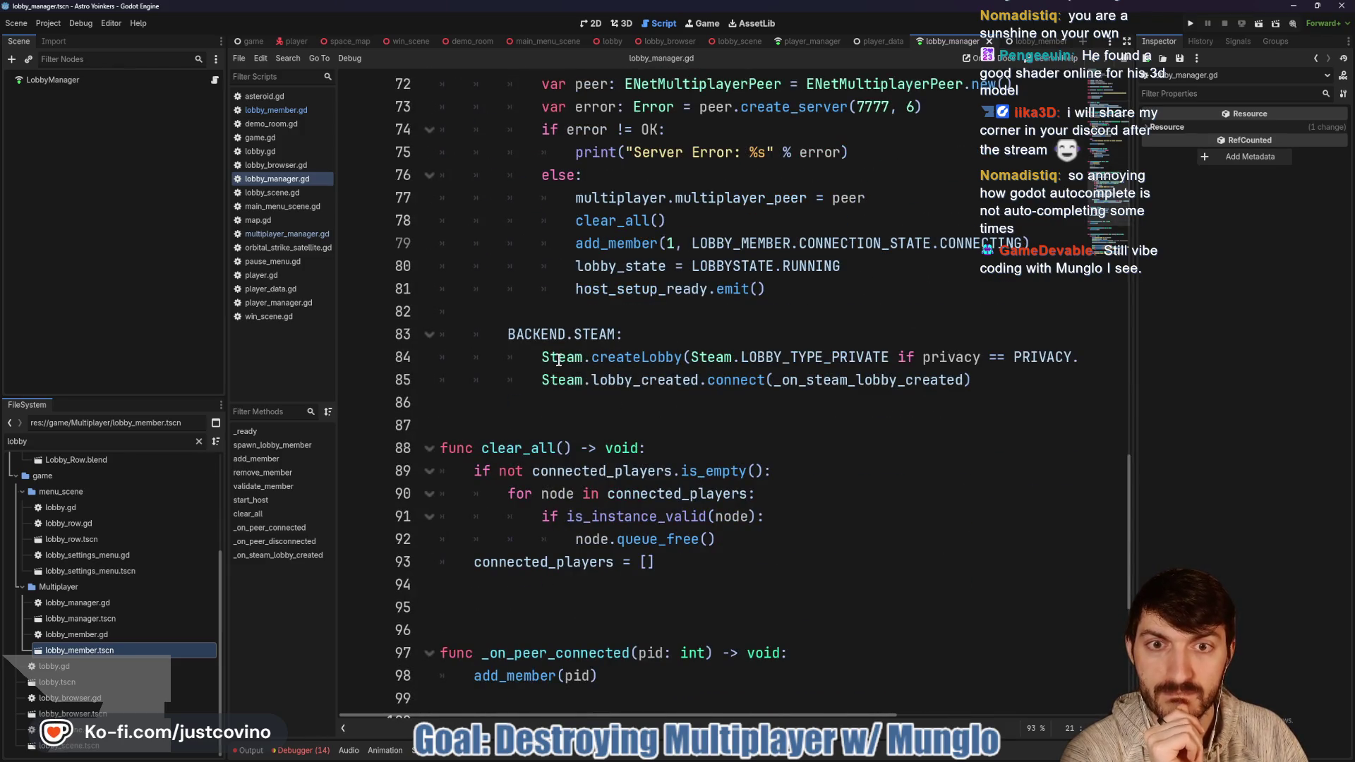
Step: Place the caret before validate_member, then switch to LobbyManager.cs on GitHub
{"action": "mouse_move", "coordinate": [558, 361]}
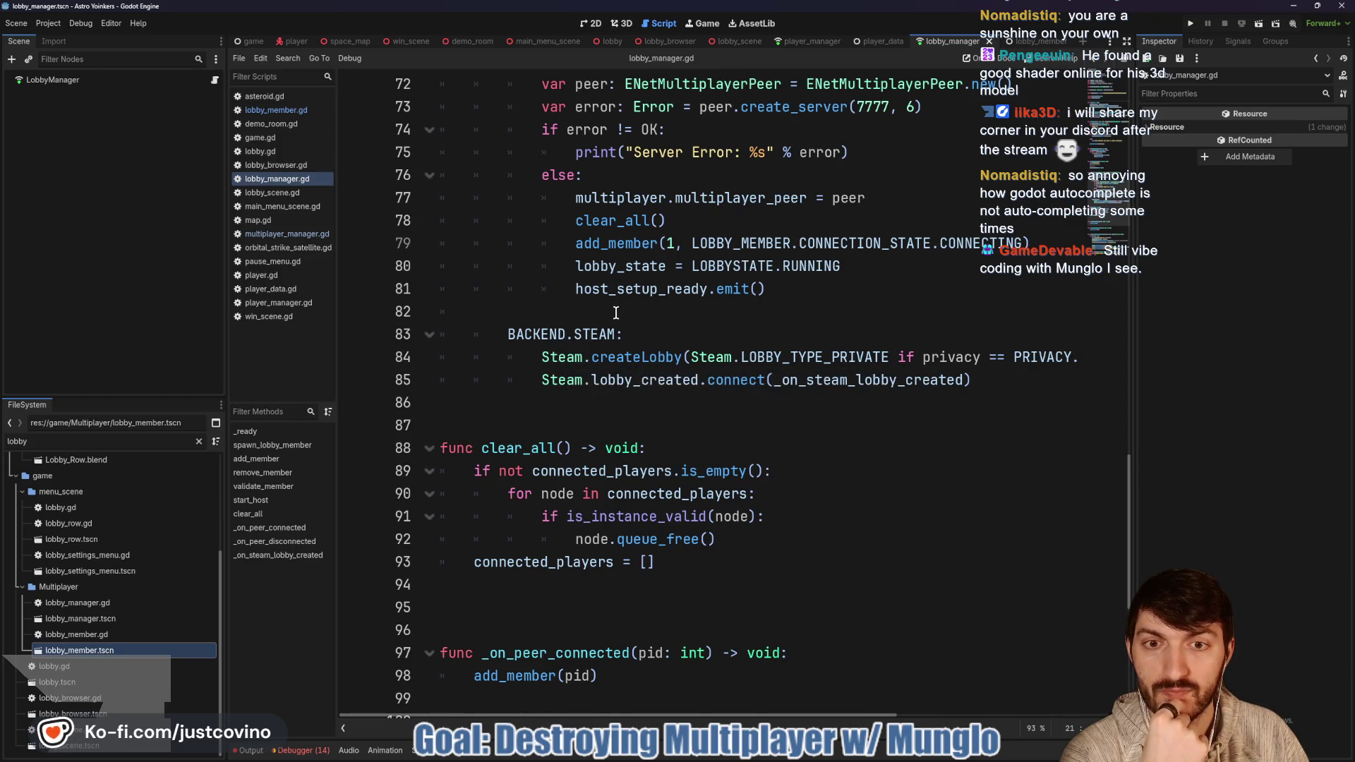
{"action": "scroll", "coordinate": [613, 316], "scroll_direction": "down", "scroll_amount": 2}
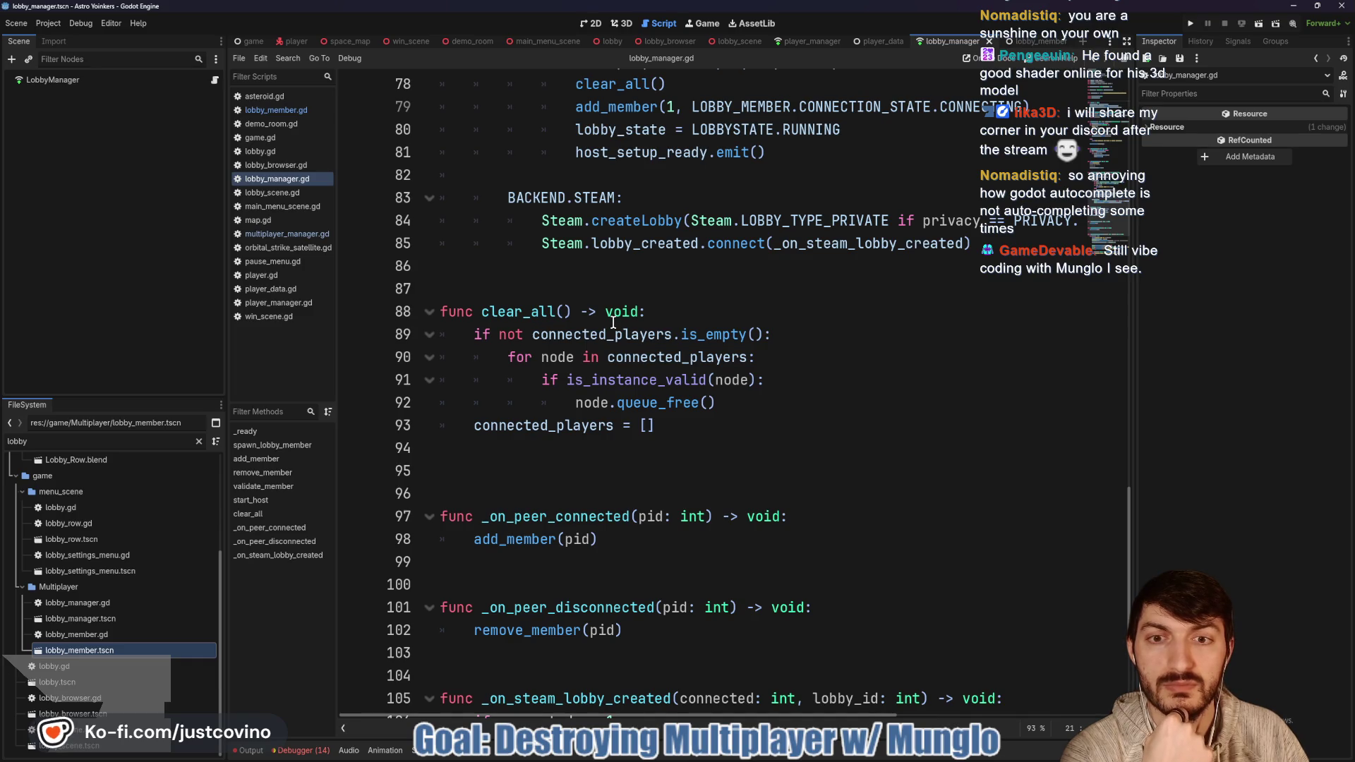
{"action": "scroll", "coordinate": [612, 321], "scroll_direction": "up", "scroll_amount": 5}
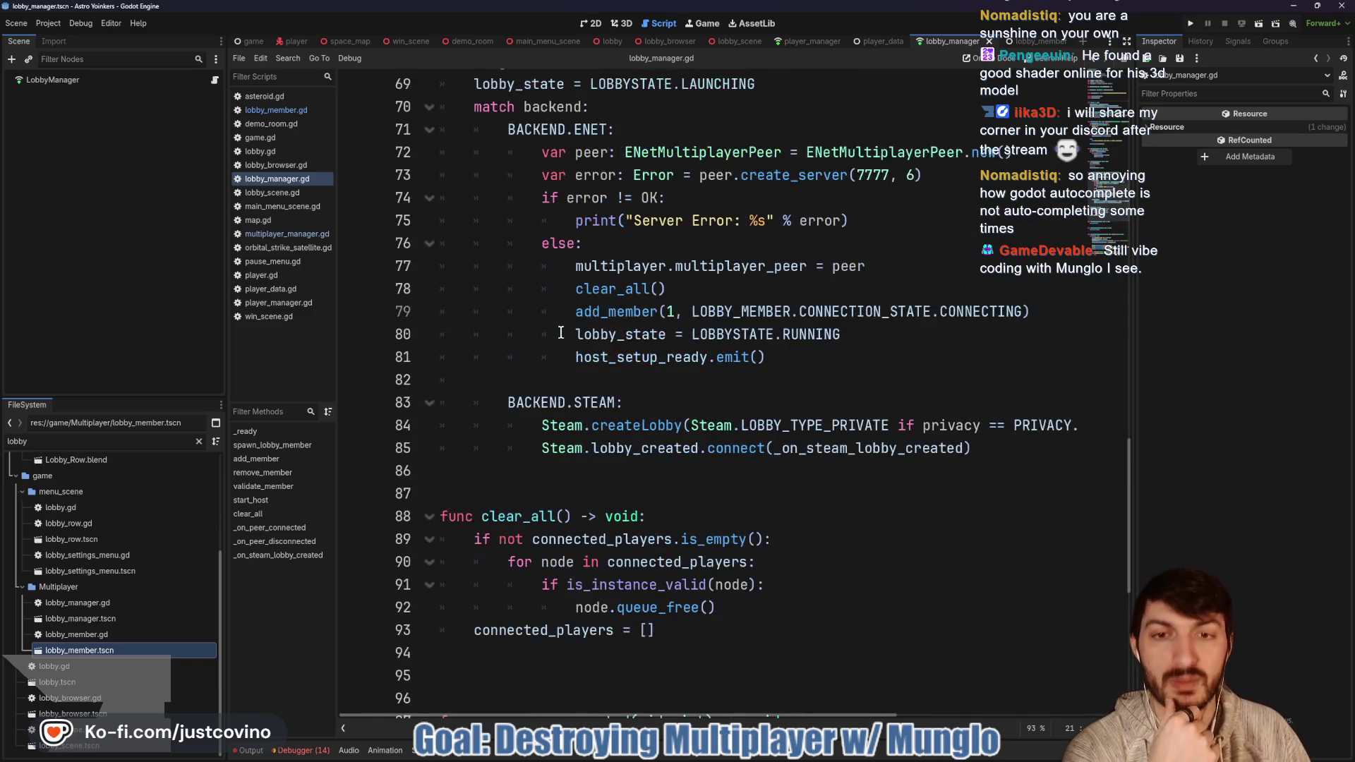
{"action": "scroll", "coordinate": [568, 365], "scroll_direction": "up", "scroll_amount": 6}
{"action": "left_click", "coordinate": [548, 380]}
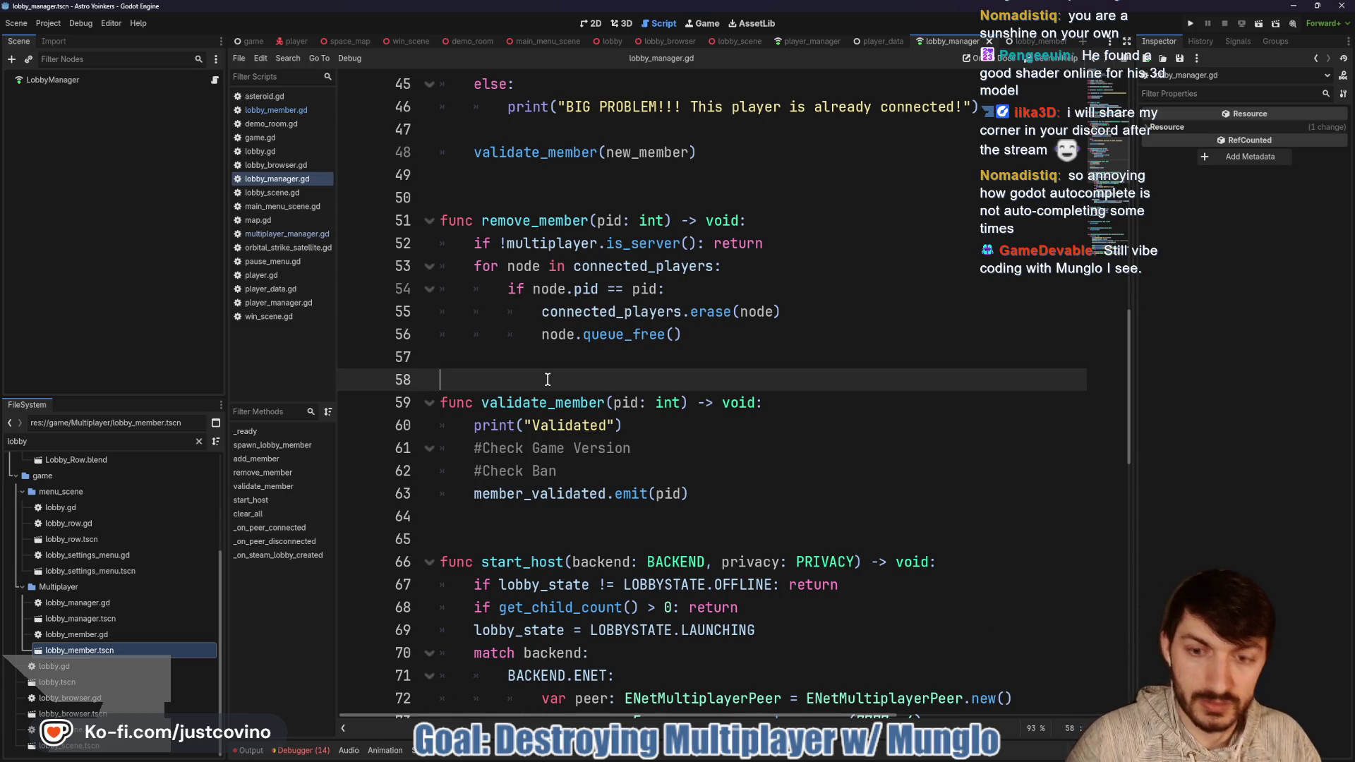
{"action": "scroll", "coordinate": [670, 349], "scroll_direction": "up", "scroll_amount": 10}
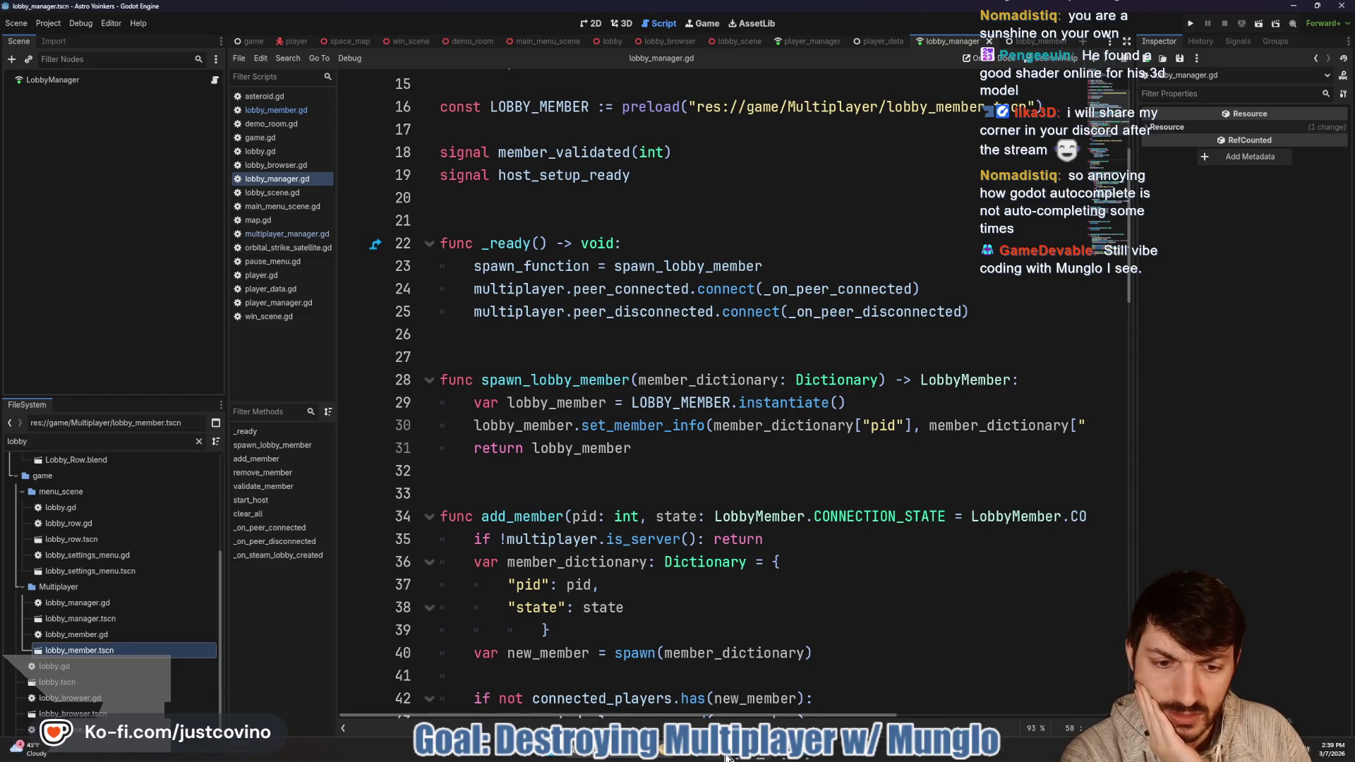
{"action": "key", "text": "alt+Tab"}
{"action": "scroll", "coordinate": [618, 367], "scroll_direction": "up", "scroll_amount": 8}
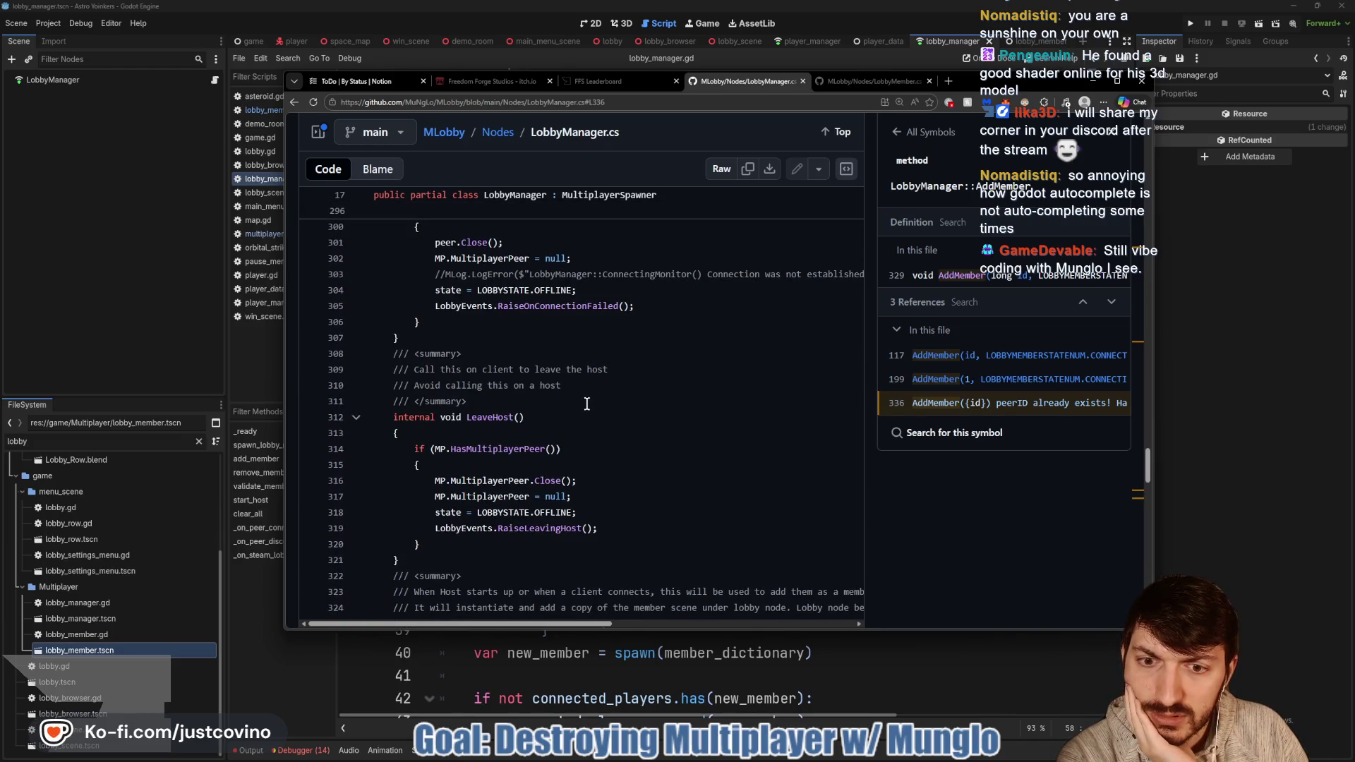
Step: Review the connection event hookups in LobbyManager.cs's _Ready, then return to lobby_manager.gd in Godot
{"action": "scroll", "coordinate": [576, 406], "scroll_direction": "up", "scroll_amount": 3}
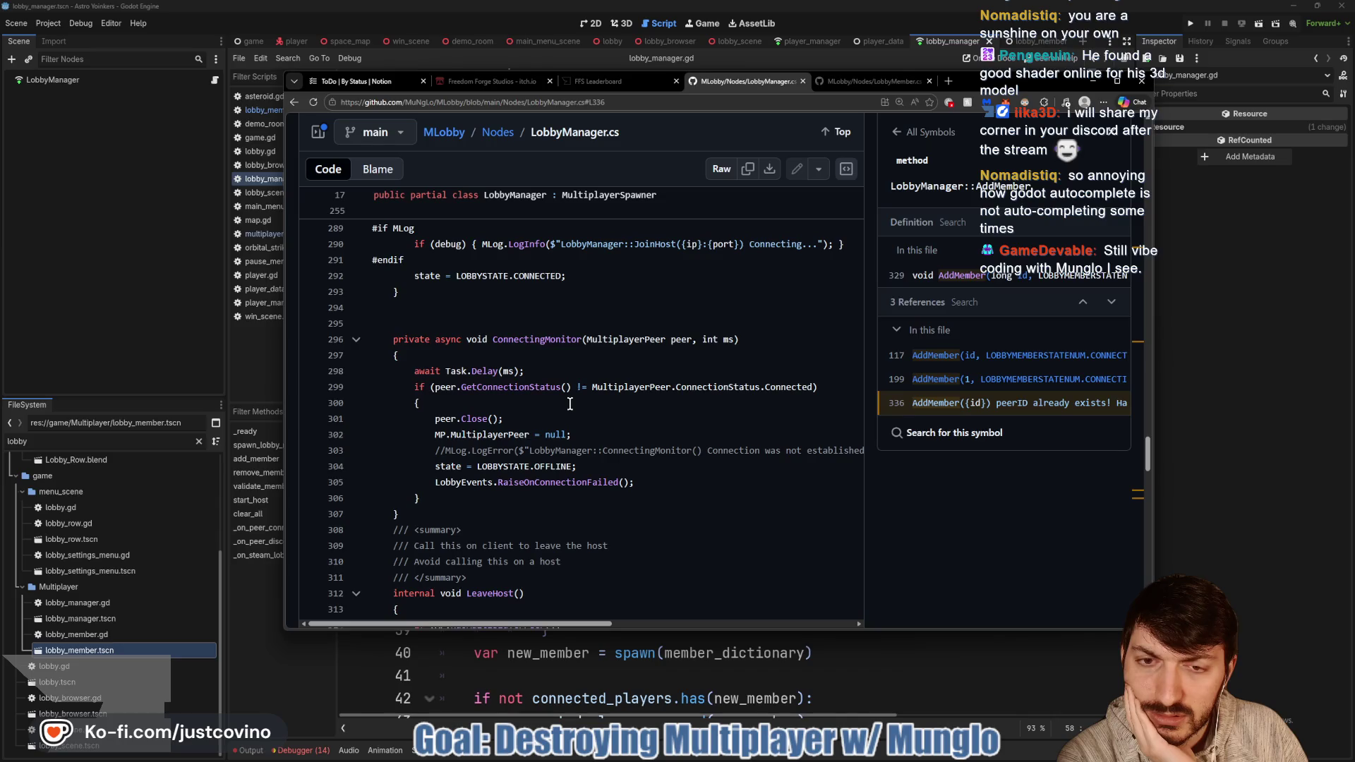
{"action": "scroll", "coordinate": [568, 404], "scroll_direction": "up", "scroll_amount": 3}
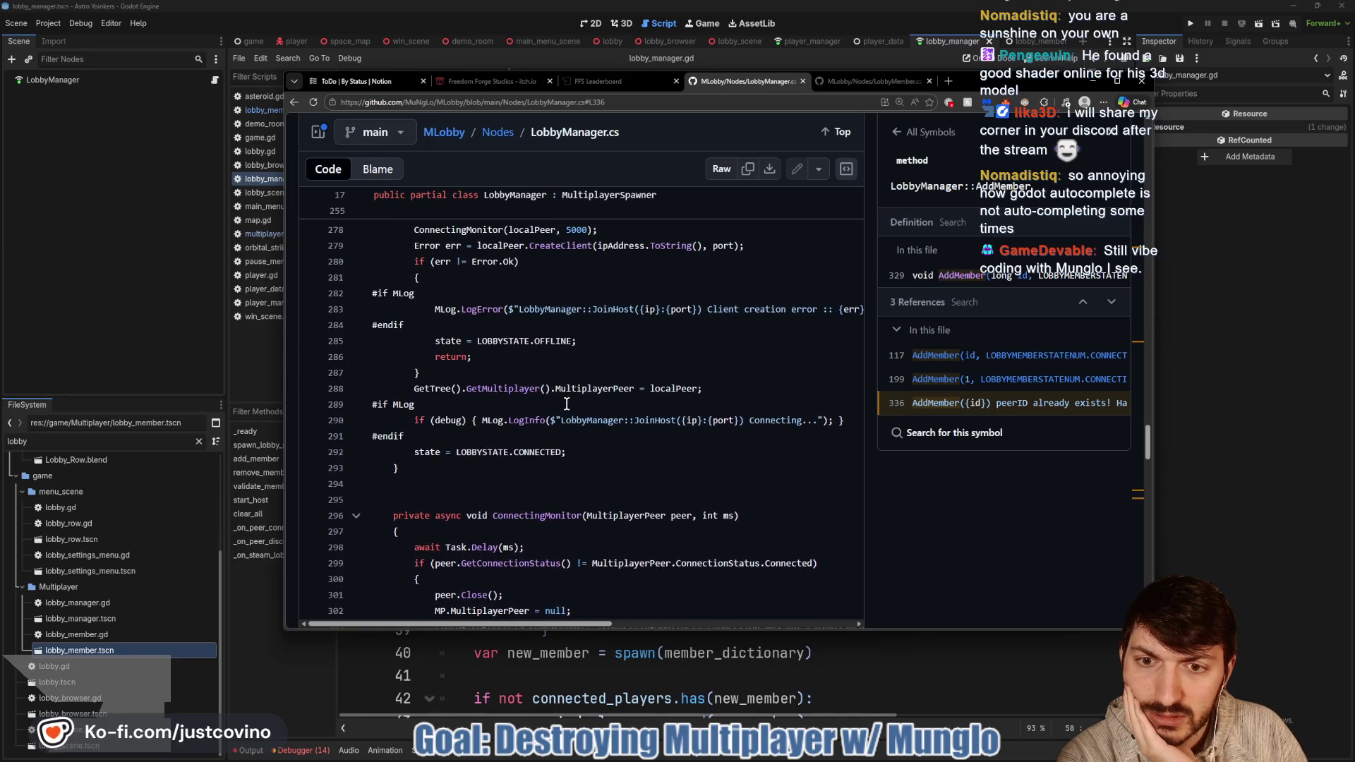
{"action": "scroll", "coordinate": [565, 403], "scroll_direction": "up", "scroll_amount": 9}
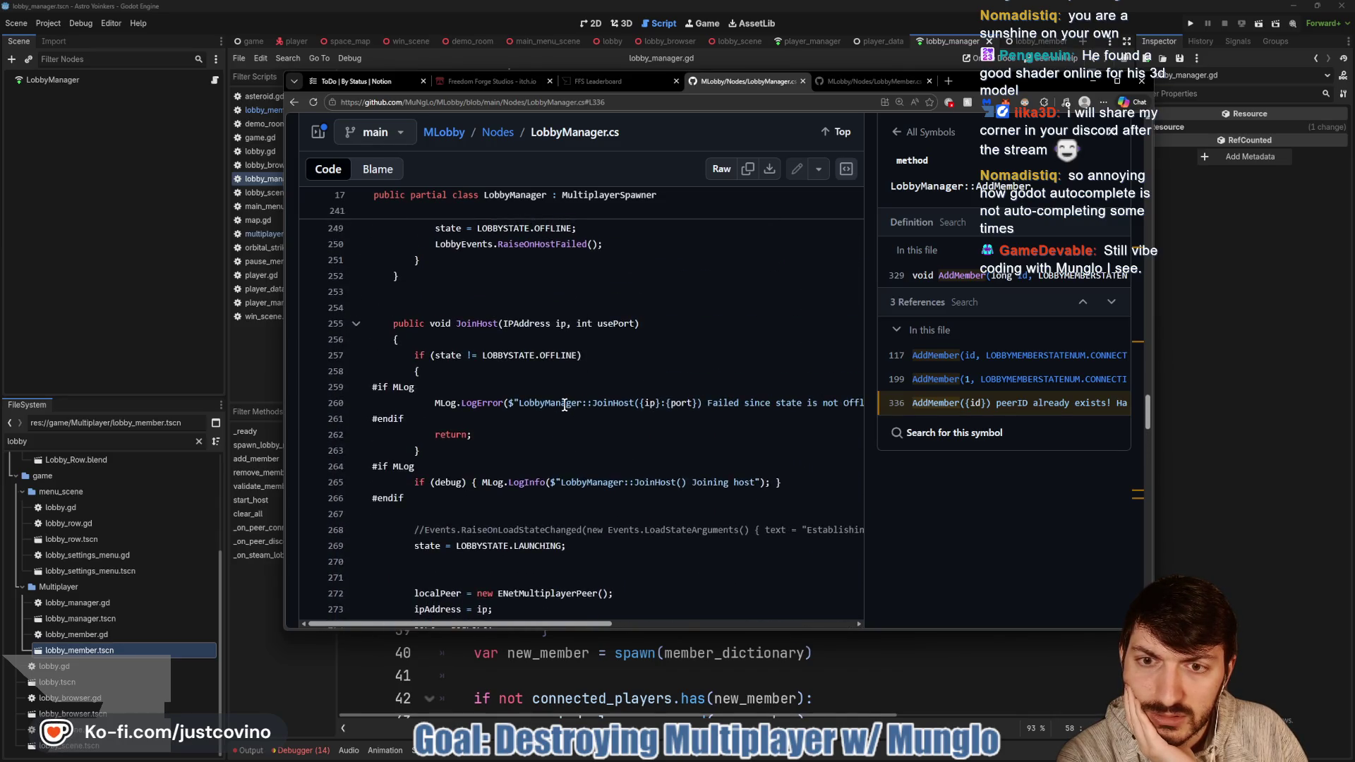
{"action": "scroll", "coordinate": [565, 404], "scroll_direction": "up", "scroll_amount": 7}
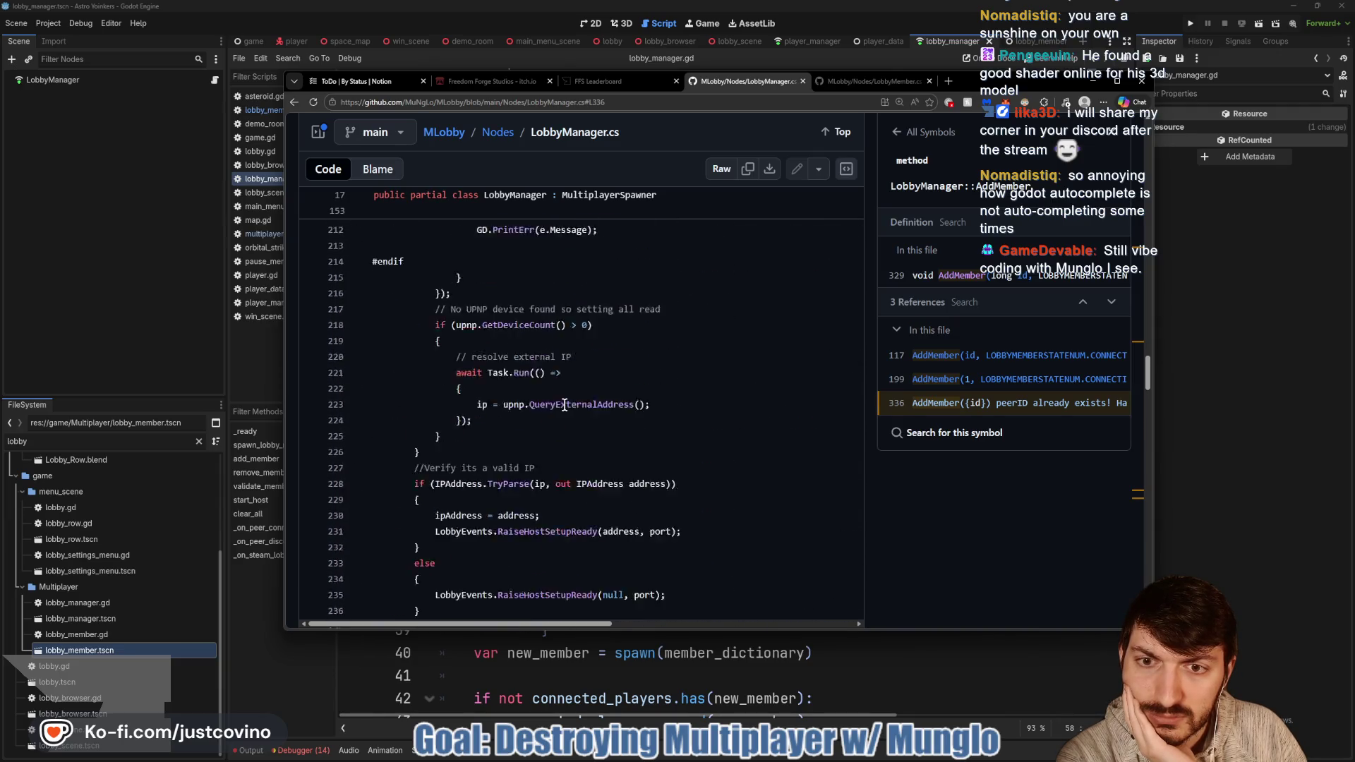
{"action": "scroll", "coordinate": [565, 404], "scroll_direction": "up", "scroll_amount": 6}
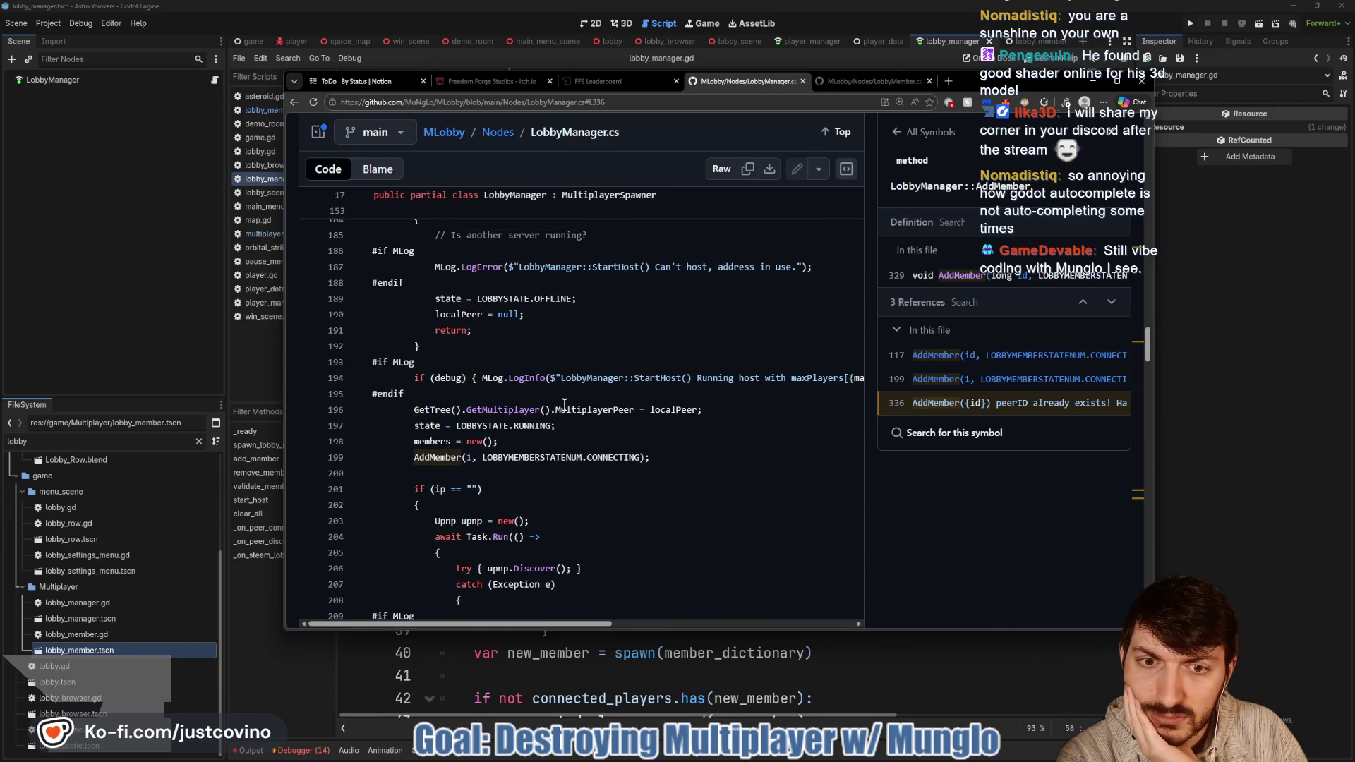
{"action": "scroll", "coordinate": [565, 404], "scroll_direction": "up", "scroll_amount": 4}
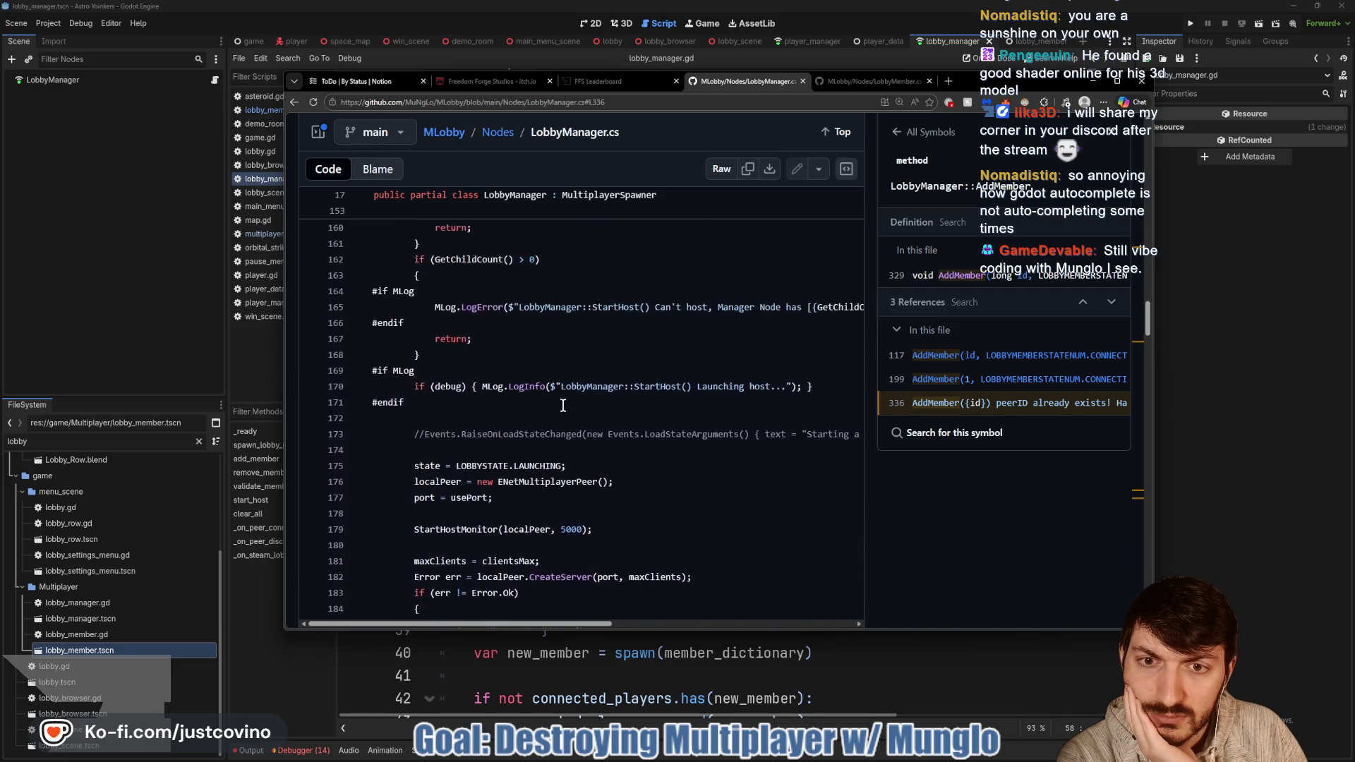
{"action": "scroll", "coordinate": [563, 404], "scroll_direction": "up", "scroll_amount": 3}
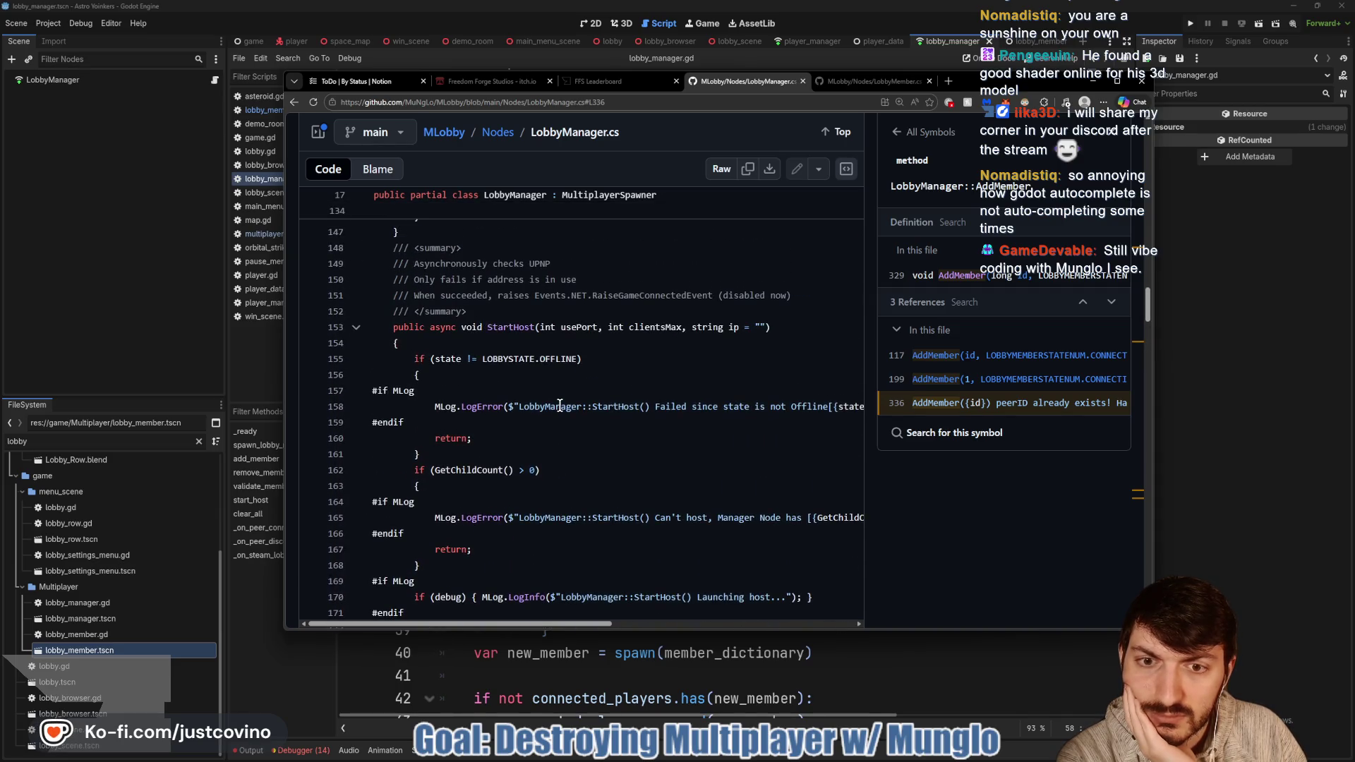
{"action": "scroll", "coordinate": [558, 408], "scroll_direction": "up", "scroll_amount": 6}
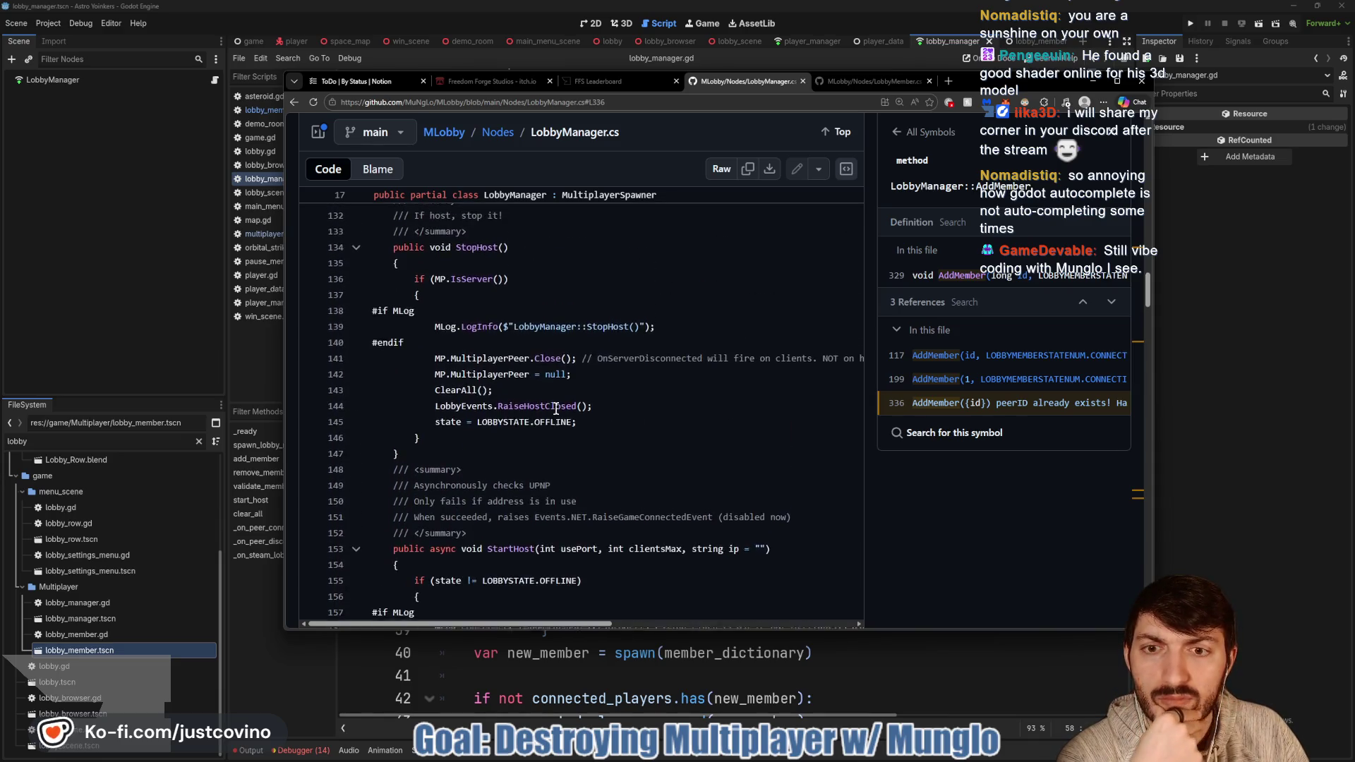
{"action": "scroll", "coordinate": [557, 409], "scroll_direction": "up", "scroll_amount": 5}
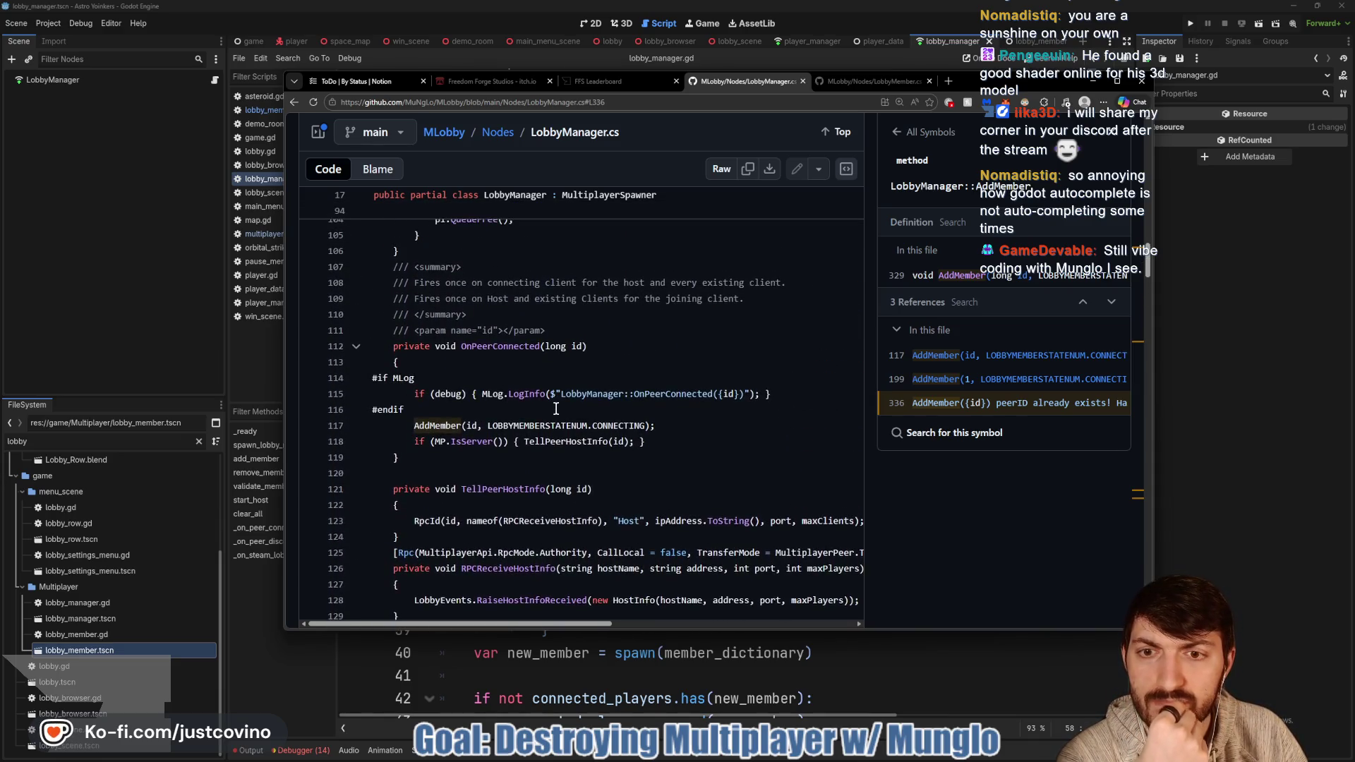
{"action": "scroll", "coordinate": [556, 408], "scroll_direction": "up", "scroll_amount": 2}
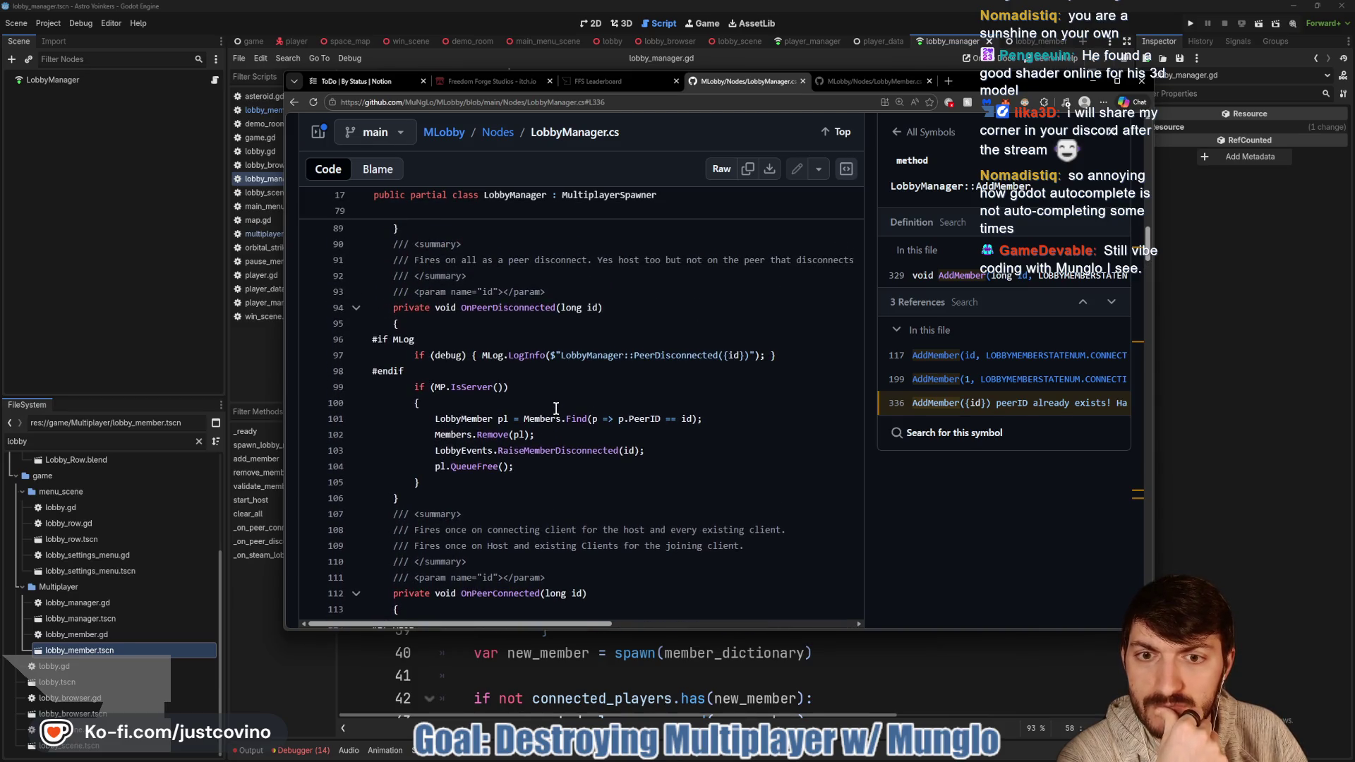
{"action": "scroll", "coordinate": [556, 409], "scroll_direction": "up", "scroll_amount": 3}
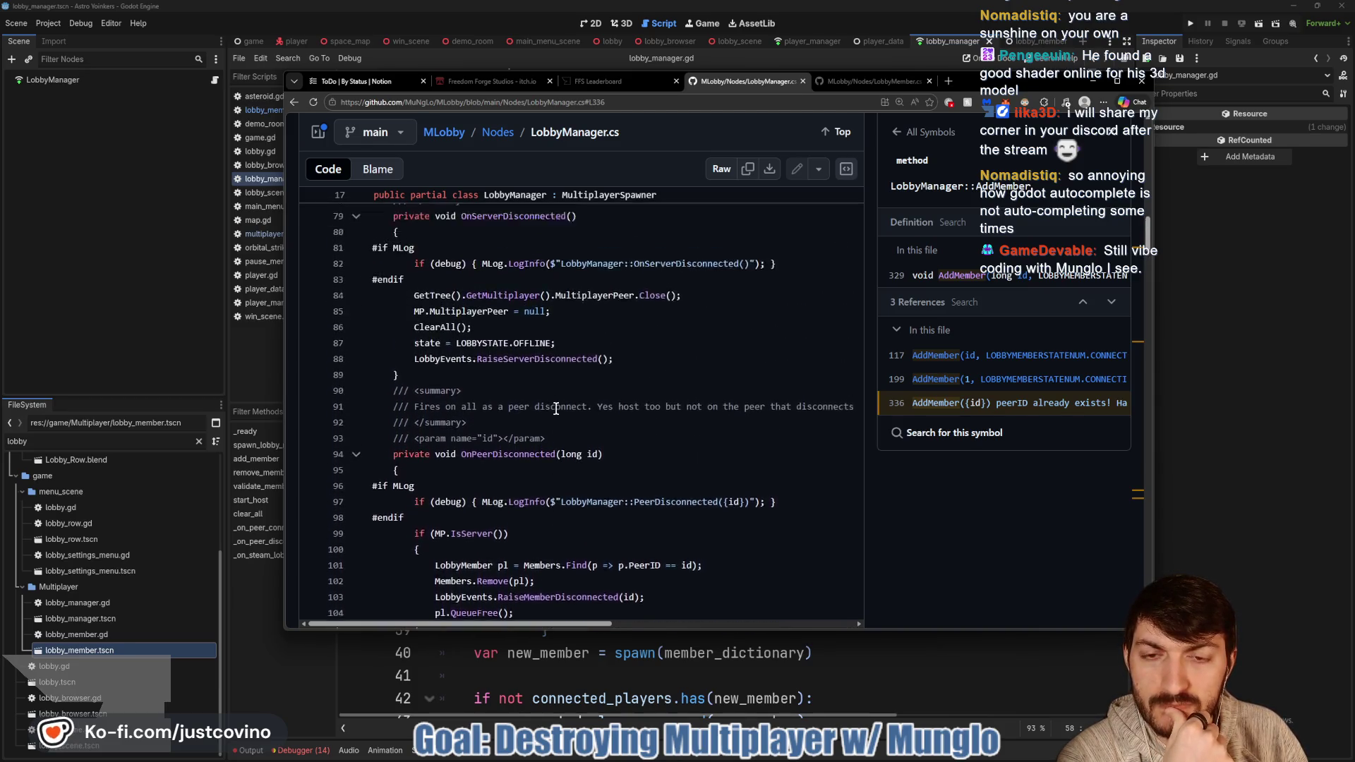
{"action": "scroll", "coordinate": [556, 409], "scroll_direction": "up", "scroll_amount": 20}
{"action": "scroll", "coordinate": [557, 408], "scroll_direction": "down", "scroll_amount": 5}
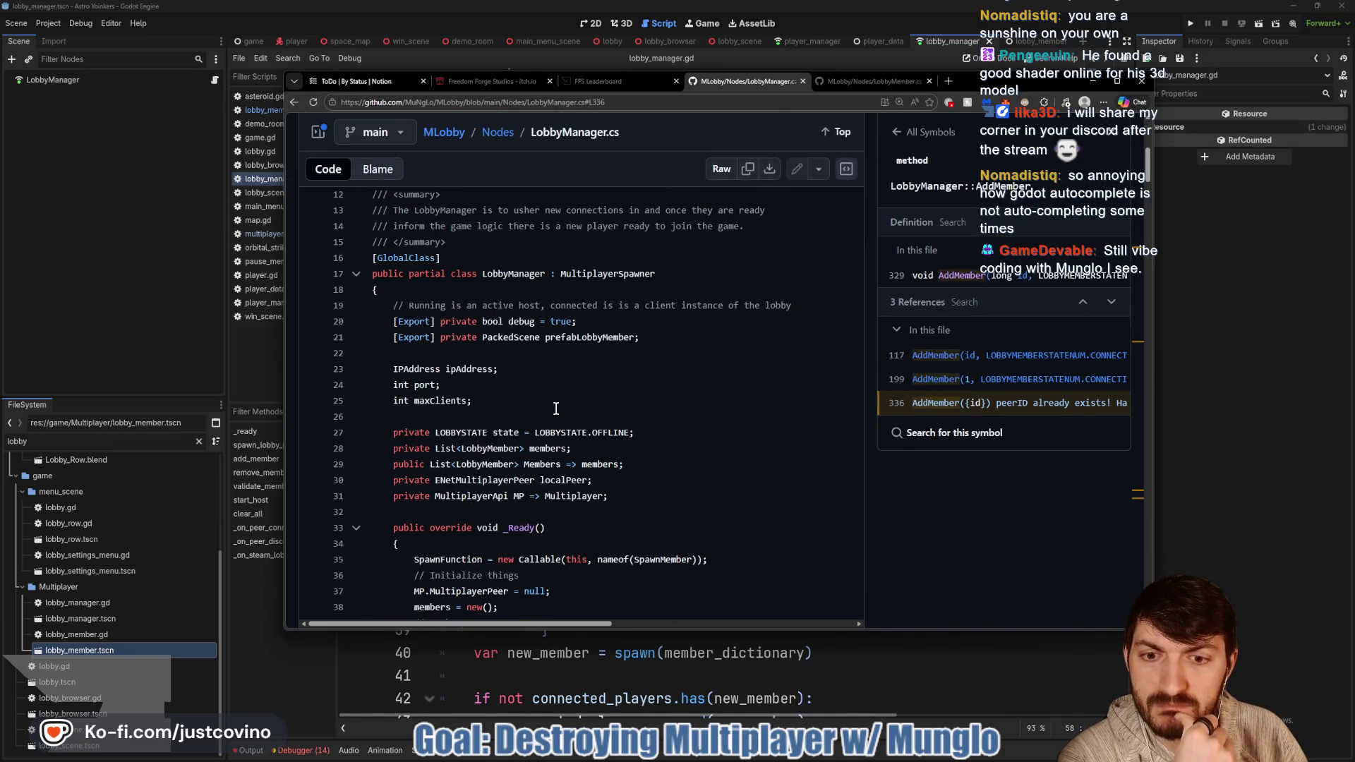
{"action": "scroll", "coordinate": [556, 409], "scroll_direction": "down", "scroll_amount": 3}
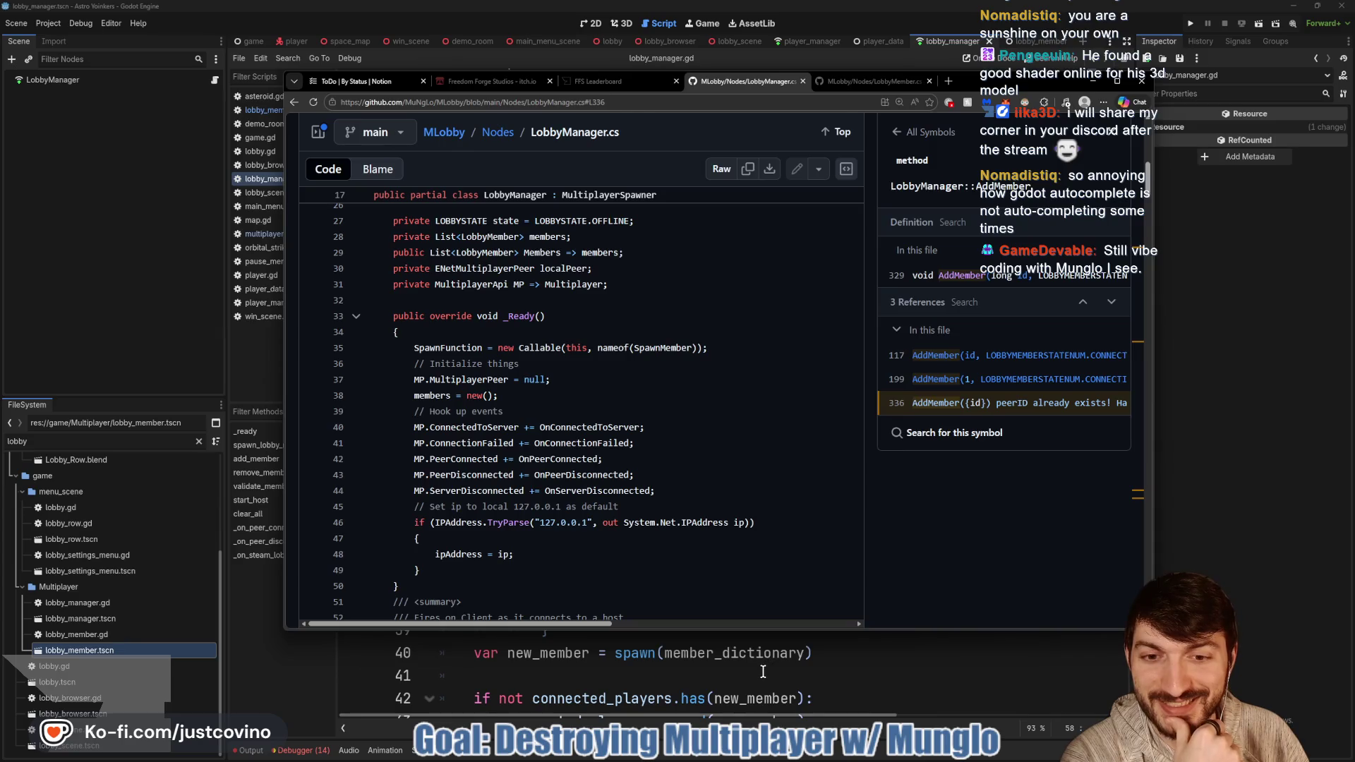
{"action": "left_click", "coordinate": [763, 671]}
Step: Add multiplayer.connection_failed.connect(_on_connection_failed) at the end of _ready, followed by a blank line
{"action": "left_click", "coordinate": [559, 329]}
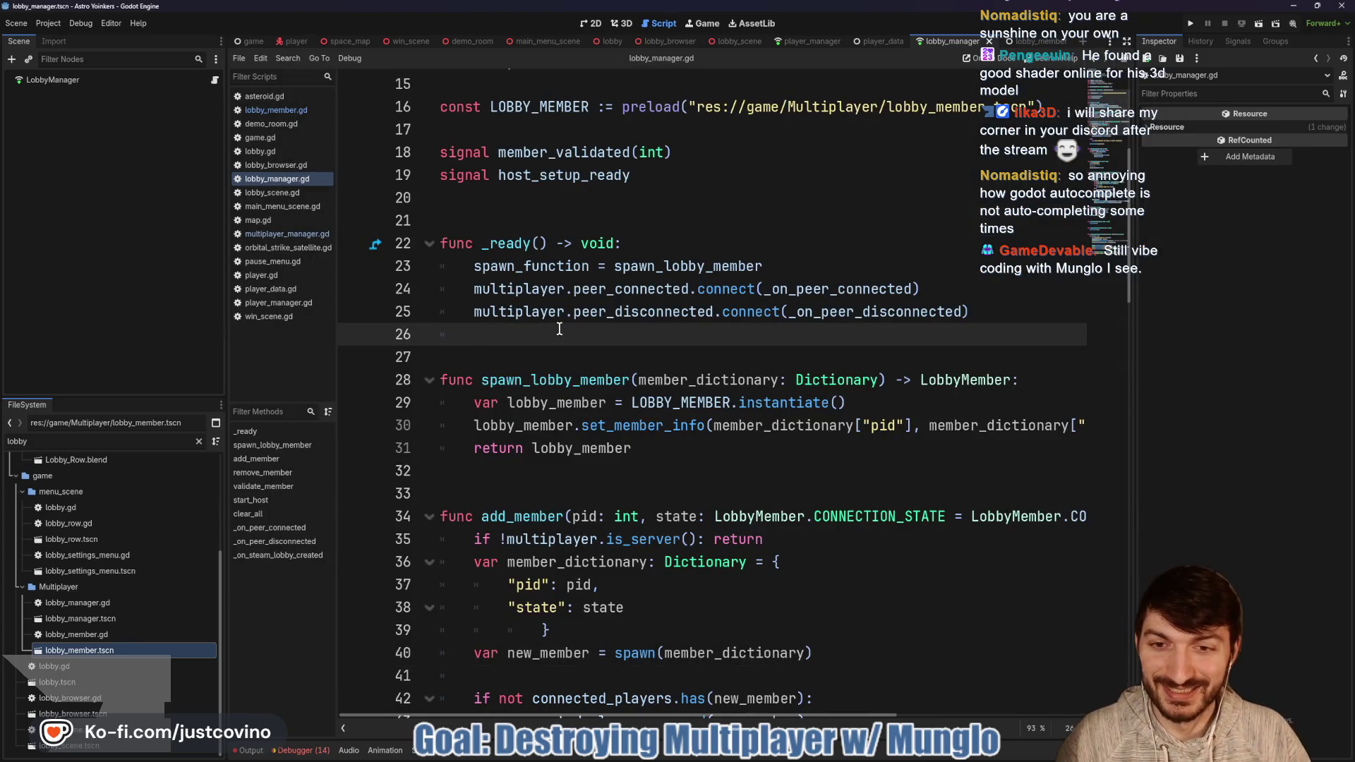
{"action": "type", "text": "multiplayer"}
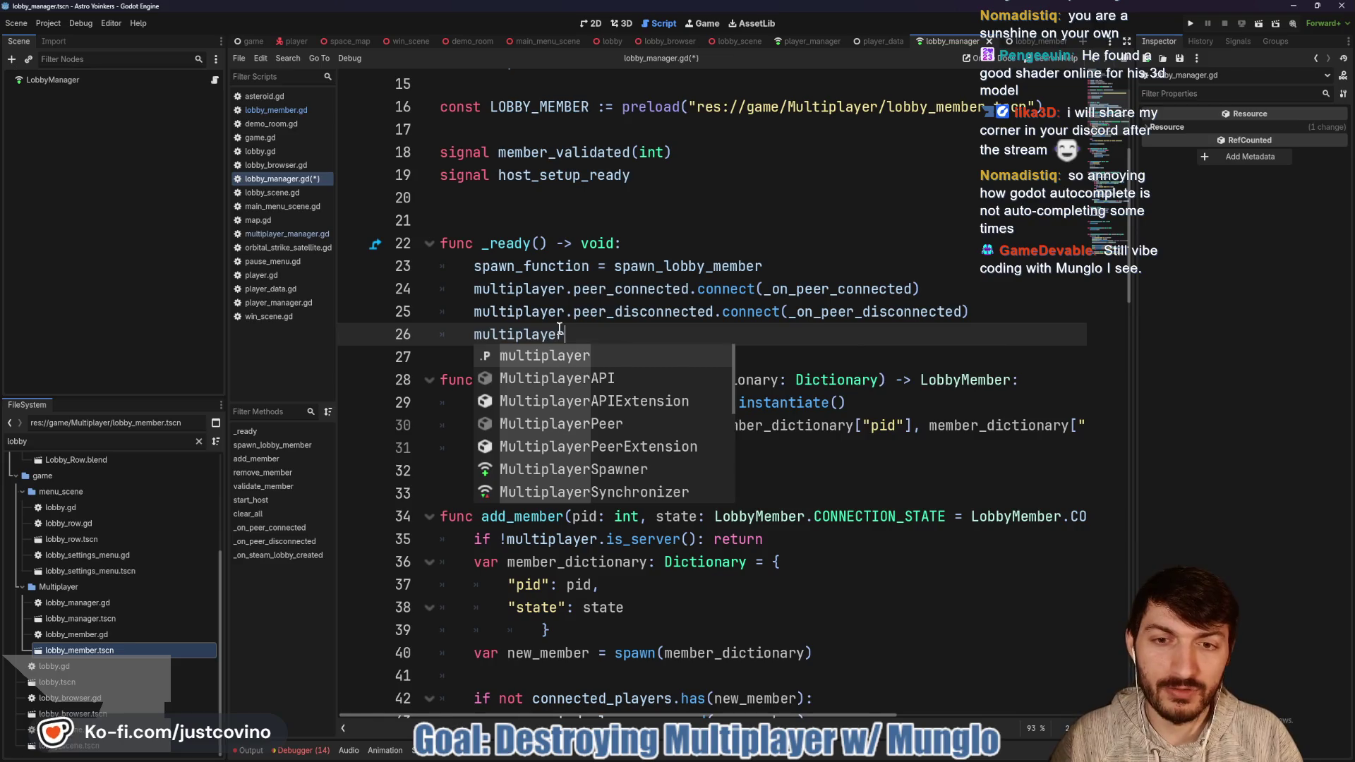
{"action": "type", "text": ".connec"}
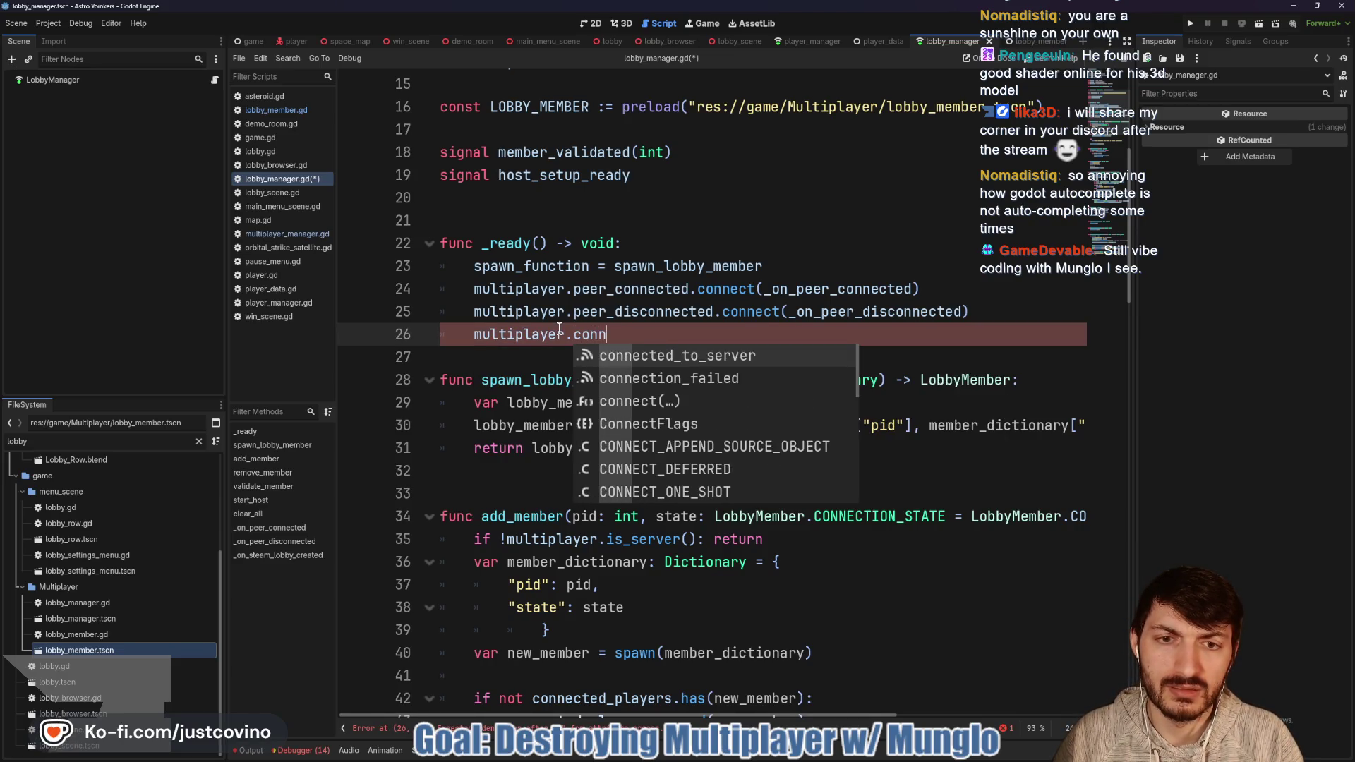
{"action": "key", "text": "Down"}
{"action": "key", "text": "Return"}
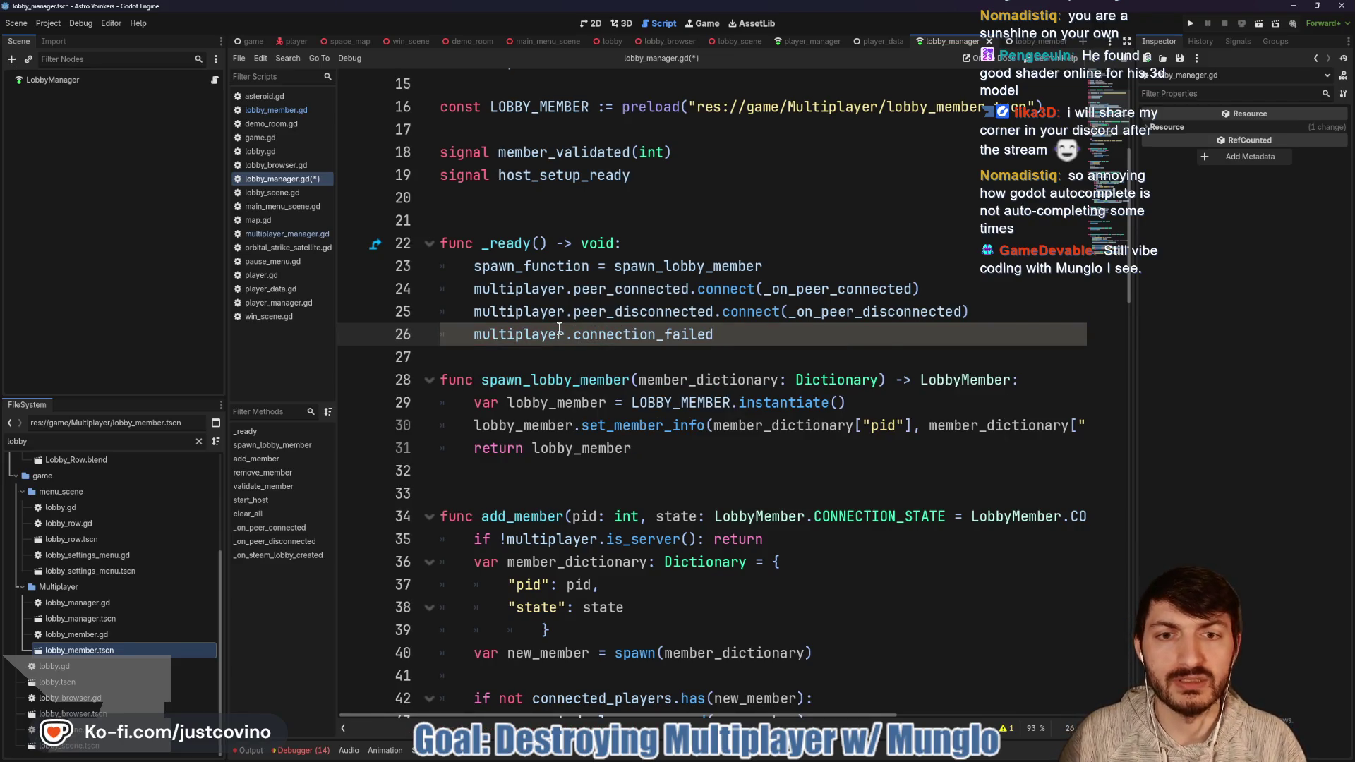
{"action": "type", "text": ".c"}
{"action": "key", "text": "Return"}
{"action": "type", "text": "_on_connection"}
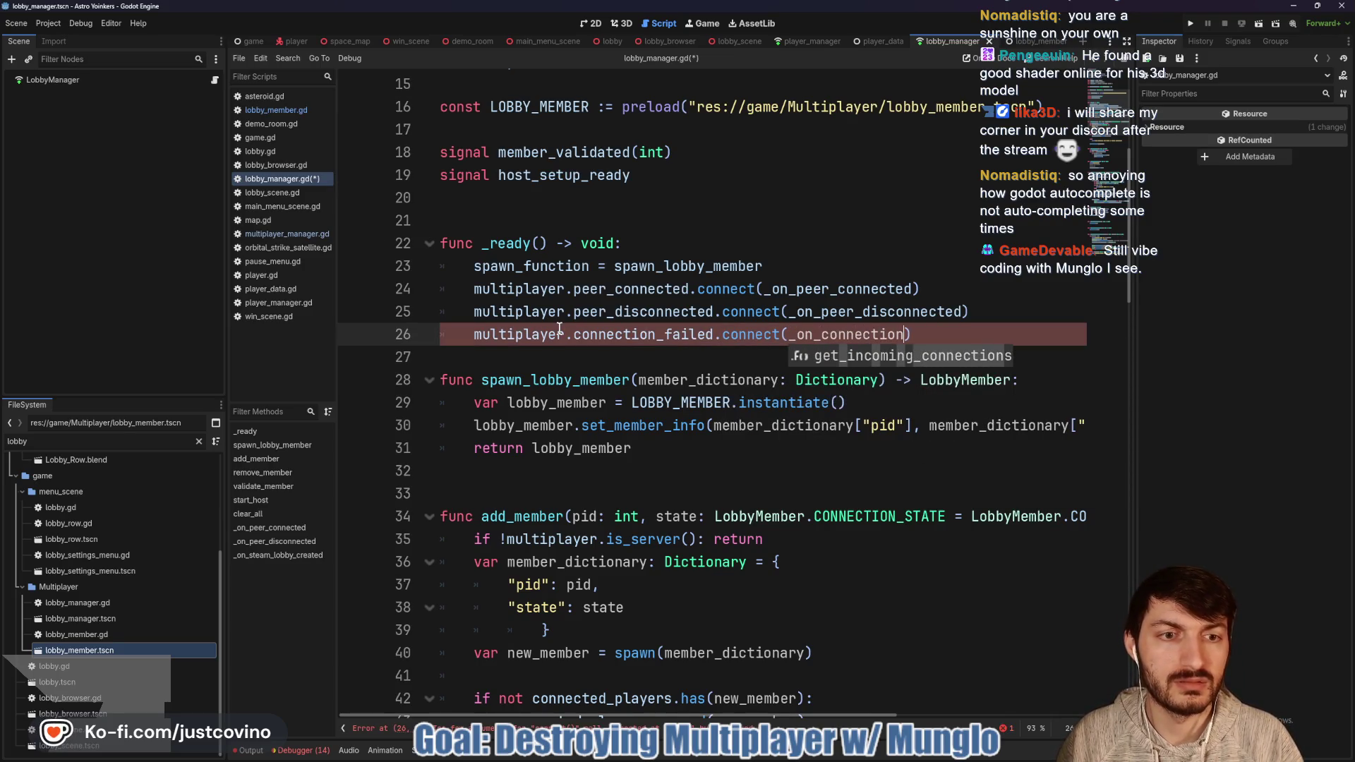
{"action": "type", "text": "_faile"}
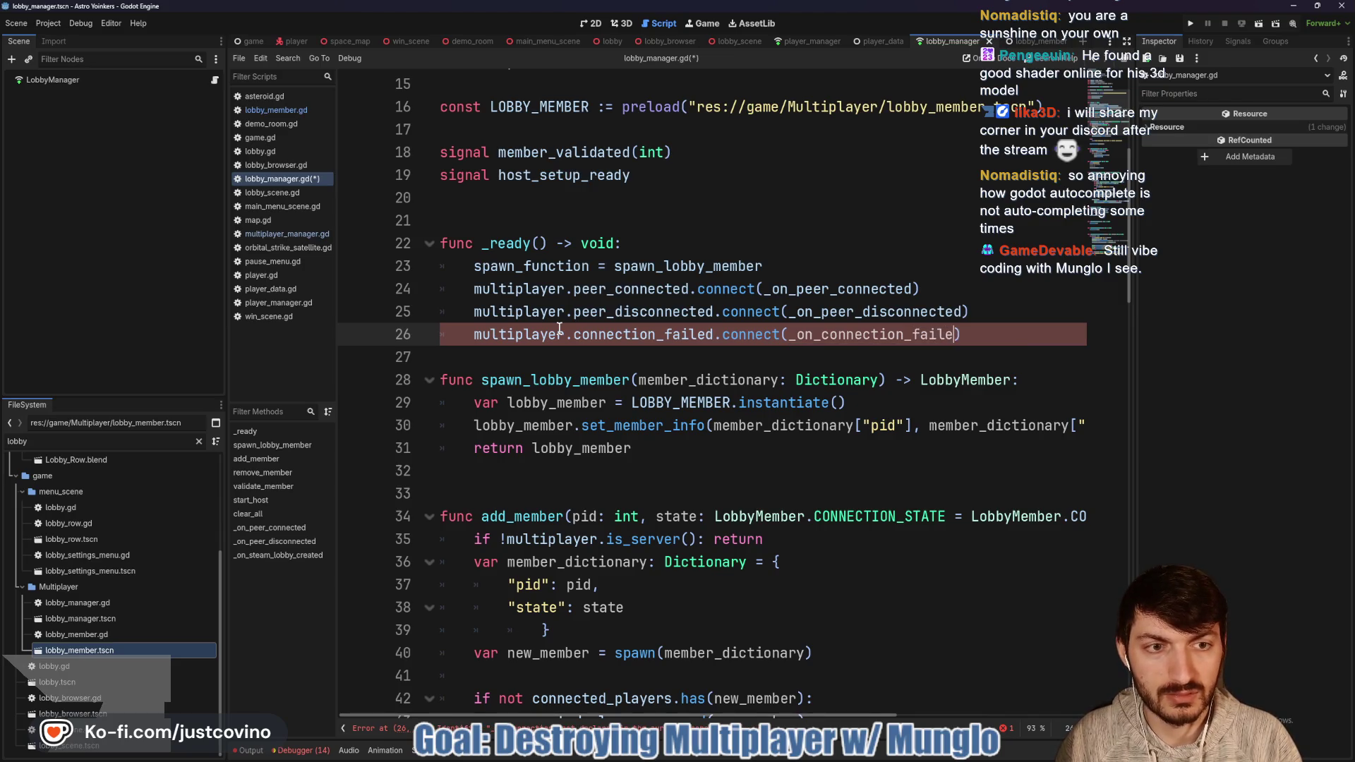
{"action": "type", "text": "d"}
{"action": "left_click", "coordinate": [646, 364]}
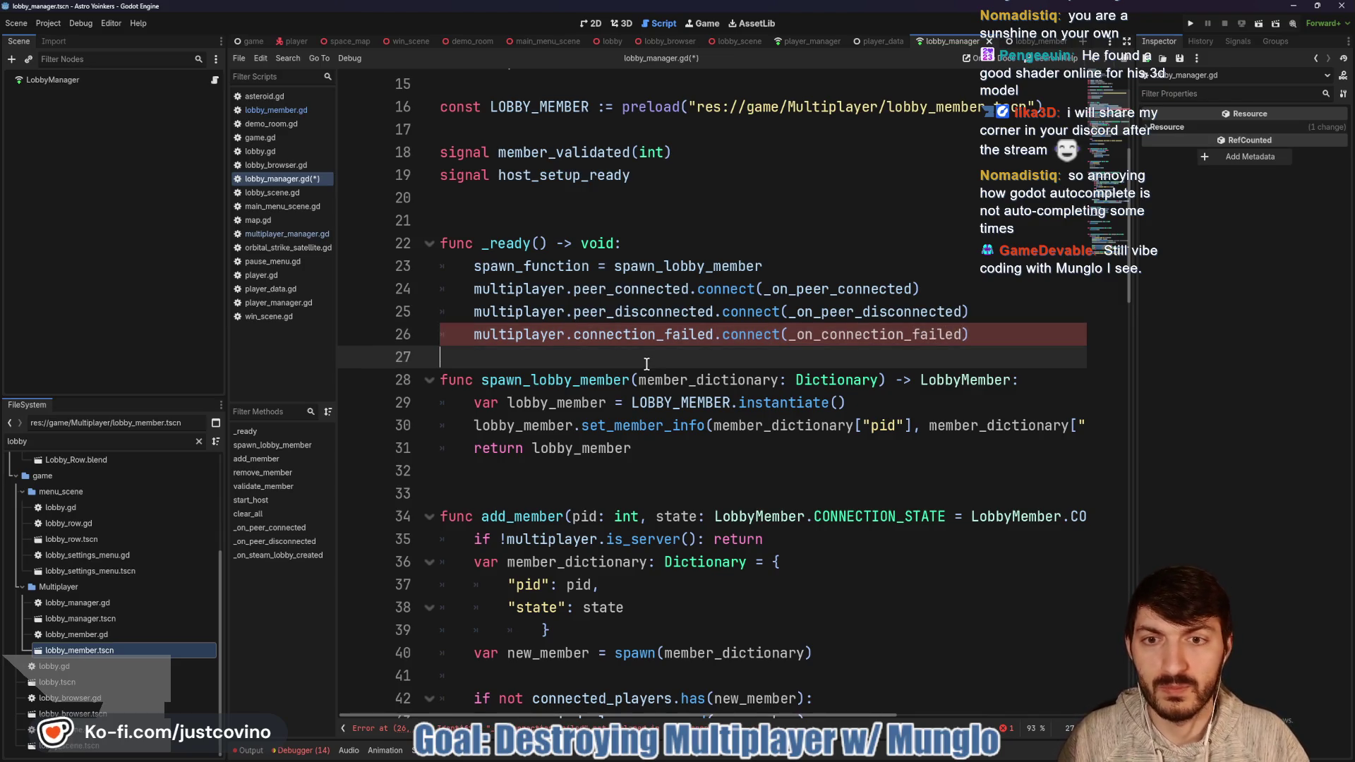
{"action": "key", "text": "Return"}
{"action": "scroll", "coordinate": [647, 364], "scroll_direction": "down", "scroll_amount": 20}
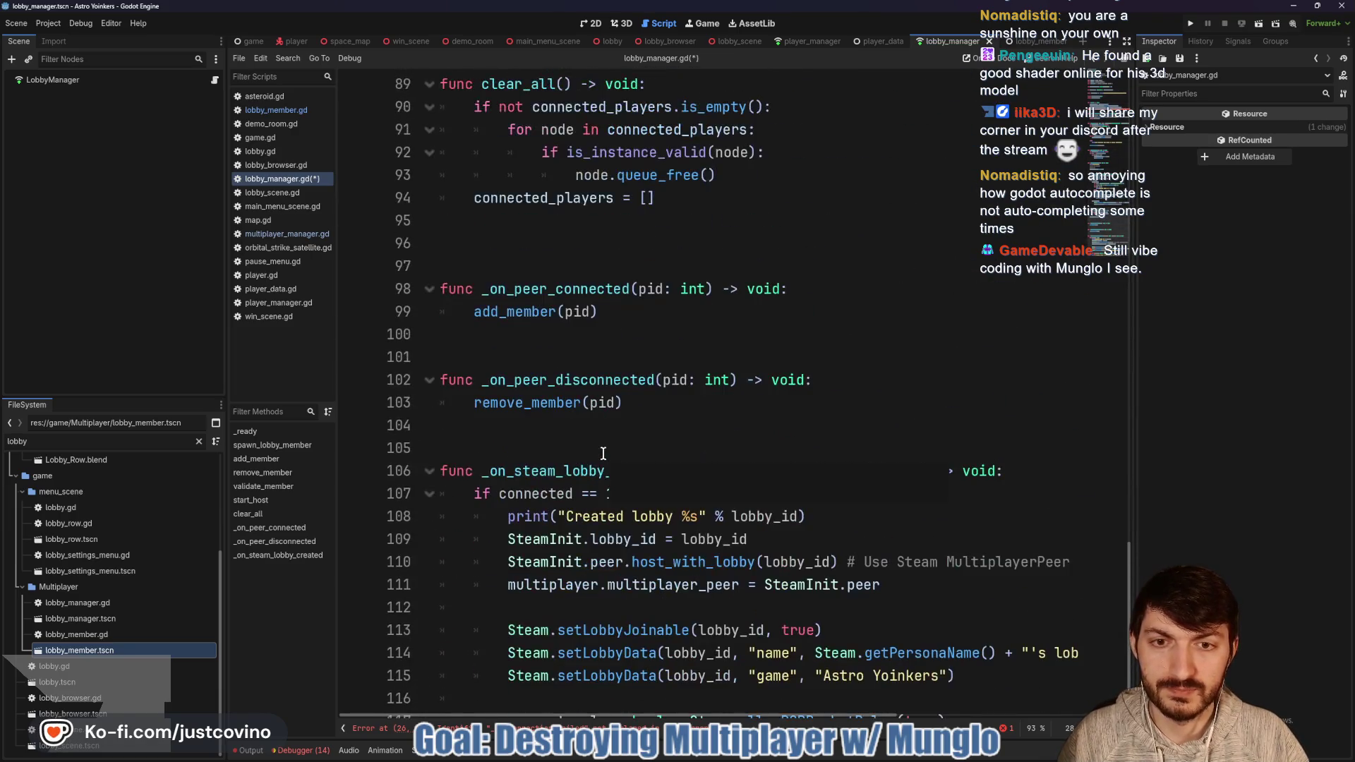
Step: Declare func _on_connection_failed(pid: int) -> void: below _on_peer_disconnected
{"action": "left_click", "coordinate": [564, 432]}
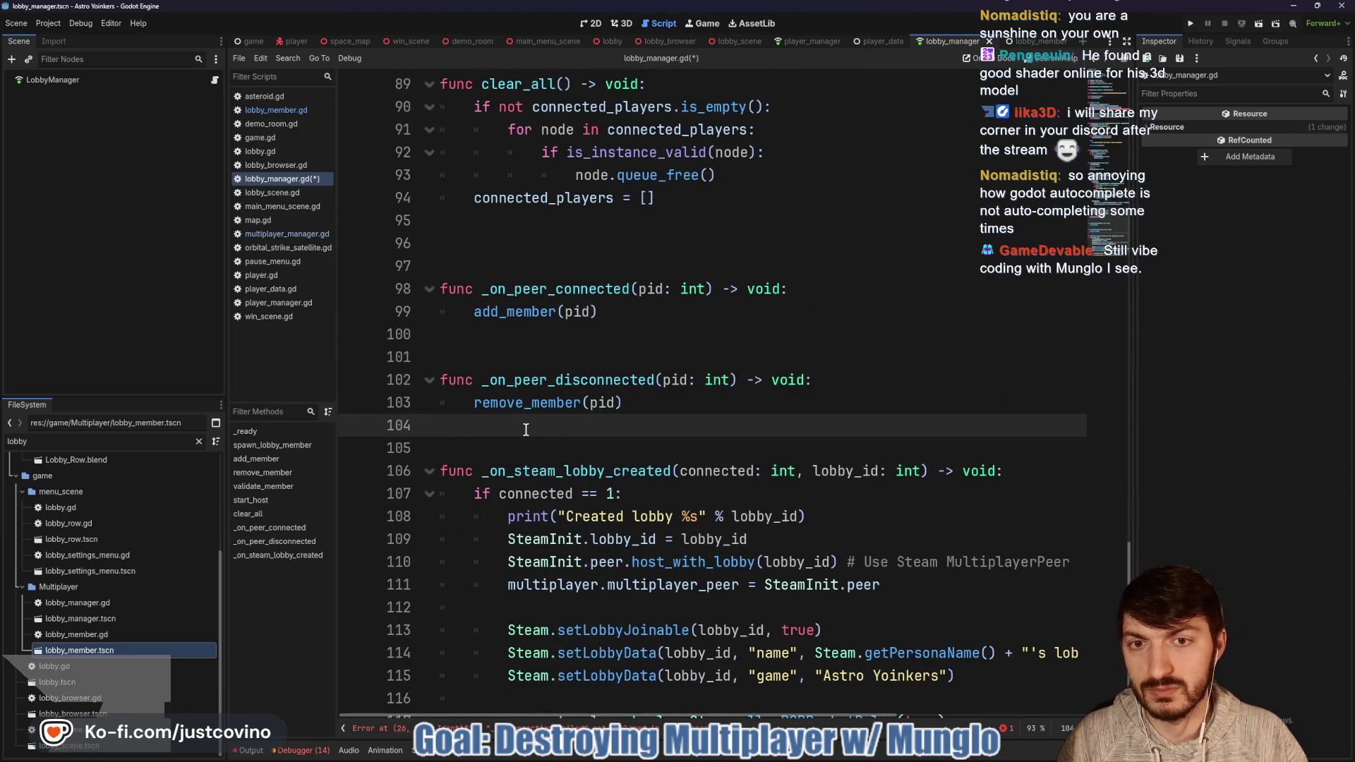
{"action": "key", "text": "Return"}
{"action": "key", "text": "Return"}
{"action": "key", "text": "Return"}
{"action": "key", "text": "Up"}
{"action": "key", "text": "Up"}
{"action": "key", "text": "Up"}
{"action": "key", "text": "Down"}
{"action": "key", "text": "Down"}
{"action": "type", "text": "func _on_connection"}
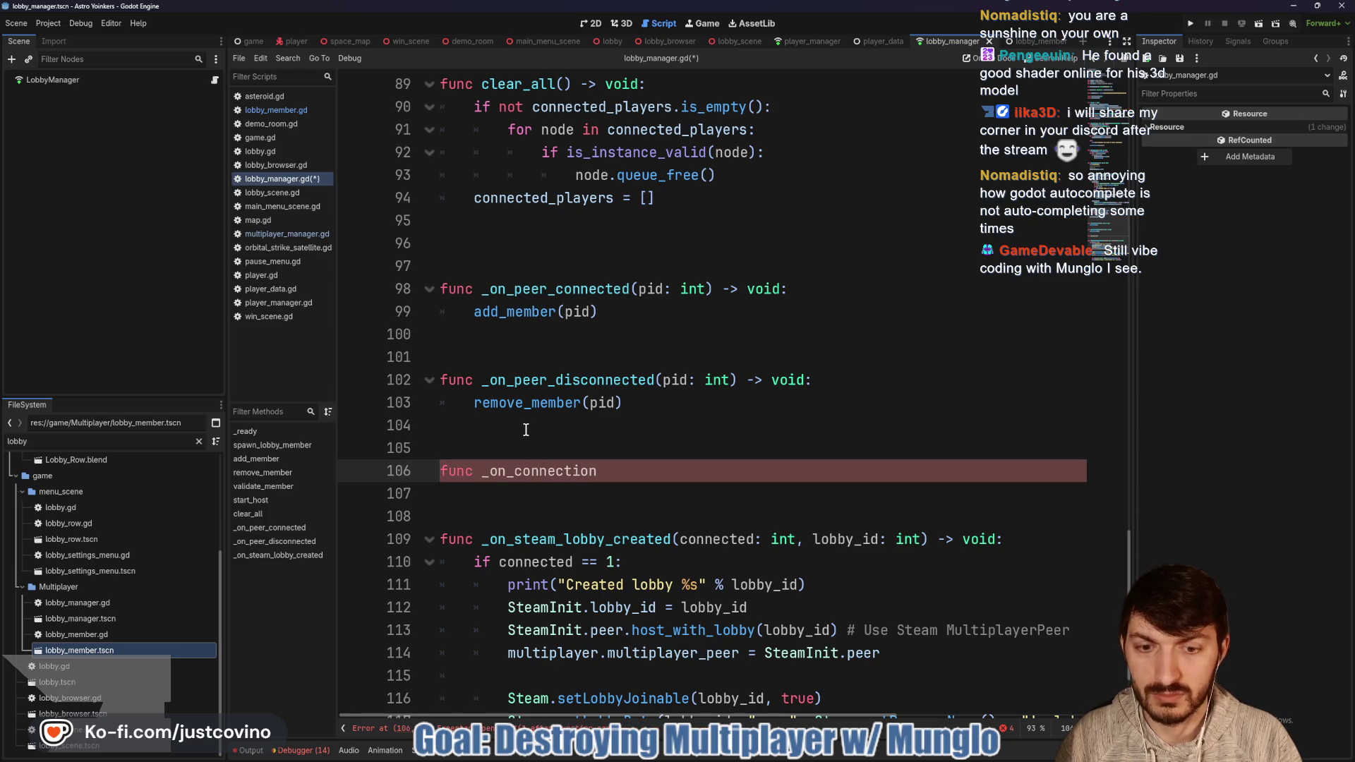
{"action": "type", "text": "_failed(pid"}
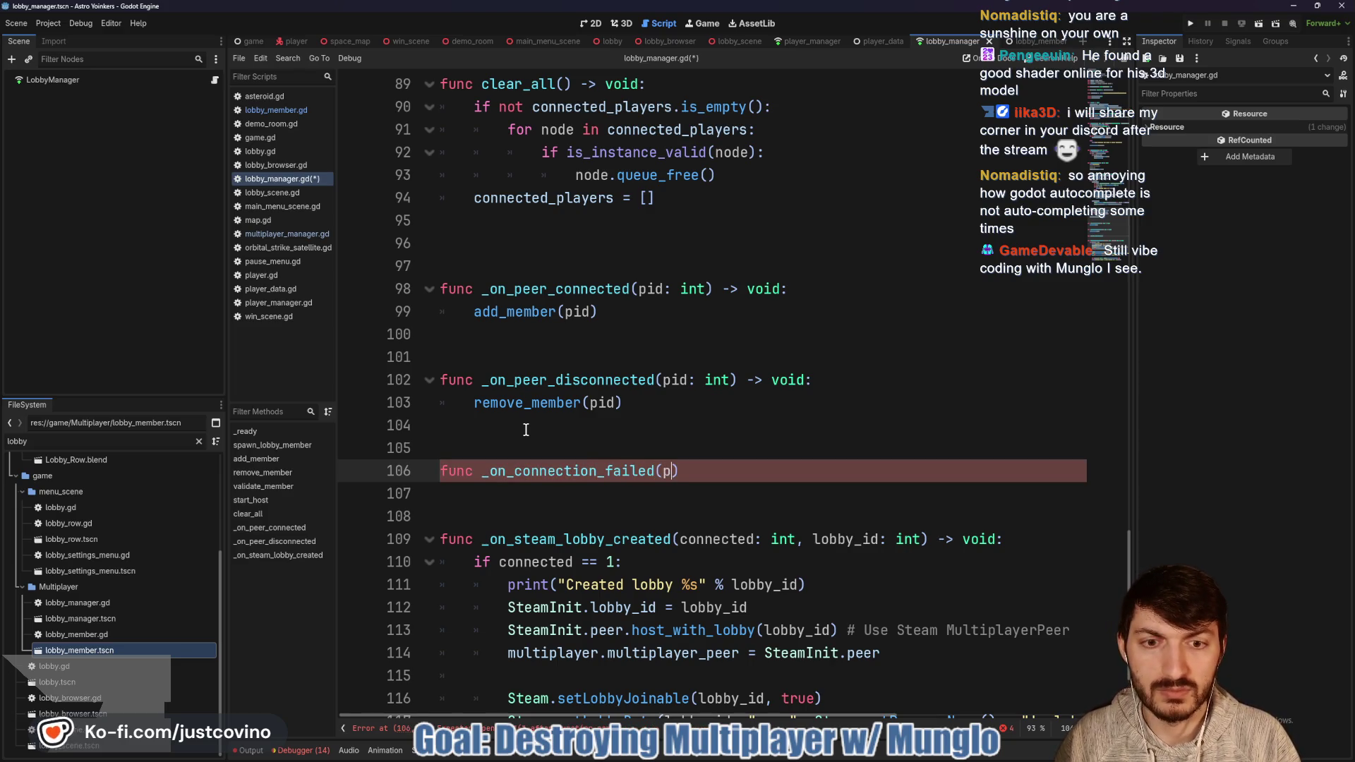
{"action": "type", "text": ": int"}
{"action": "key", "text": "Right"}
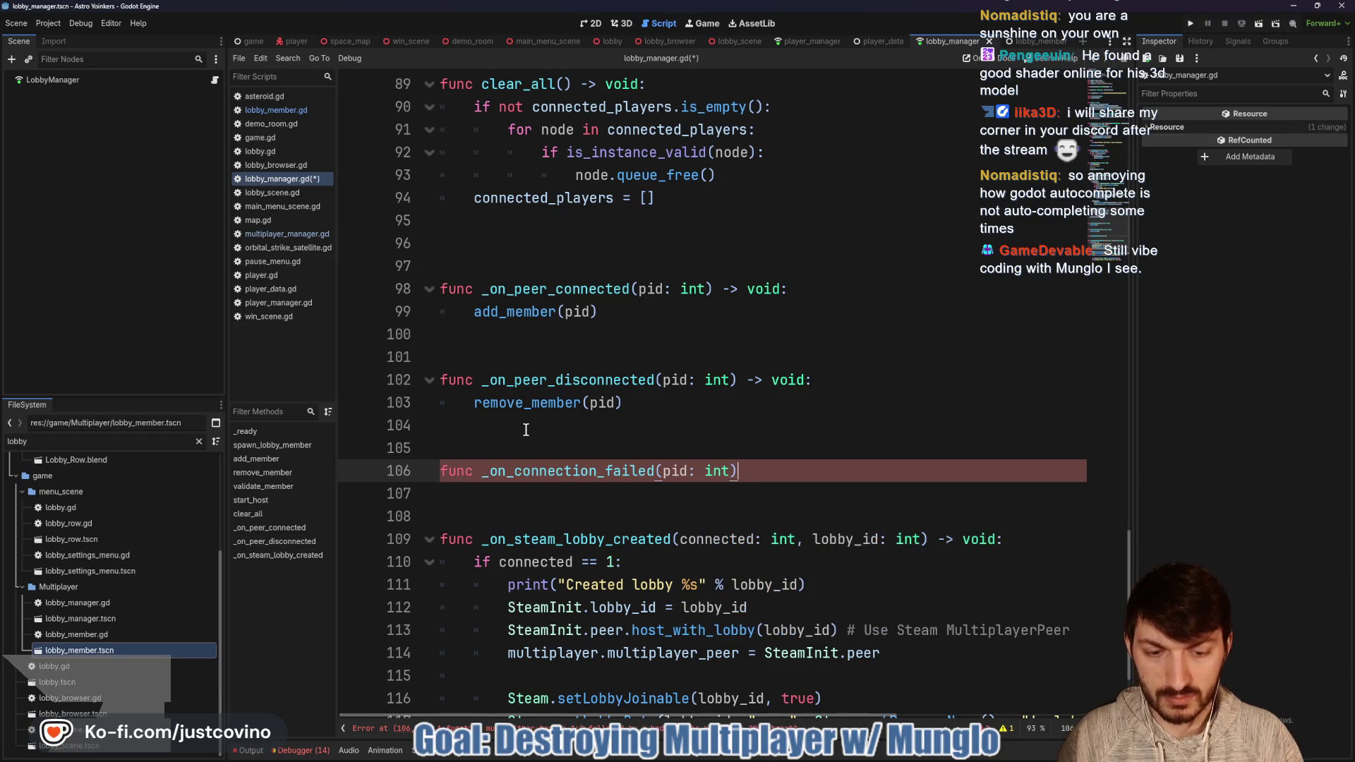
{"action": "type", "text": "id:"}
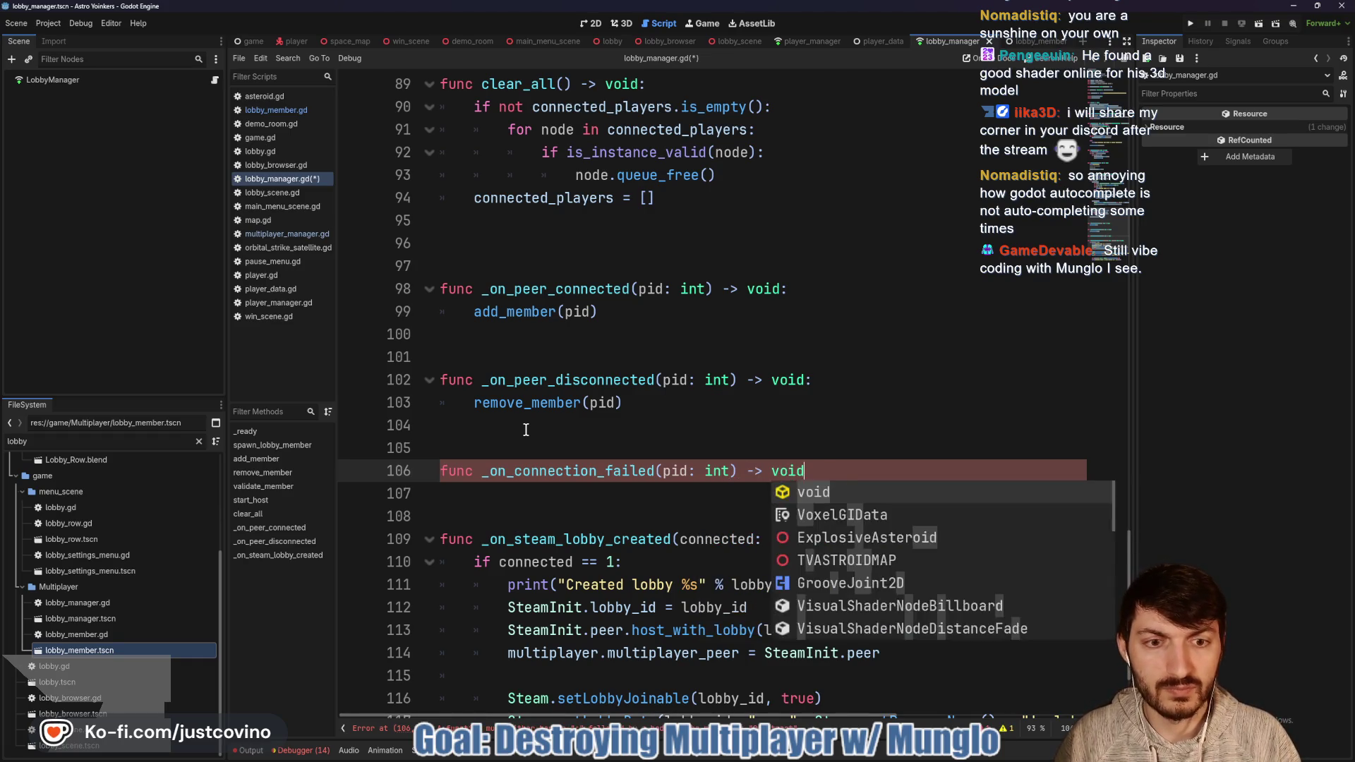
{"action": "key", "text": "Return"}
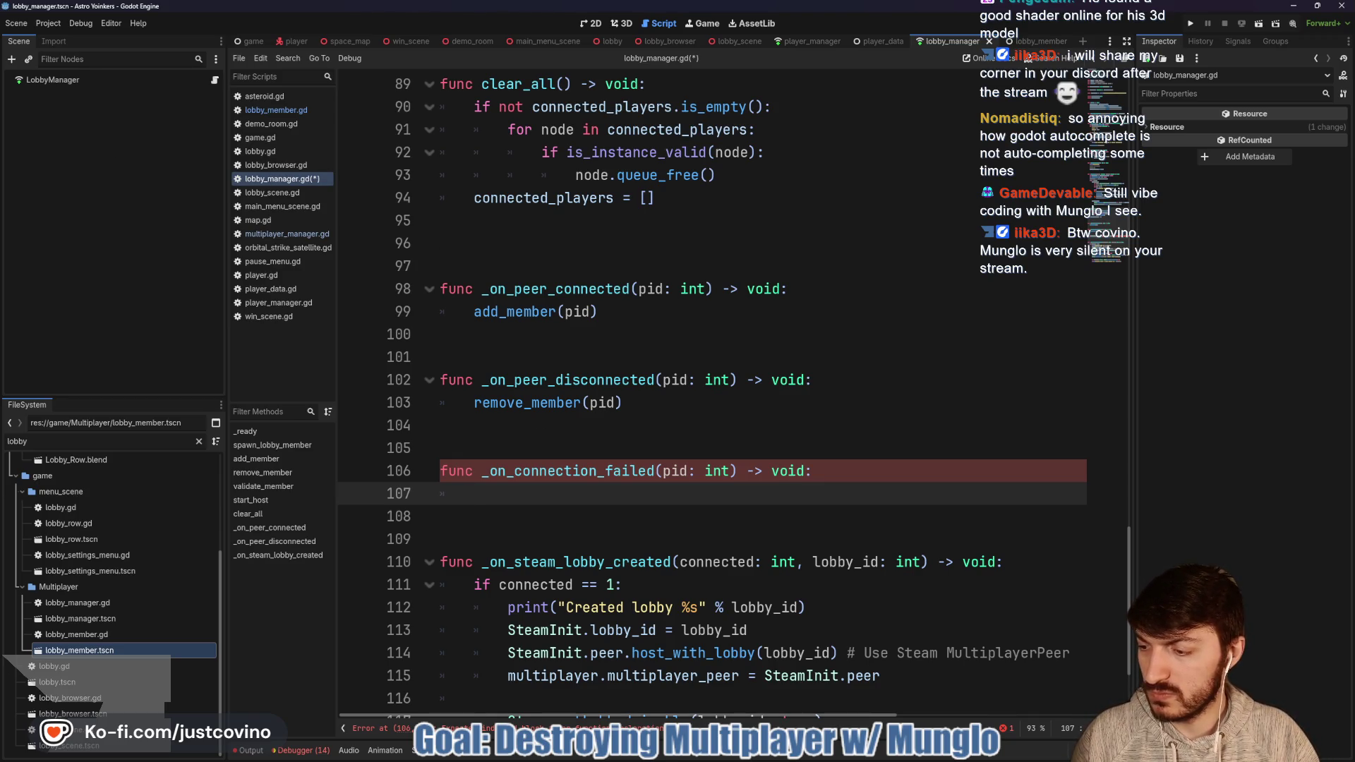
{"action": "key", "text": "alt+Tab"}
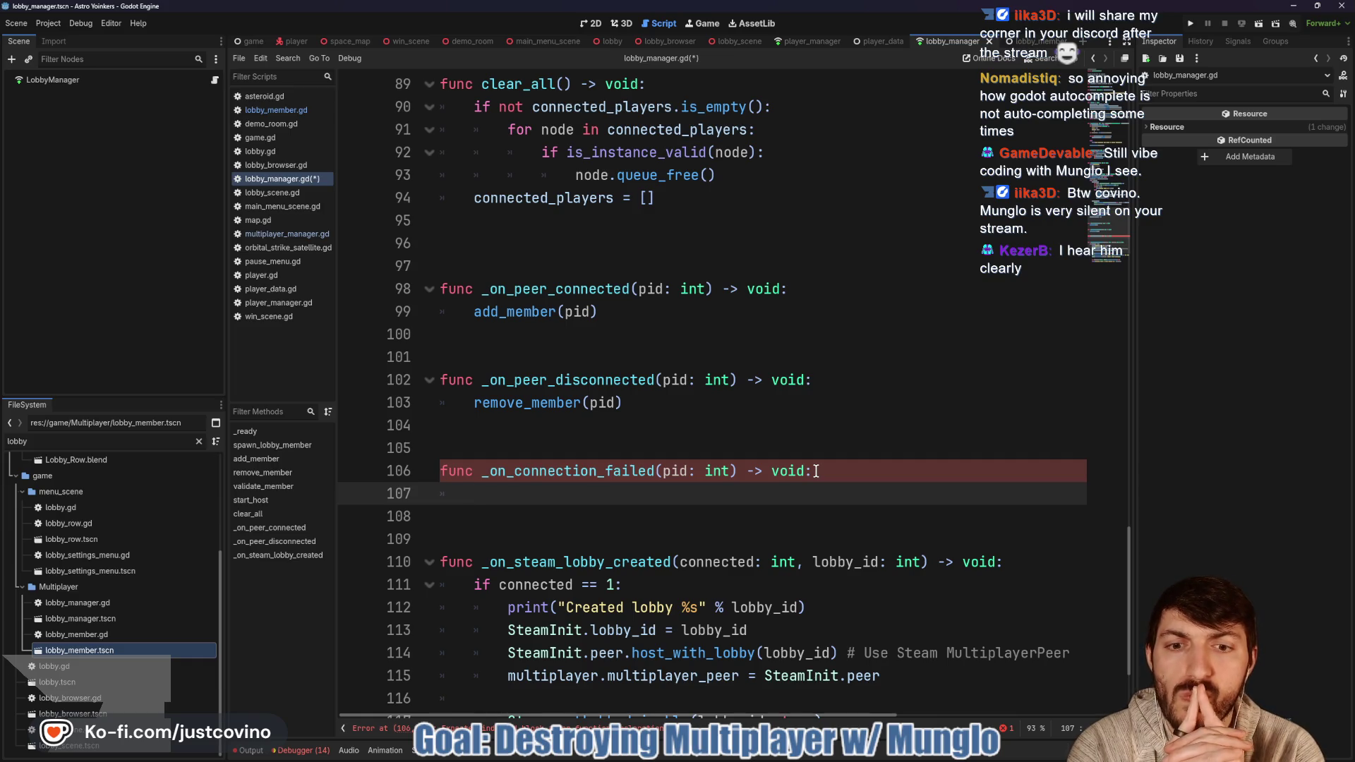
Step: Make _on_connection_failed print(pid, " CONNECTION FAILED") and save lobby_manager.gd
{"action": "type", "text": "print(\"CONNECTION F"}
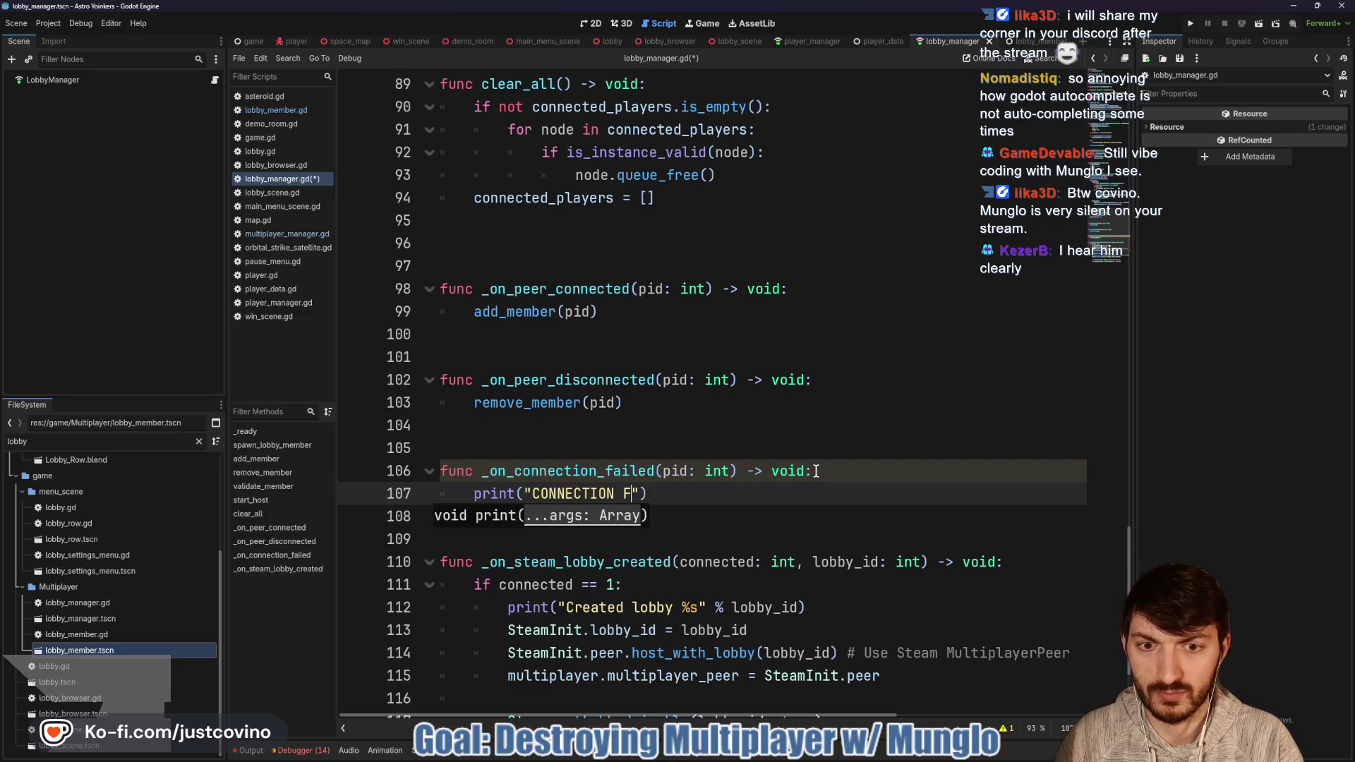
{"action": "type", "text": "AILED"}
{"action": "left_click", "coordinate": [525, 494]}
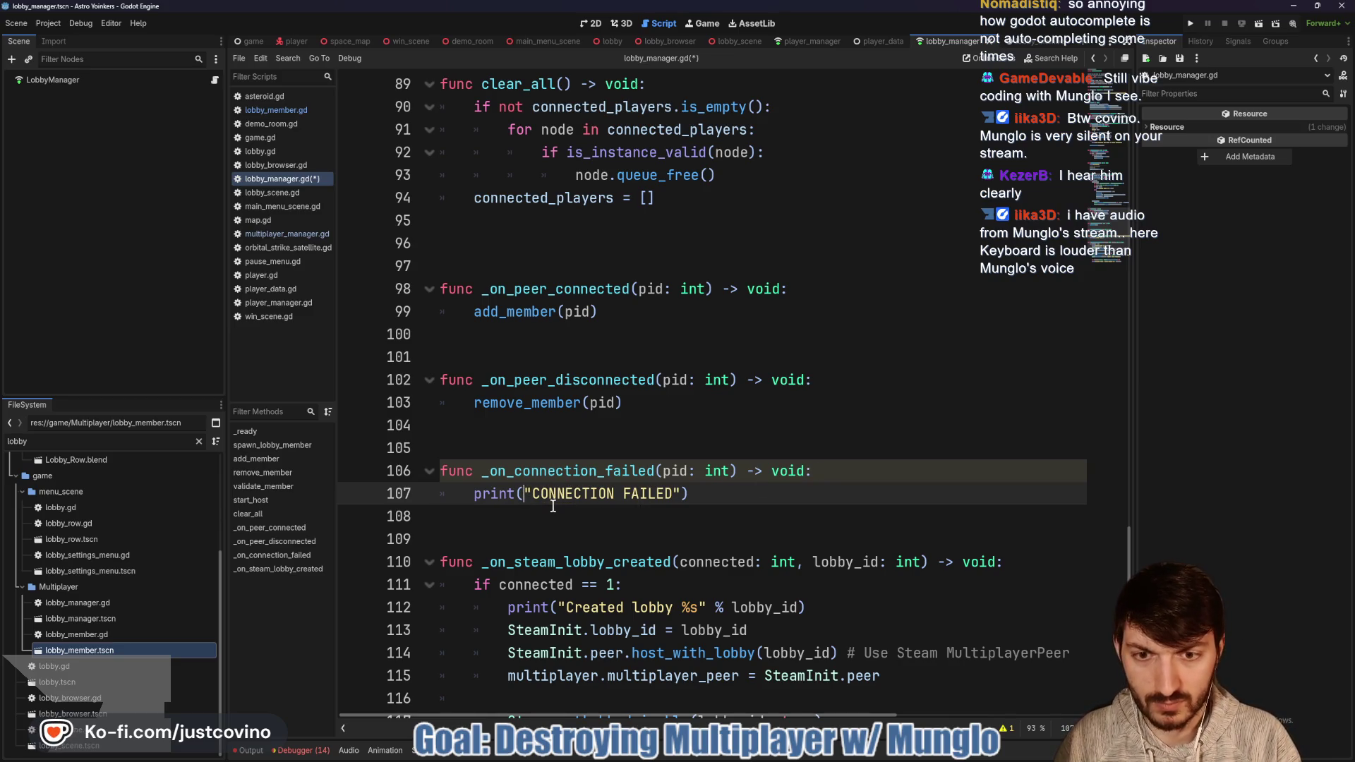
{"action": "type", "text": "pid,"}
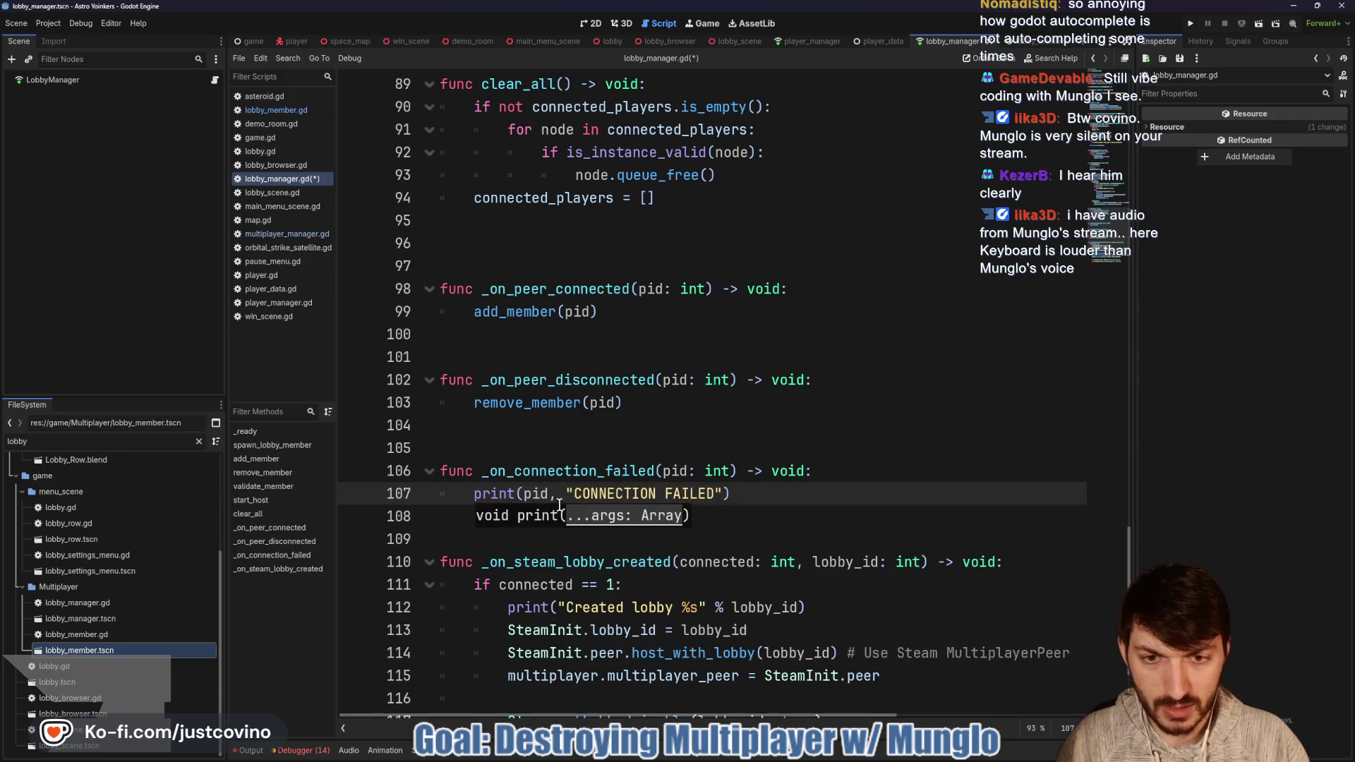
{"action": "left_click", "coordinate": [575, 494]}
{"action": "key", "text": "ctrl+s"}
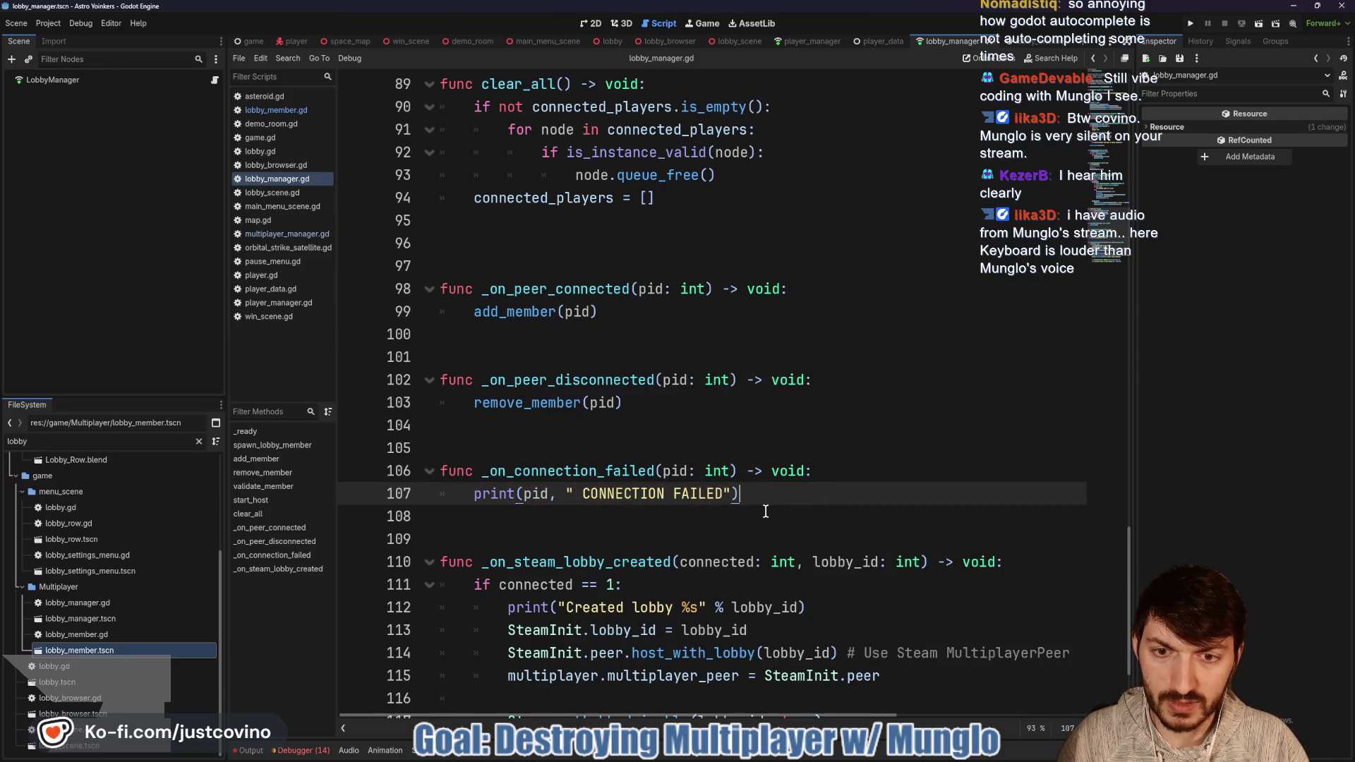
{"action": "key", "text": "Return"}
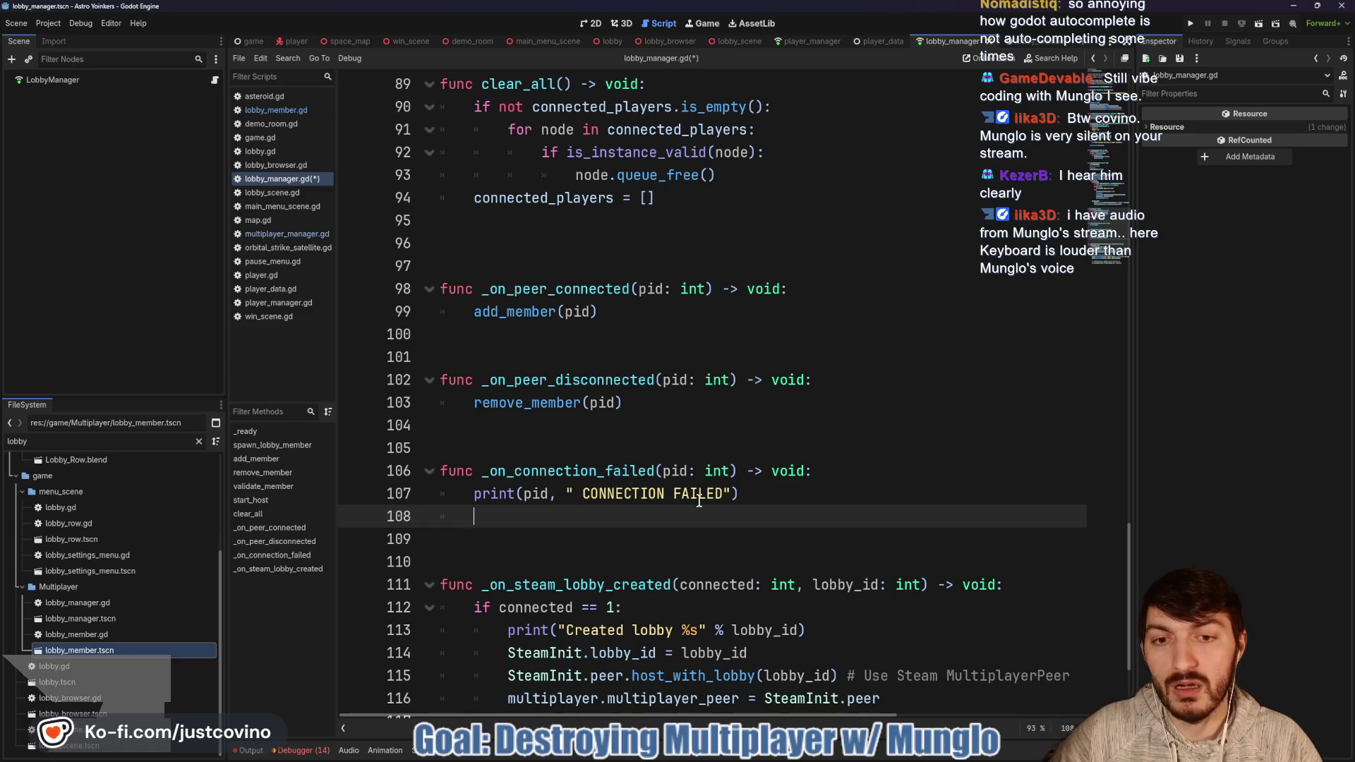
{"action": "scroll", "coordinate": [602, 472], "scroll_direction": "up", "scroll_amount": 15}
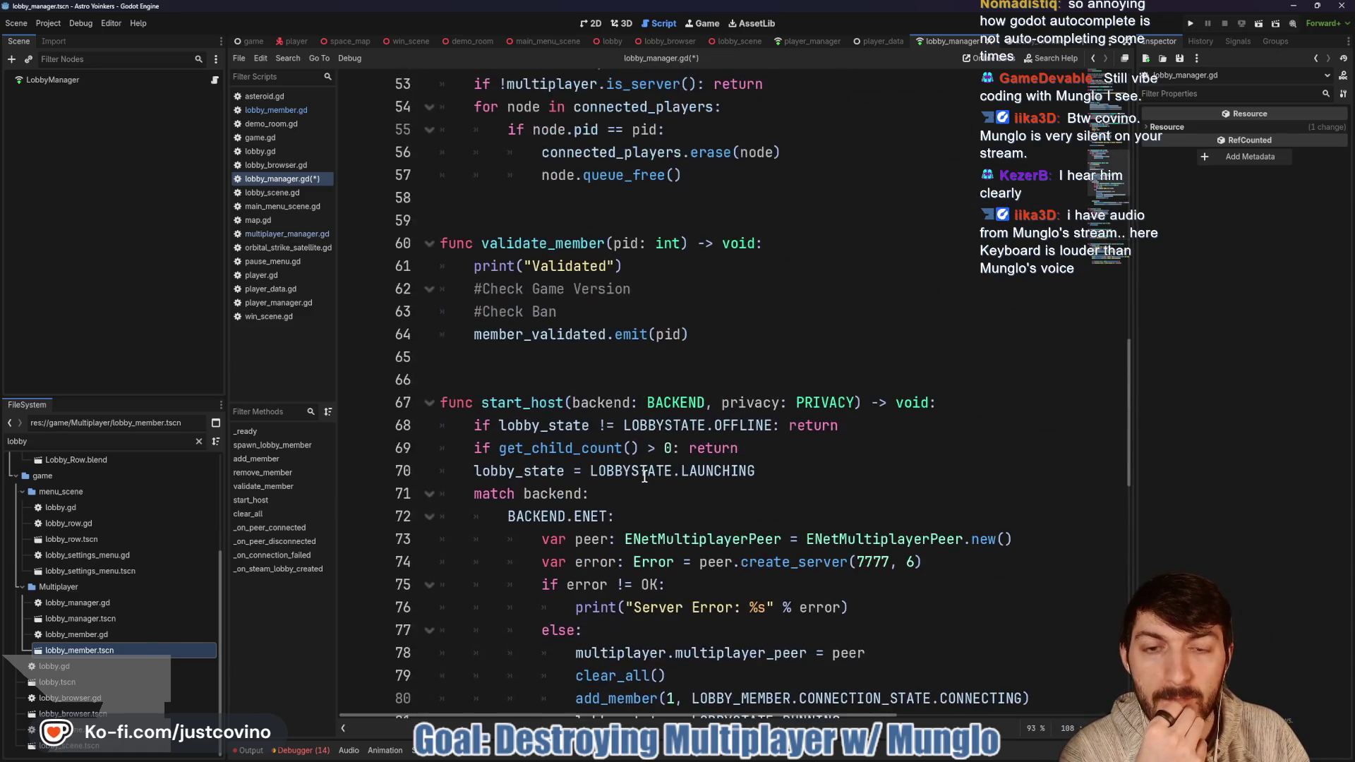
{"action": "scroll", "coordinate": [644, 477], "scroll_direction": "up", "scroll_amount": 2}
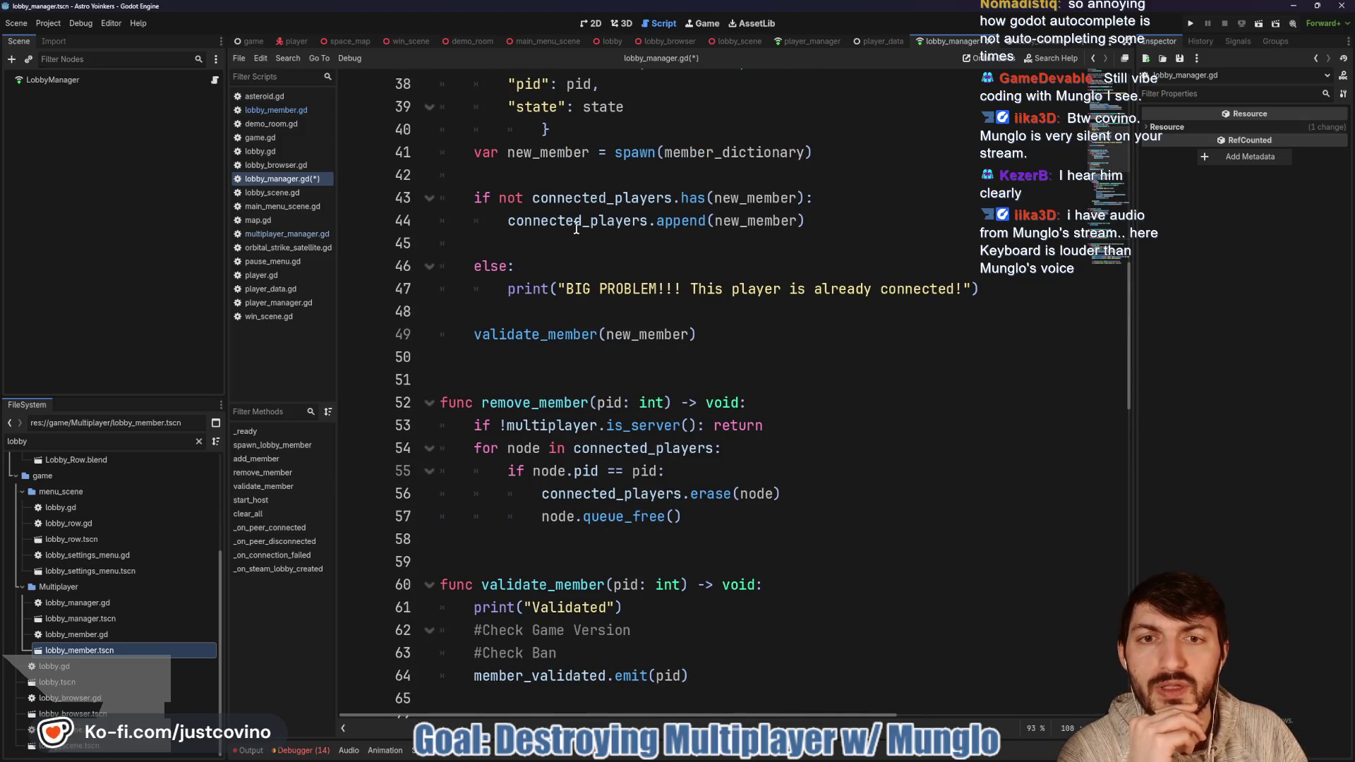
{"action": "scroll", "coordinate": [631, 353], "scroll_direction": "up", "scroll_amount": 2}
{"action": "scroll", "coordinate": [631, 353], "scroll_direction": "up", "scroll_amount": 6}
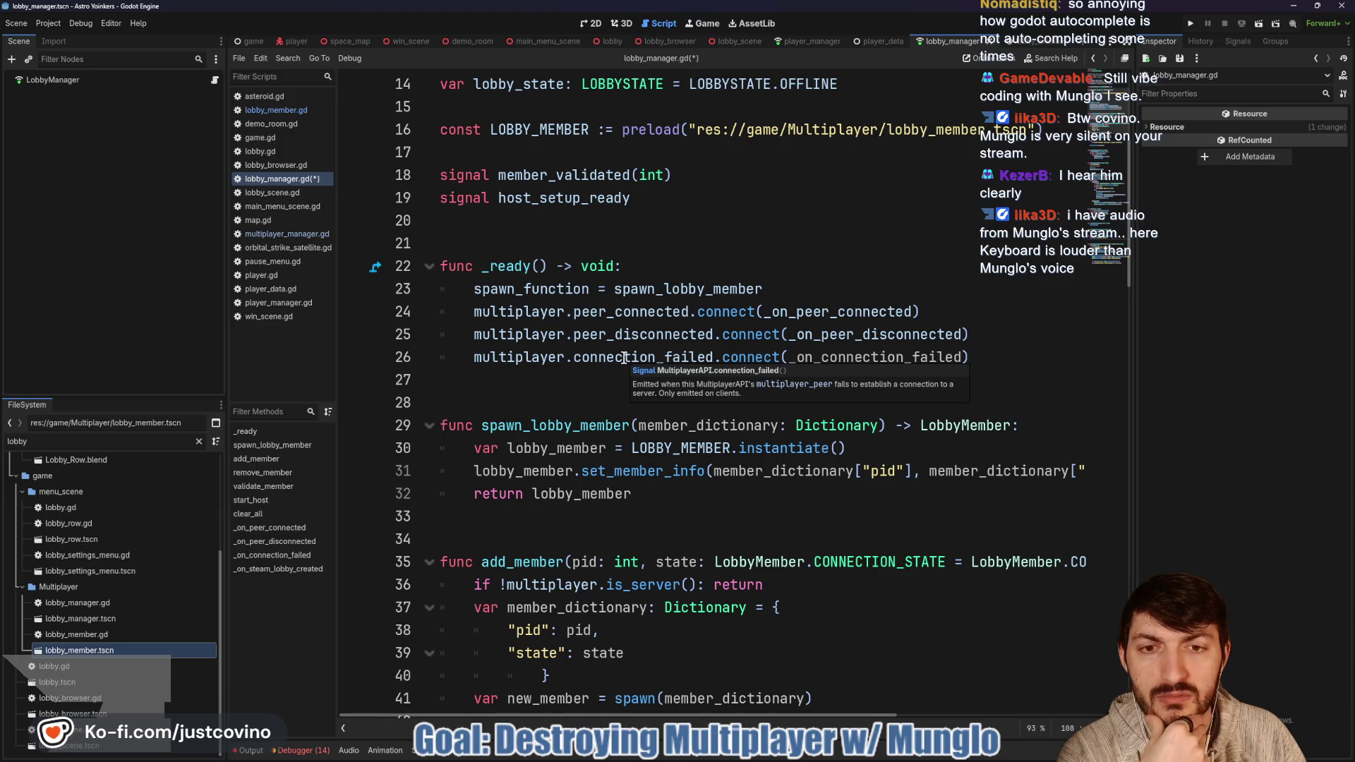
{"action": "scroll", "coordinate": [625, 358], "scroll_direction": "down", "scroll_amount": 15}
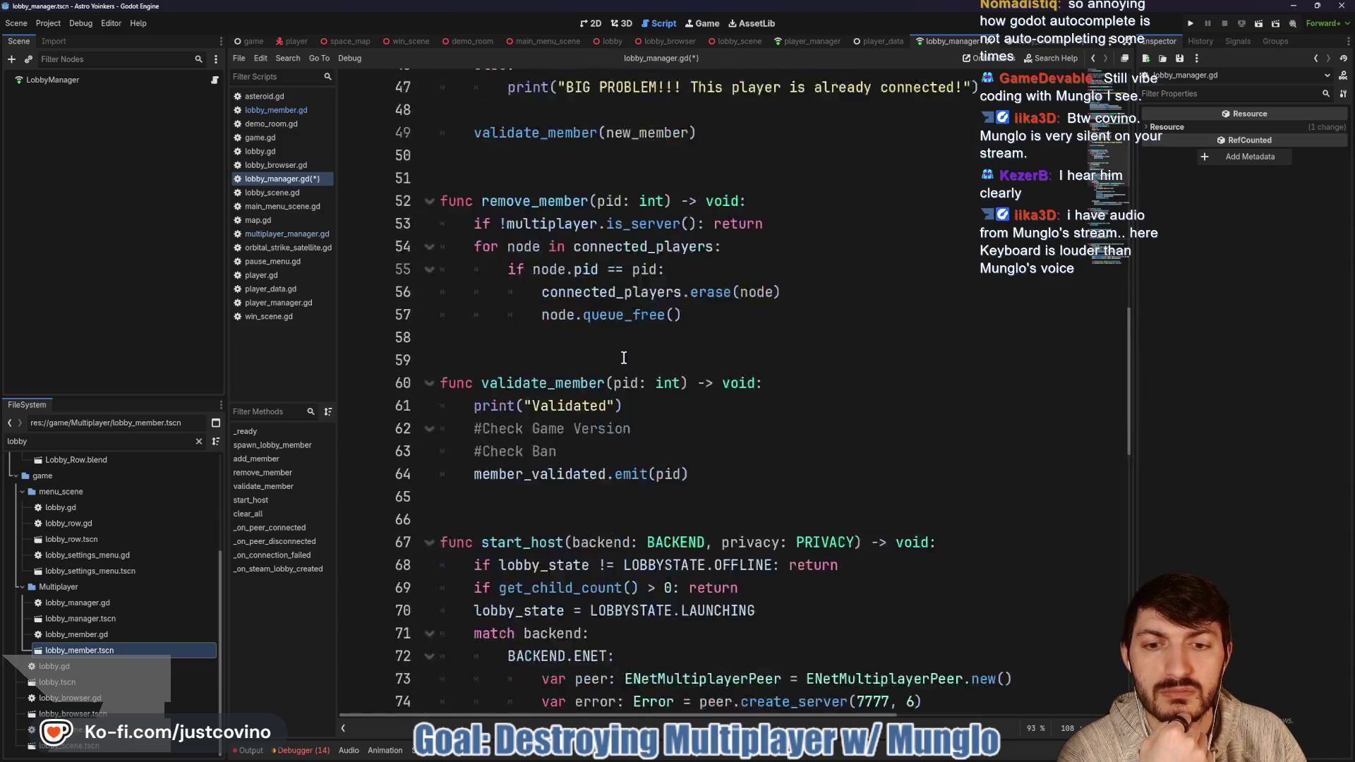
{"action": "scroll", "coordinate": [624, 358], "scroll_direction": "down", "scroll_amount": 10}
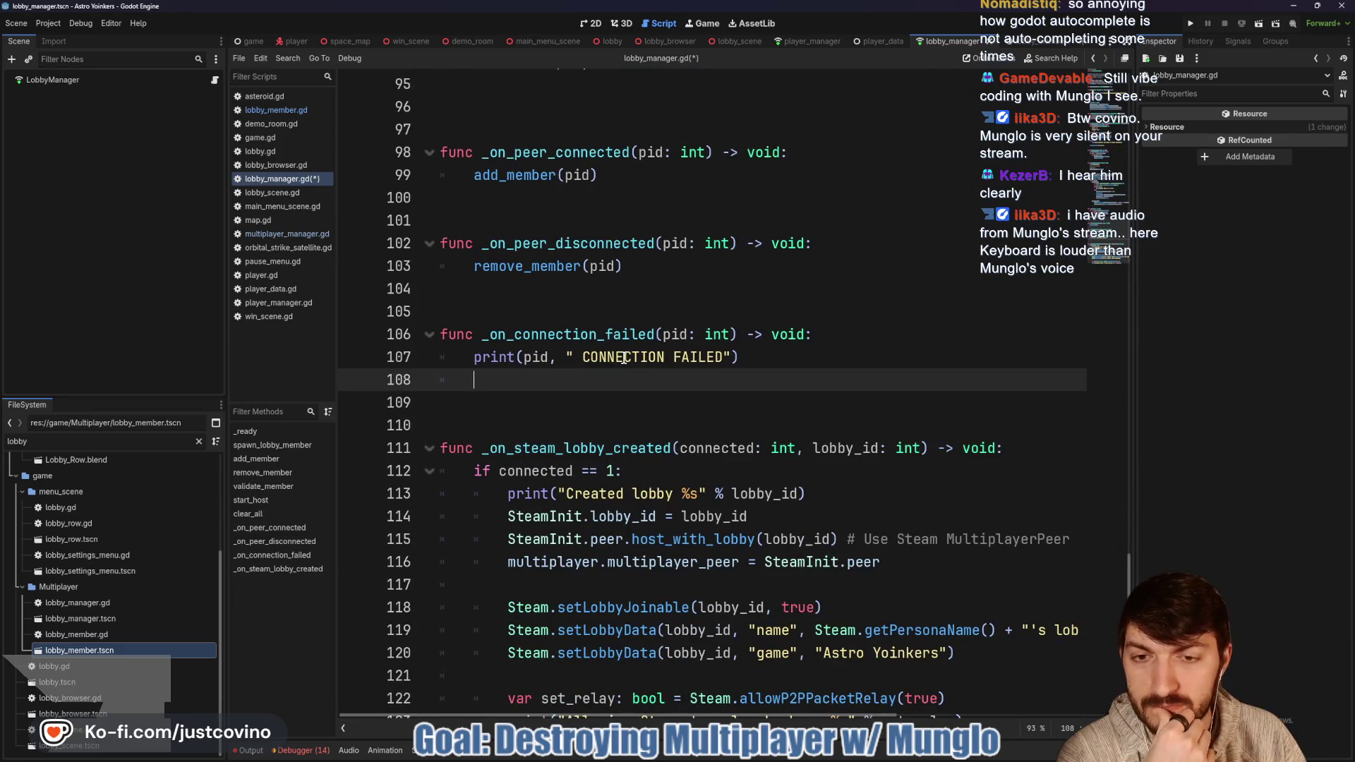
Step: Add a get_tree().get_multiplayer() line on line 108 under the print call
{"action": "double_click", "coordinate": [670, 334]}
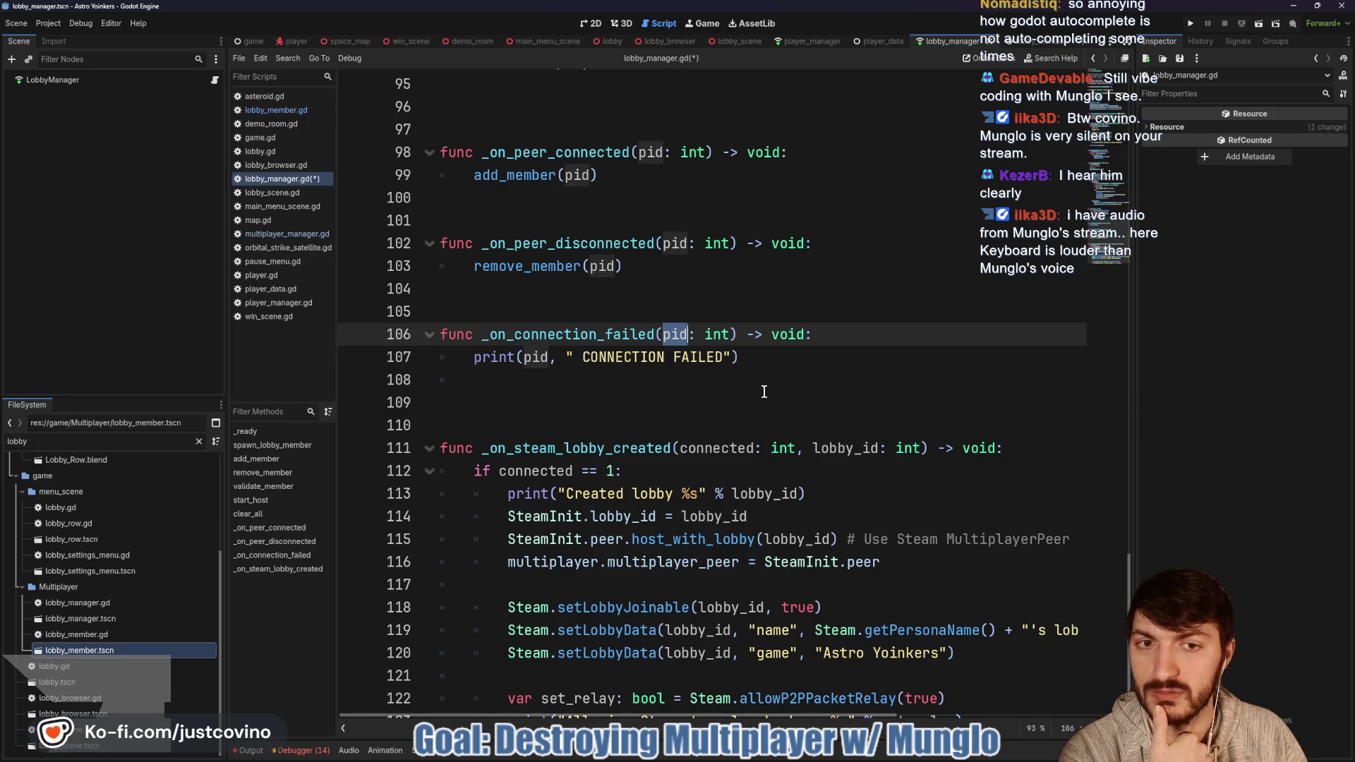
{"action": "left_click", "coordinate": [599, 378]}
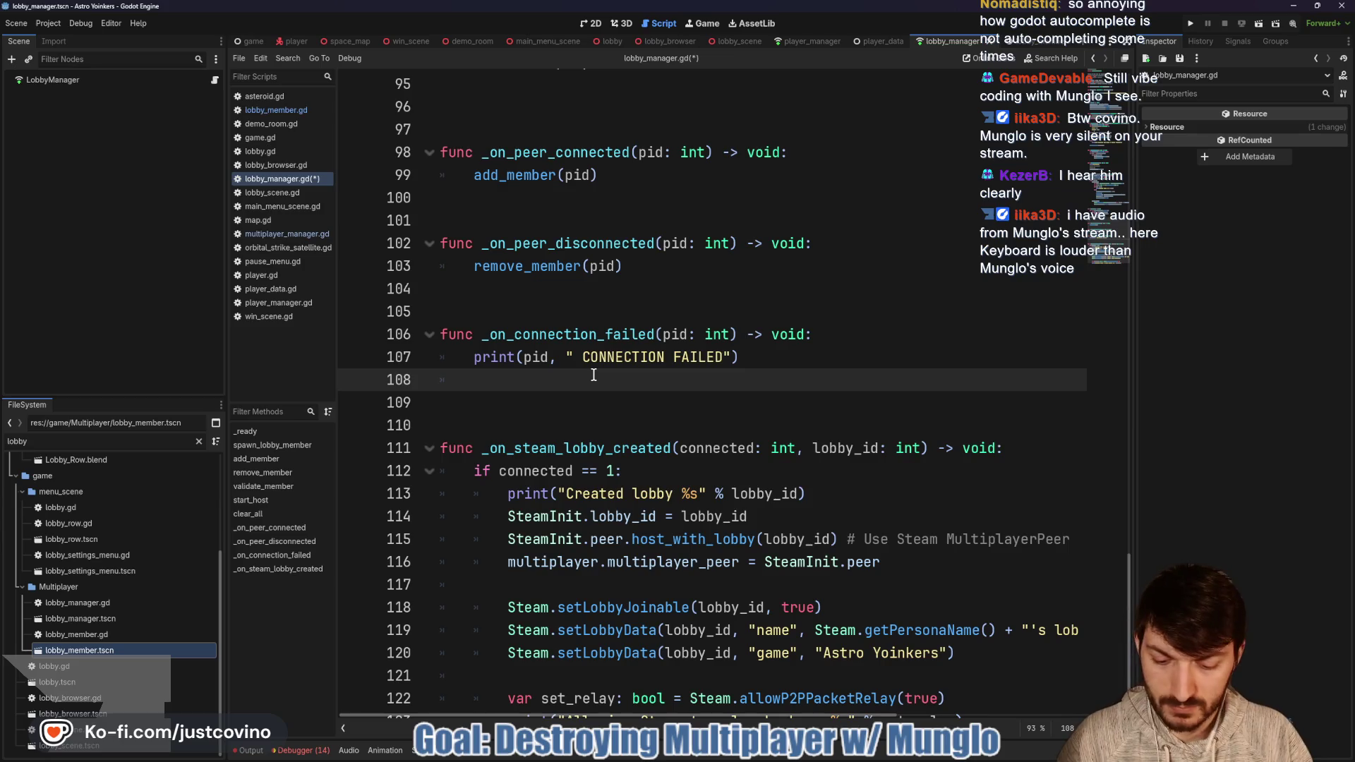
{"action": "type", "text": "get_tr"}
{"action": "key", "text": "Return"}
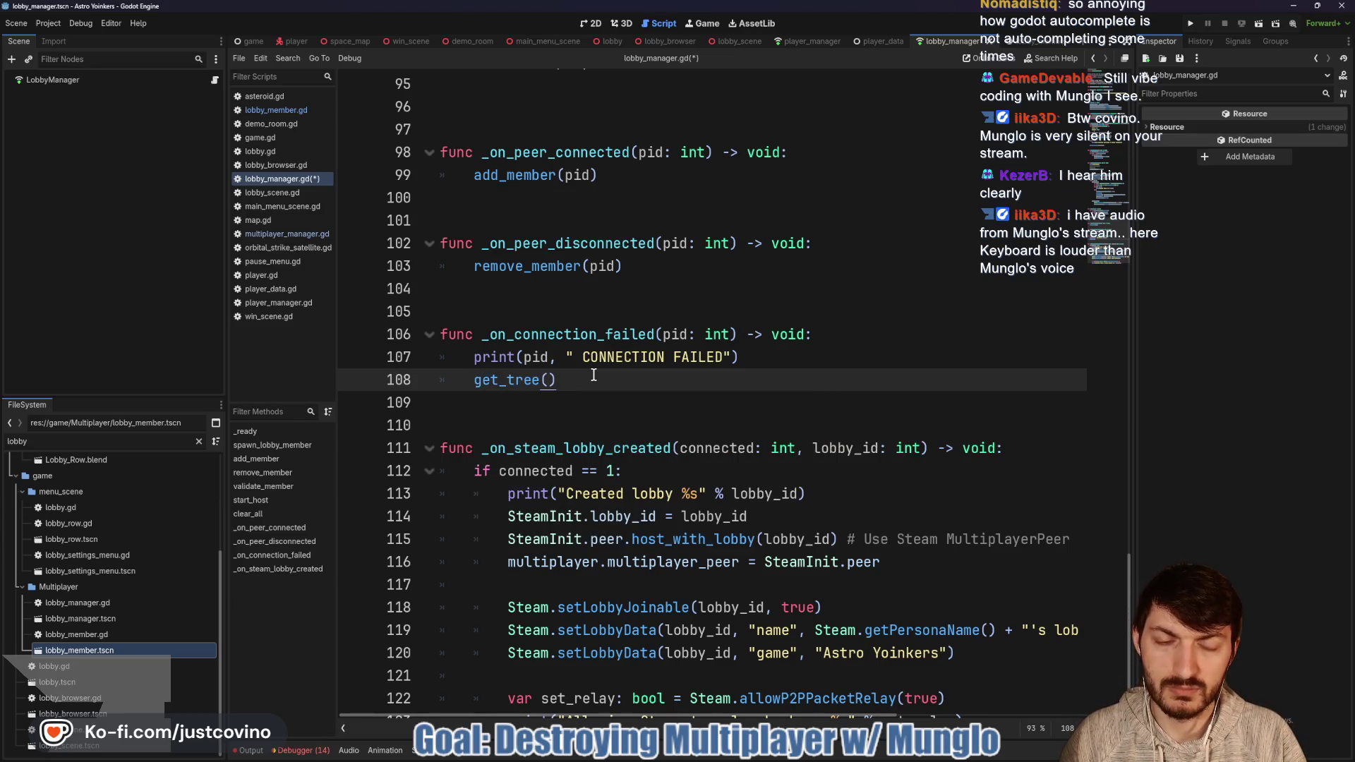
{"action": "type", "text": "."}
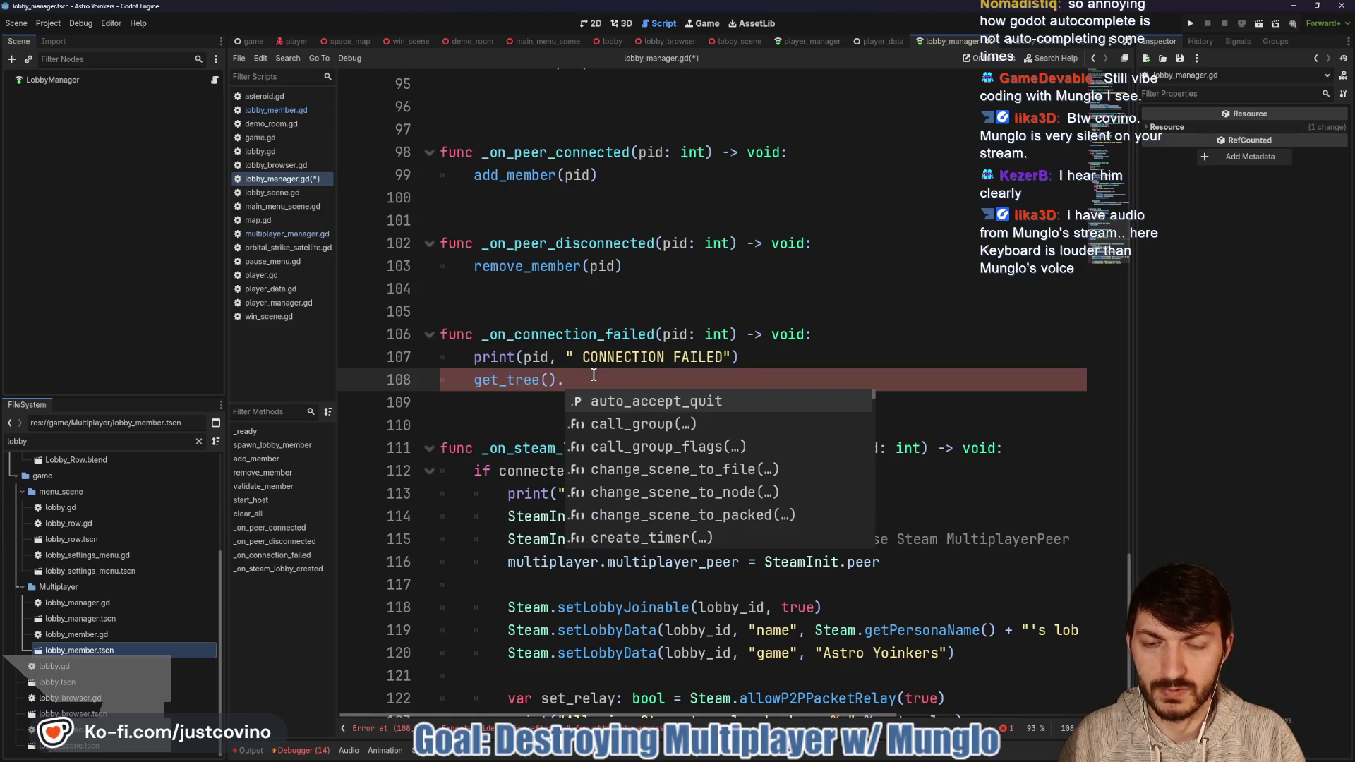
{"action": "type", "text": "mult"}
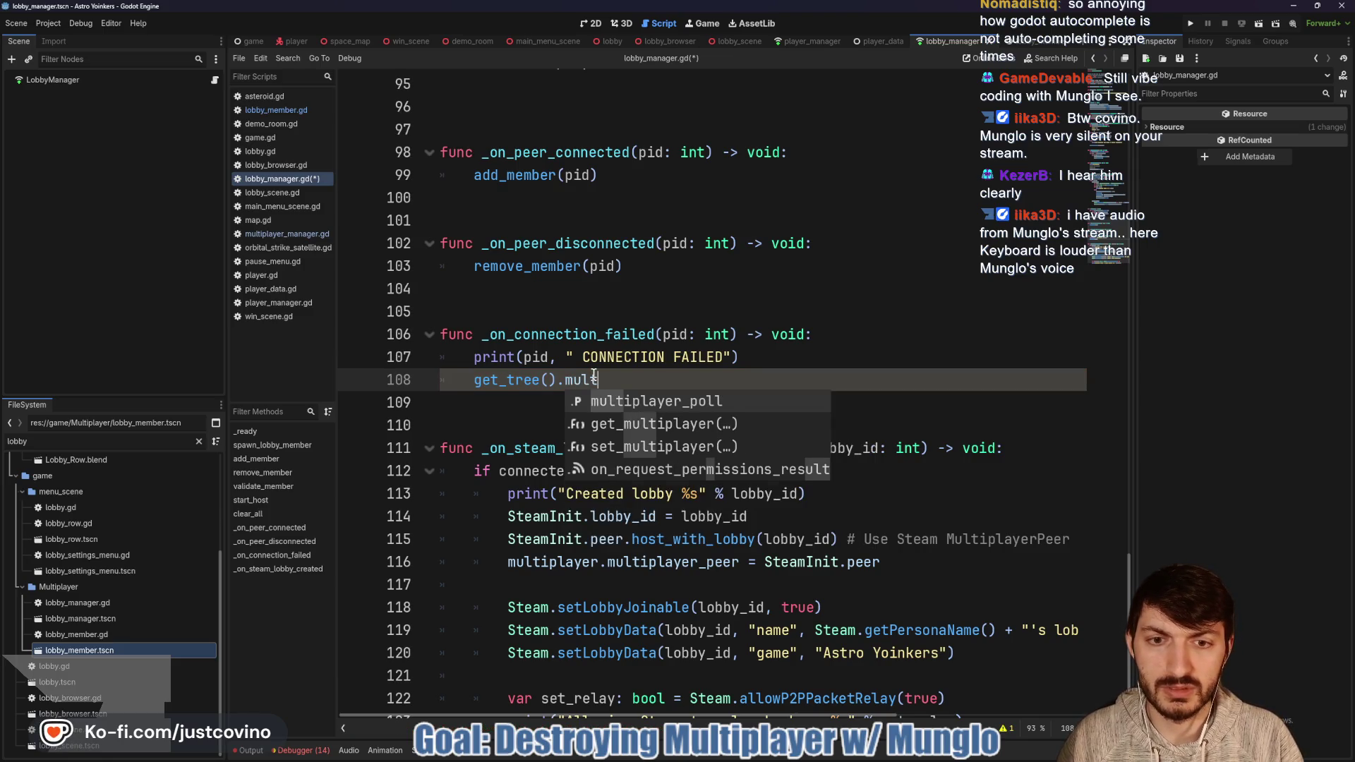
{"action": "key", "text": "Down"}
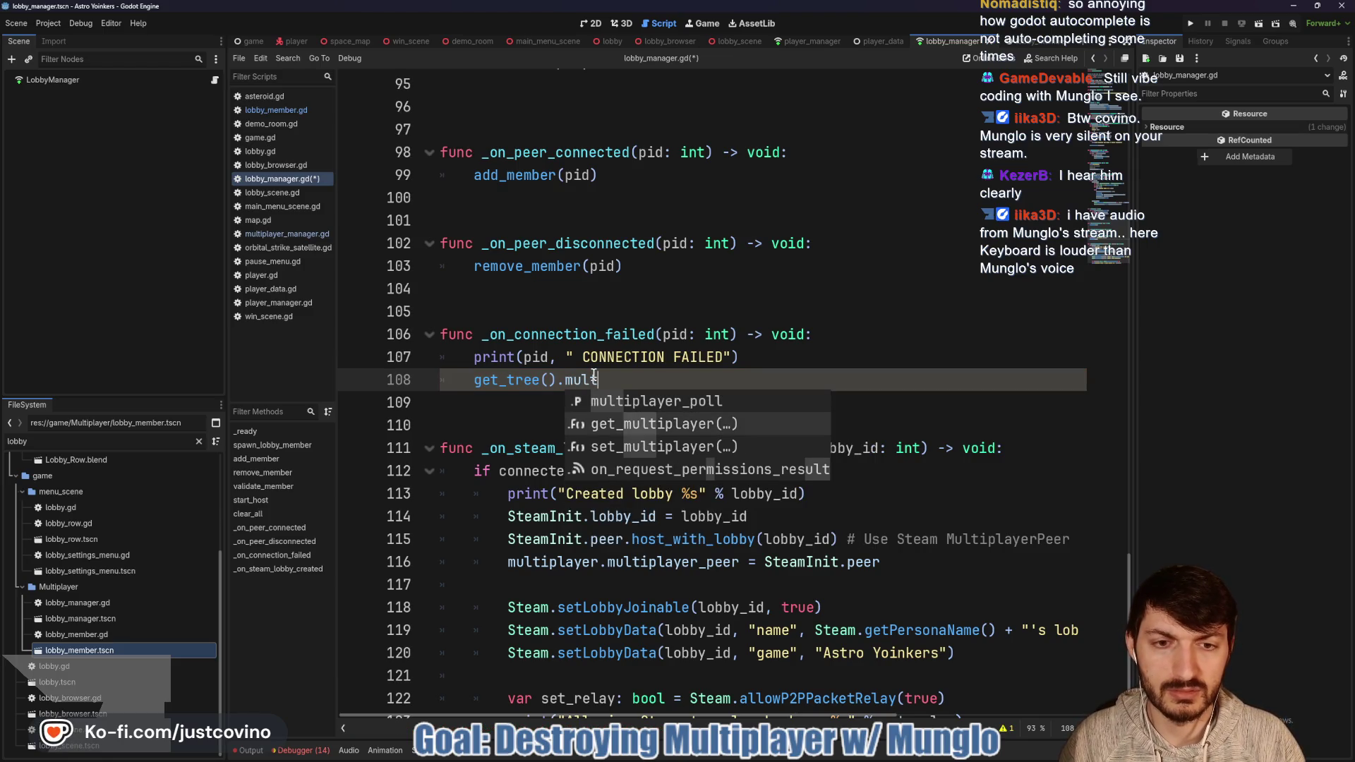
{"action": "key", "text": "Return"}
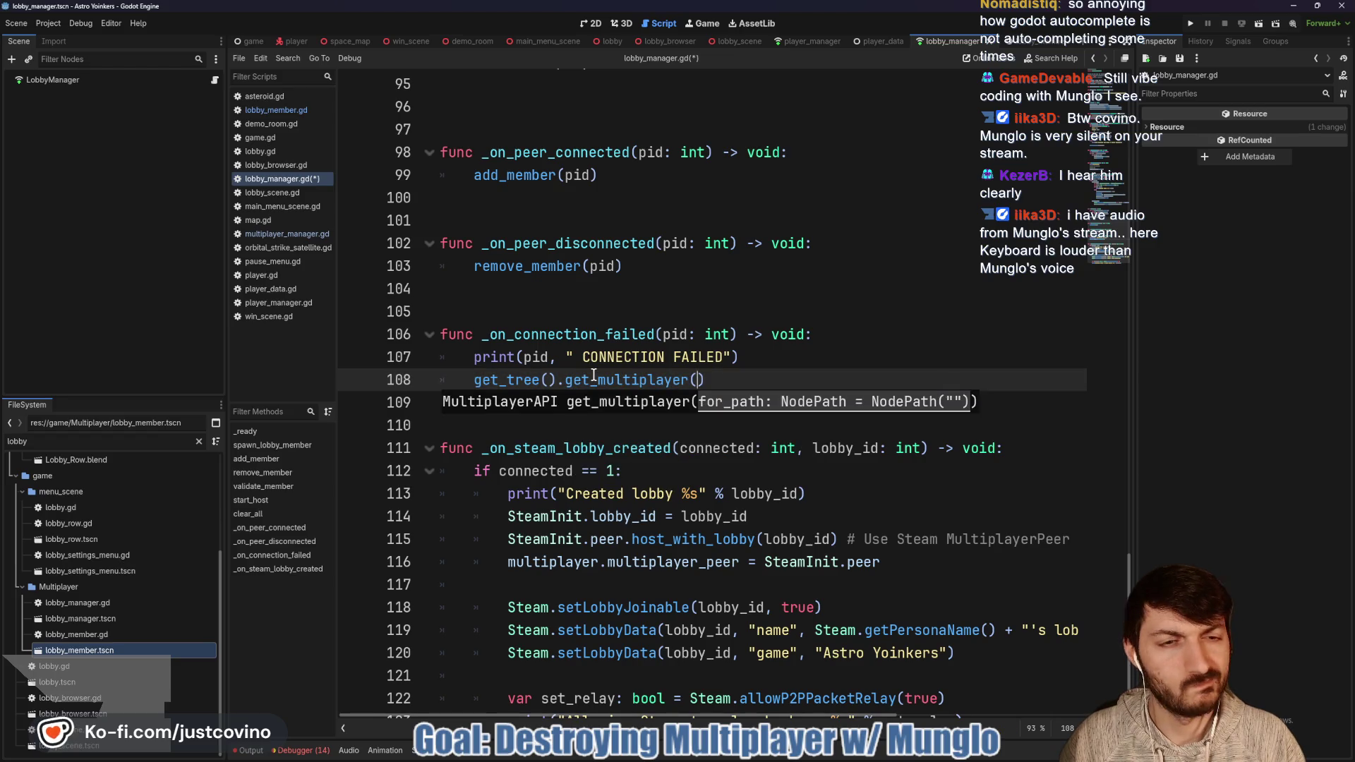
{"action": "left_click", "coordinate": [724, 380]}
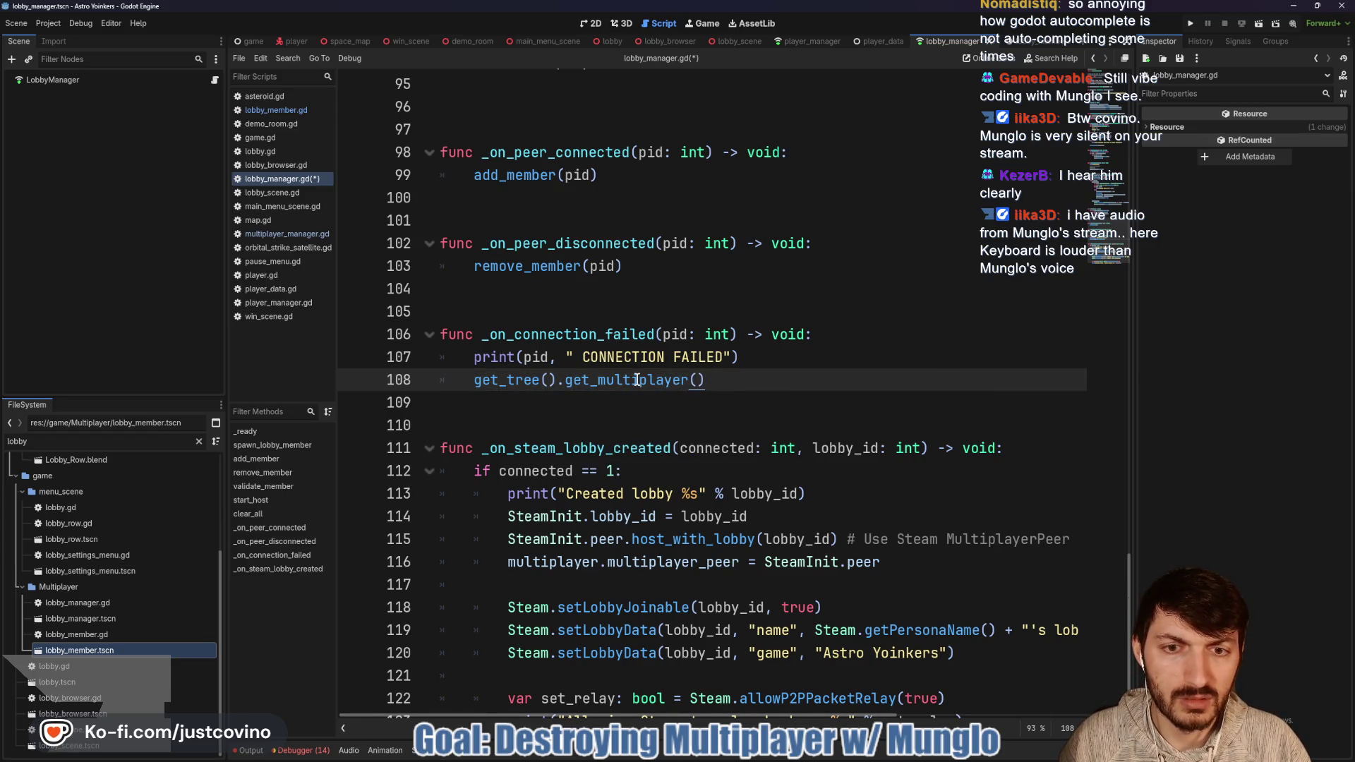
{"action": "mouse_move", "coordinate": [638, 381]}
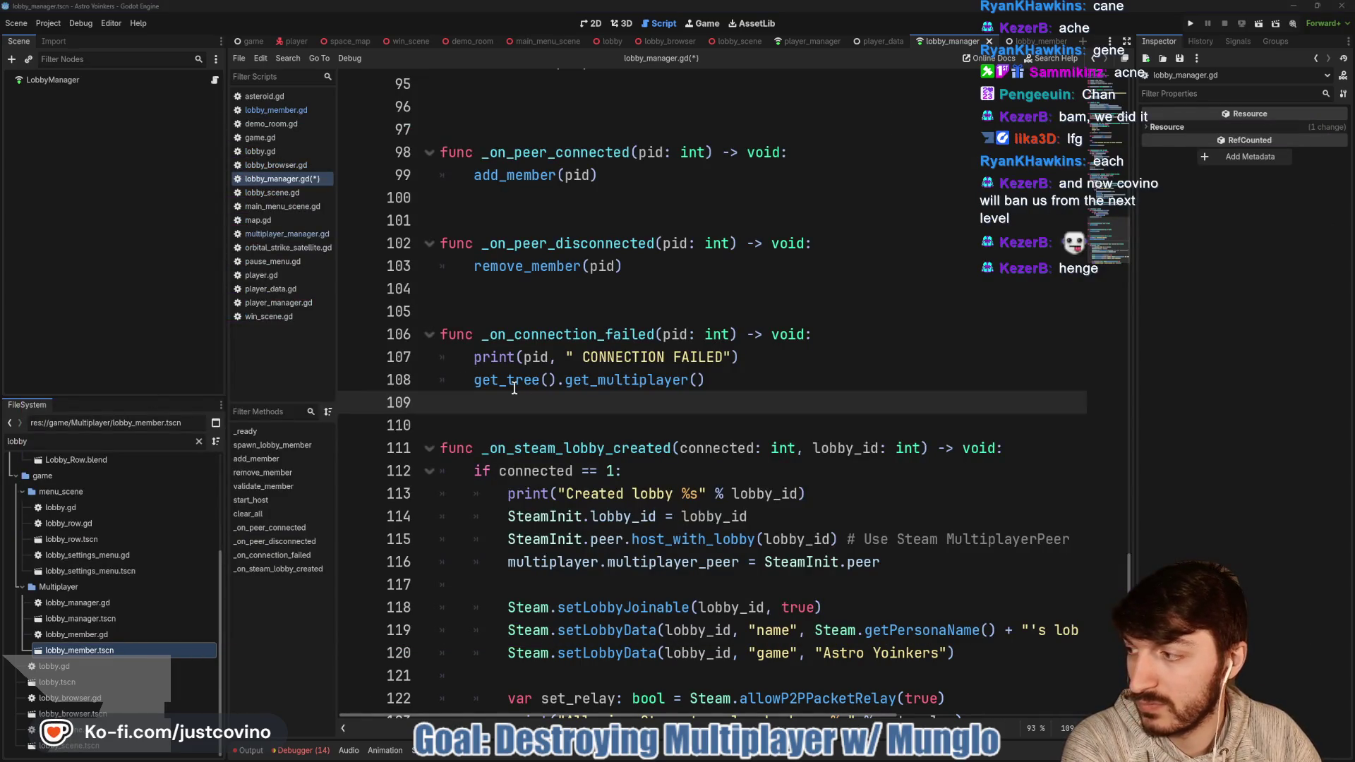
Step: Review the get_tree().get_multiplayer() line in _on_connection_failed
{"action": "mouse_move", "coordinate": [661, 381]}
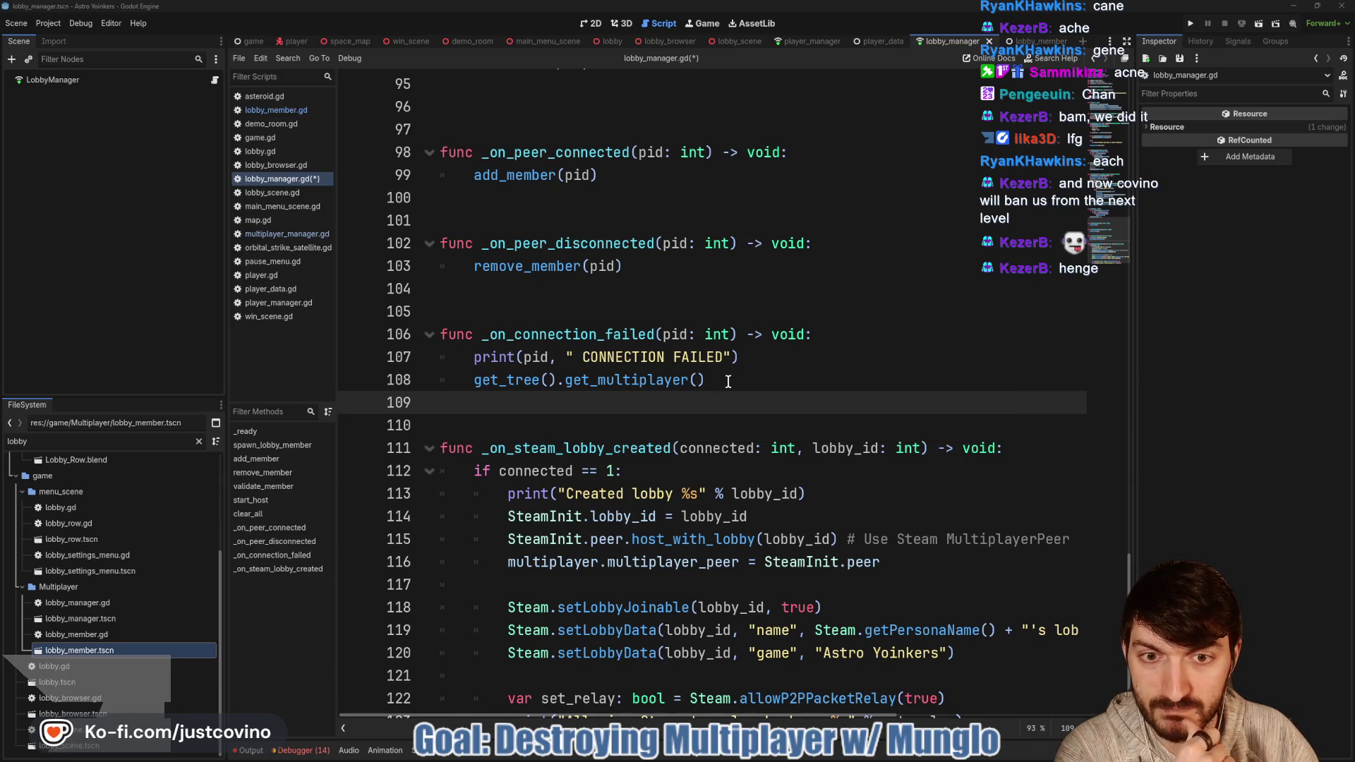
Step: Complete line 108 as get_tree().get_multiplayer().multiplayer_peer = null and save
{"action": "left_click", "coordinate": [514, 380]}
{"action": "double_click", "coordinate": [657, 383]}
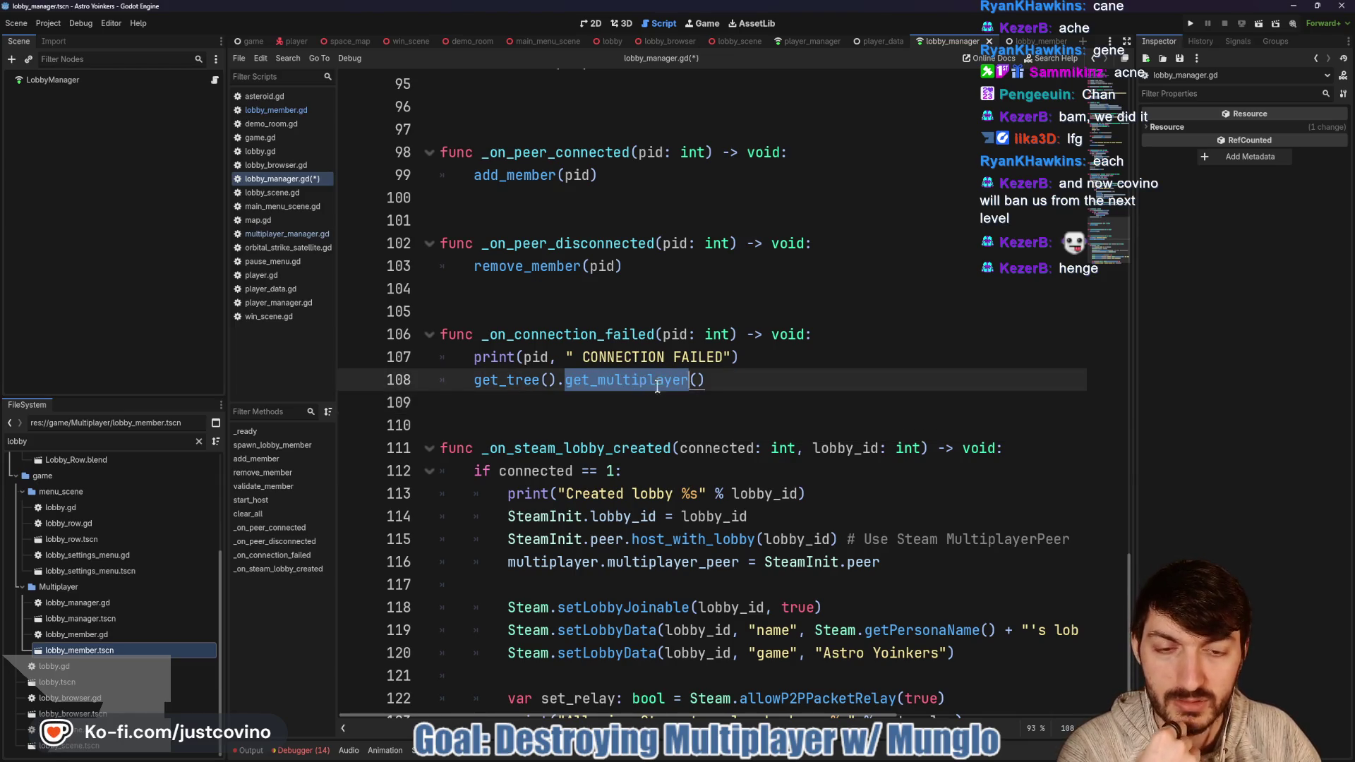
{"action": "left_click", "coordinate": [725, 380]}
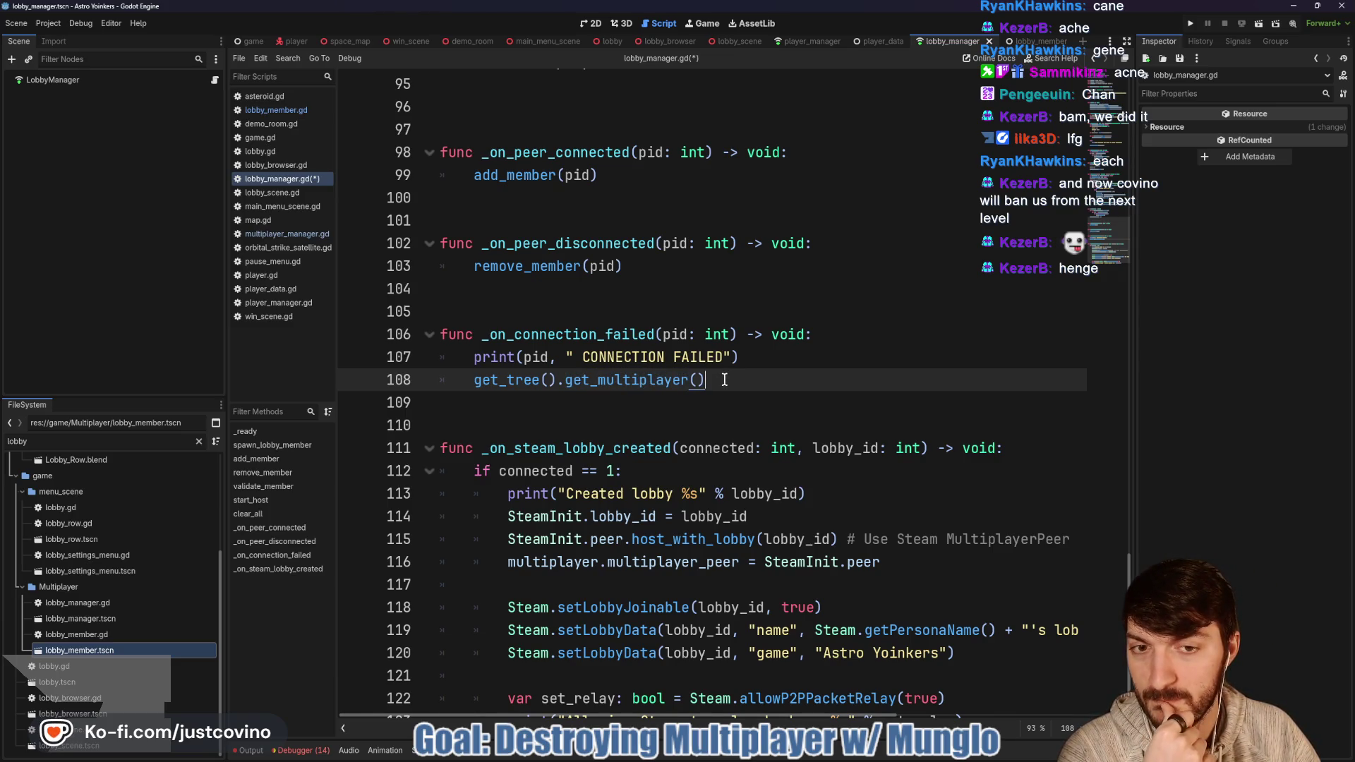
{"action": "mouse_move", "coordinate": [648, 381]}
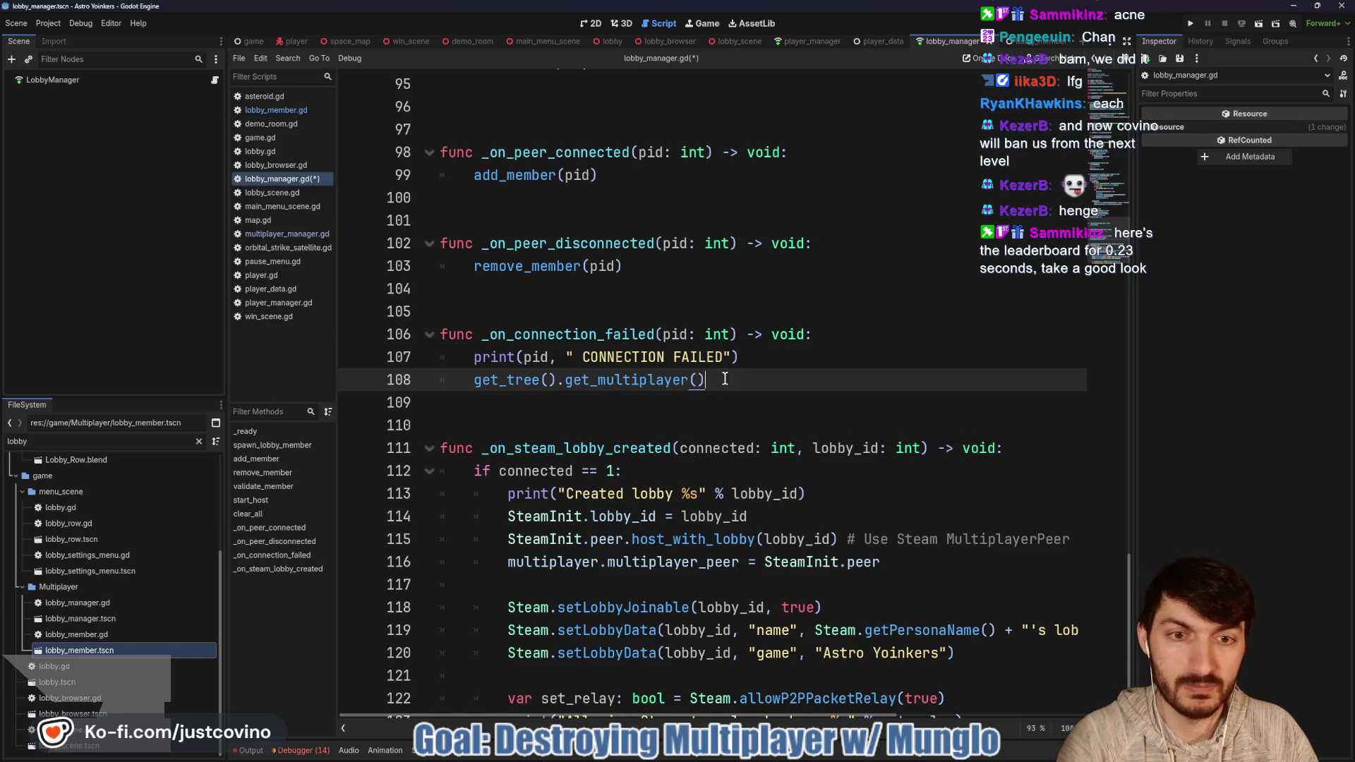
{"action": "type", "text": ".multiplaye"}
{"action": "key", "text": "Return"}
{"action": "type", "text": "= nu"}
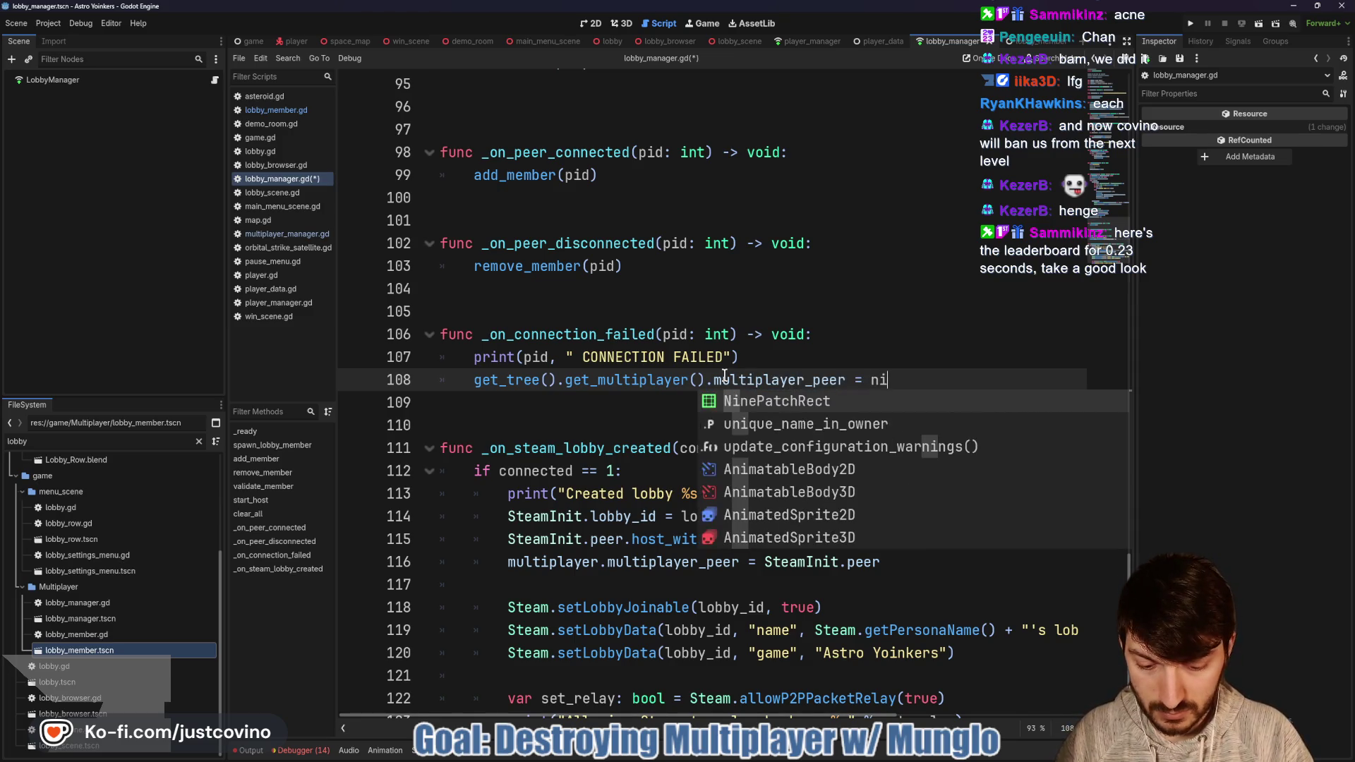
{"action": "type", "text": "ull"}
{"action": "key", "text": "Return"}
{"action": "left_click", "coordinate": [714, 408]}
{"action": "key", "text": "ctrl+s"}
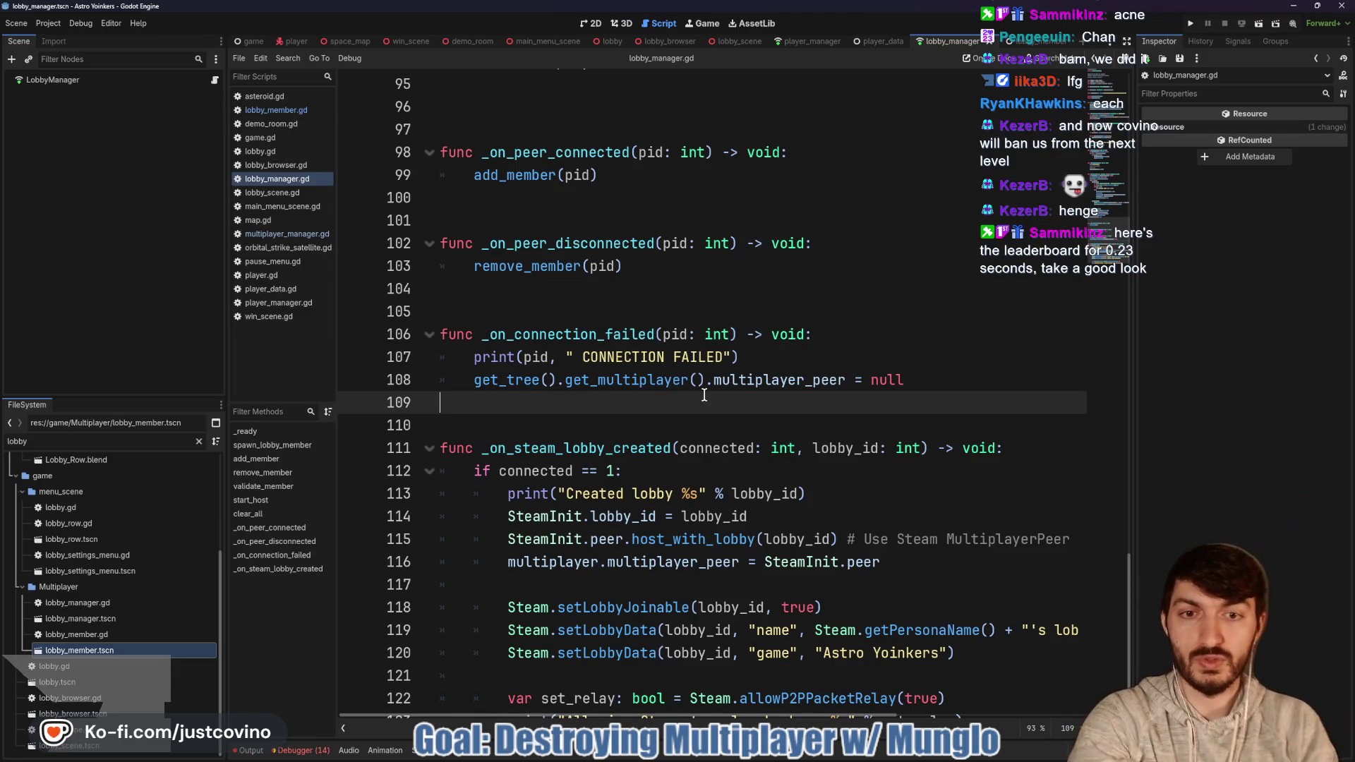
{"action": "left_click", "coordinate": [668, 333]}
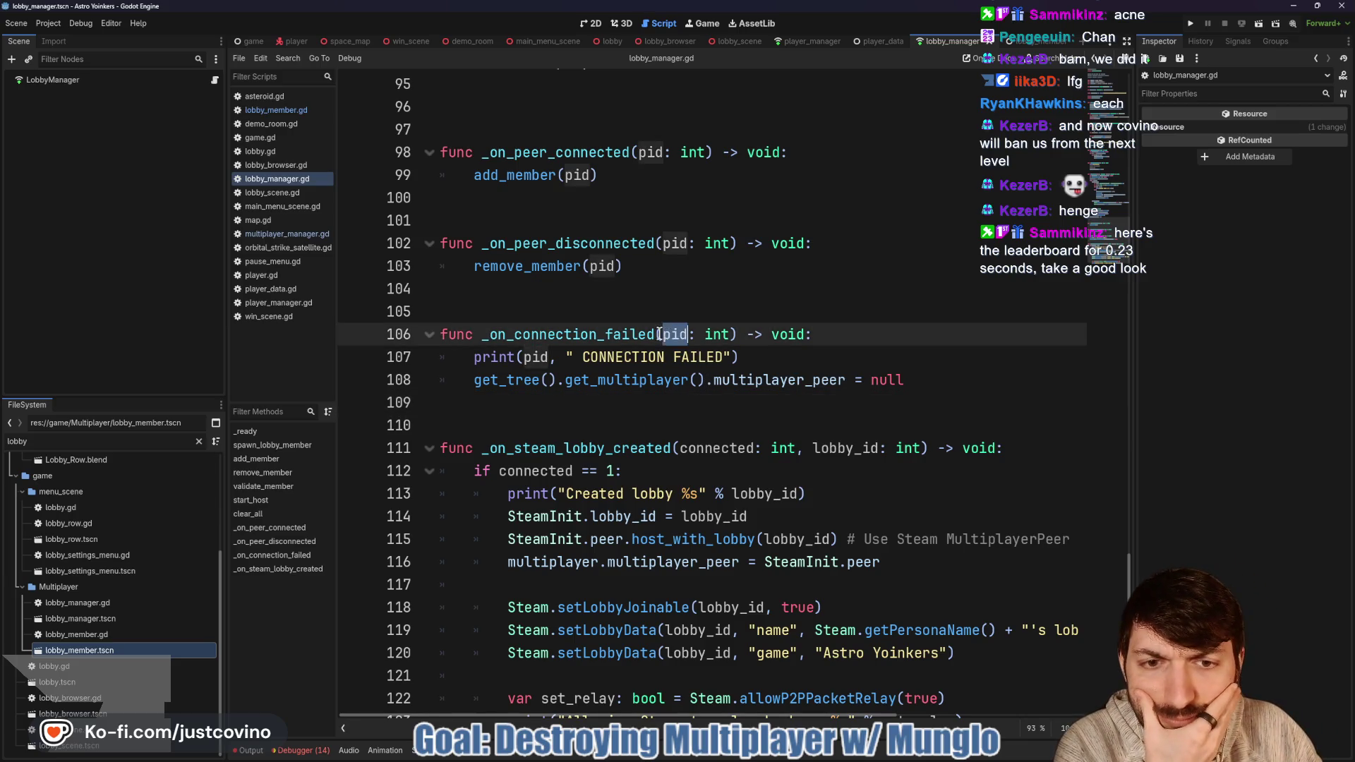
{"action": "scroll", "coordinate": [652, 366], "scroll_direction": "up", "scroll_amount": 10}
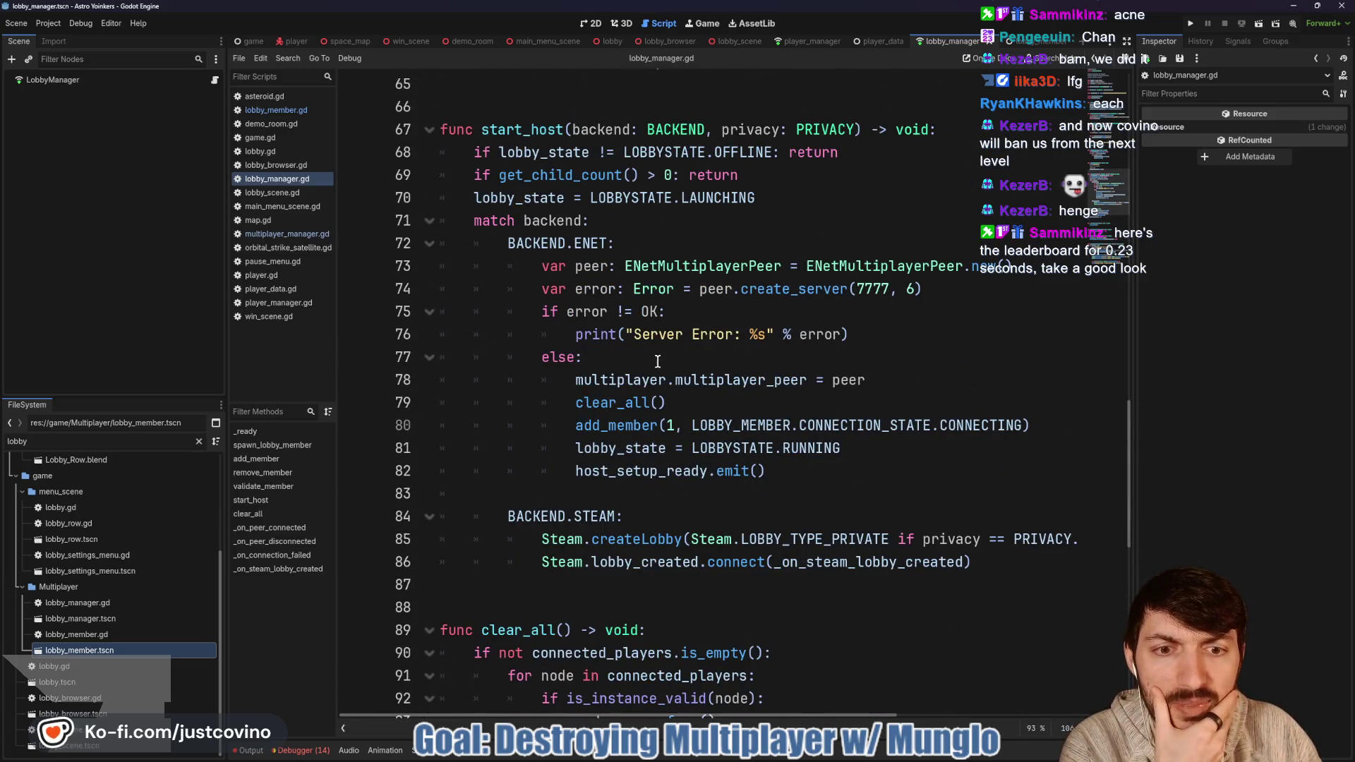
{"action": "scroll", "coordinate": [611, 351], "scroll_direction": "up", "scroll_amount": 1}
{"action": "scroll", "coordinate": [610, 351], "scroll_direction": "up", "scroll_amount": 10}
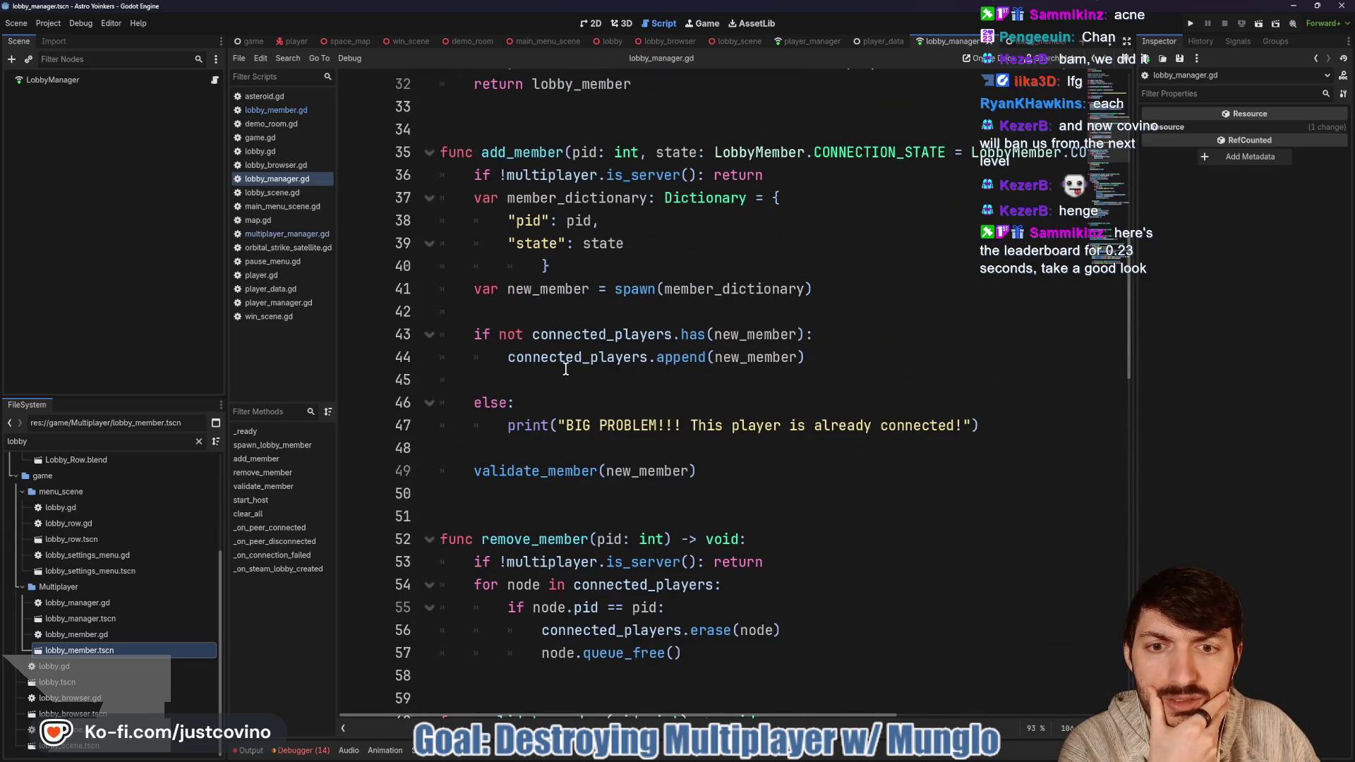
{"action": "scroll", "coordinate": [621, 335], "scroll_direction": "up", "scroll_amount": 5}
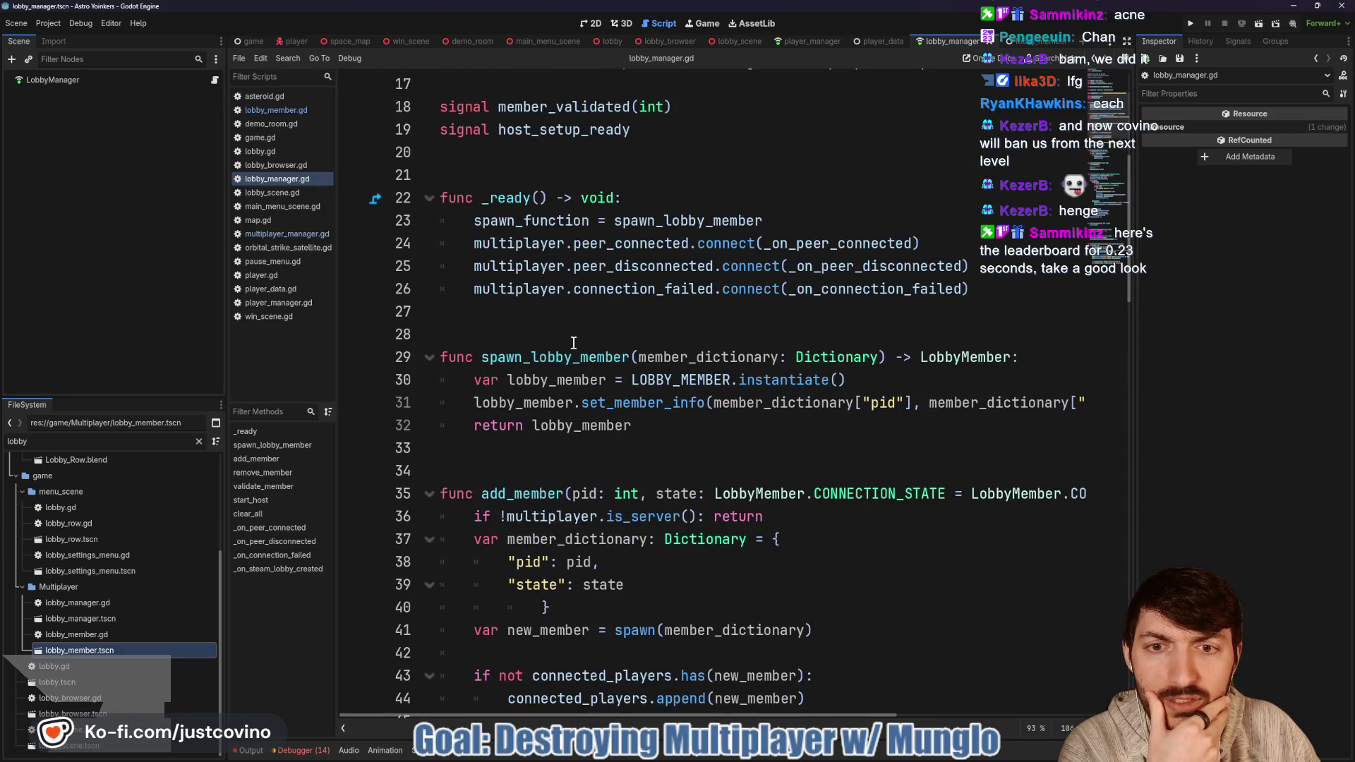
{"action": "scroll", "coordinate": [621, 311], "scroll_direction": "down", "scroll_amount": 20}
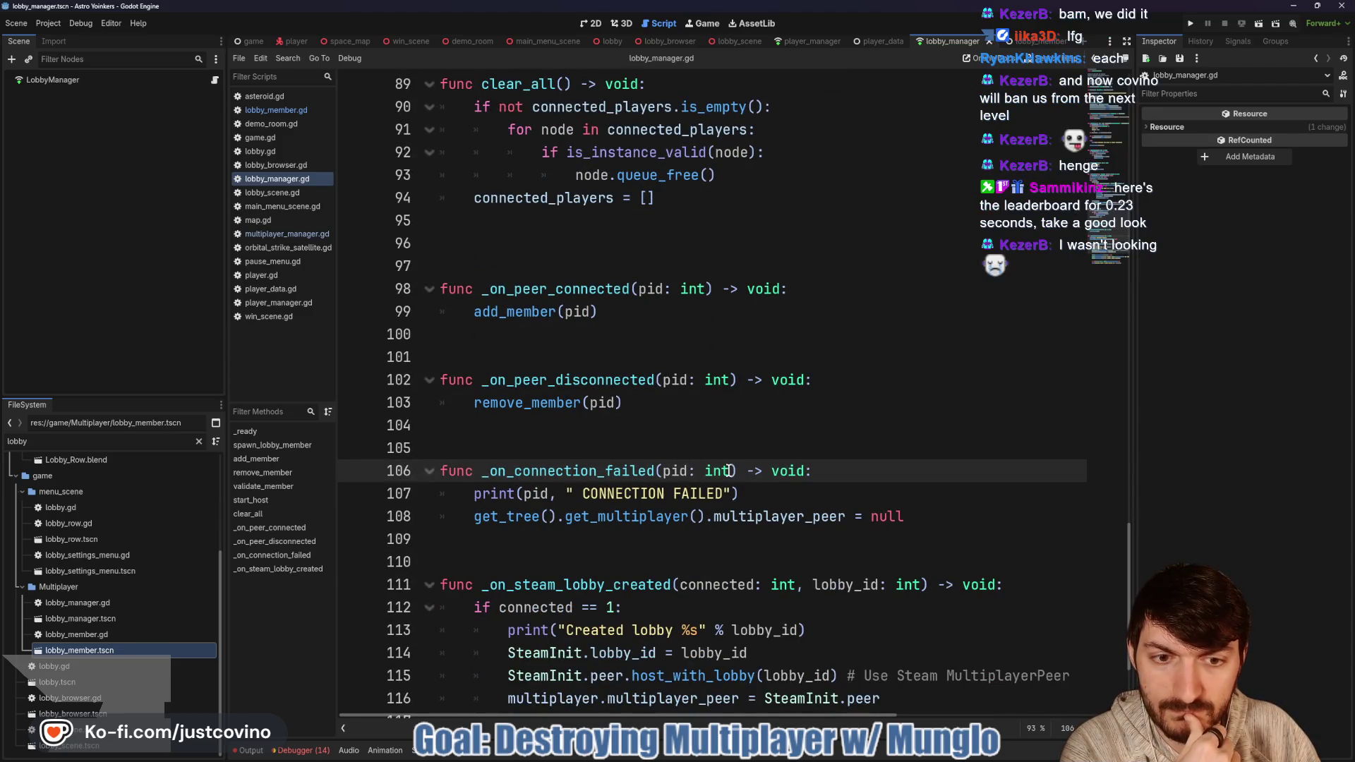
Step: Remove pid from the _on_connection_failed signature and its print call, then save
{"action": "left_click_drag", "start_coordinate": [731, 471], "coordinate": [663, 470]}
{"action": "key", "text": "BackSpace"}
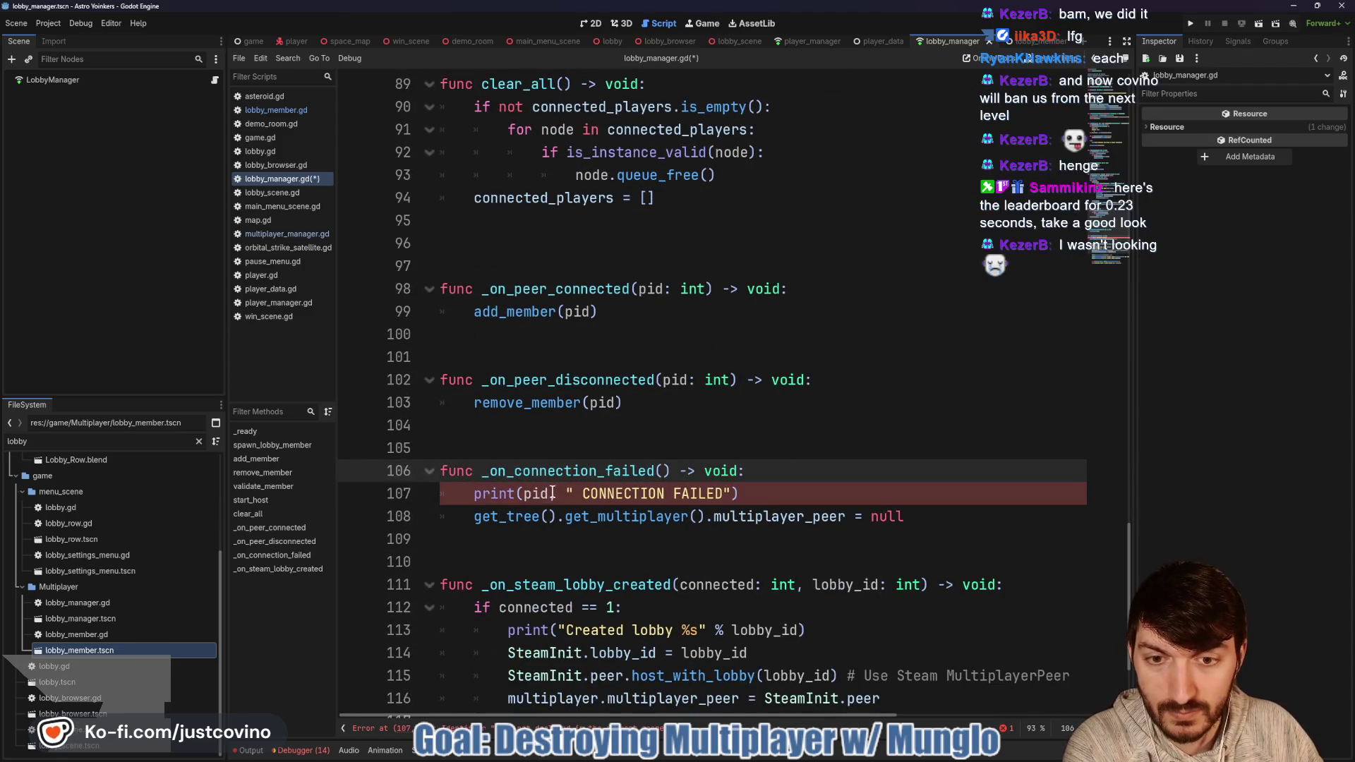
{"action": "left_click_drag", "start_coordinate": [565, 493], "coordinate": [523, 494]}
{"action": "key", "text": "BackSpace"}
{"action": "key", "text": "Delete"}
{"action": "left_click", "coordinate": [743, 491]}
{"action": "key", "text": "ctrl+s"}
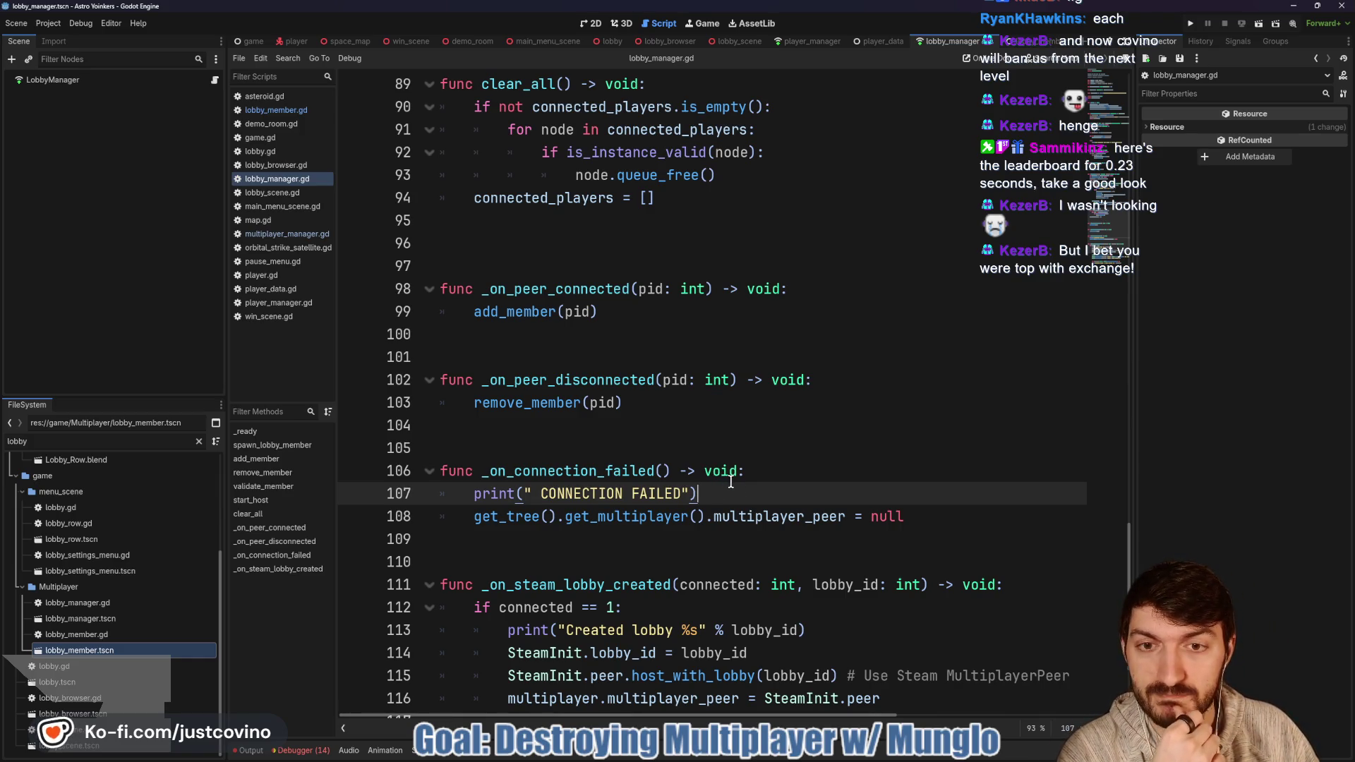
{"action": "left_click", "coordinate": [534, 381]}
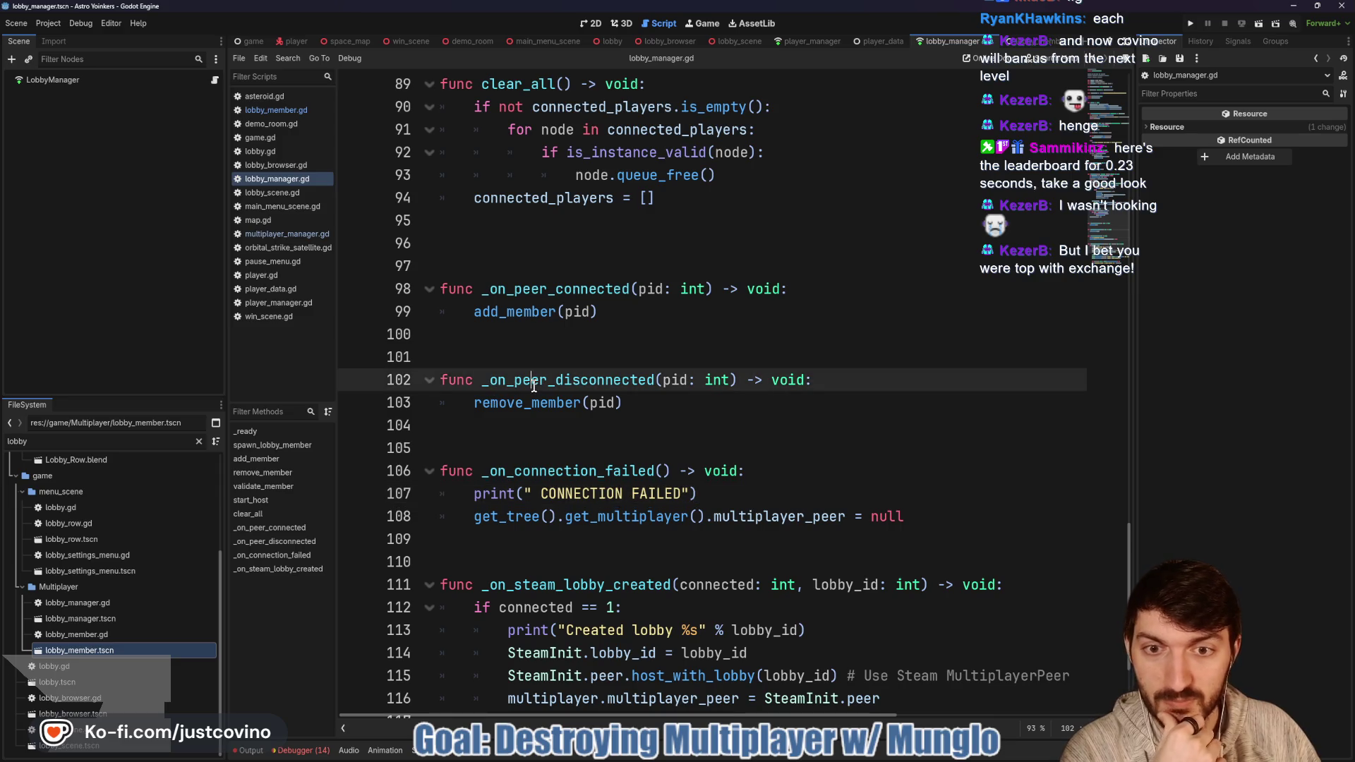
{"action": "left_click", "coordinate": [602, 433]}
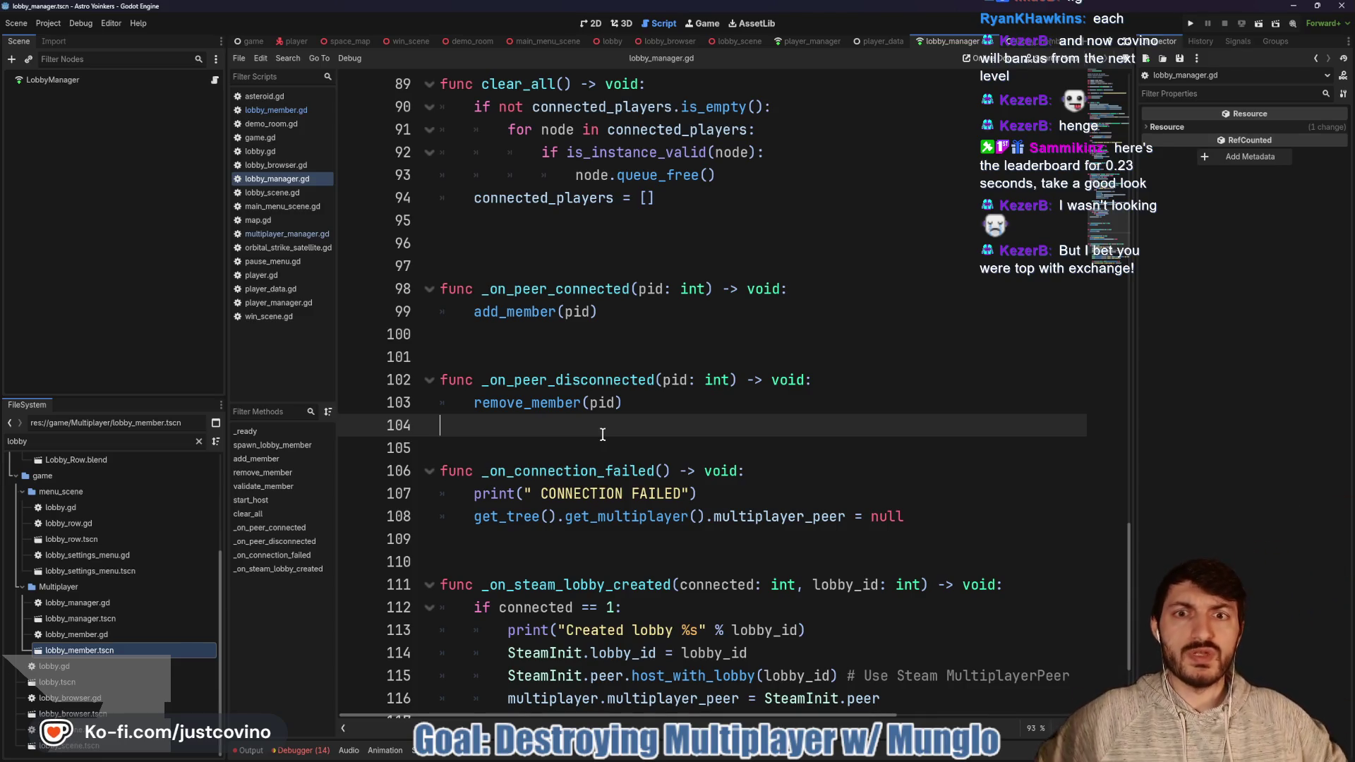
Step: Delete the extra blank line 96 and save lobby_manager.gd
{"action": "left_click", "coordinate": [497, 249]}
{"action": "key", "text": "BackSpace"}
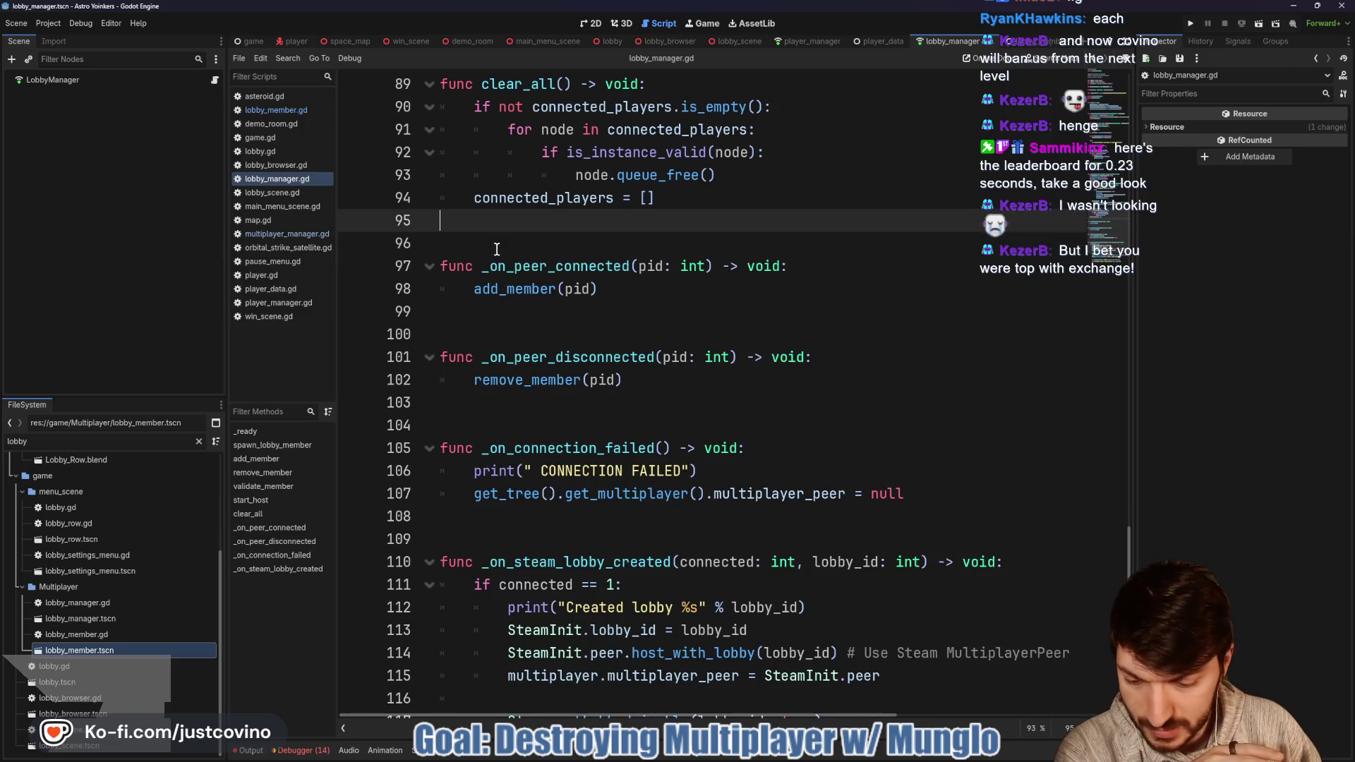
{"action": "key", "text": "ctrl+s"}
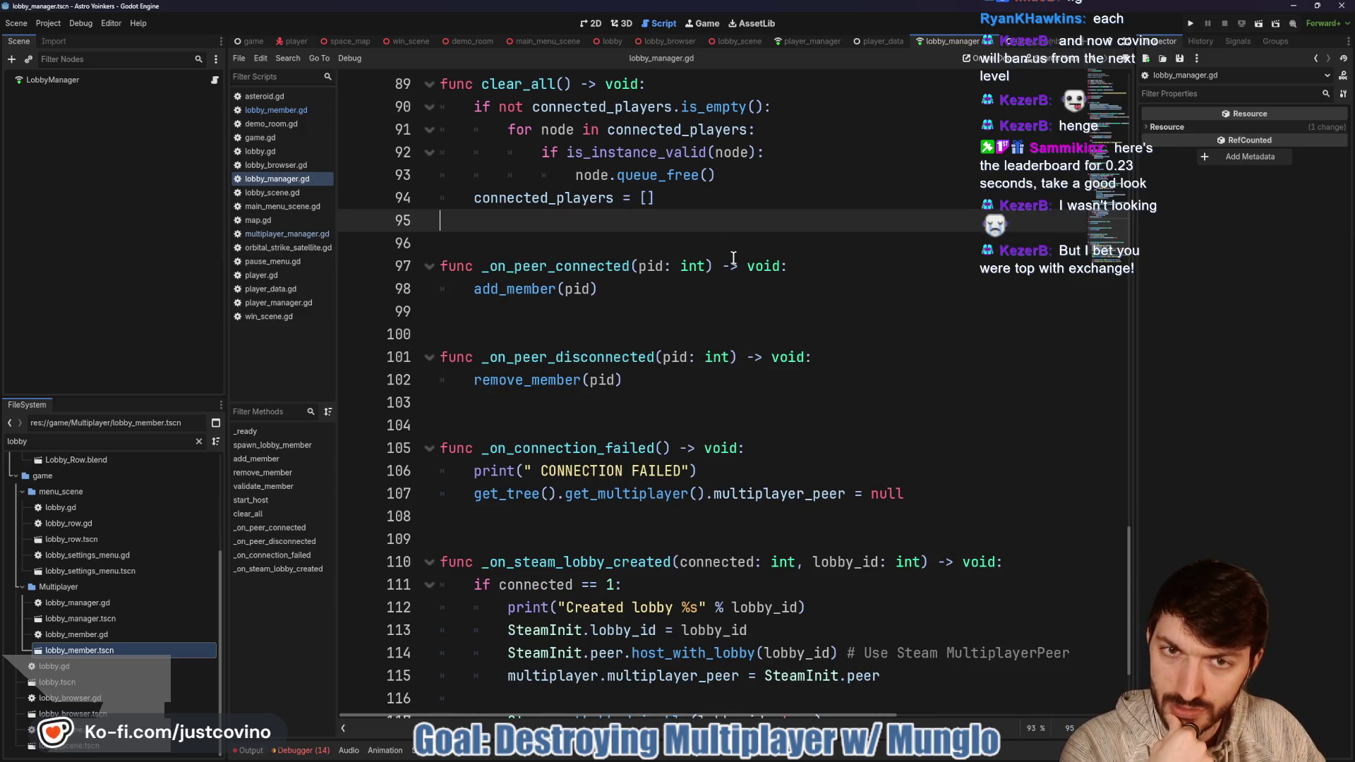
{"action": "scroll", "coordinate": [715, 270], "scroll_direction": "up", "scroll_amount": 2}
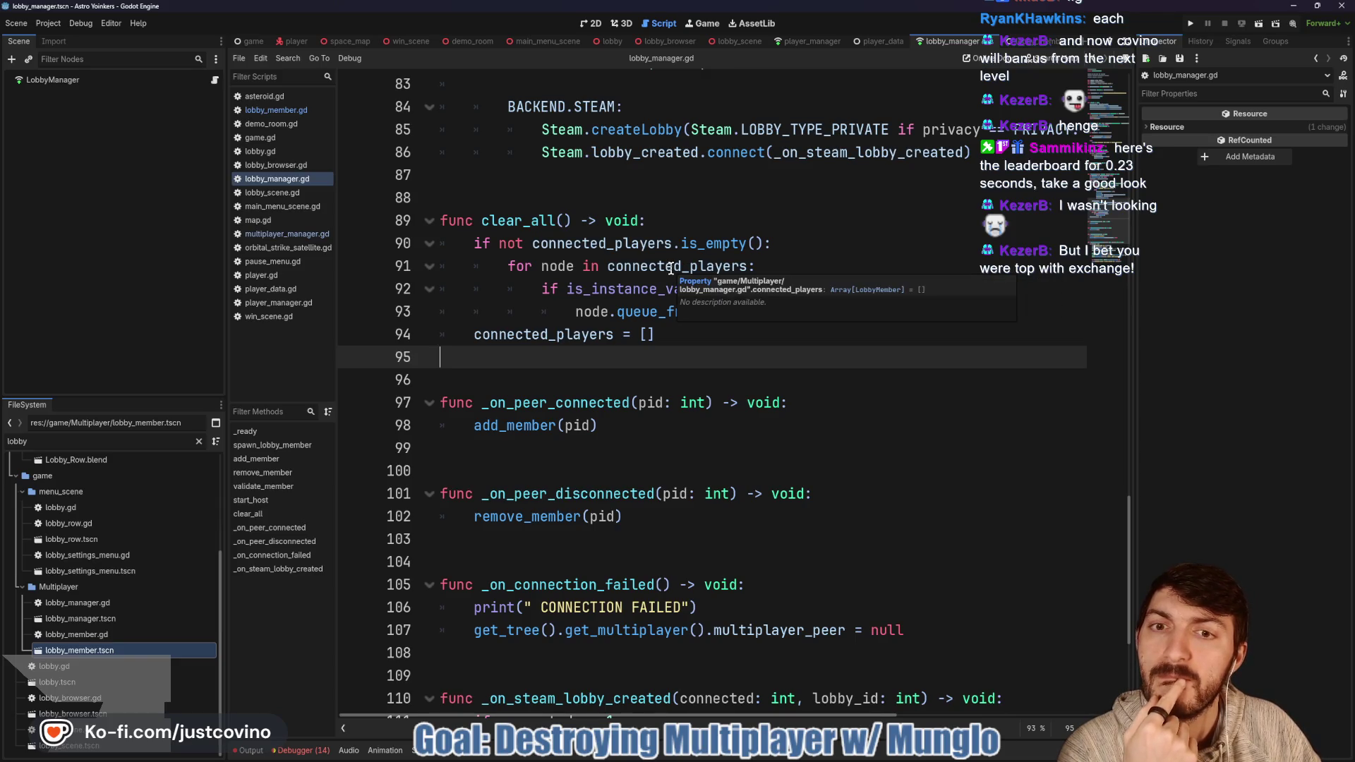
{"action": "scroll", "coordinate": [669, 272], "scroll_direction": "down", "scroll_amount": 2}
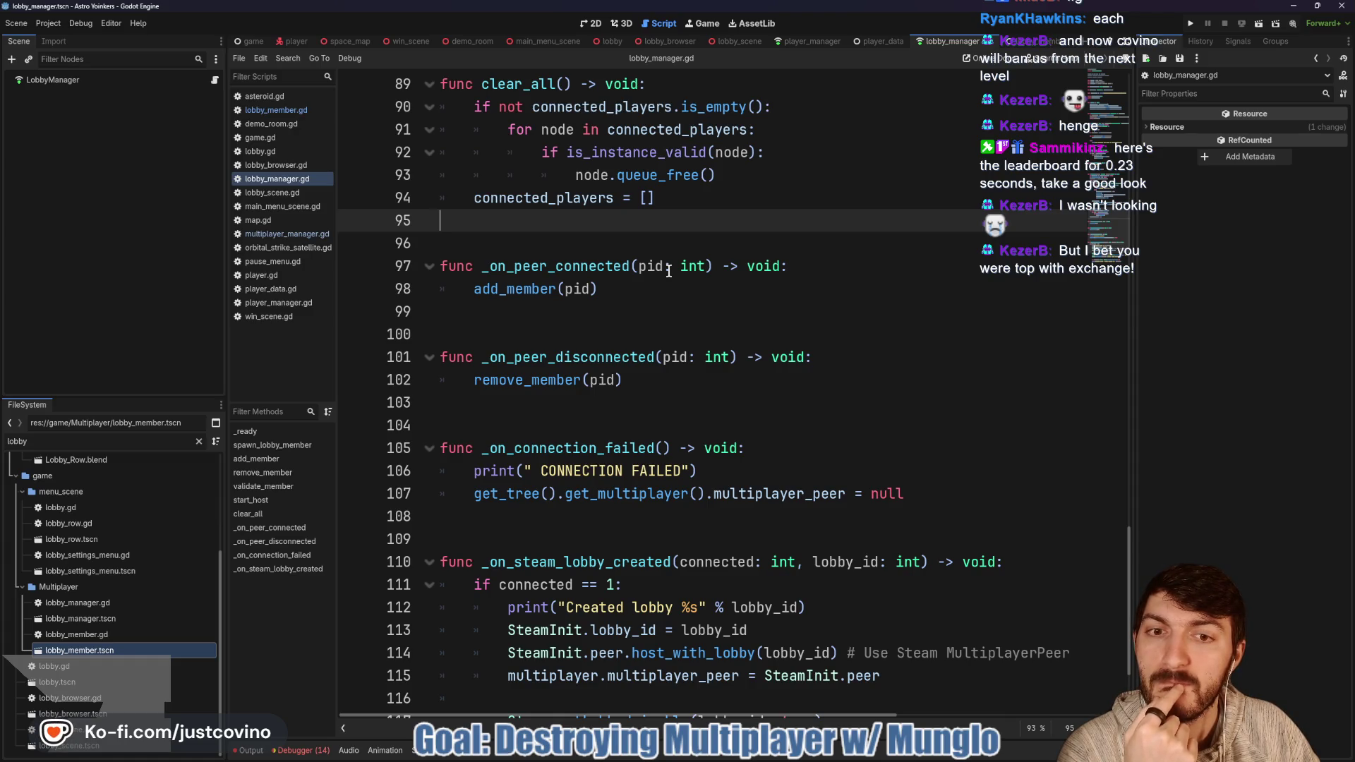
{"action": "scroll", "coordinate": [665, 272], "scroll_direction": "down", "scroll_amount": 1}
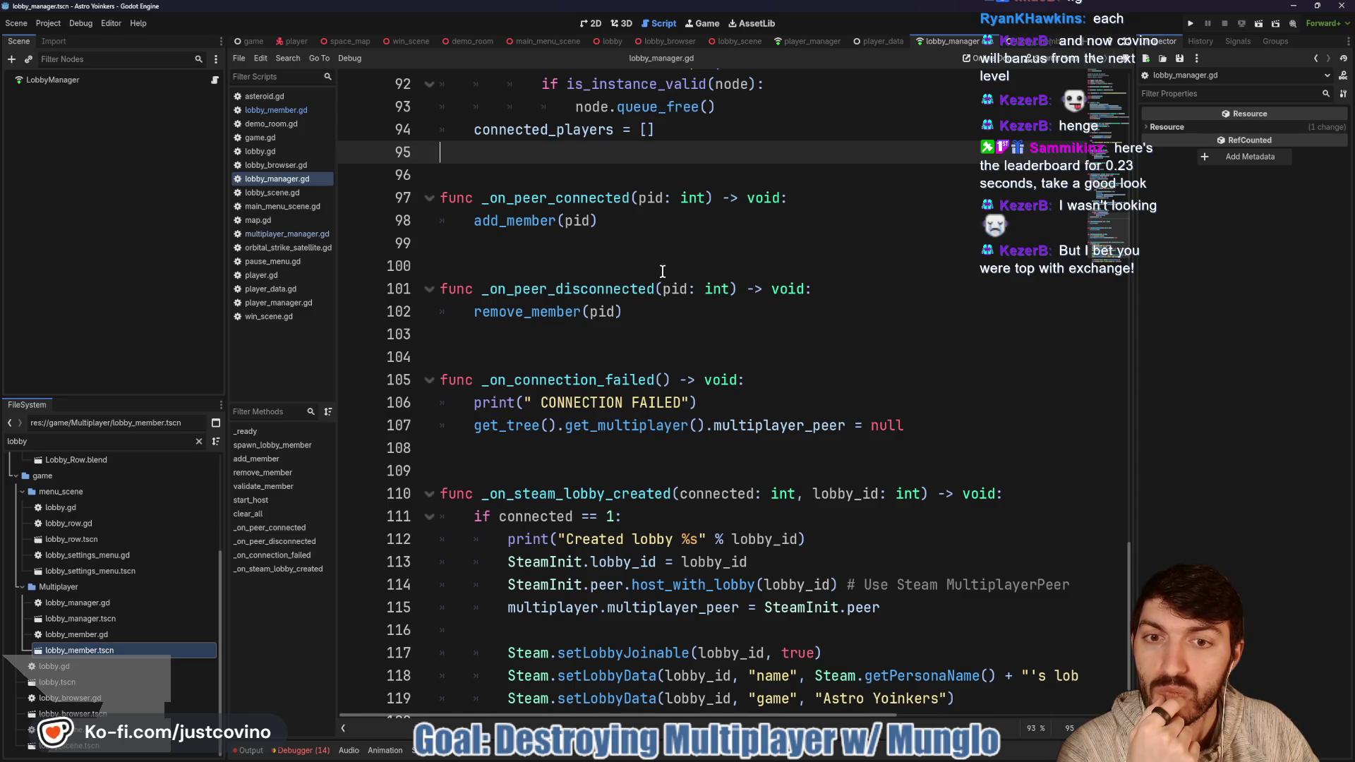
Step: Trace add_member to its validate_member(new_member) call on line 49
{"action": "double_click", "coordinate": [523, 228]}
{"action": "scroll", "coordinate": [760, 256], "scroll_direction": "up", "scroll_amount": 2}
{"action": "scroll", "coordinate": [760, 257], "scroll_direction": "up", "scroll_amount": 4}
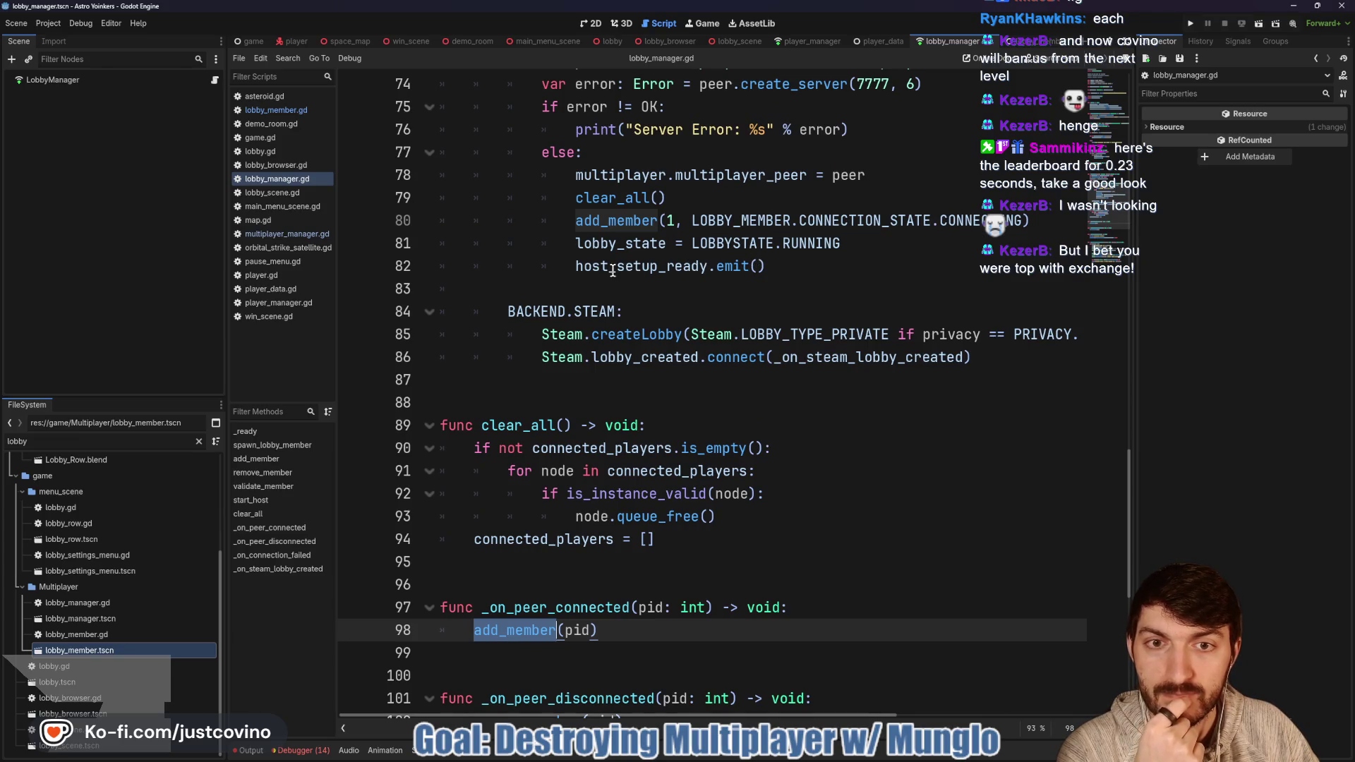
{"action": "scroll", "coordinate": [612, 270], "scroll_direction": "up", "scroll_amount": 9}
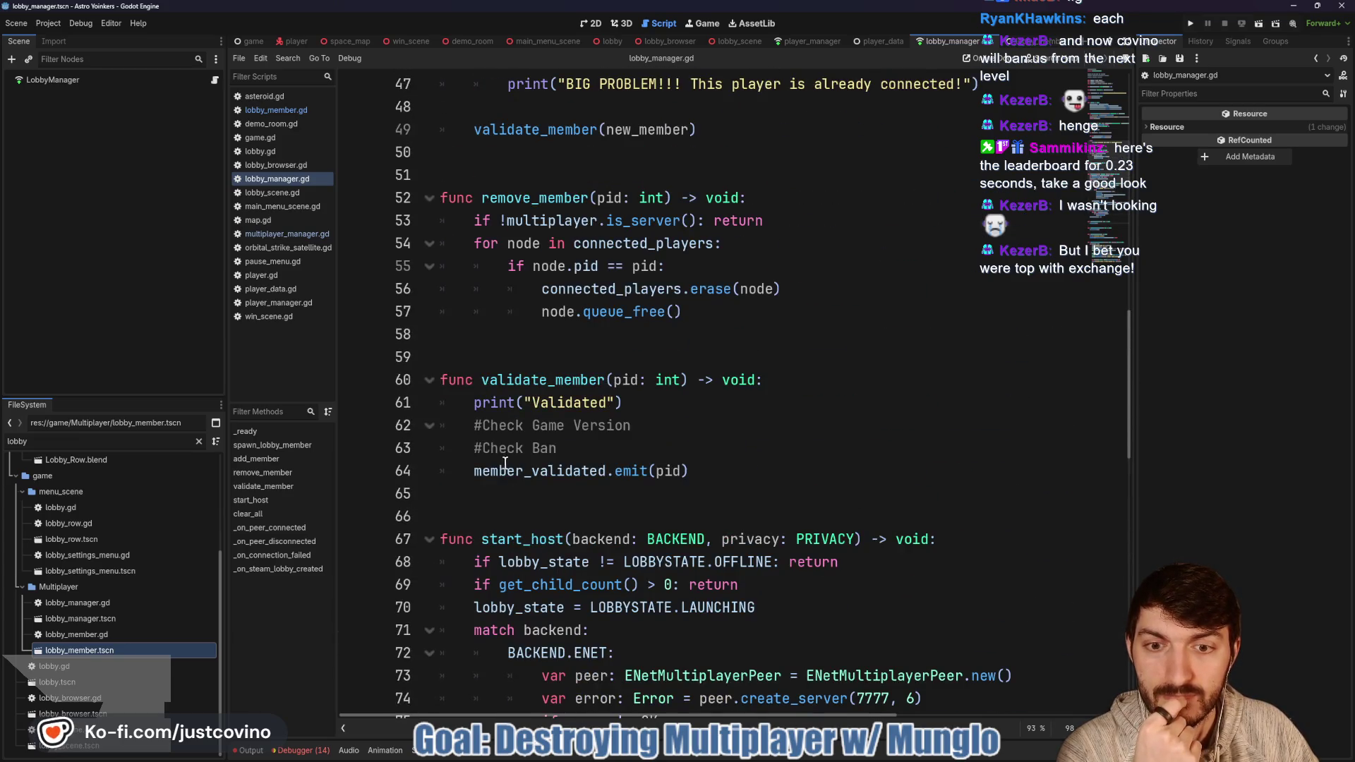
{"action": "double_click", "coordinate": [536, 380]}
{"action": "scroll", "coordinate": [821, 341], "scroll_direction": "up", "scroll_amount": 4}
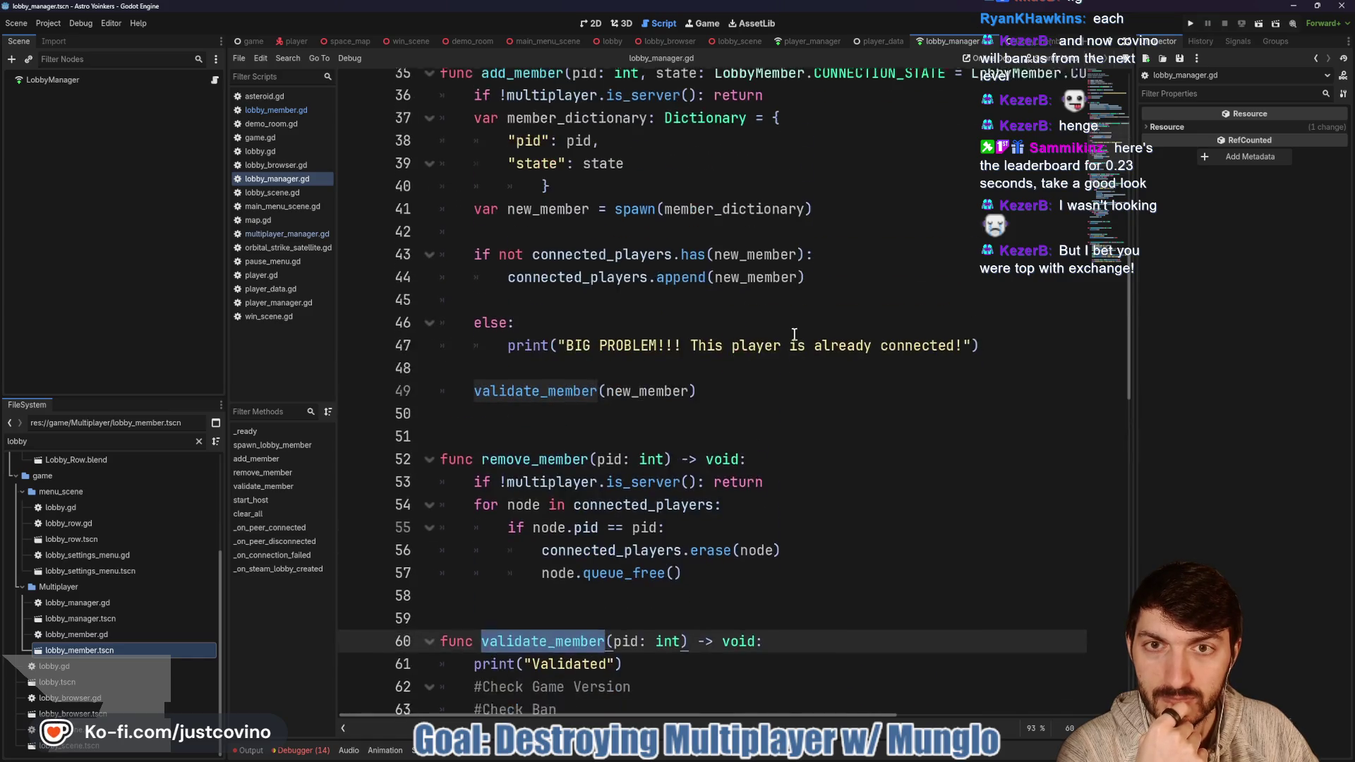
{"action": "left_click_drag", "start_coordinate": [802, 402], "coordinate": [440, 407]}
{"action": "scroll", "coordinate": [786, 398], "scroll_direction": "up", "scroll_amount": 2}
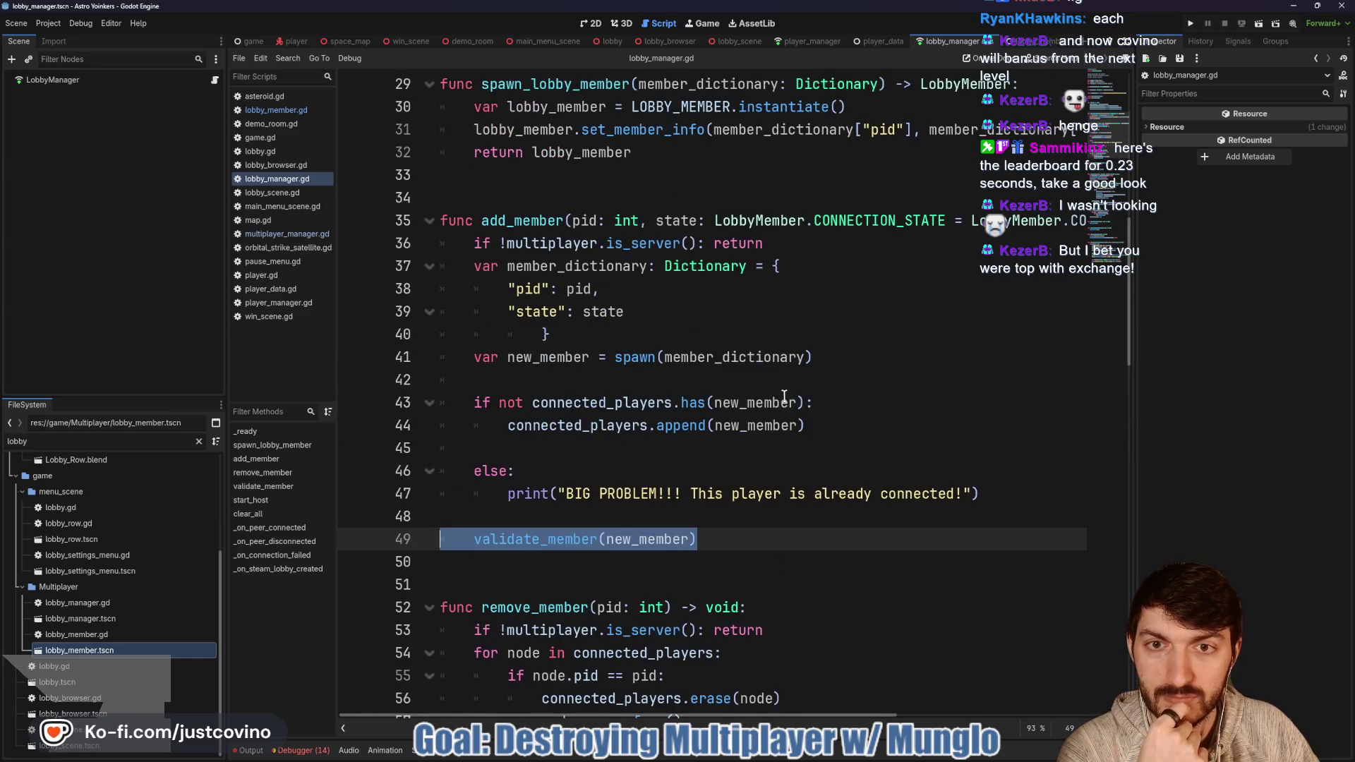
{"action": "scroll", "coordinate": [742, 494], "scroll_direction": "down", "scroll_amount": 2}
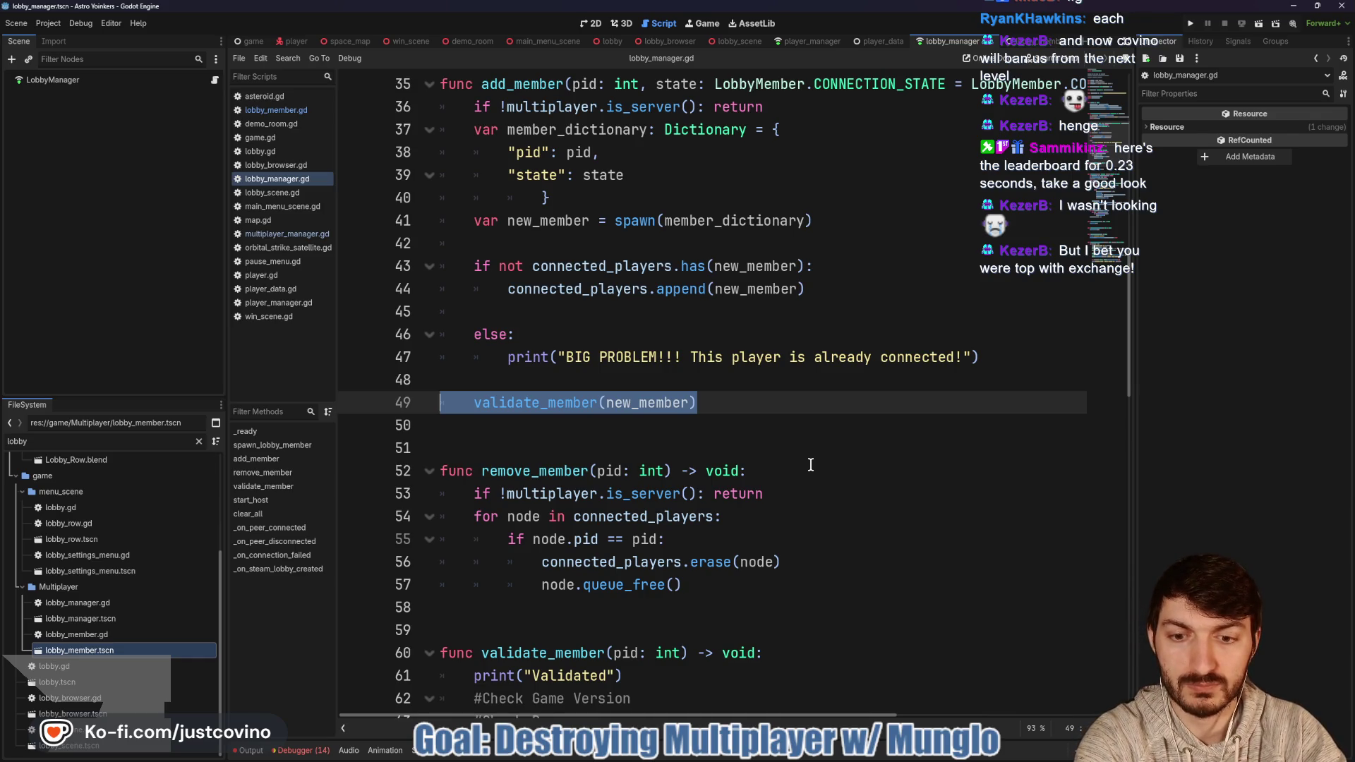
{"action": "scroll", "coordinate": [810, 465], "scroll_direction": "down", "scroll_amount": 4}
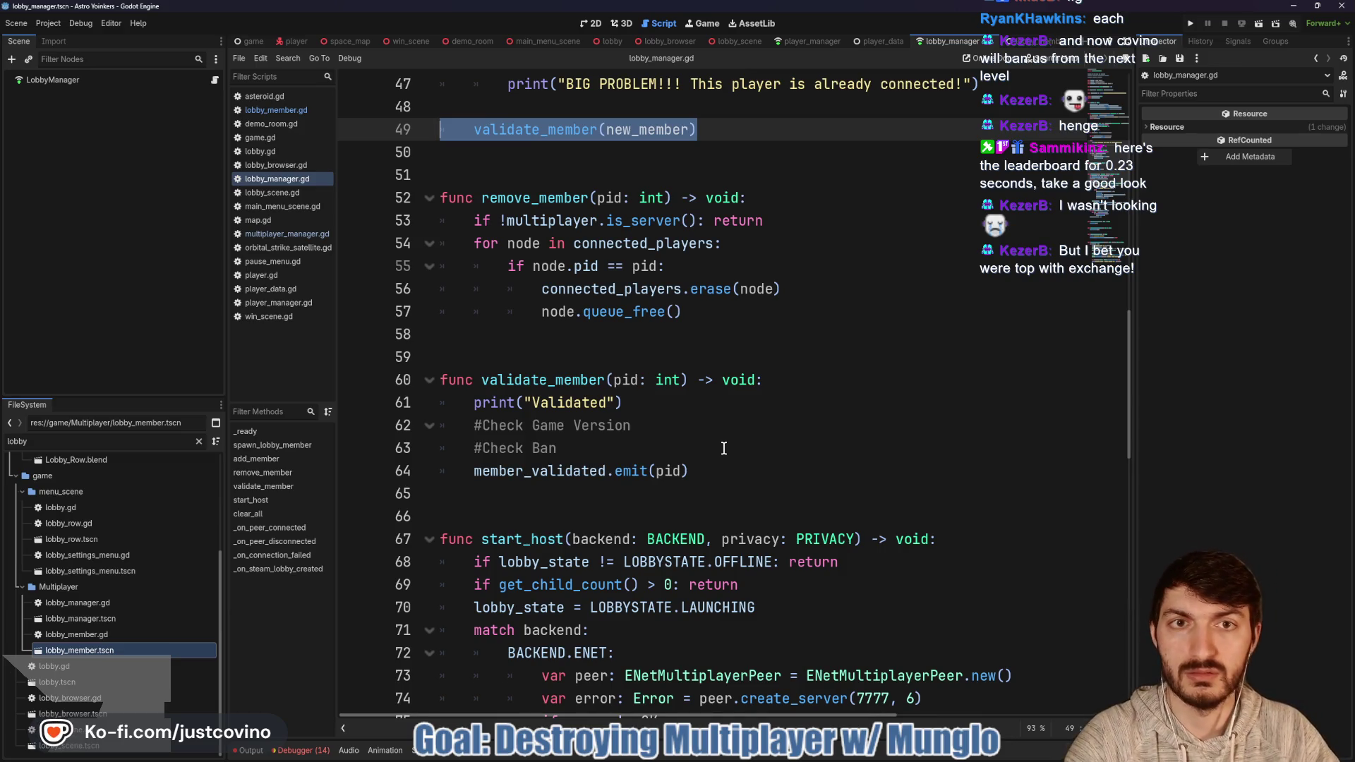
Step: Insert a blank line at the start of player_manager.gd's _ready function
{"action": "left_click", "coordinate": [812, 41]}
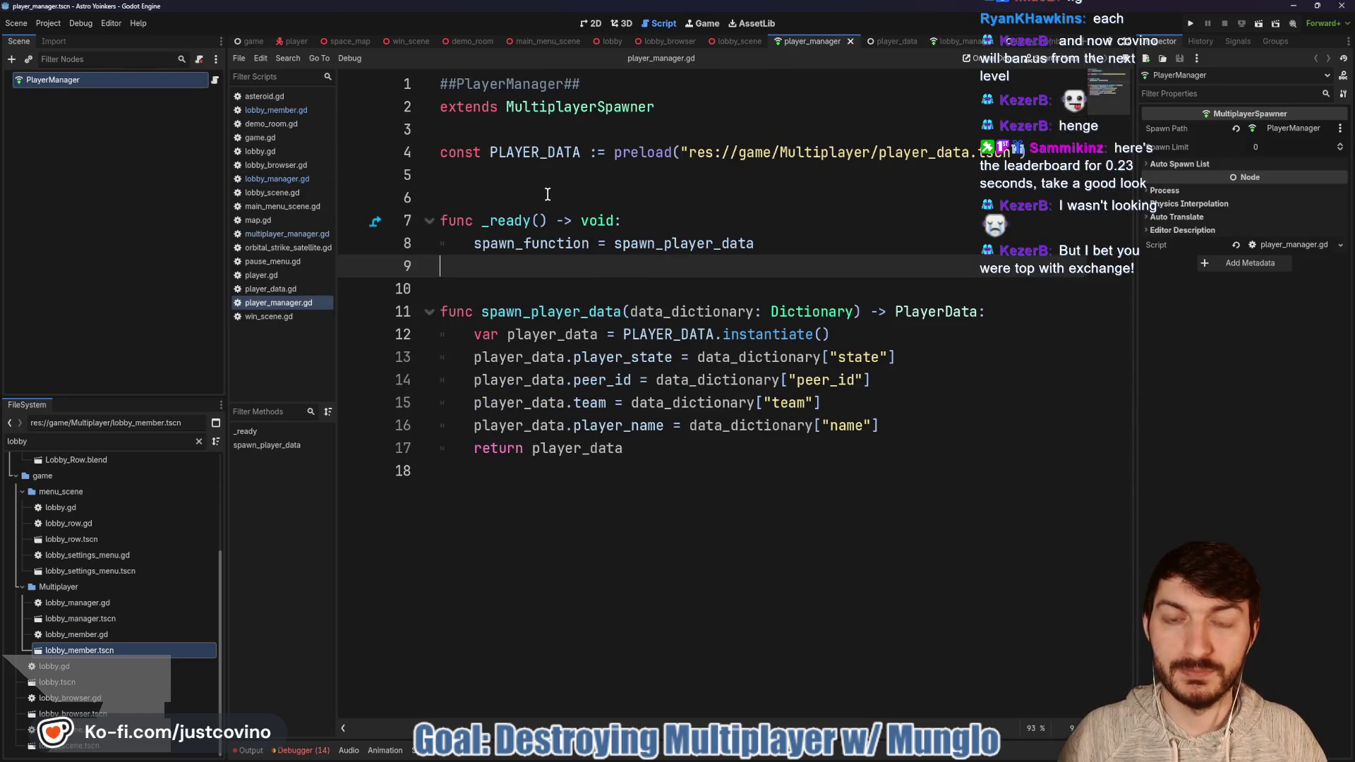
{"action": "left_click", "coordinate": [666, 219]}
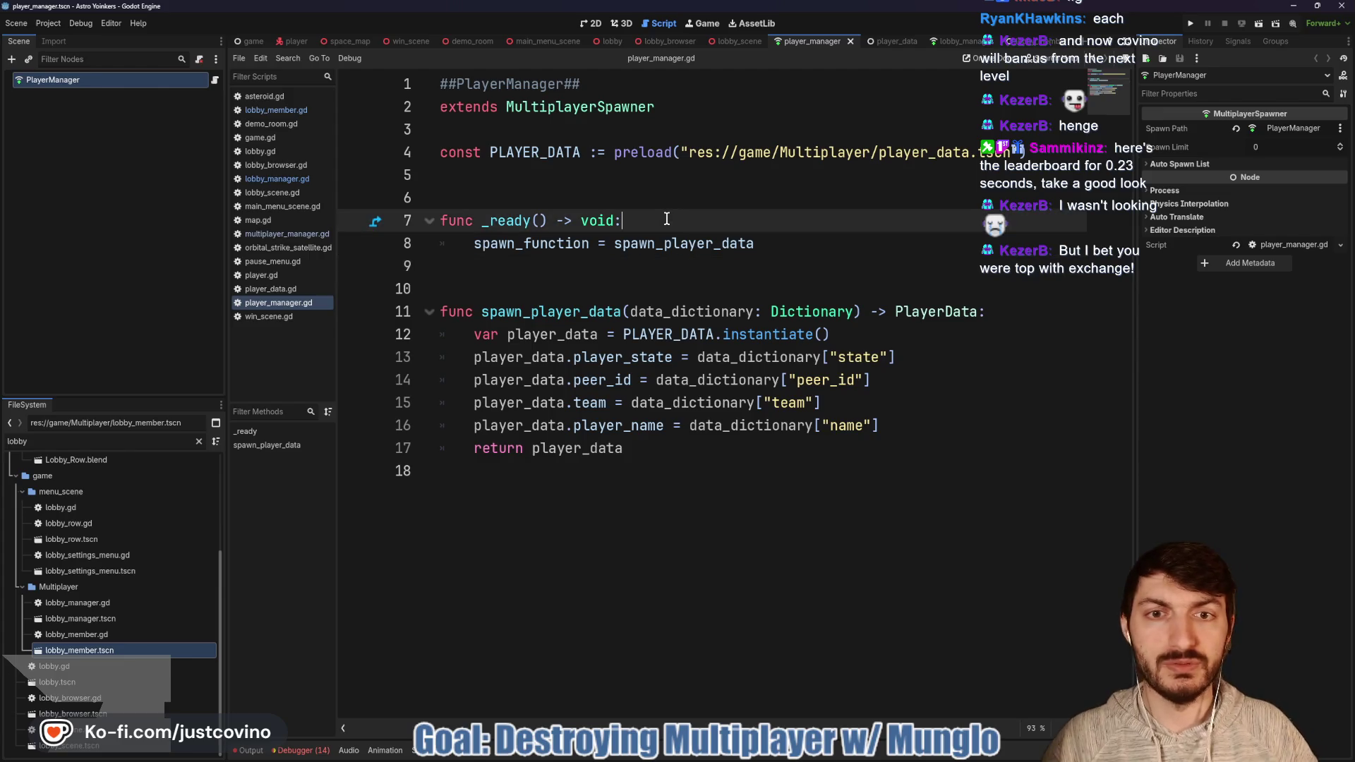
{"action": "key", "text": "Return"}
Step: Bring up Project Settings showing the Autoload list
{"action": "type", "text": "LobbyMana"}
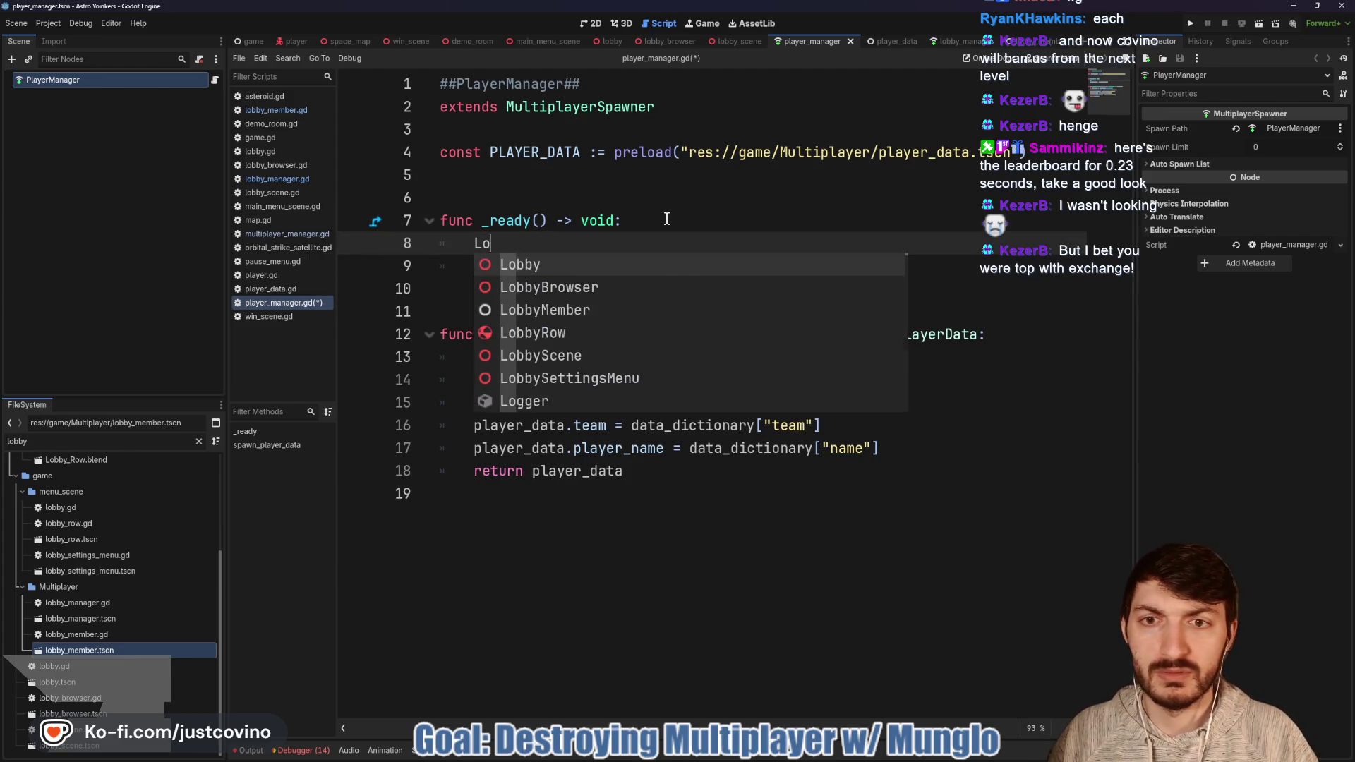
{"action": "key", "text": "BackSpace"}
{"action": "key", "text": "BackSpace"}
{"action": "key", "text": "BackSpace"}
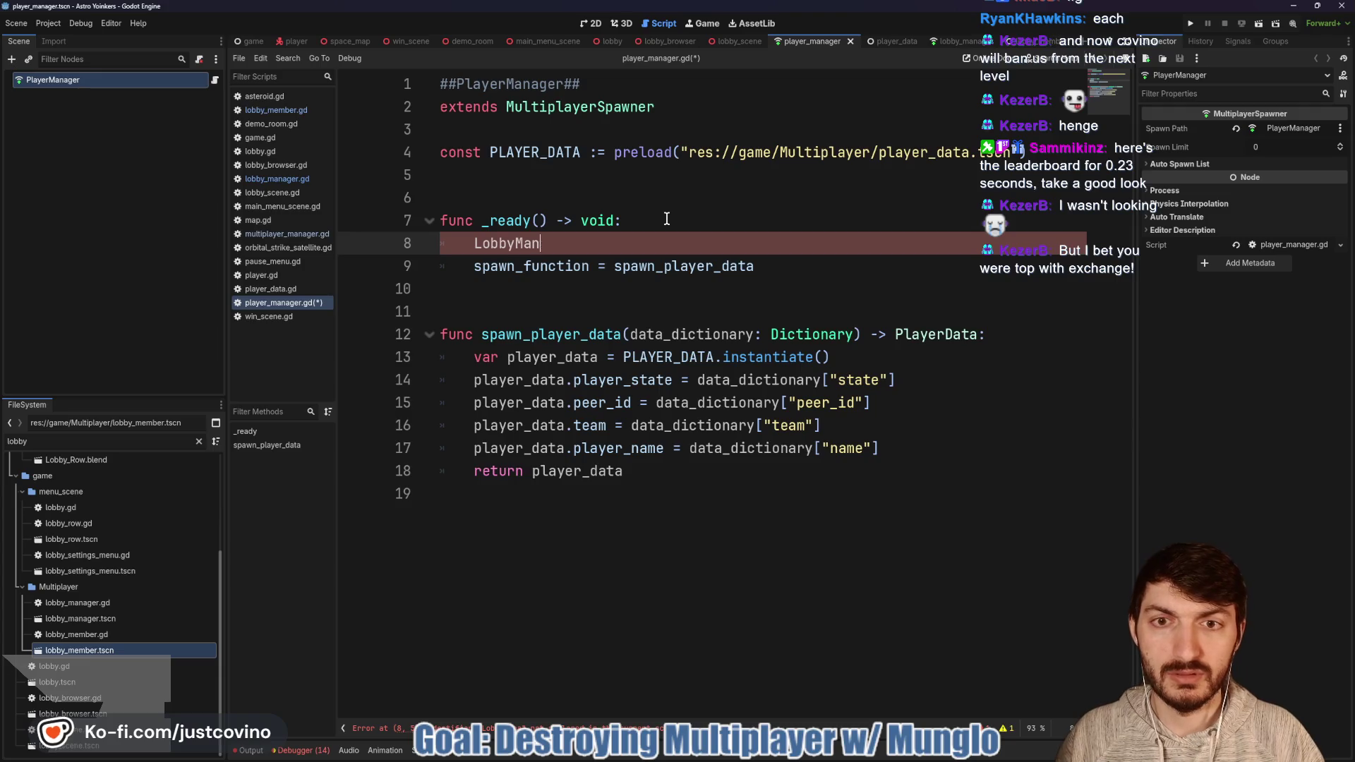
{"action": "left_click", "coordinate": [46, 21]}
{"action": "left_click", "coordinate": [71, 34]}
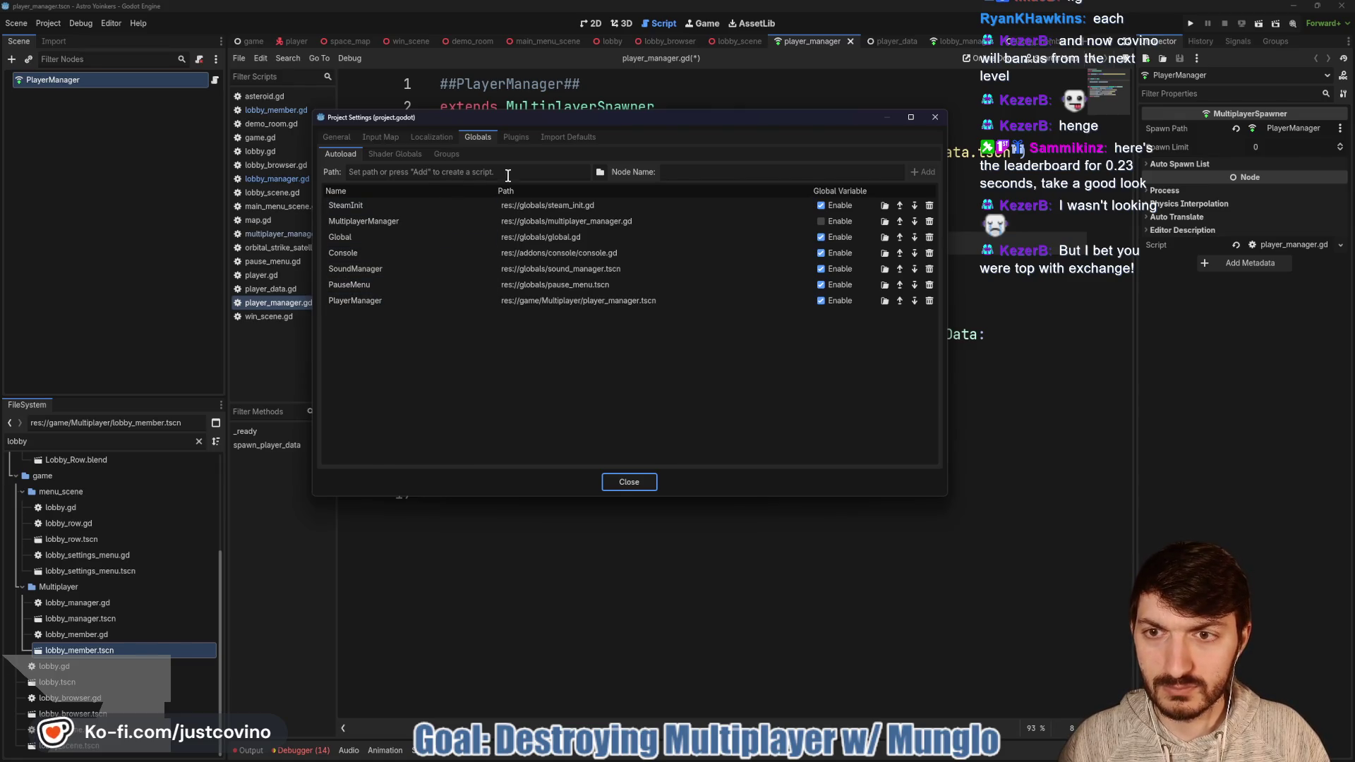
Step: Register lobby_manager.gd from the Multiplayer folder as the LobbyManager autoload, then close Project Settings
{"action": "left_click", "coordinate": [600, 171]}
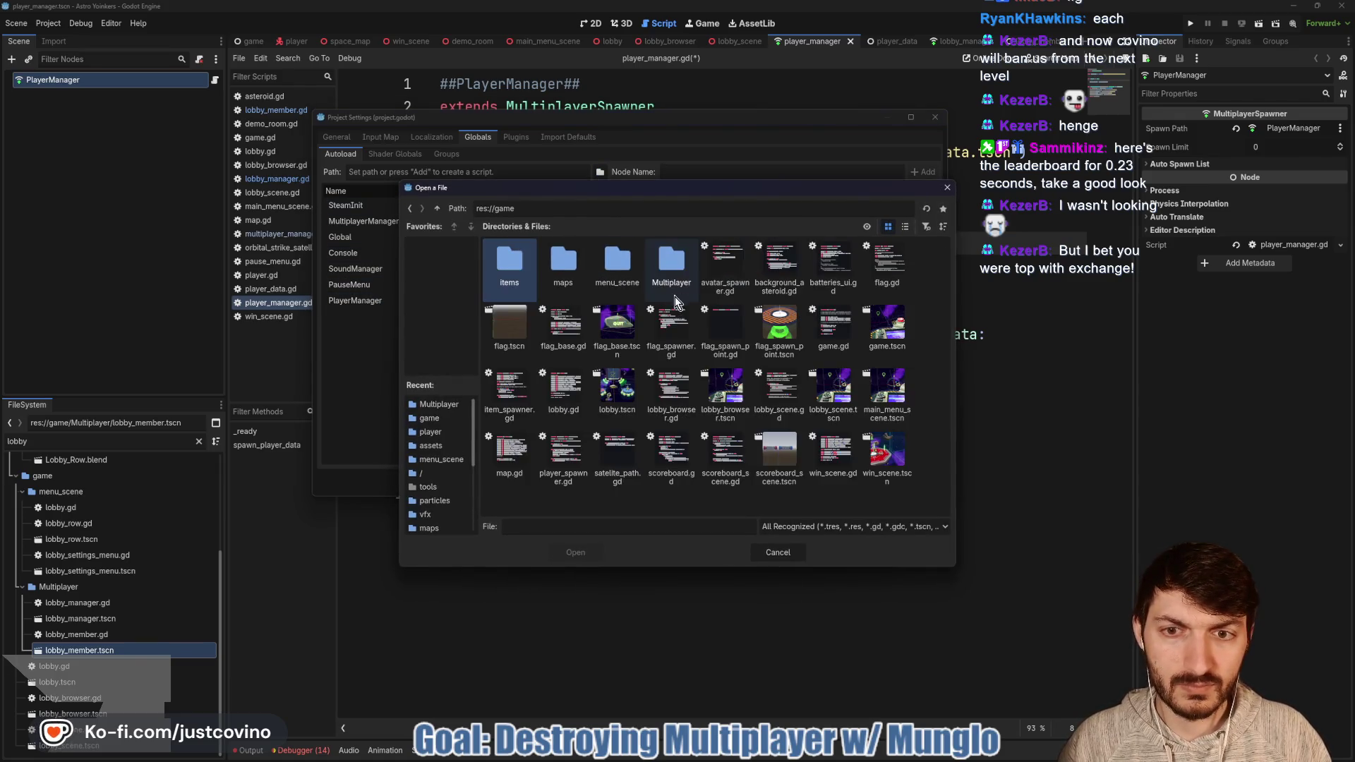
{"action": "double_click", "coordinate": [671, 263]}
{"action": "left_click", "coordinate": [618, 268]}
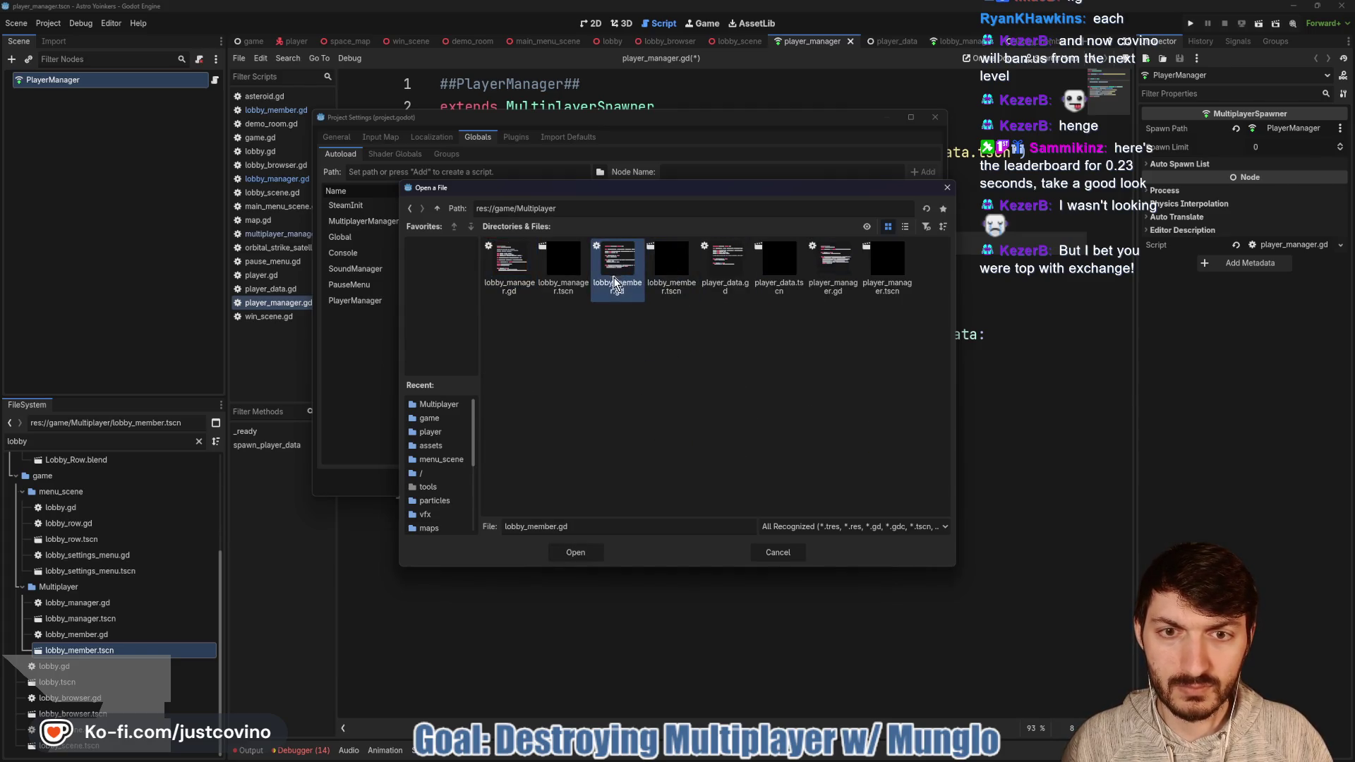
{"action": "left_click", "coordinate": [499, 267]}
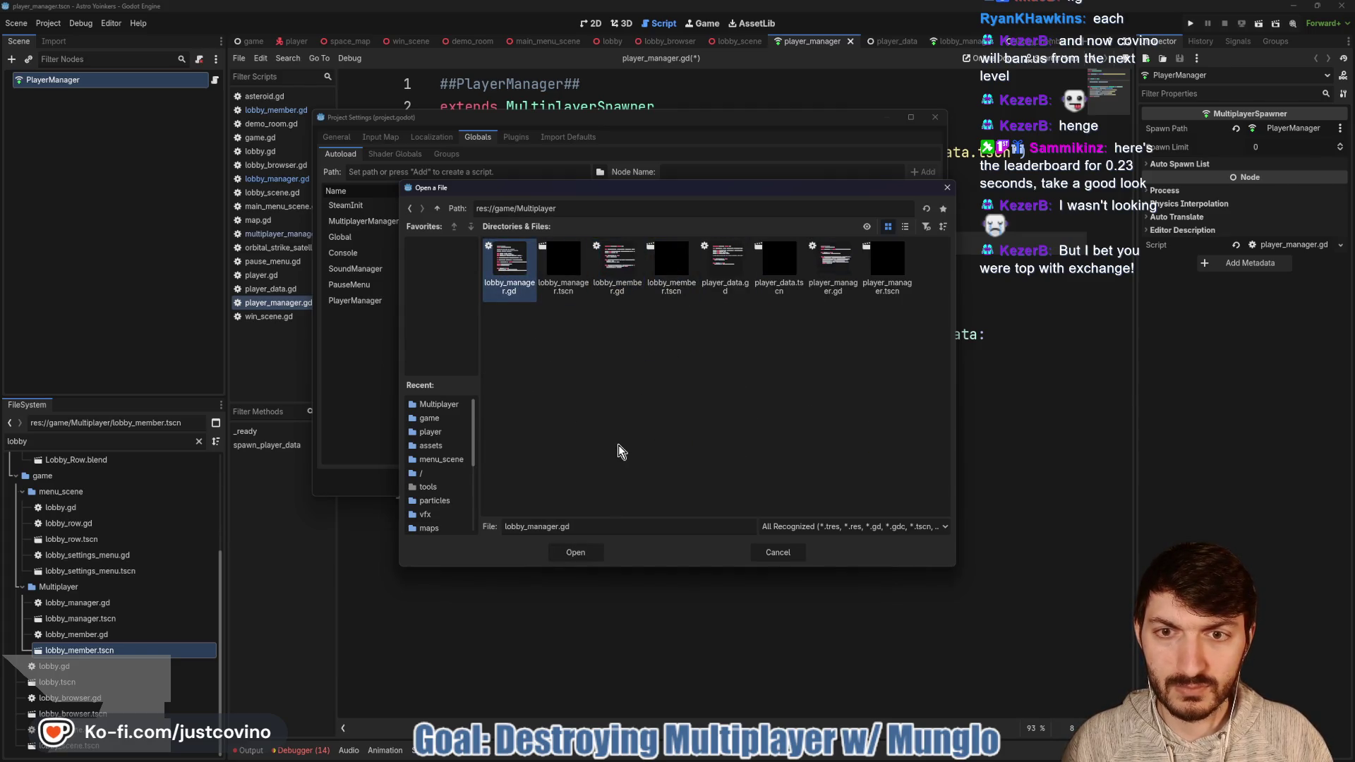
{"action": "left_click", "coordinate": [575, 552]}
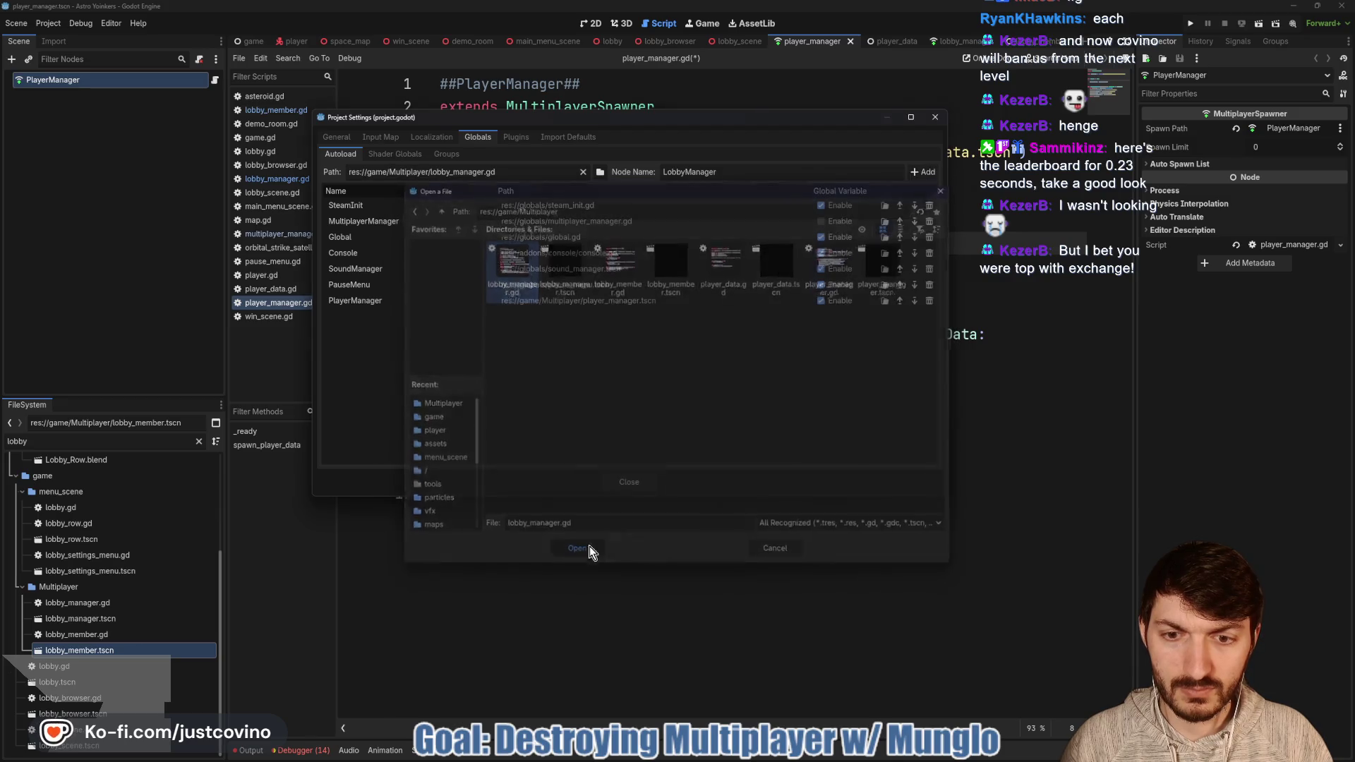
{"action": "left_click", "coordinate": [929, 172]}
{"action": "left_click", "coordinate": [629, 481]}
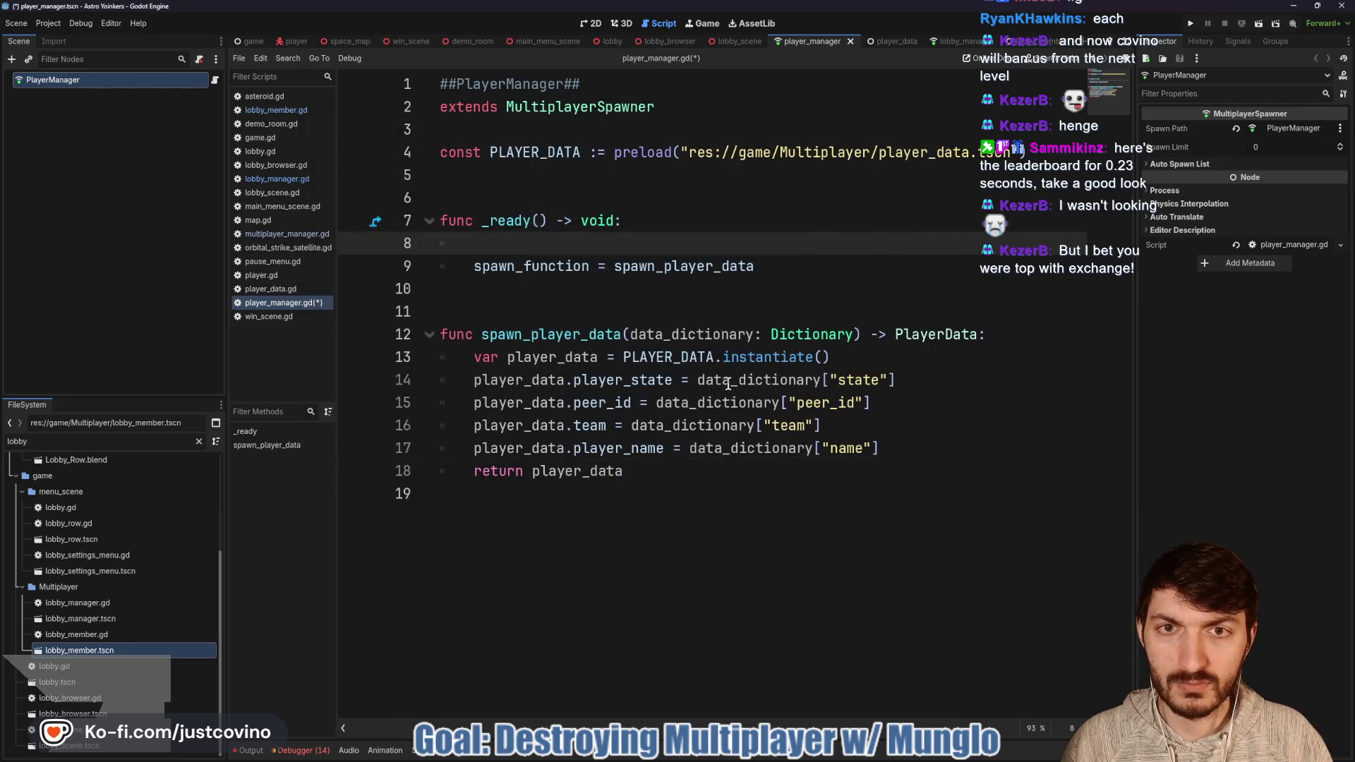
Step: Save, then add LobbyManager.member_validated.connect(_on_member_validated) inside _ready
{"action": "key", "text": "ctrl+s"}
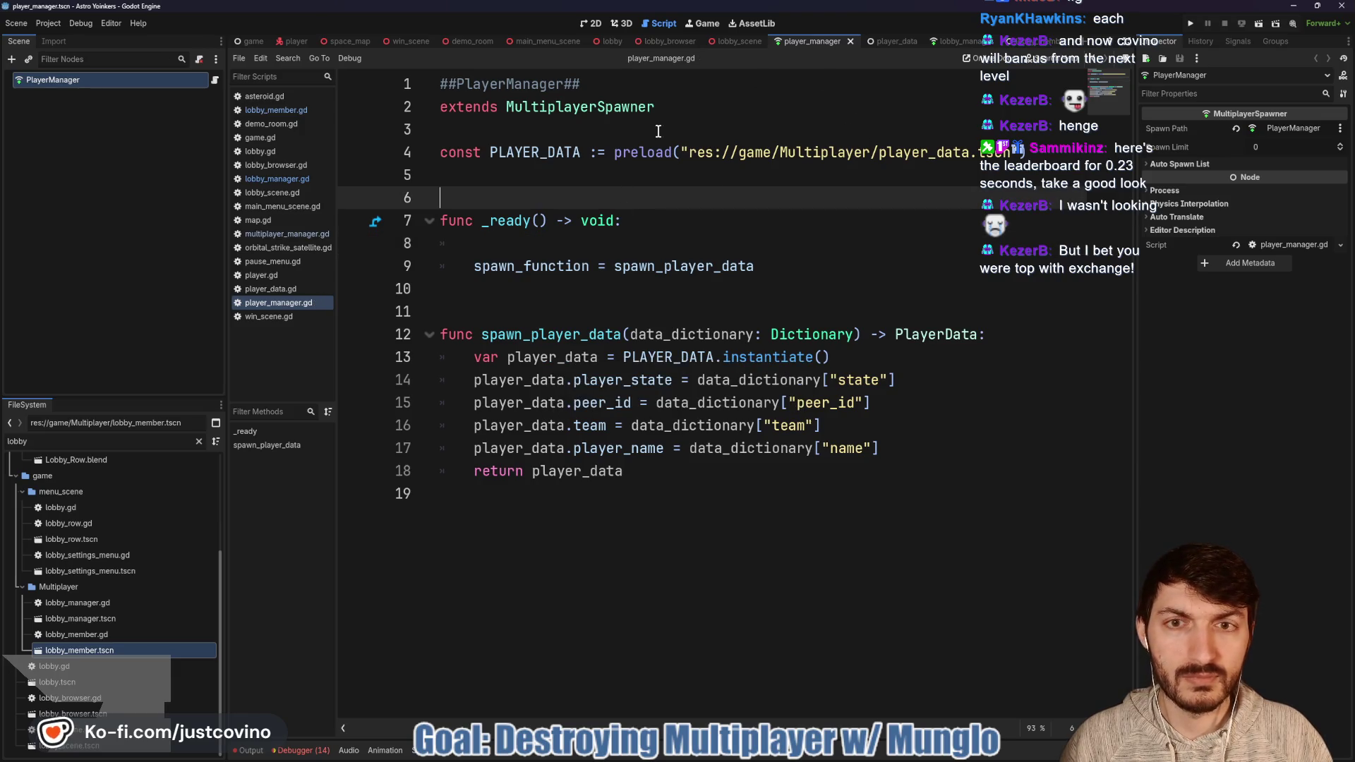
{"action": "left_click", "coordinate": [559, 244]}
{"action": "type", "text": "Lob"}
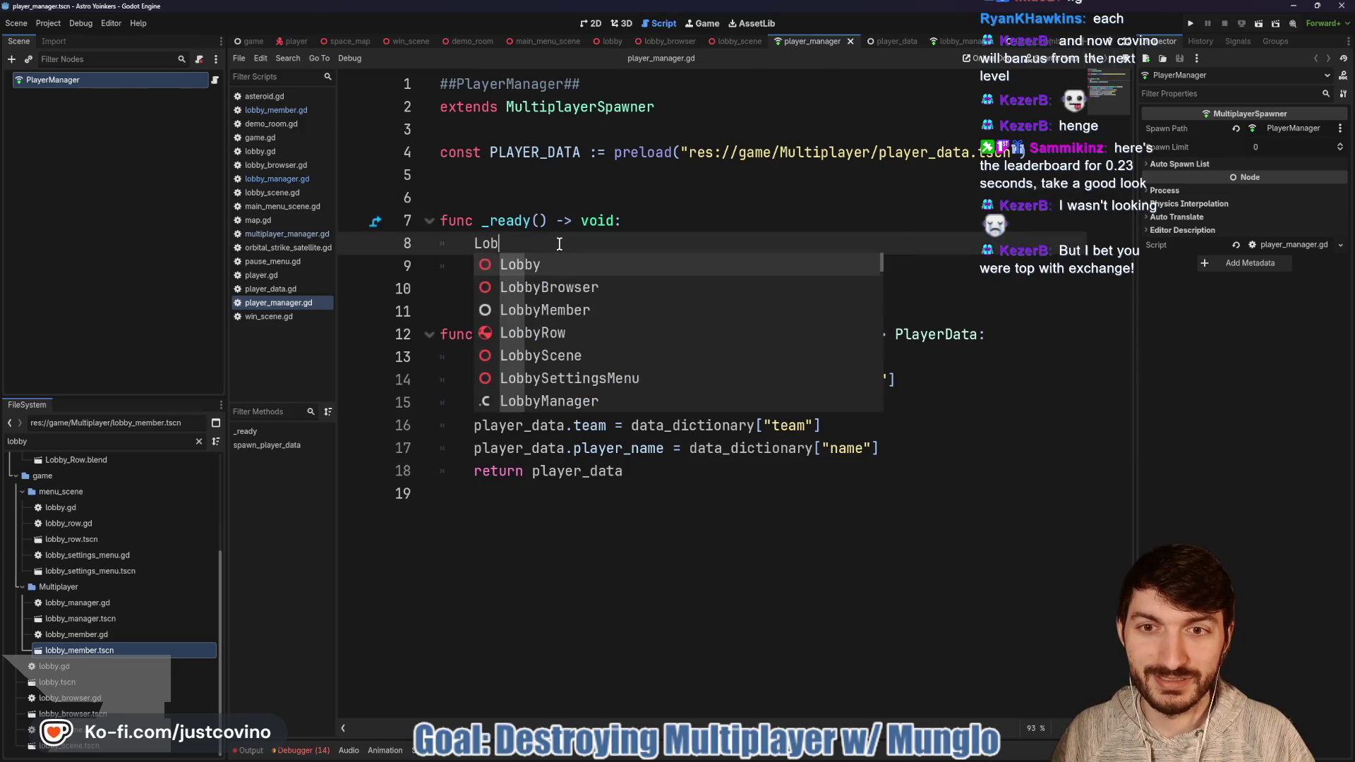
{"action": "type", "text": "byMana"}
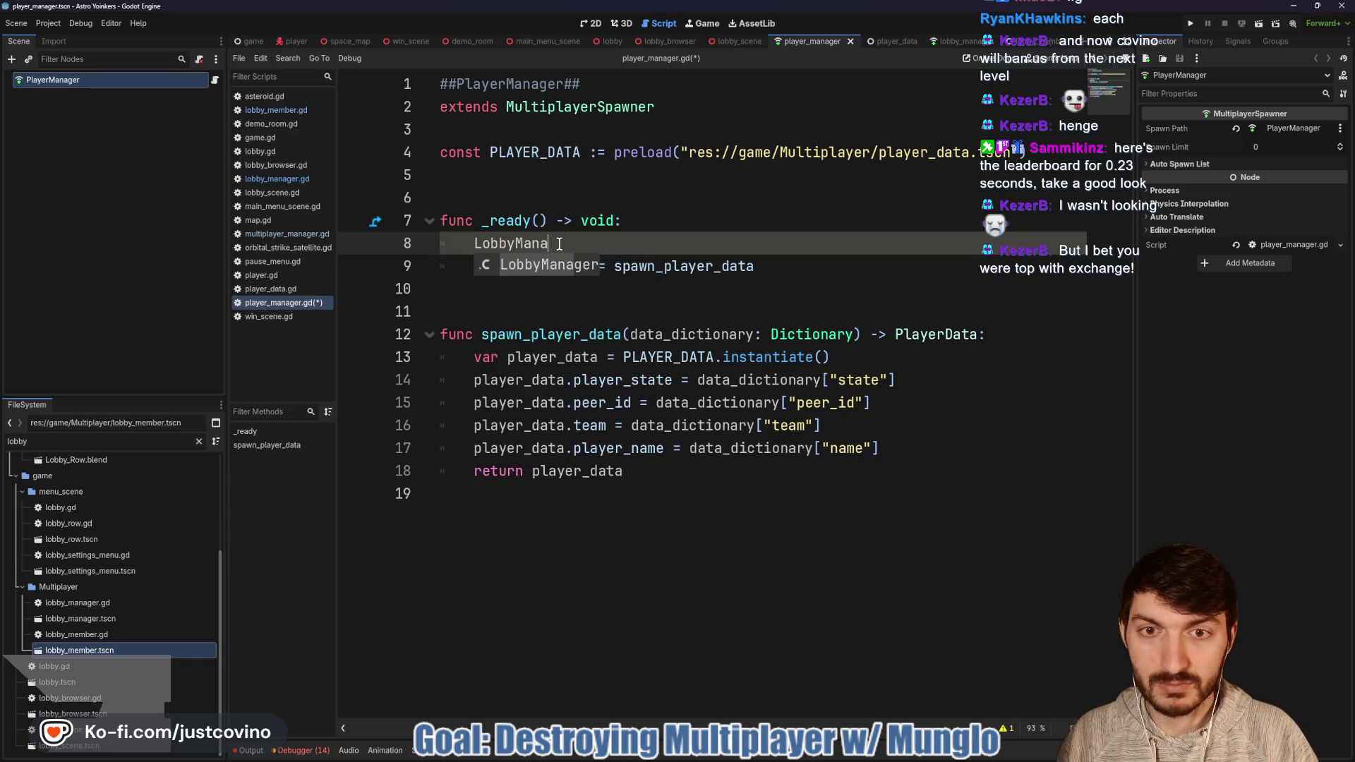
{"action": "key", "text": "Return"}
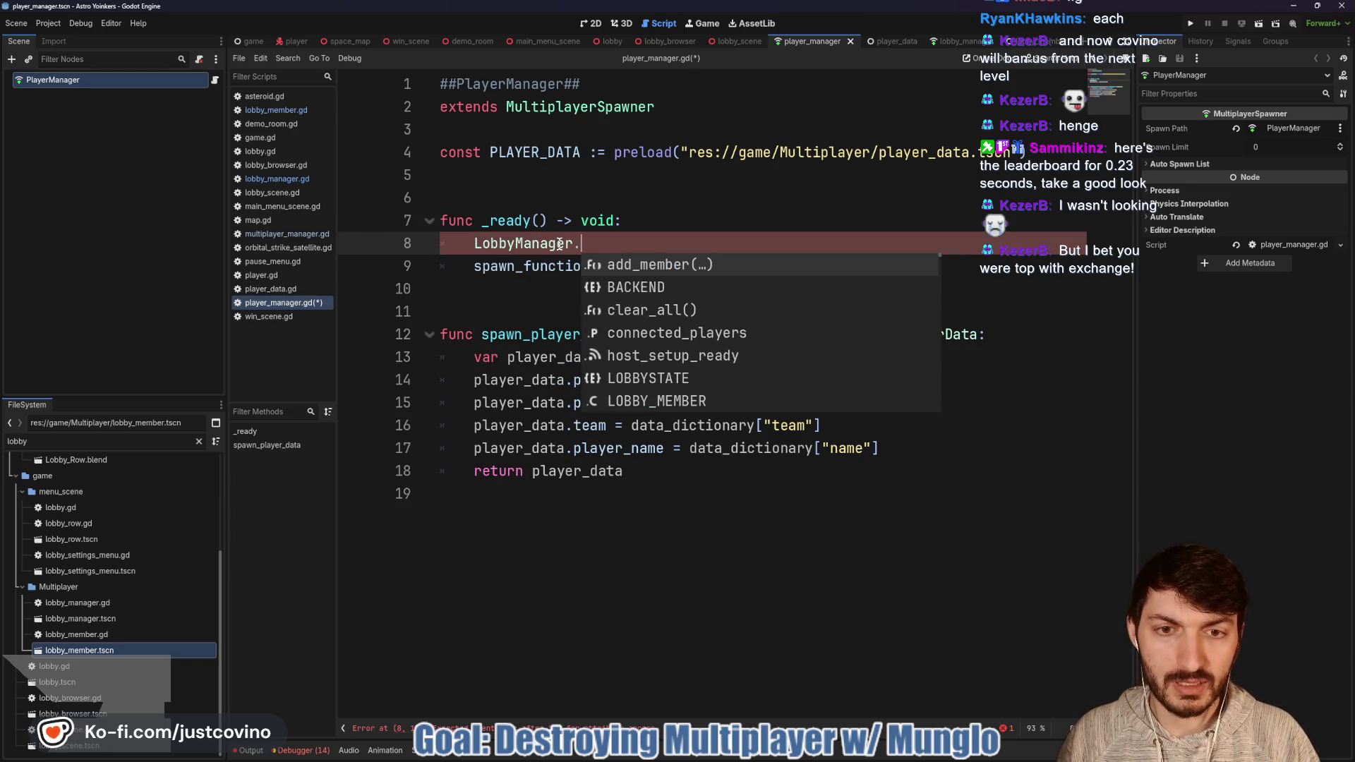
{"action": "type", "text": "mem"}
{"action": "key", "text": "Return"}
{"action": "type", "text": "."}
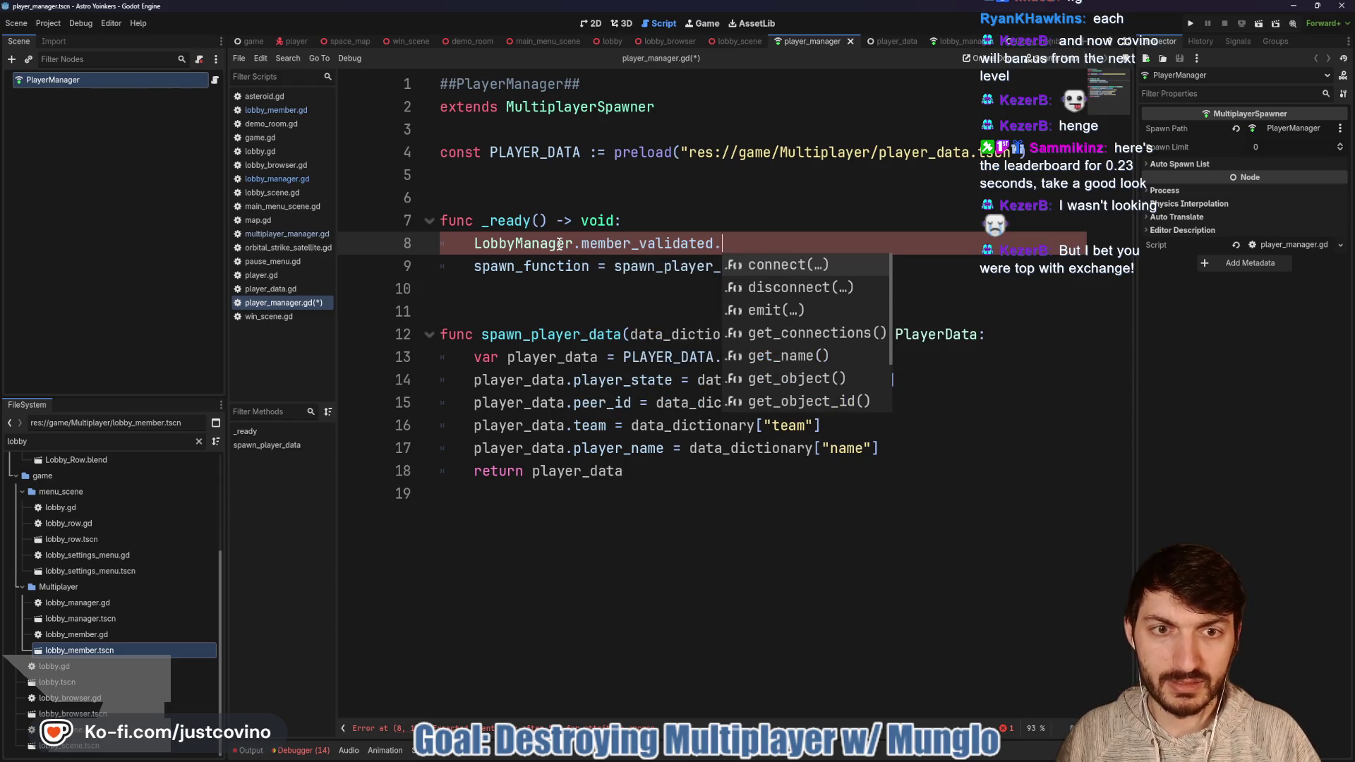
{"action": "key", "text": "Return"}
{"action": "type", "text": "n_member"}
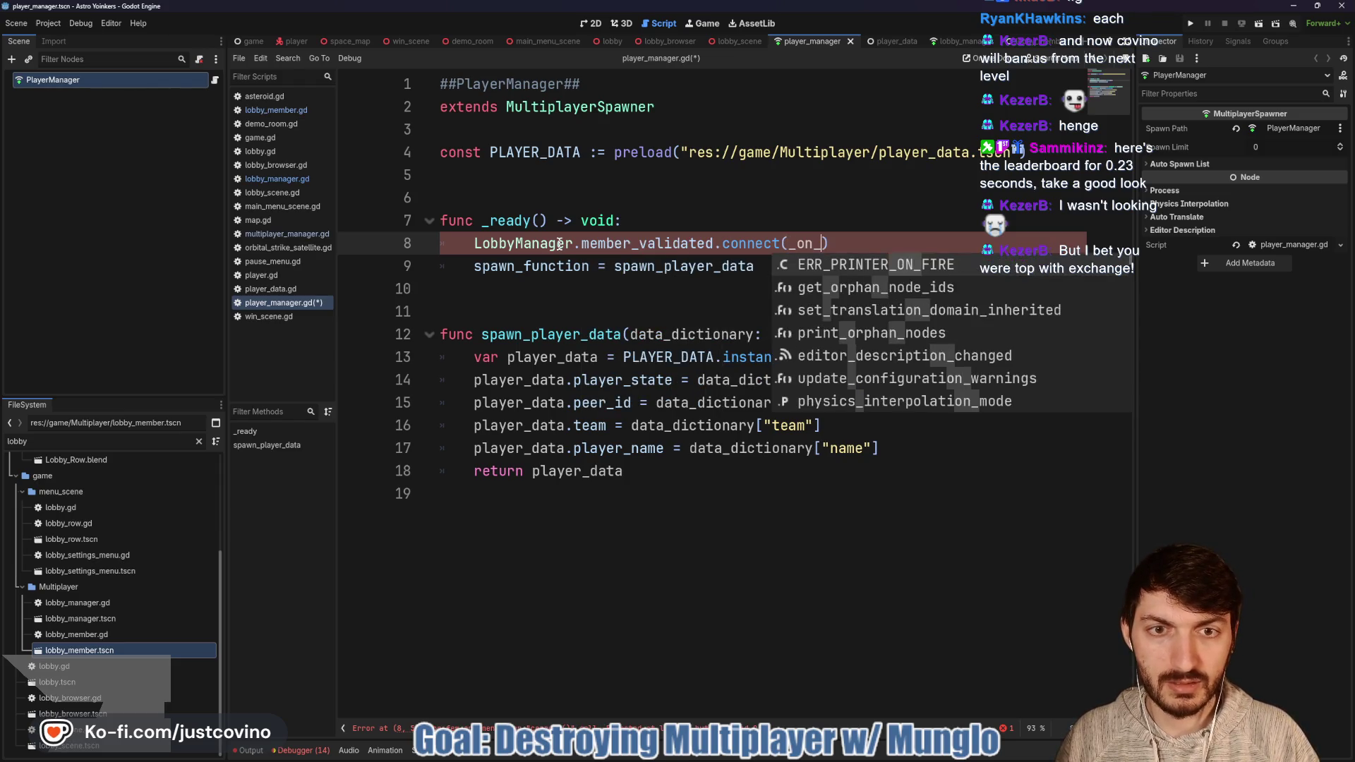
{"action": "type", "text": "_validated"}
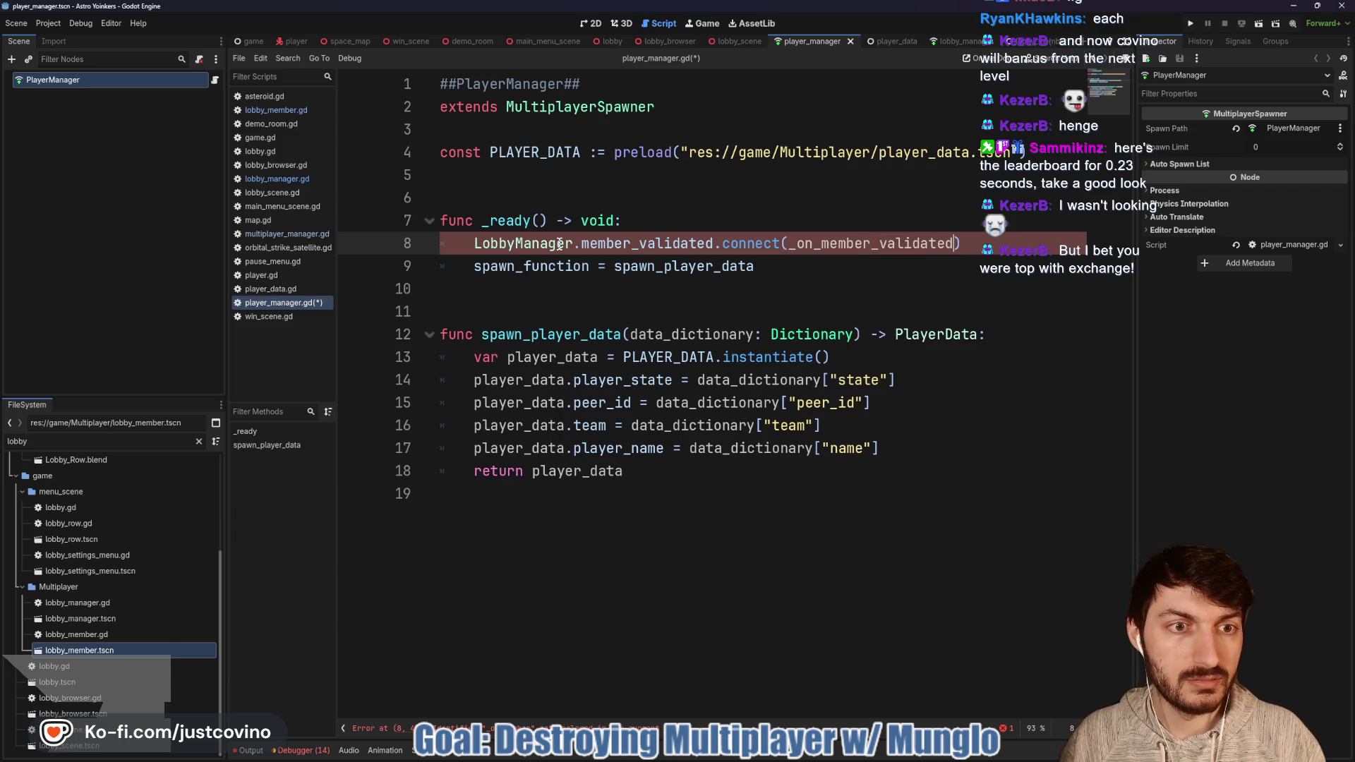
Step: Add a func _on_member_validated() -> void handler containing pass at the script's end
{"action": "left_click", "coordinate": [519, 578]}
{"action": "key", "text": "Return"}
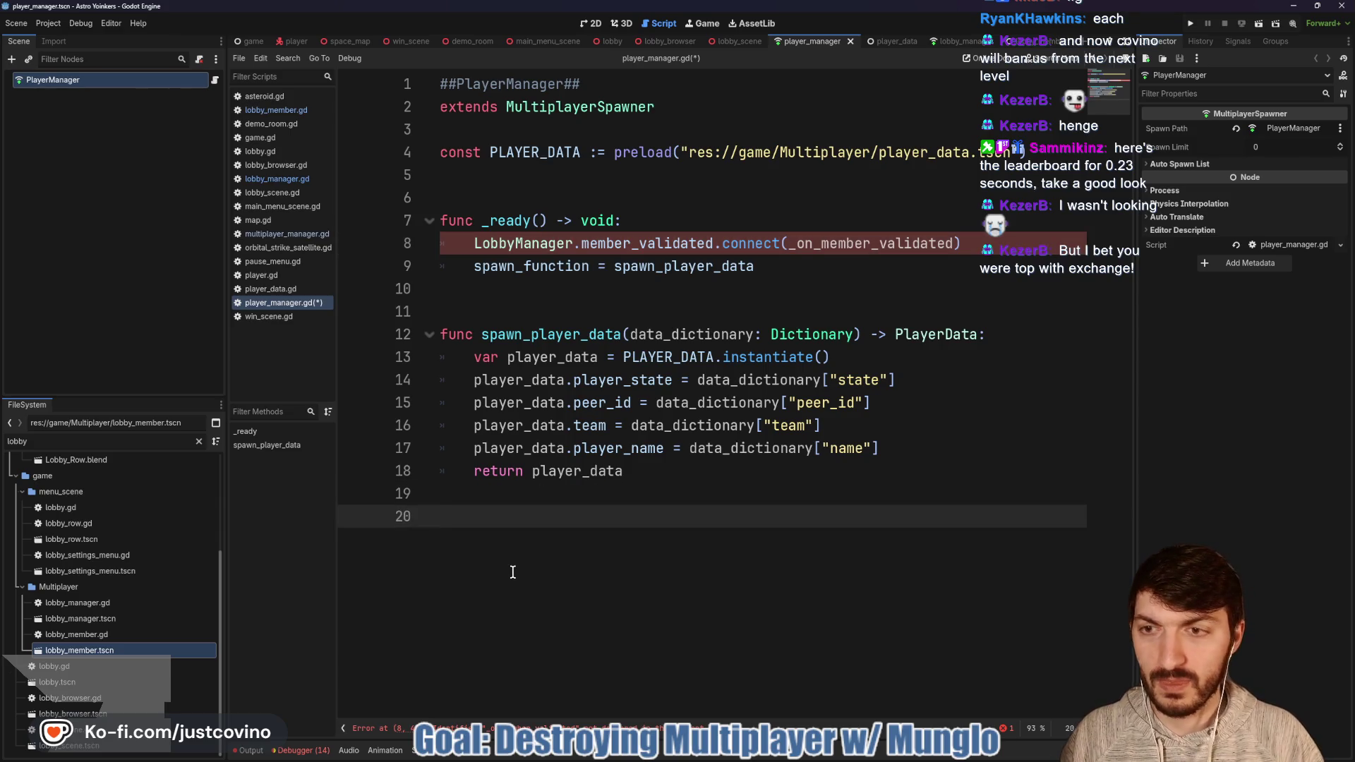
{"action": "type", "text": "func _on_me"}
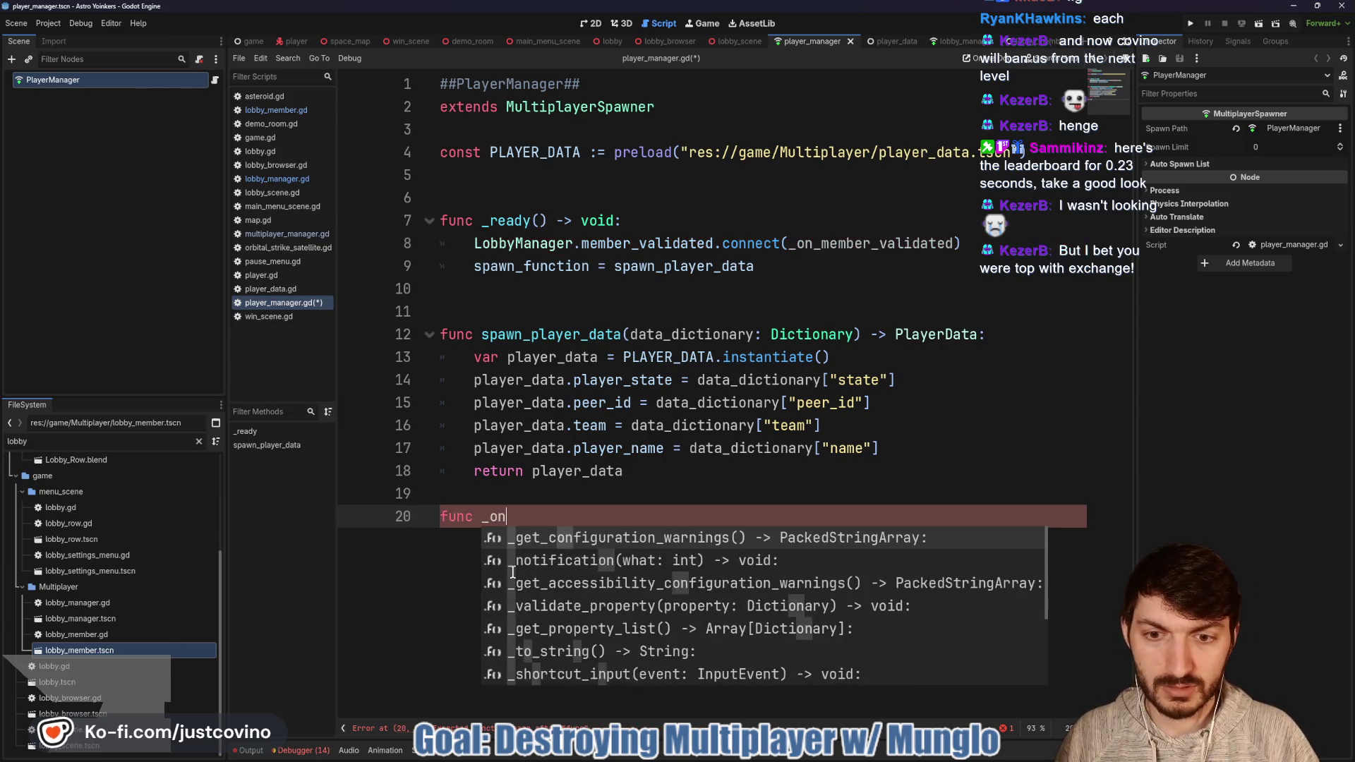
{"action": "type", "text": "meber_validated"}
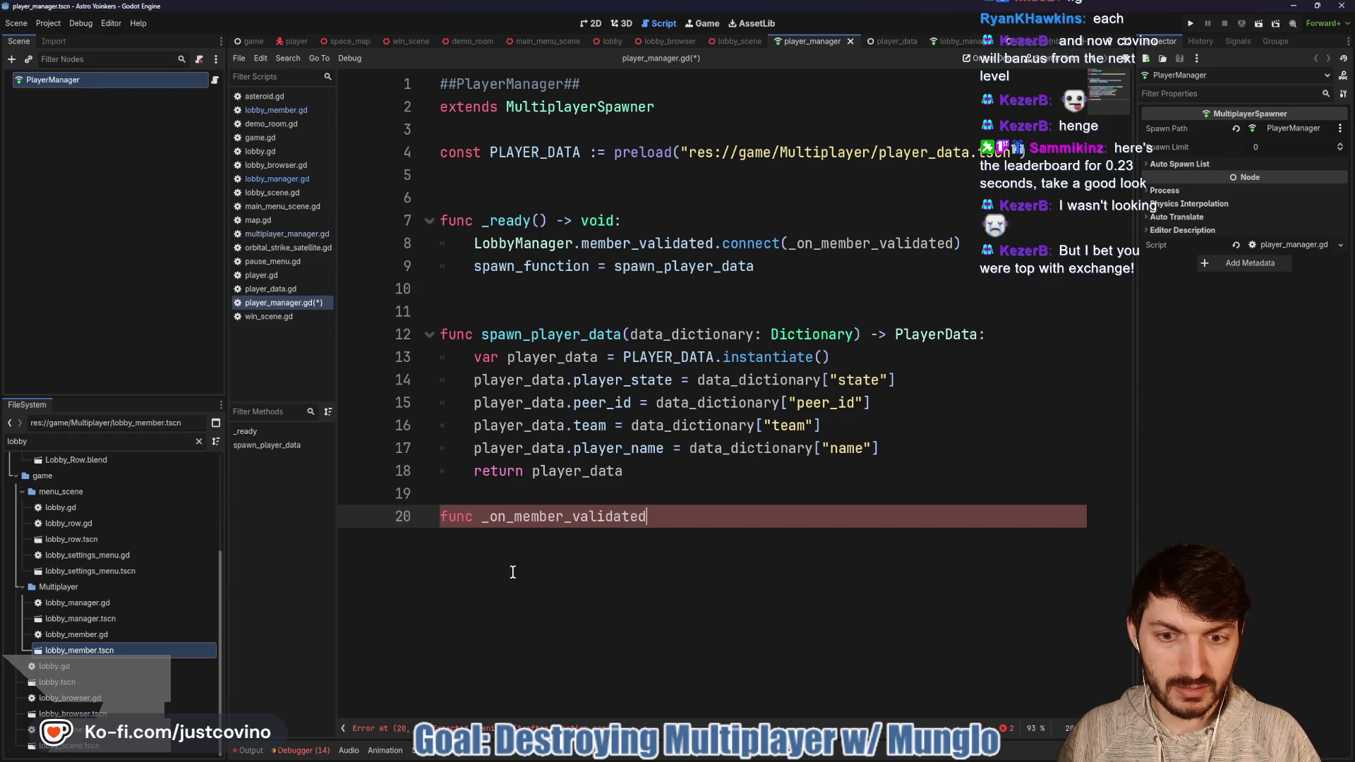
{"action": "type", "text": " -> void:"}
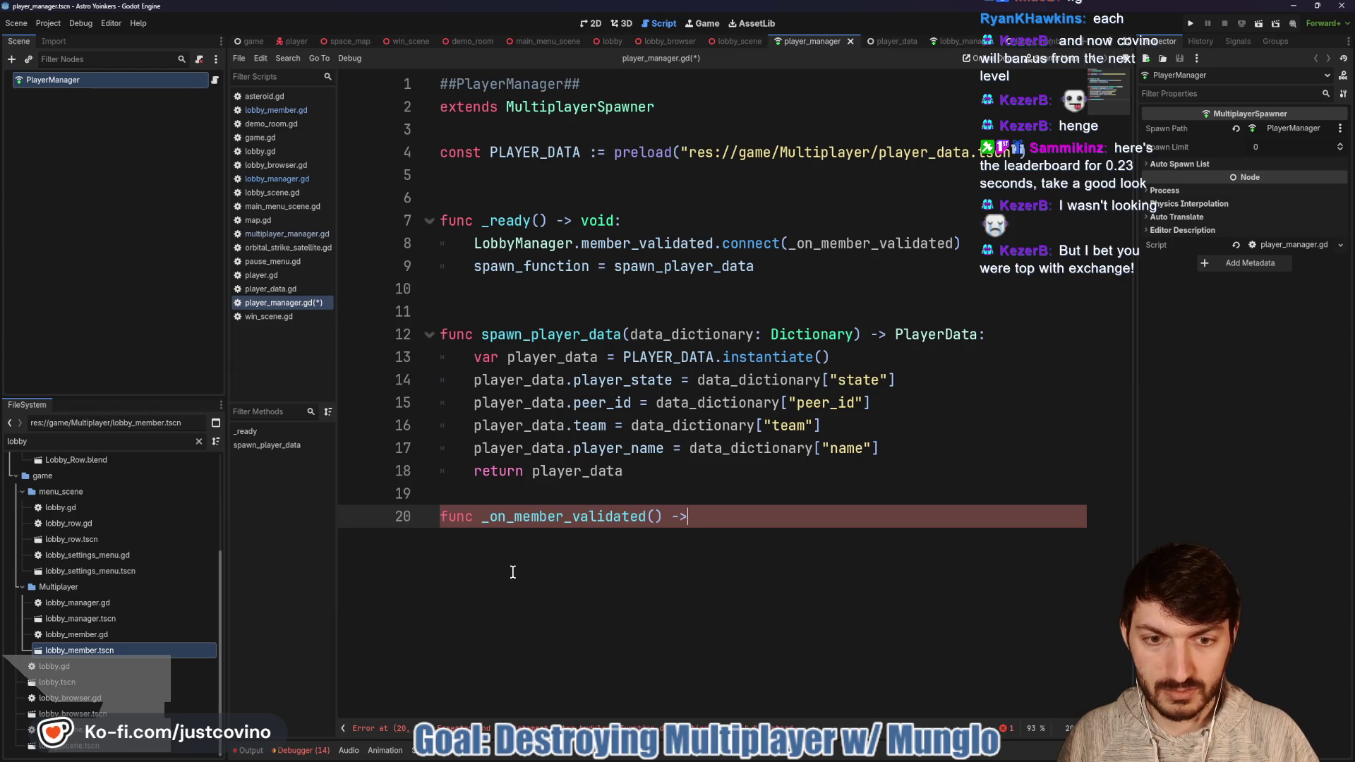
{"action": "key", "text": "Return"}
{"action": "left_click", "coordinate": [524, 488]}
{"action": "key", "text": "Return"}
{"action": "left_click", "coordinate": [538, 561]}
{"action": "type", "text": "pass"}
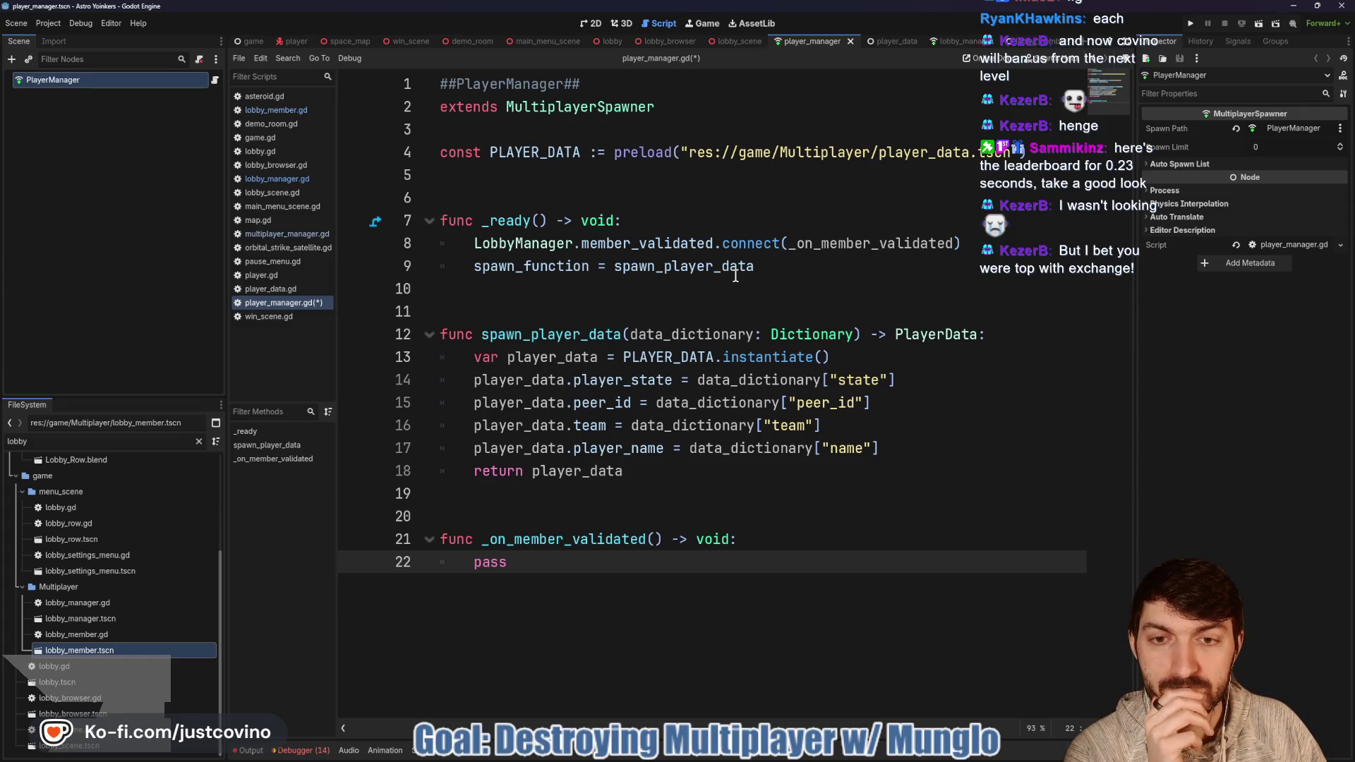
{"action": "mouse_move", "coordinate": [738, 750]}
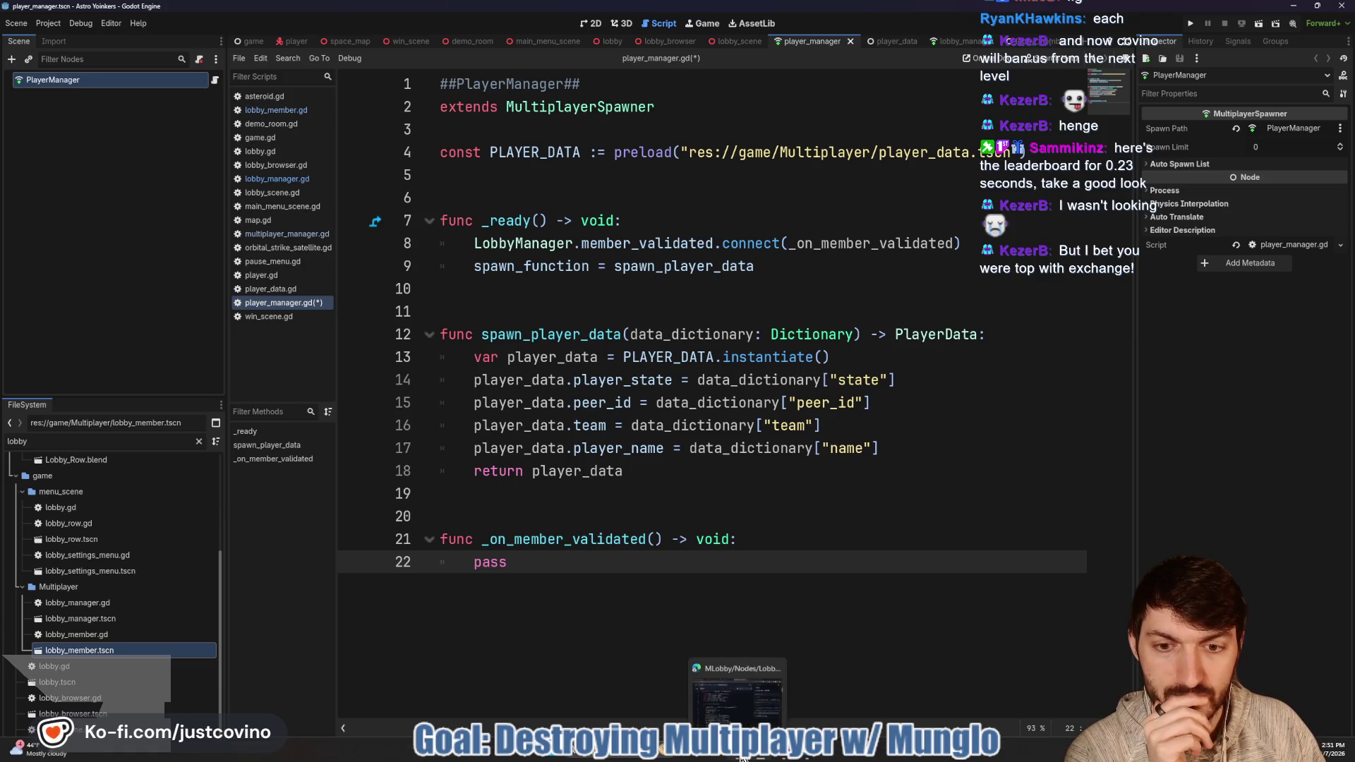
{"action": "left_click", "coordinate": [556, 266]}
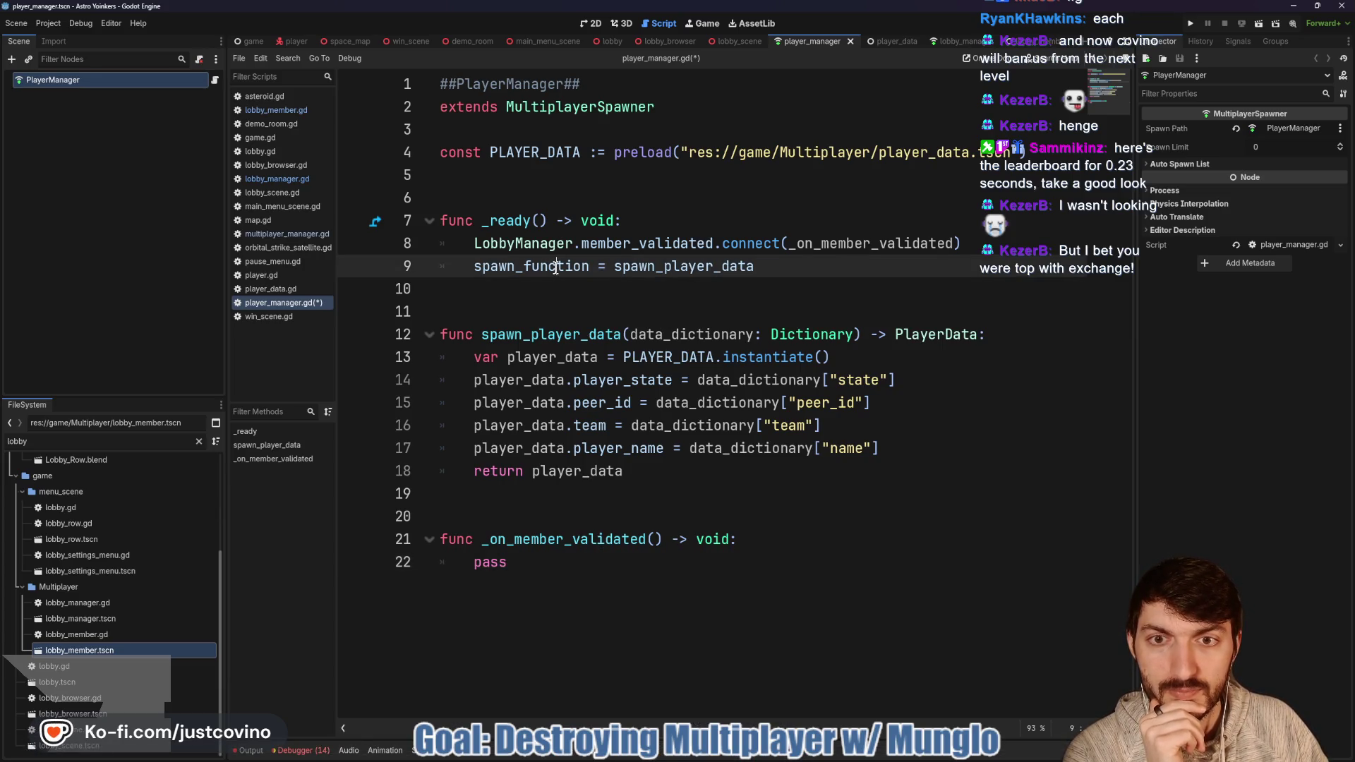
{"action": "left_click", "coordinate": [748, 758]}
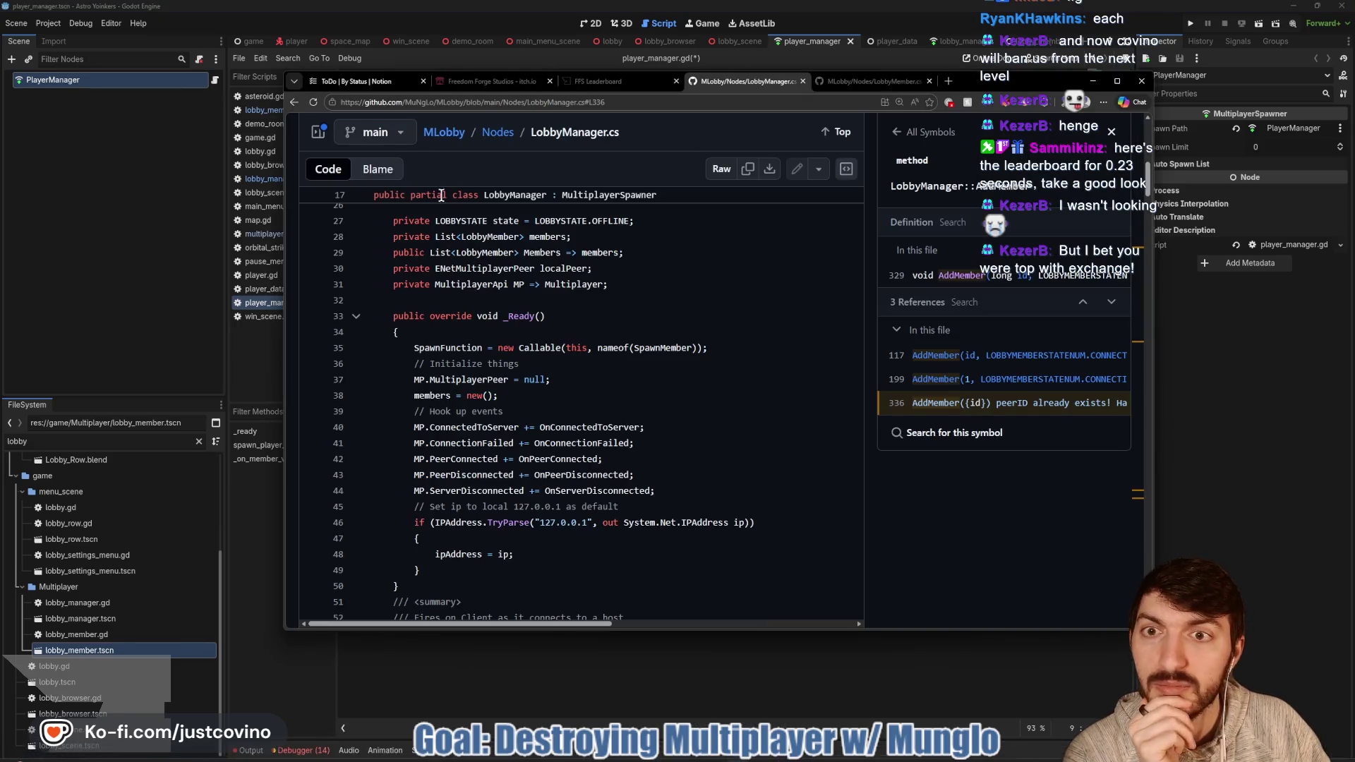
{"action": "left_click", "coordinate": [295, 103]}
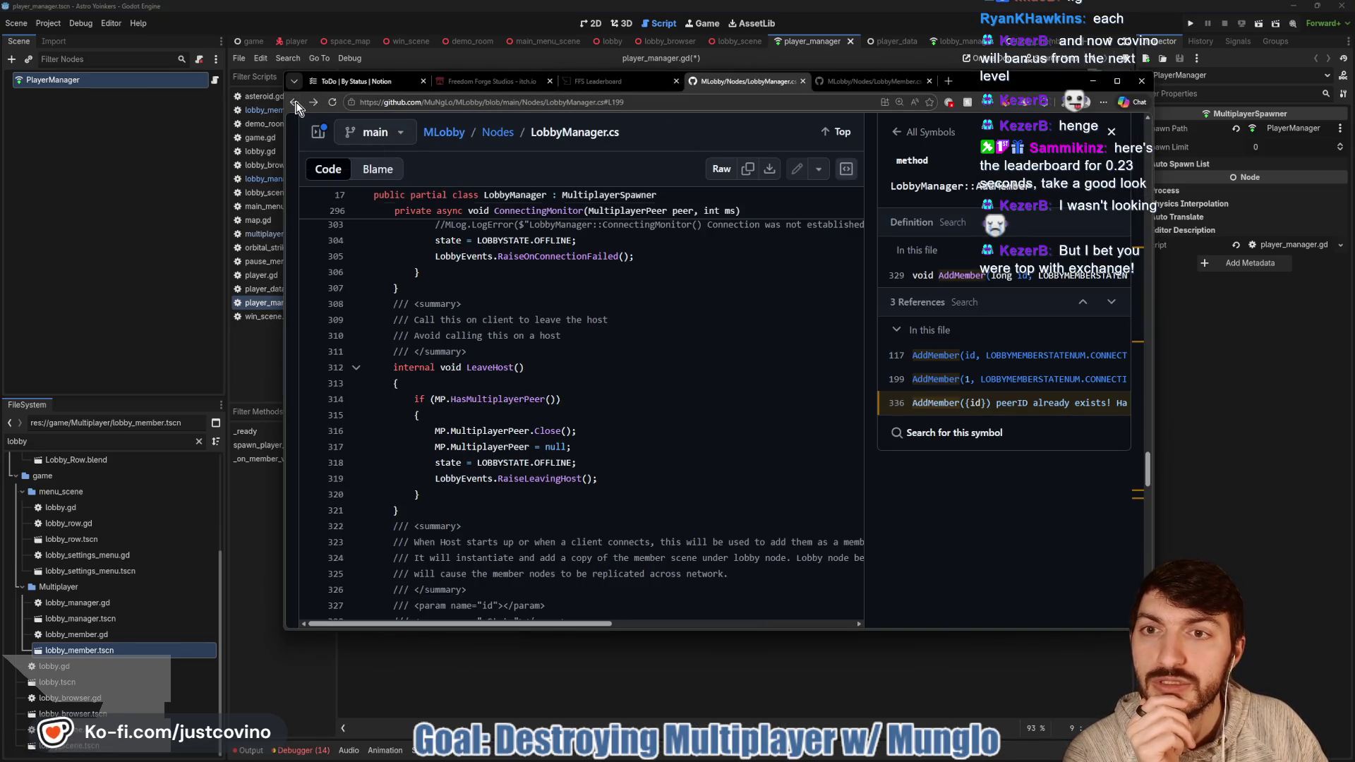
{"action": "left_click", "coordinate": [295, 103]}
{"action": "left_click", "coordinate": [295, 103]}
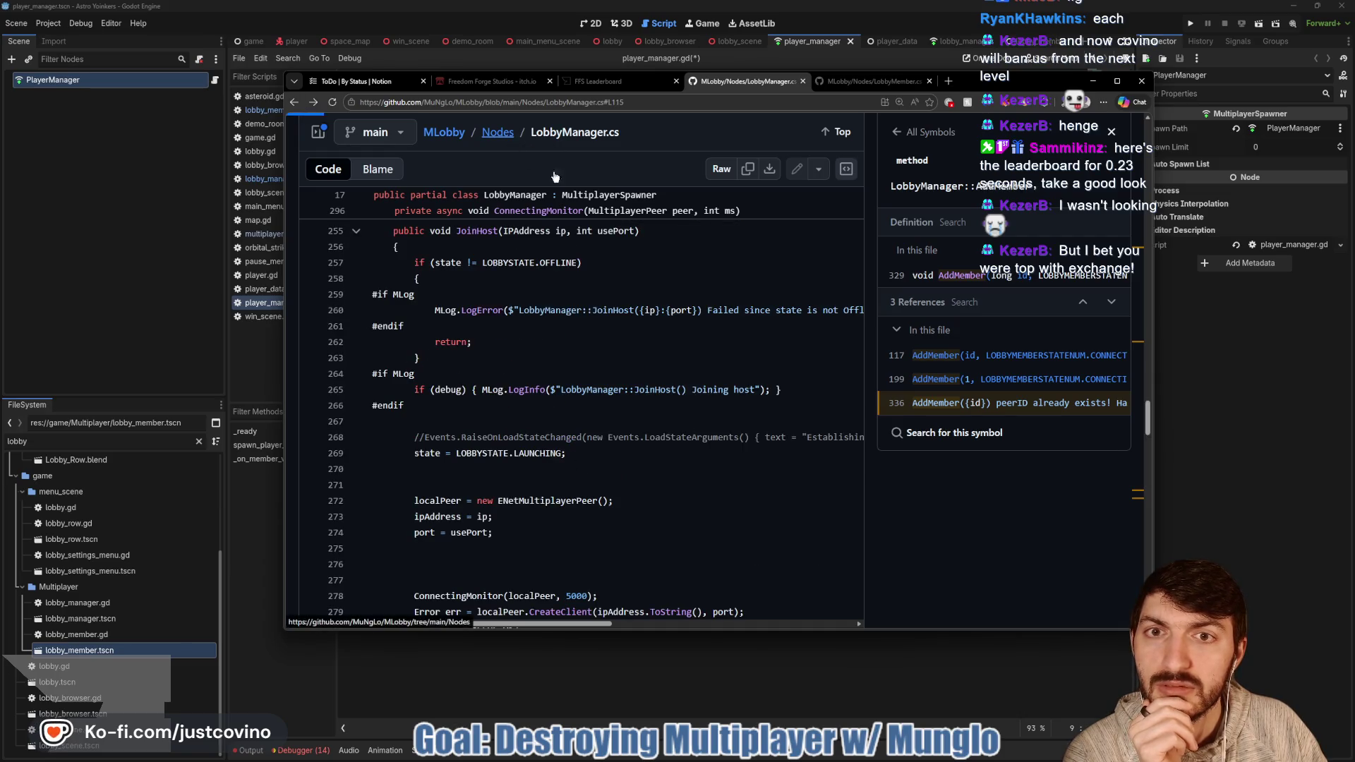
{"action": "scroll", "coordinate": [471, 394], "scroll_direction": "down", "scroll_amount": 2}
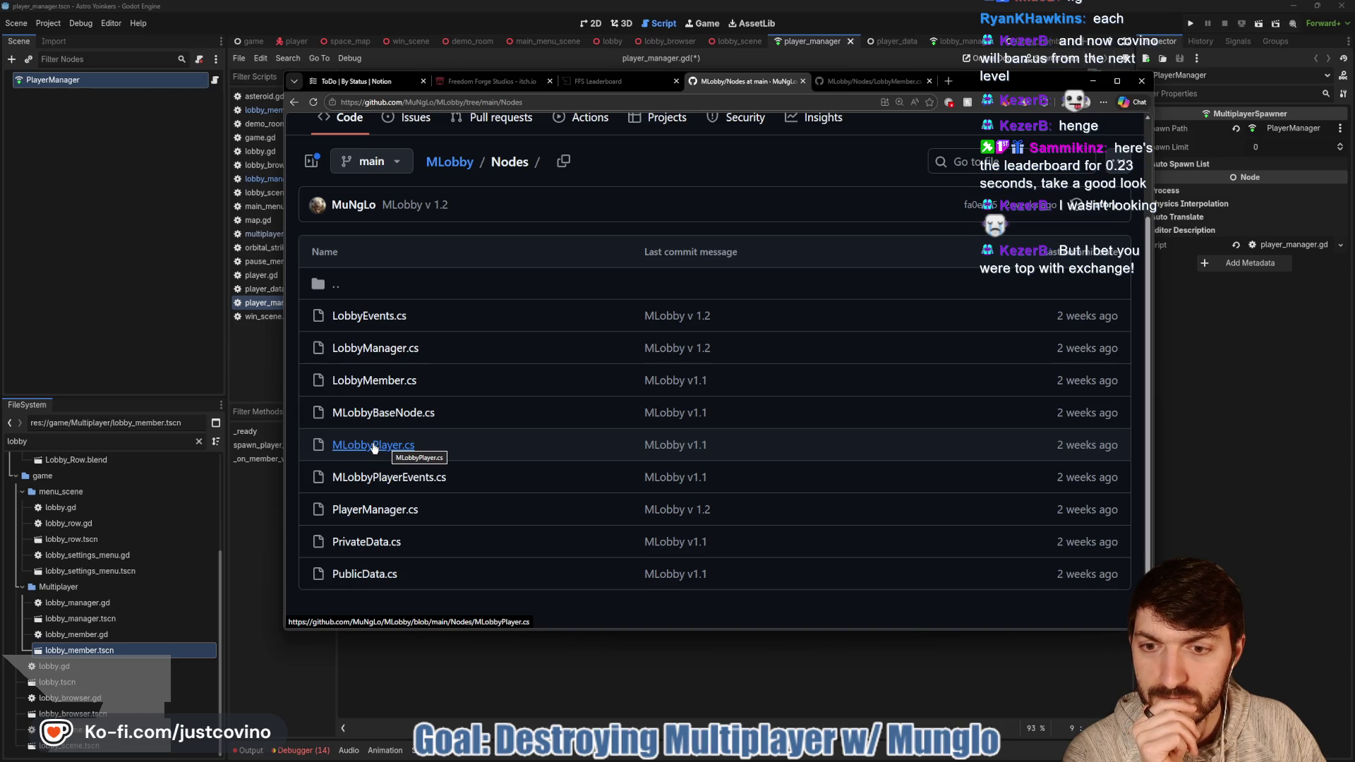
{"action": "left_click", "coordinate": [372, 511]}
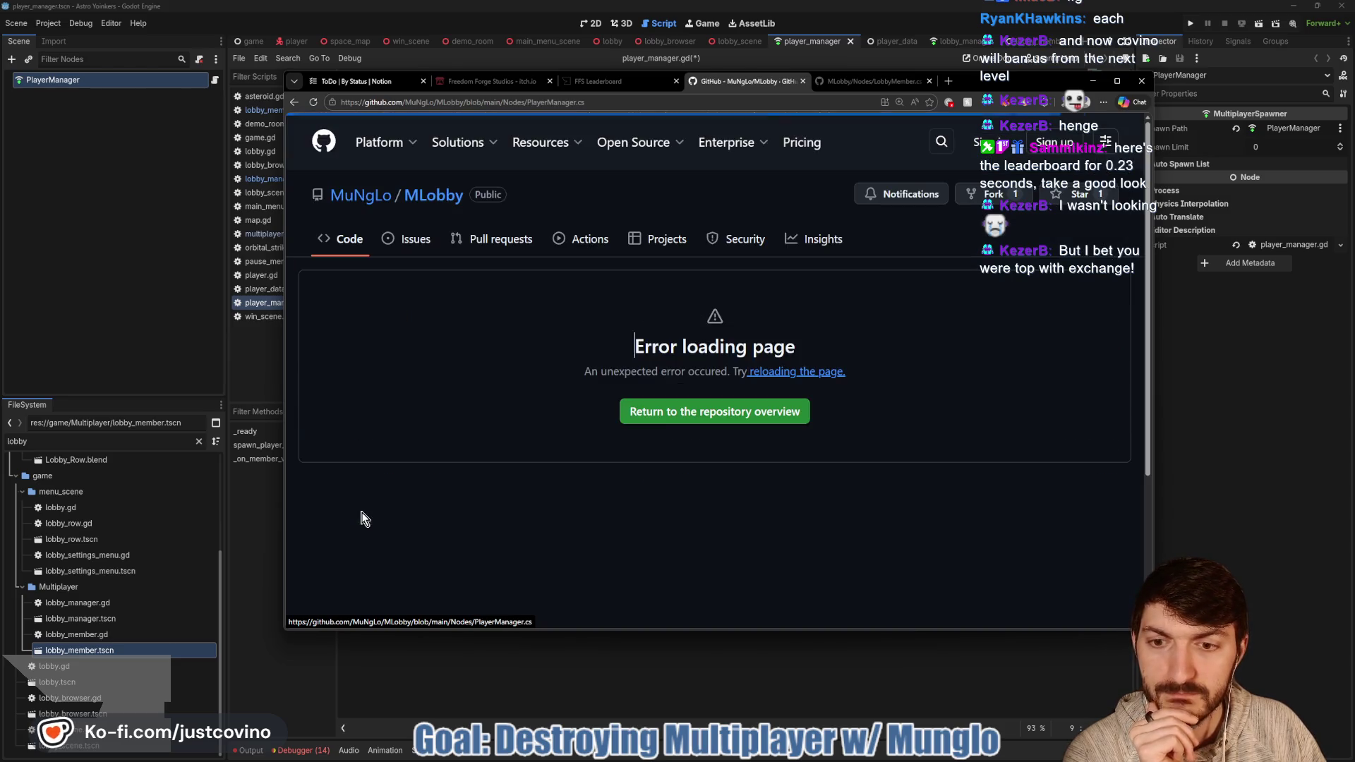
{"action": "left_click", "coordinate": [314, 101]}
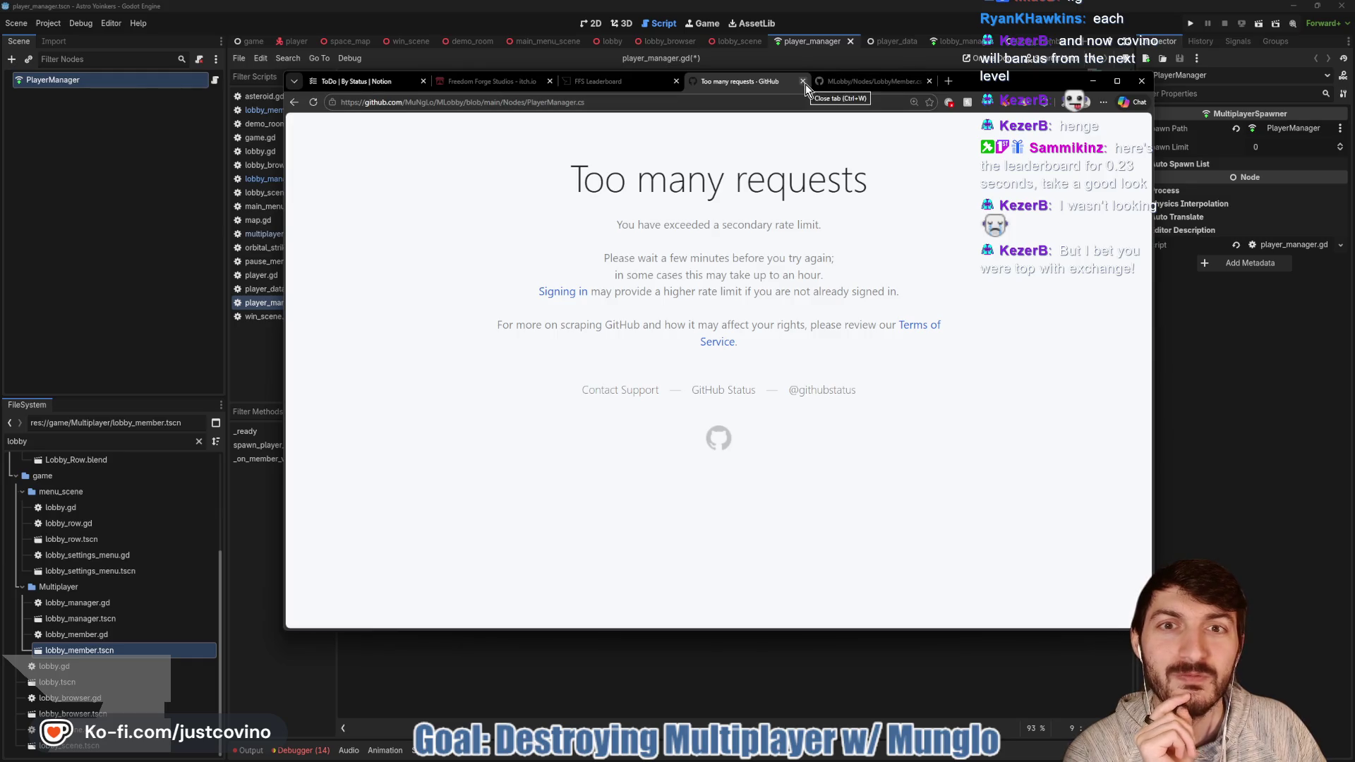
{"action": "left_click", "coordinate": [313, 102]}
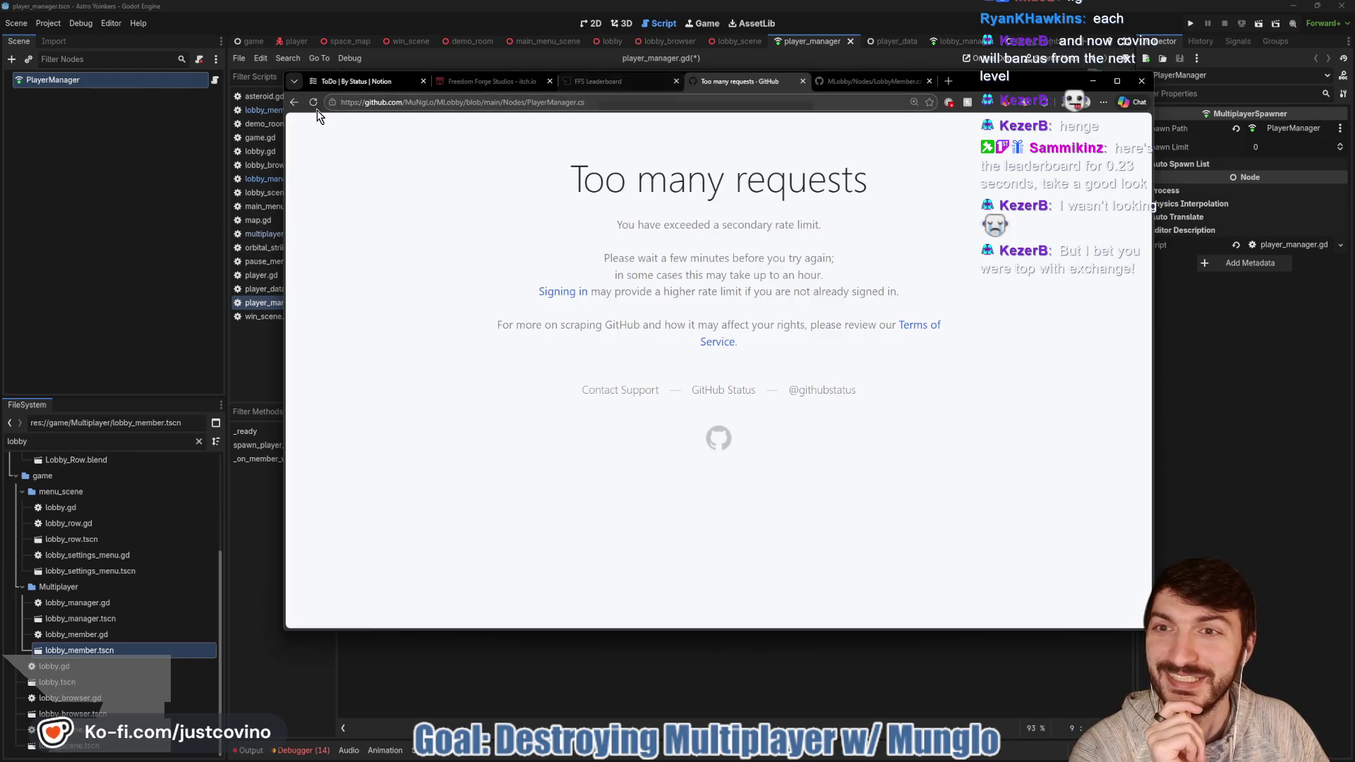
{"action": "left_click", "coordinate": [295, 105]}
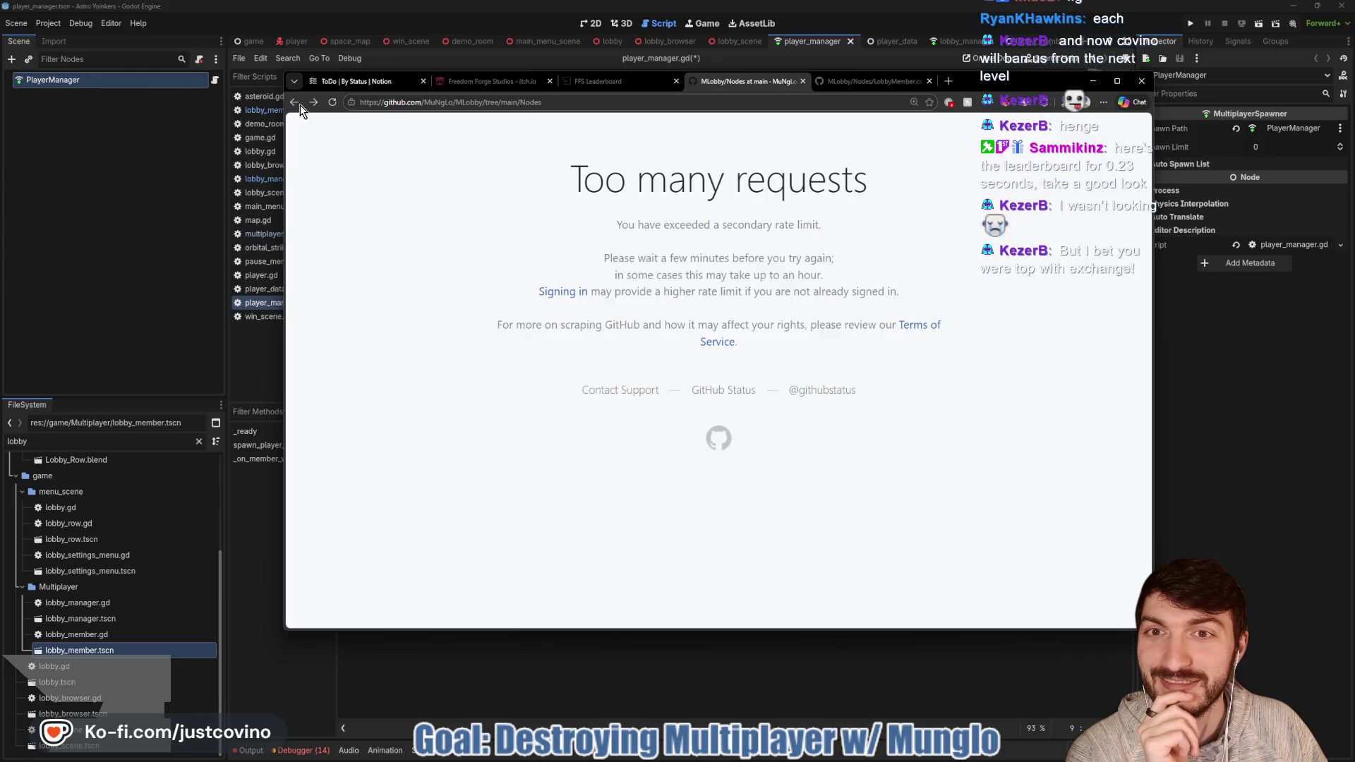
{"action": "left_click", "coordinate": [931, 82]}
{"action": "left_click", "coordinate": [803, 81]}
{"action": "left_click", "coordinate": [1237, 462]}
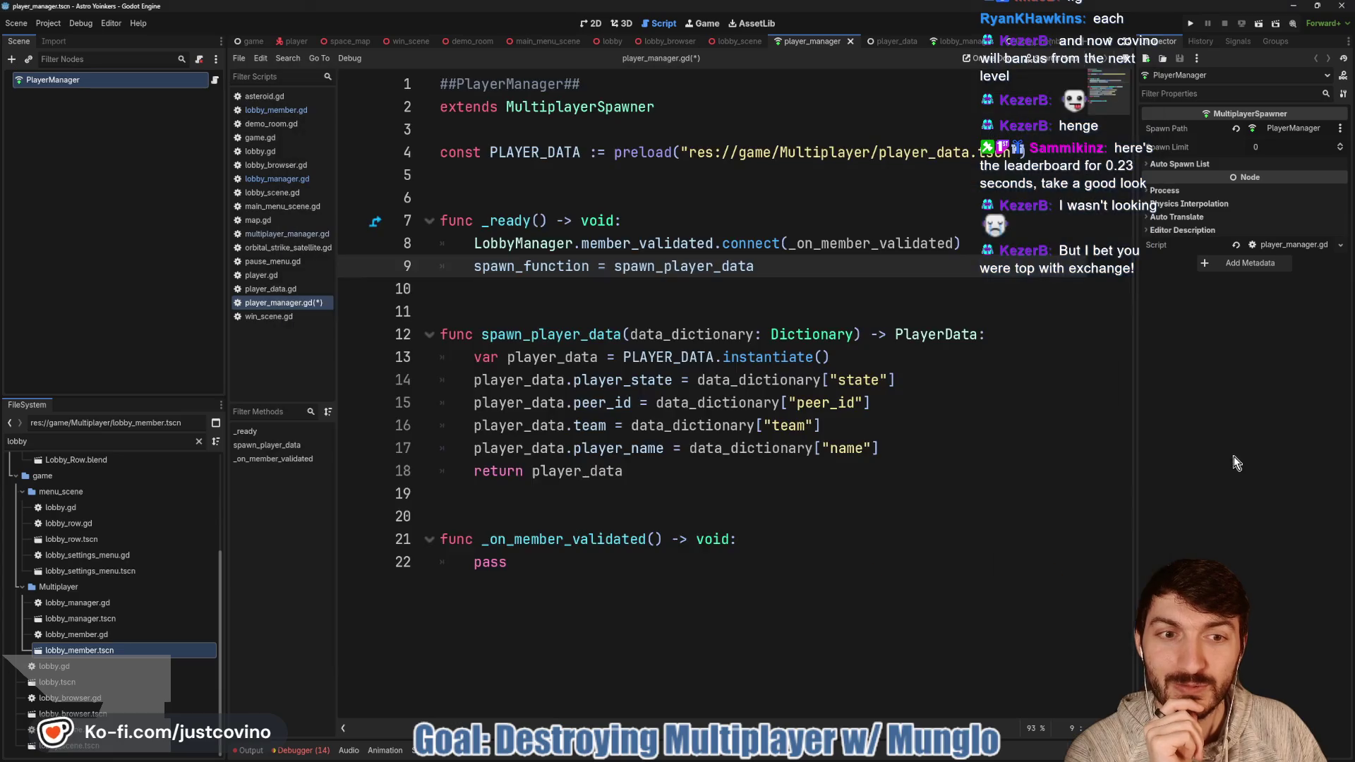
{"action": "left_click", "coordinate": [650, 290]}
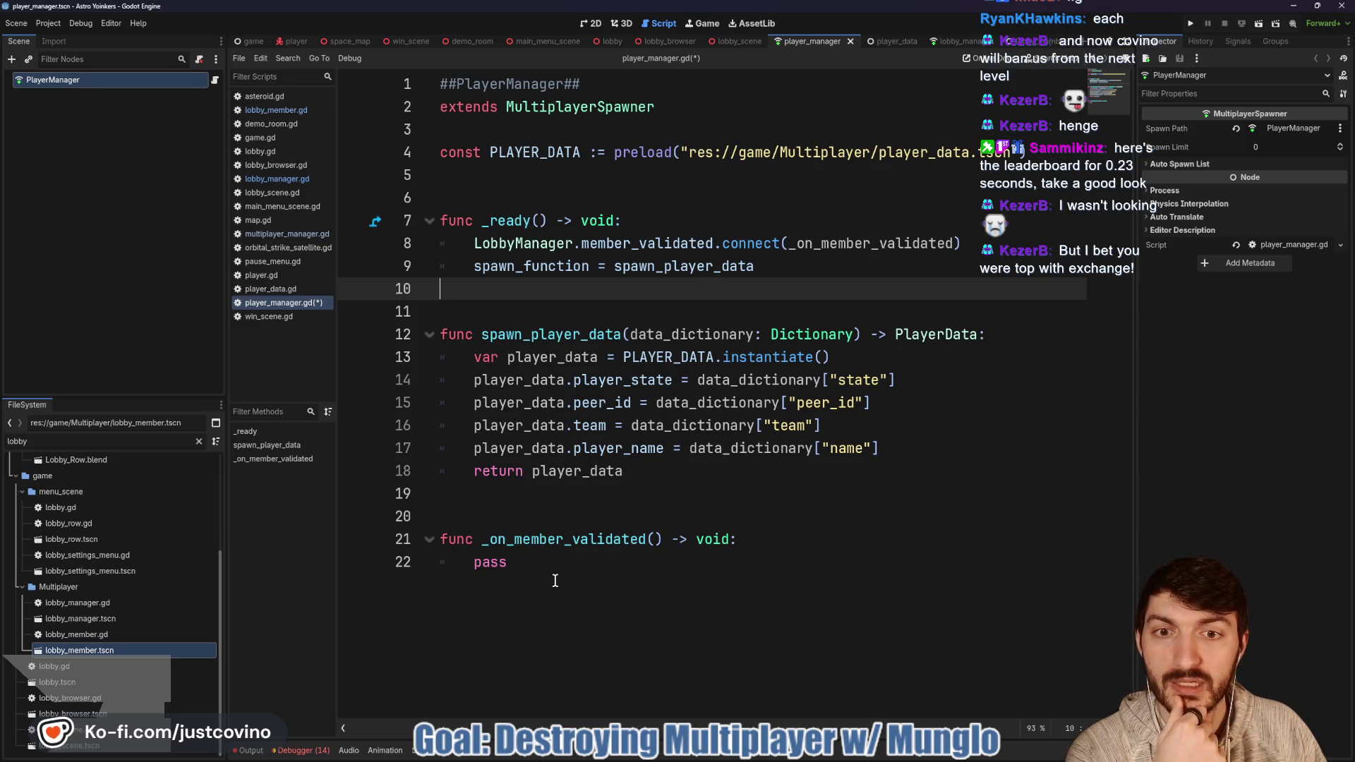
{"action": "left_click", "coordinate": [567, 562]}
{"action": "double_click", "coordinate": [533, 539]}
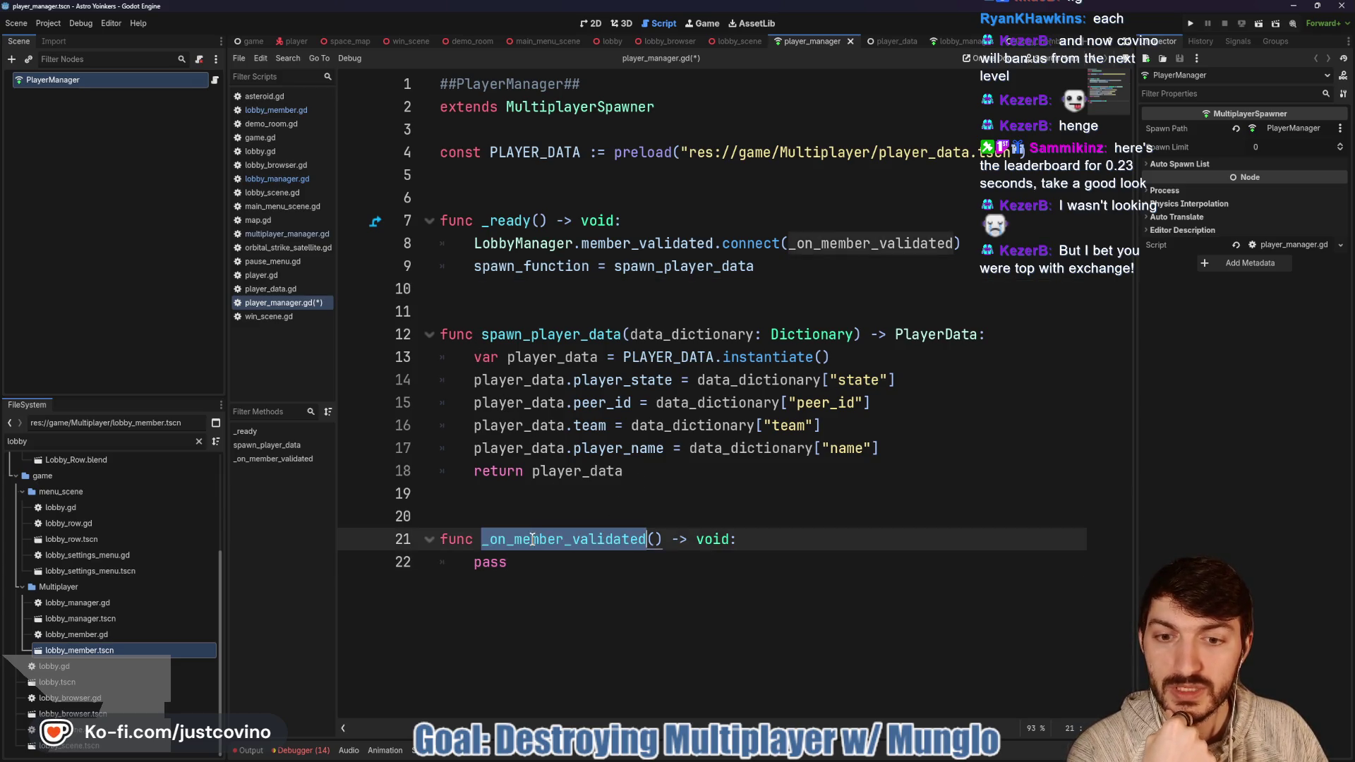
{"action": "left_click", "coordinate": [562, 569]}
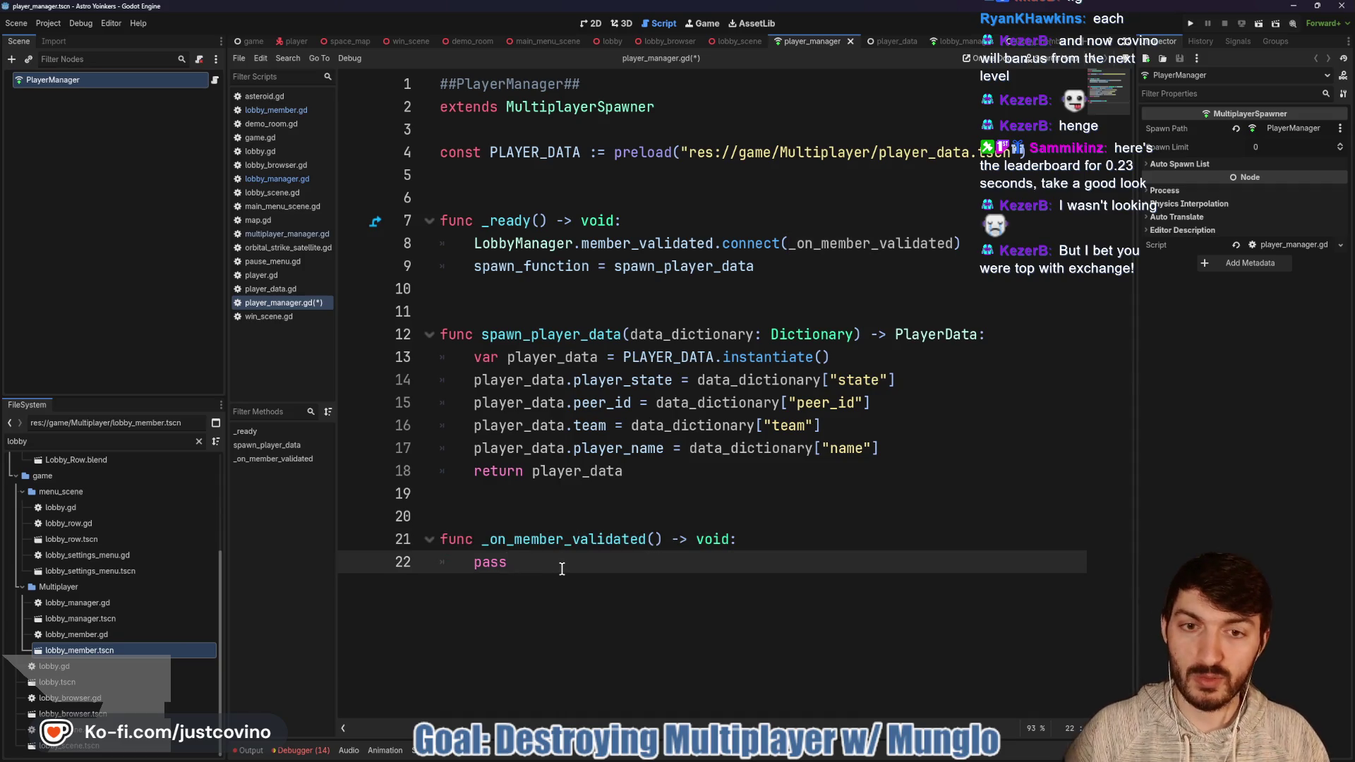
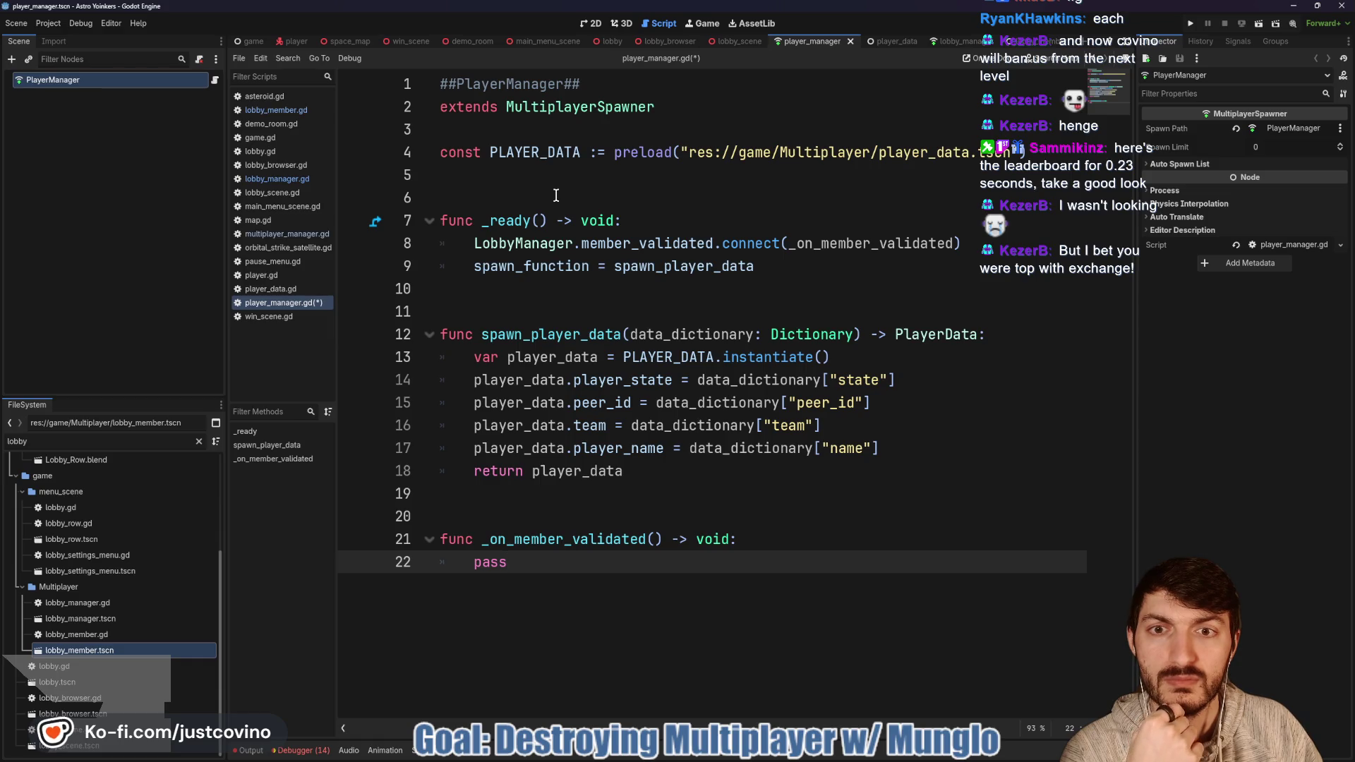
Step: Review the member_validated connection, the empty _on_member_validated stub and the PLAYER_DATA constant
{"action": "left_click", "coordinate": [636, 244]}
{"action": "left_click_drag", "start_coordinate": [962, 243], "coordinate": [441, 241]}
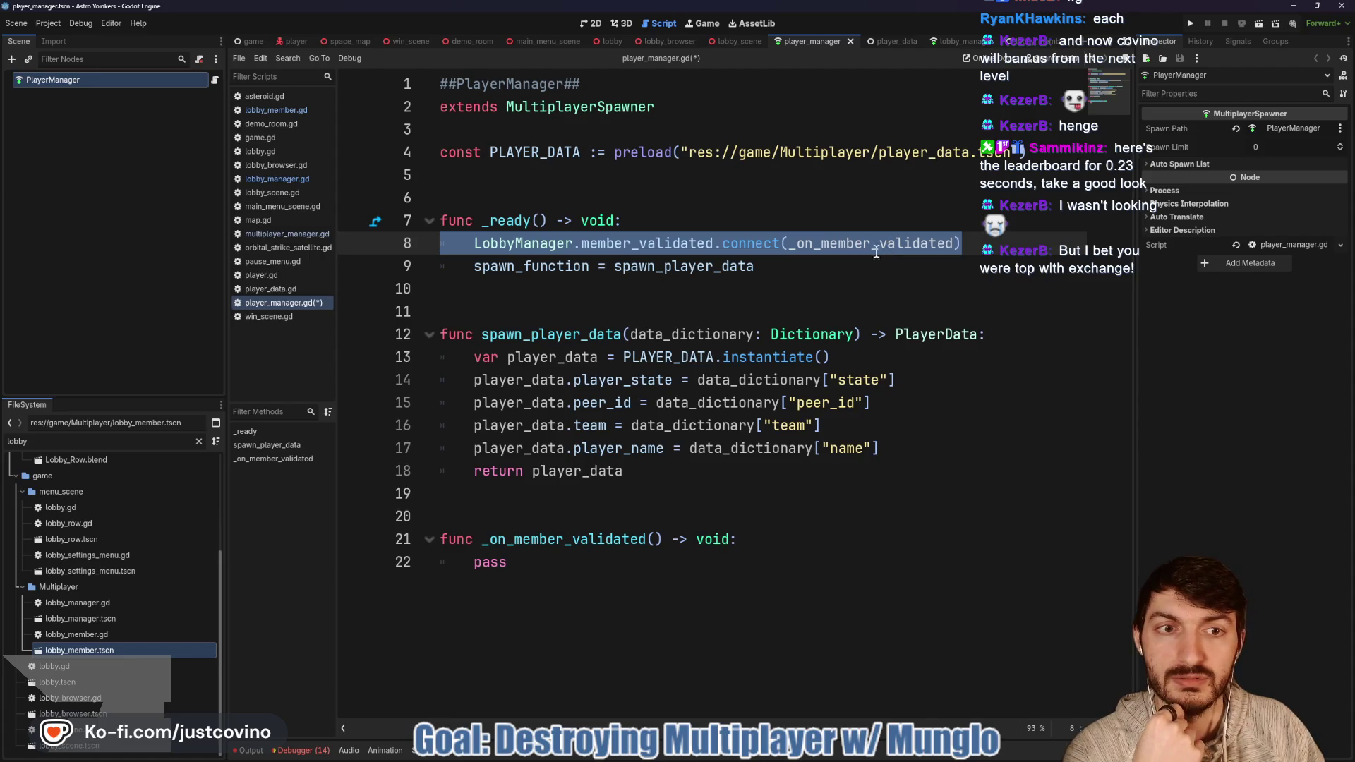
{"action": "mouse_move", "coordinate": [598, 569]}
{"action": "left_mouse_down"}
{"action": "mouse_move", "coordinate": [466, 563]}
{"action": "mouse_move", "coordinate": [706, 514]}
{"action": "left_mouse_up"}
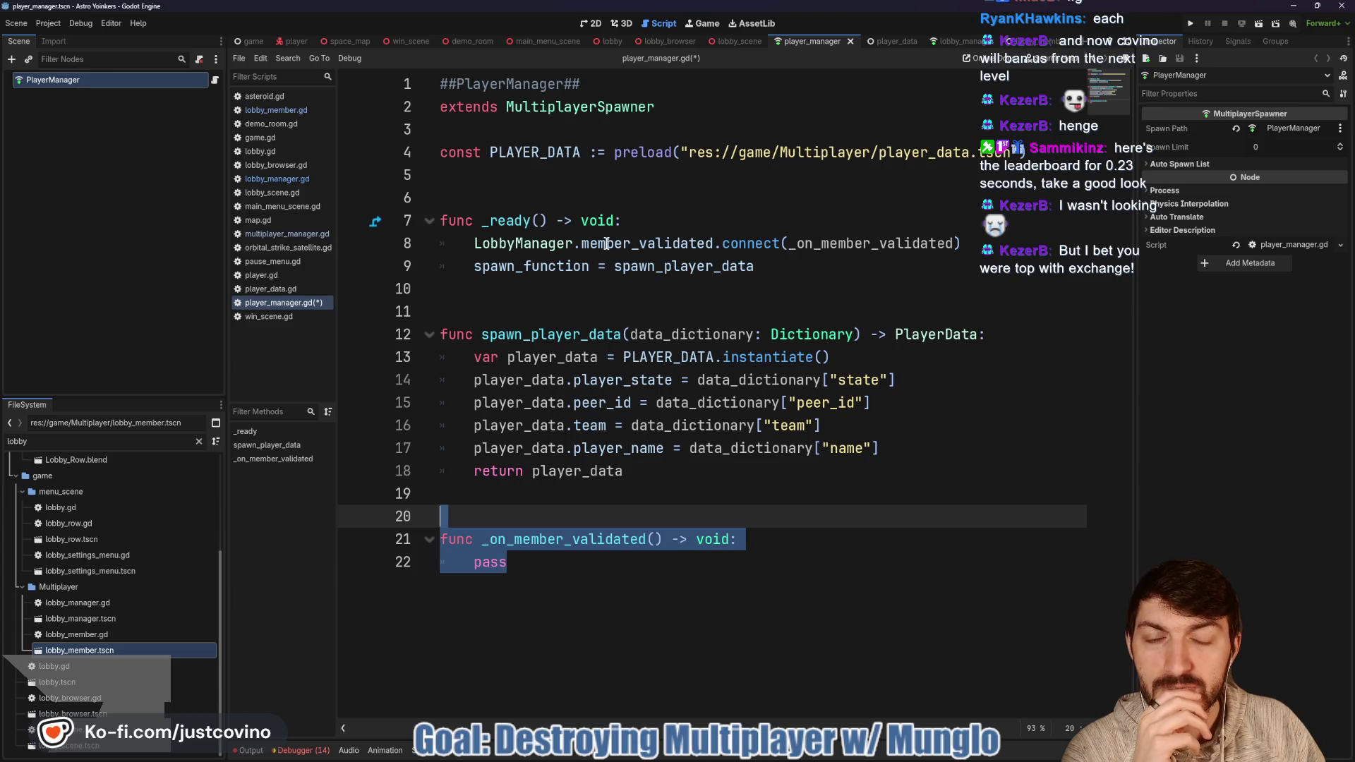
{"action": "double_click", "coordinate": [526, 152]}
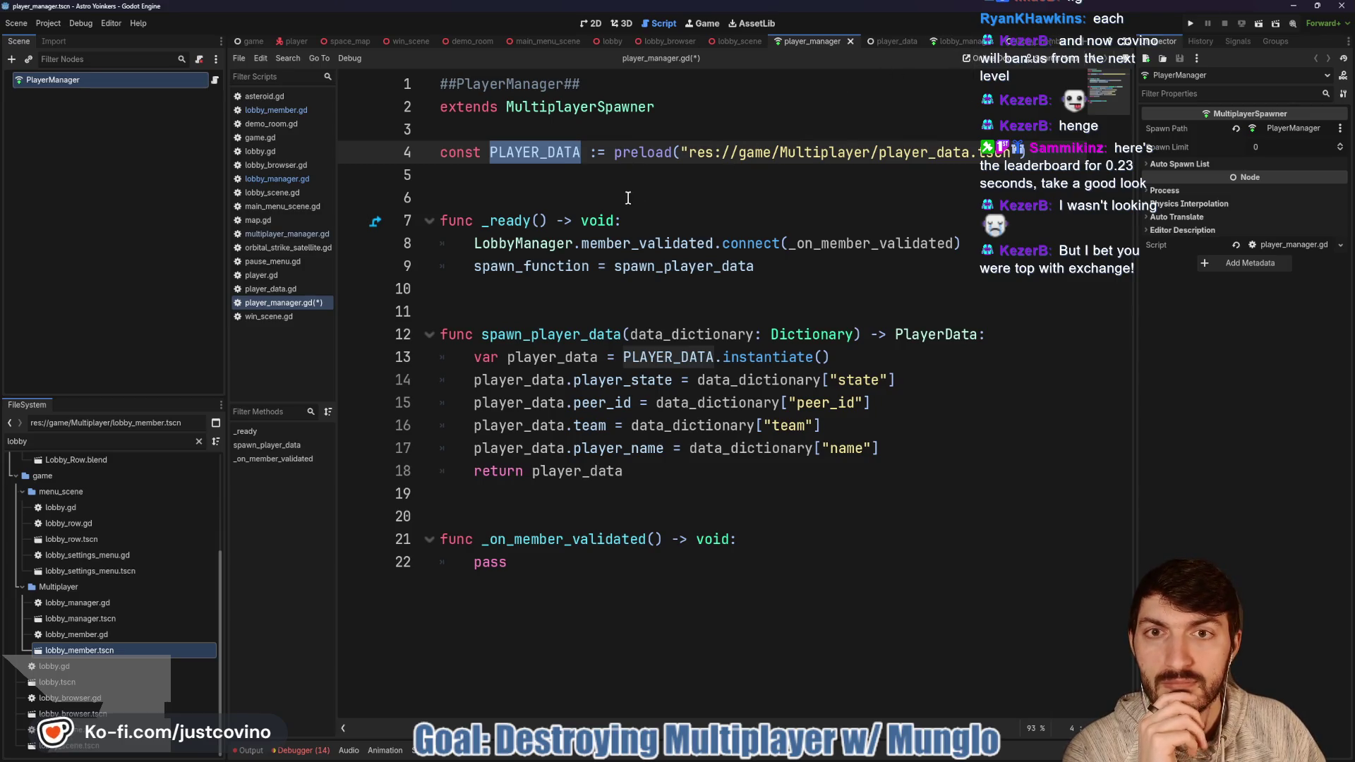
{"action": "left_click", "coordinate": [497, 183]}
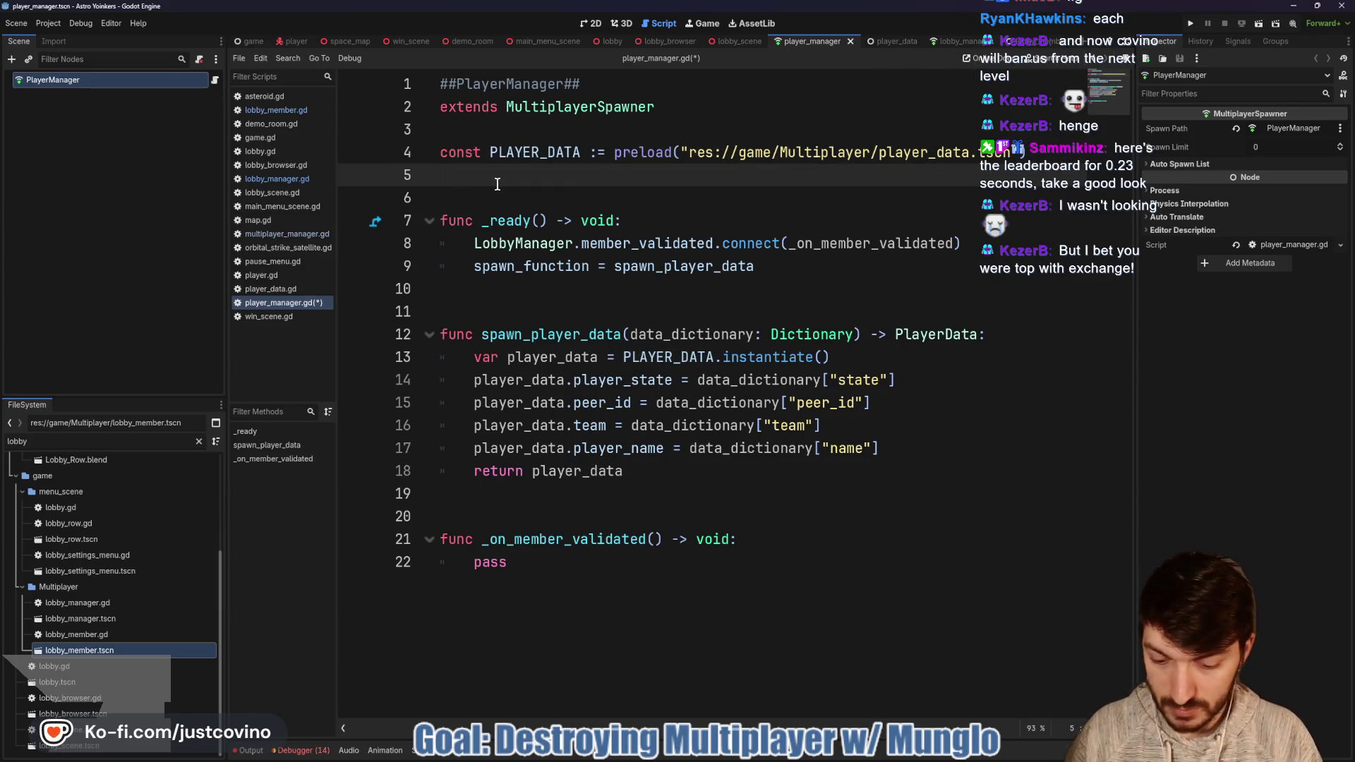
Step: Declare 'var players: Array[PlayerData]' on a new line above the PLAYER_DATA constant
{"action": "left_click", "coordinate": [477, 132]}
{"action": "key", "text": "Return"}
{"action": "key", "text": "Return"}
{"action": "key", "text": "Return"}
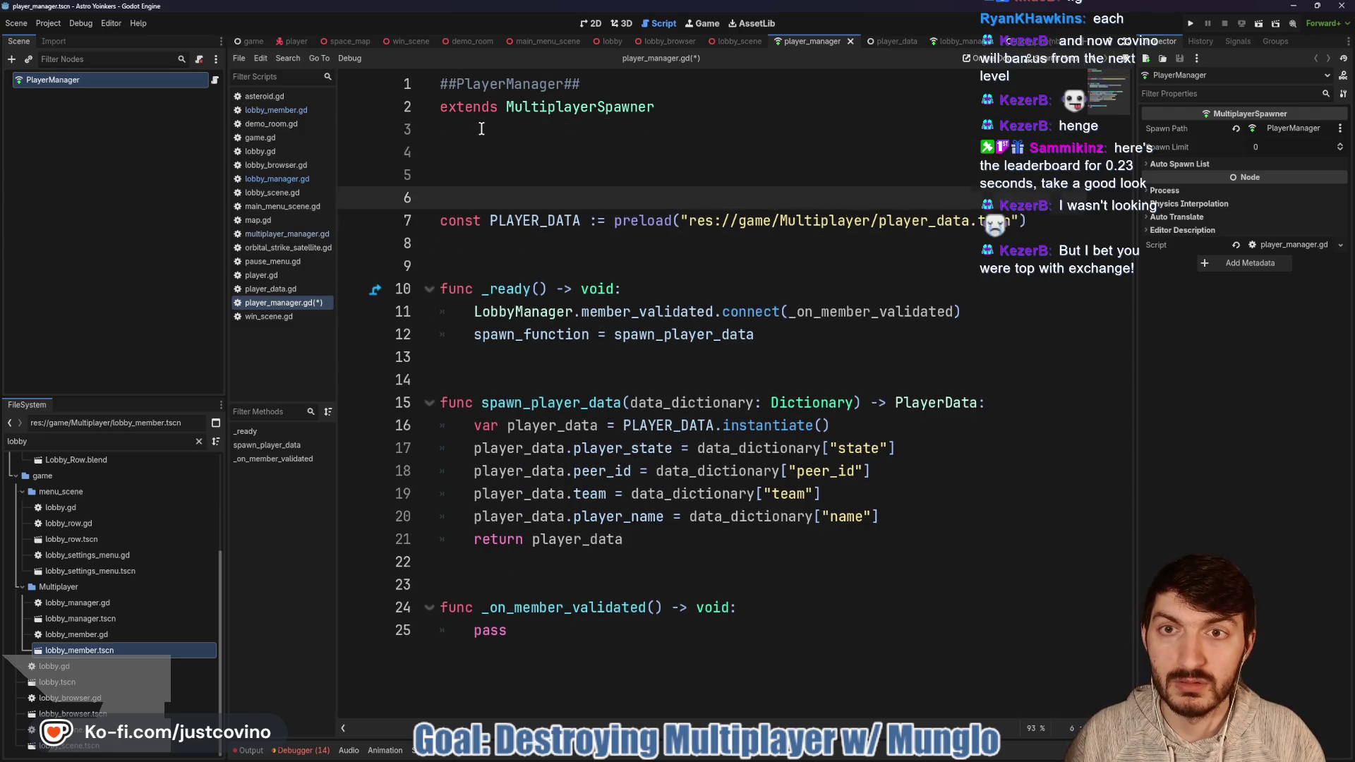
{"action": "key", "text": "Up"}
{"action": "key", "text": "Up"}
{"action": "type", "text": "var player"}
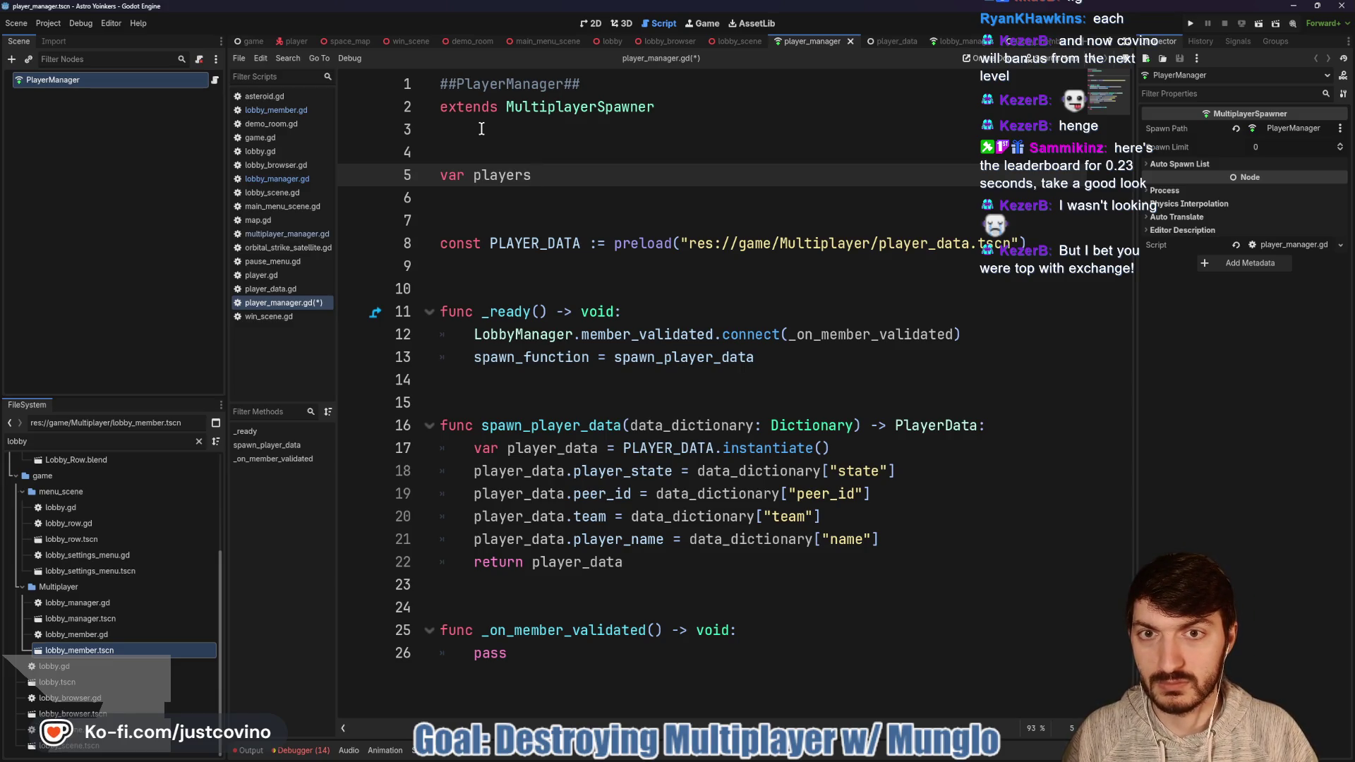
{"action": "type", "text": "Array"}
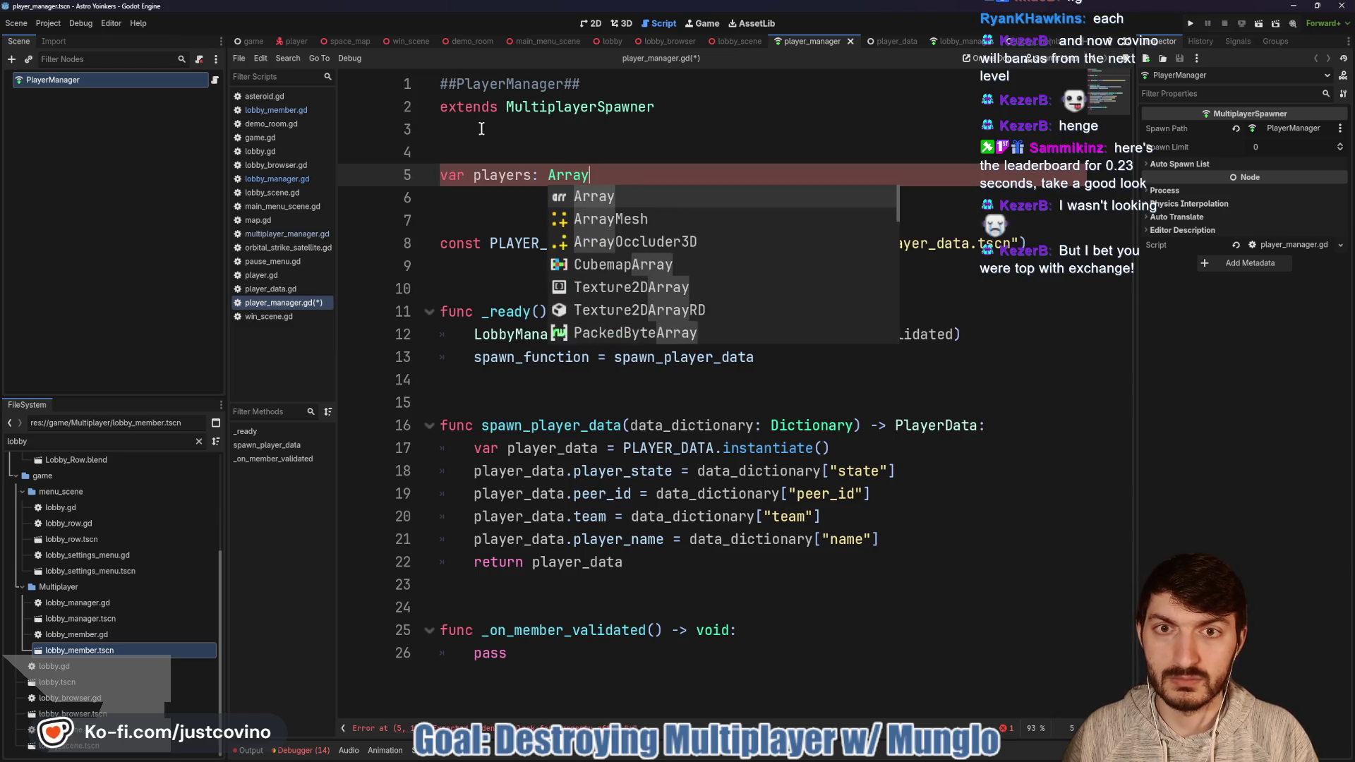
{"action": "type", "text": "["}
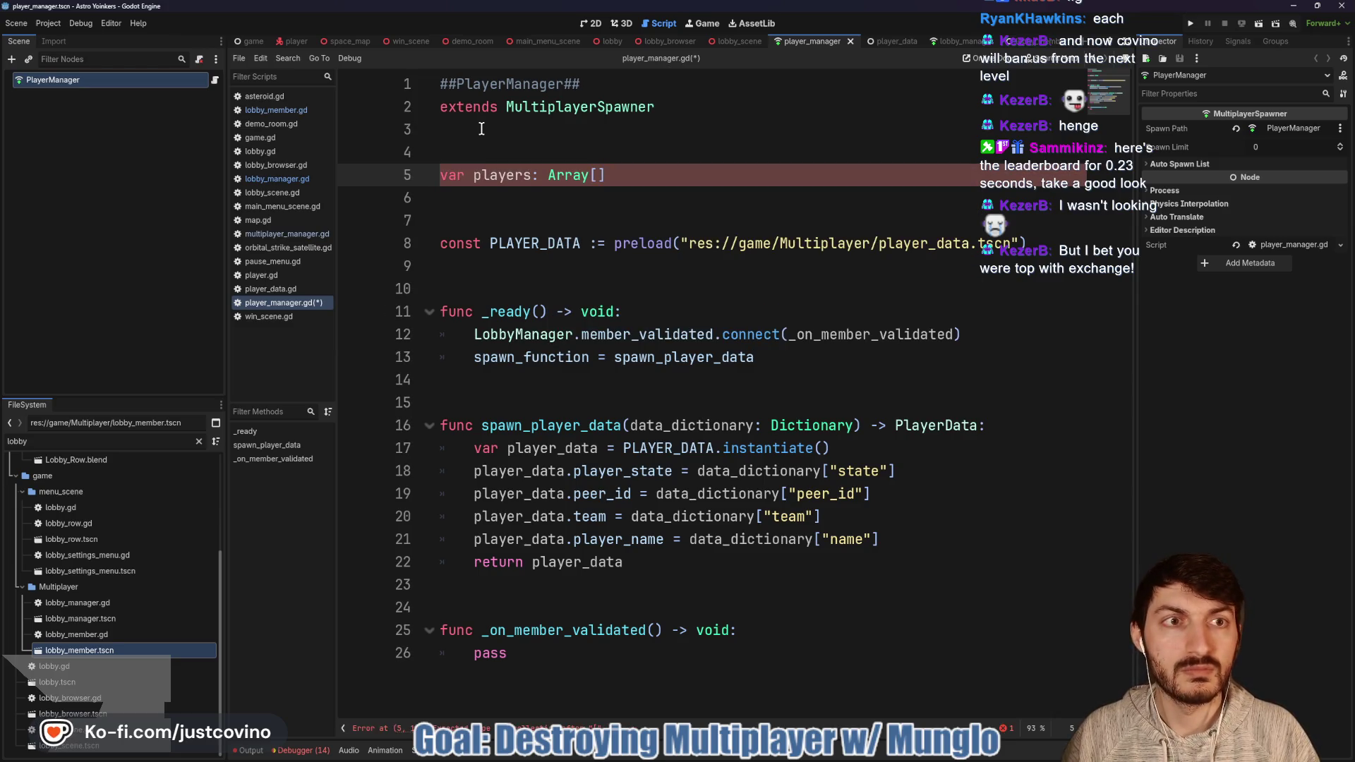
{"action": "type", "text": "PlayerData"}
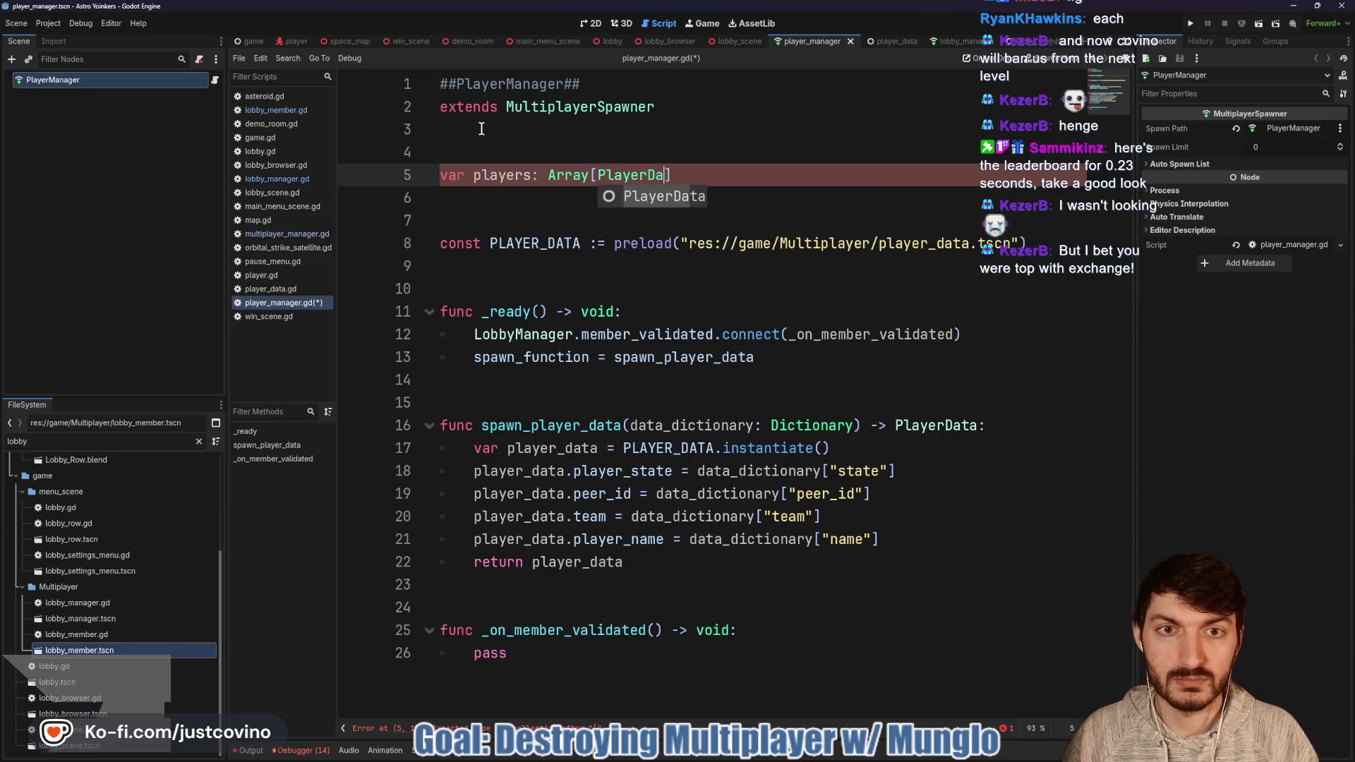
{"action": "key", "text": "Down"}
{"action": "key", "text": "Down"}
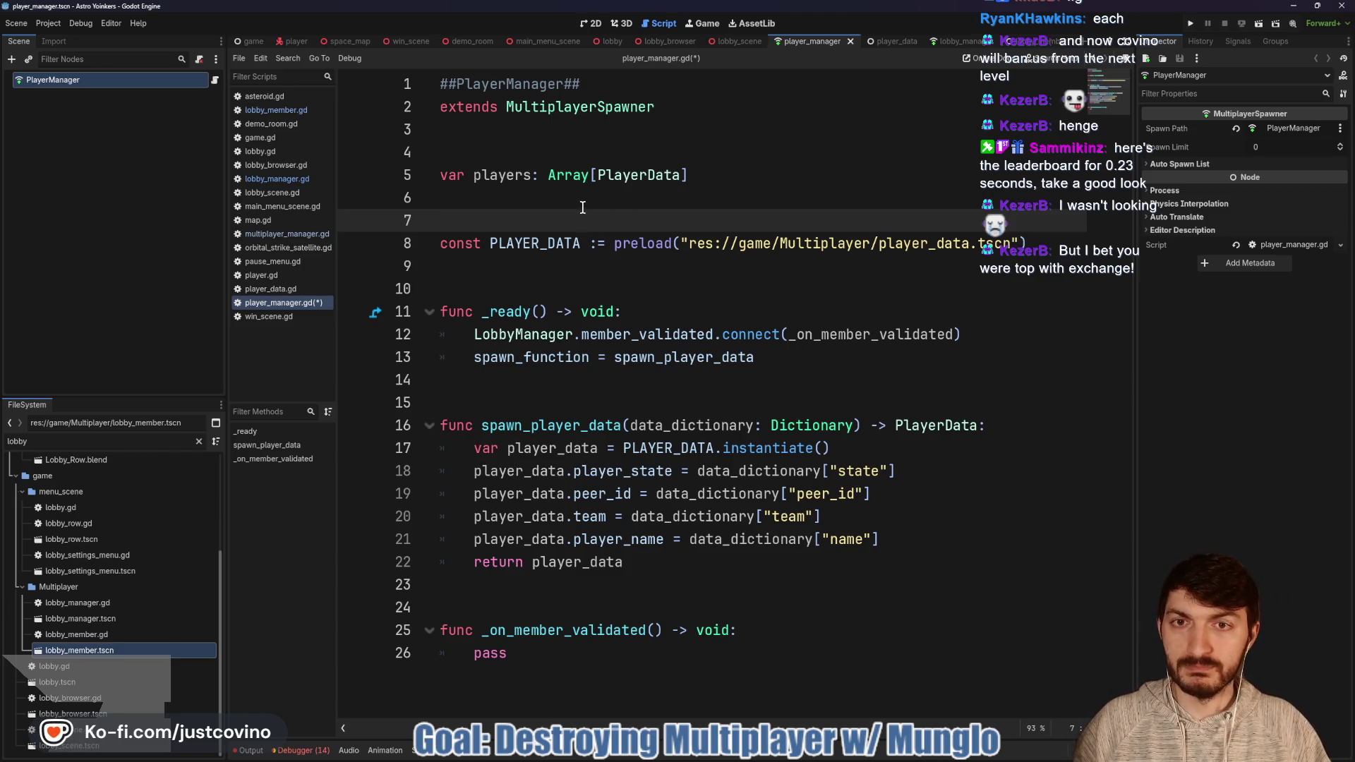
{"action": "left_click", "coordinate": [950, 42]}
Step: Glance over lobby_manager.gd, then go back to player_manager.gd
{"action": "scroll", "coordinate": [551, 331], "scroll_direction": "up", "scroll_amount": 15}
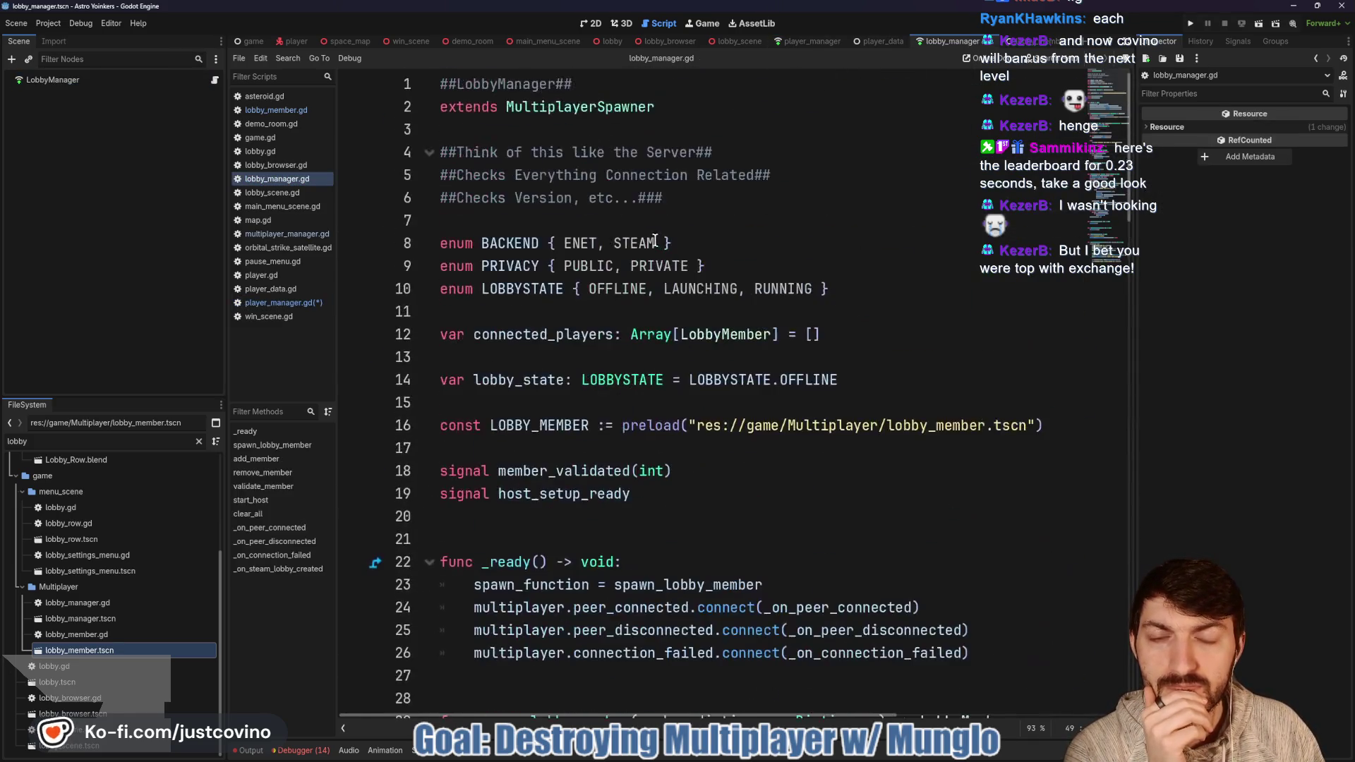
{"action": "scroll", "coordinate": [547, 330], "scroll_direction": "down", "scroll_amount": 1}
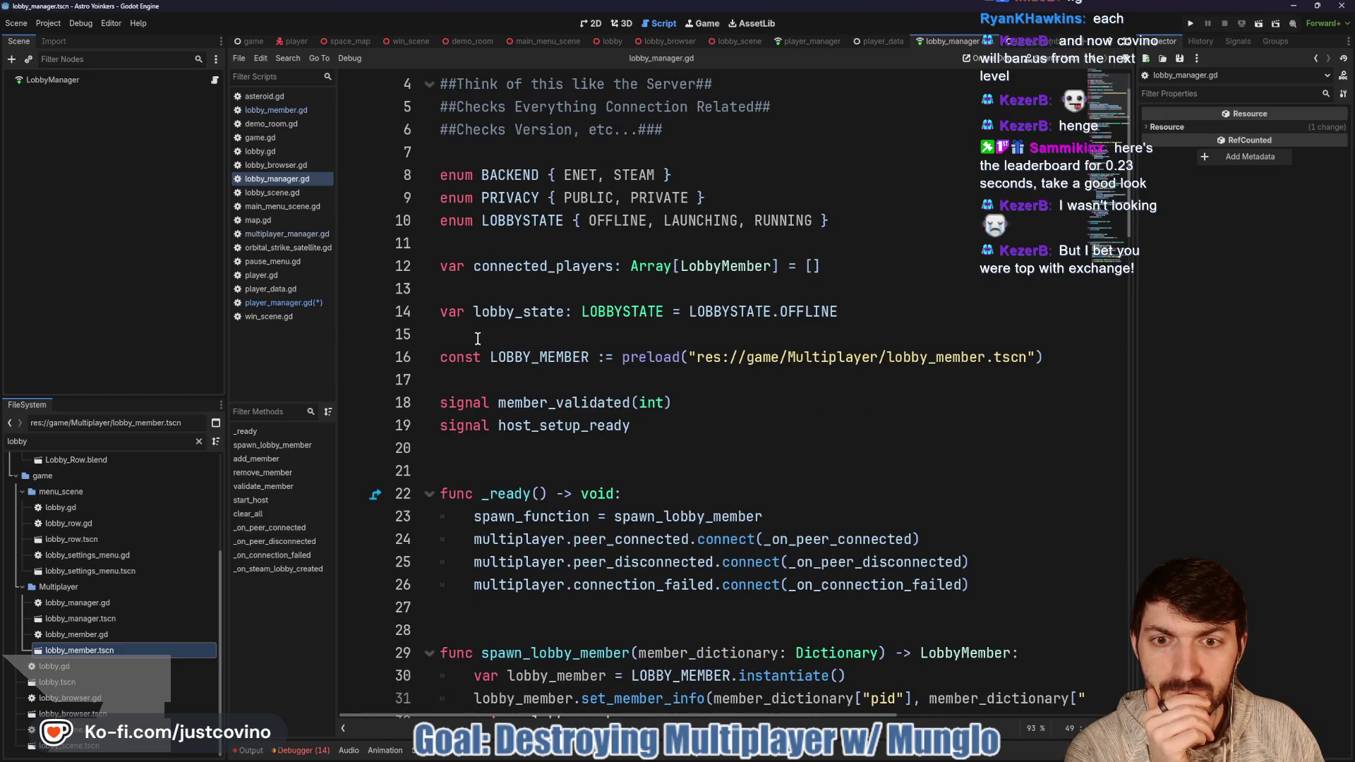
{"action": "left_click", "coordinate": [811, 41]}
Step: Add func _enter_tree() whose body sets spawn_function = spawn_player_data
{"action": "left_click", "coordinate": [511, 278]}
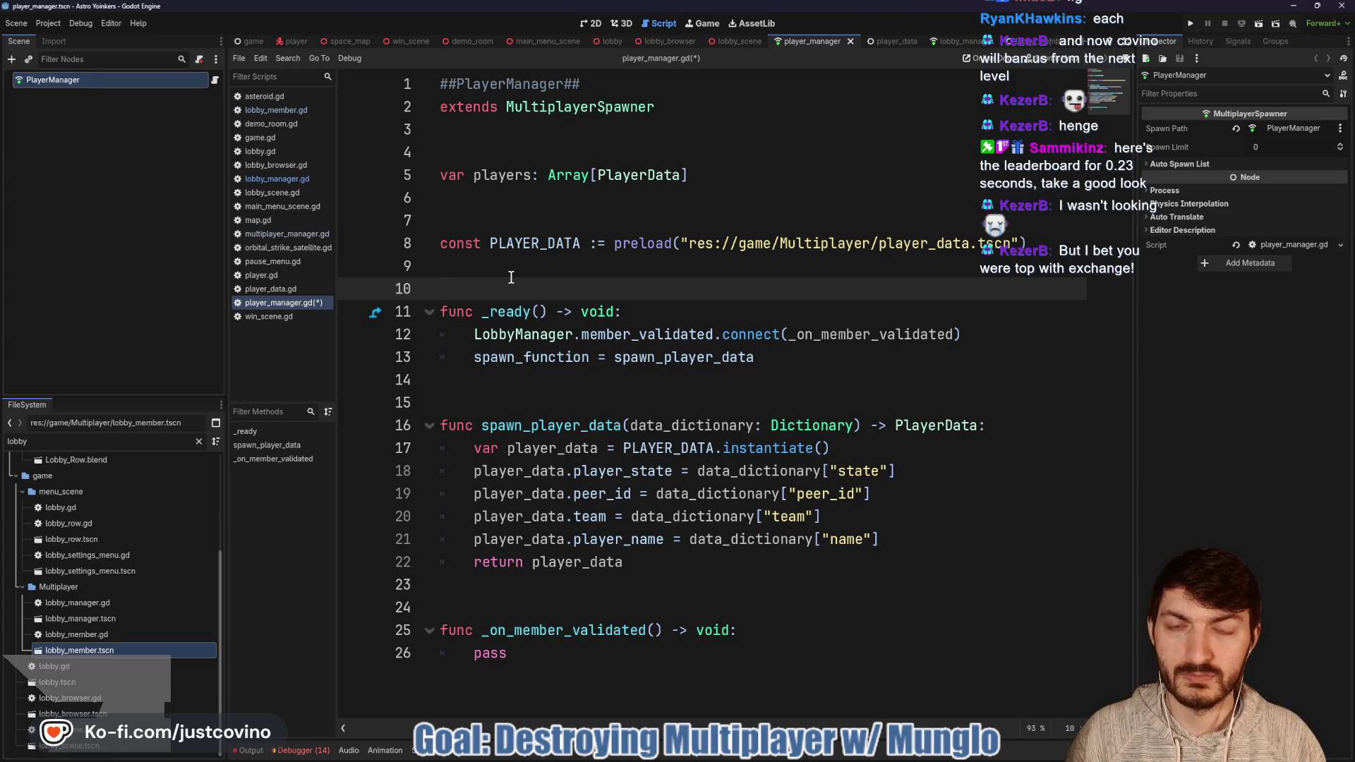
{"action": "key", "text": "Return"}
{"action": "key", "text": "Return"}
{"action": "key", "text": "Up"}
{"action": "key", "text": "Up"}
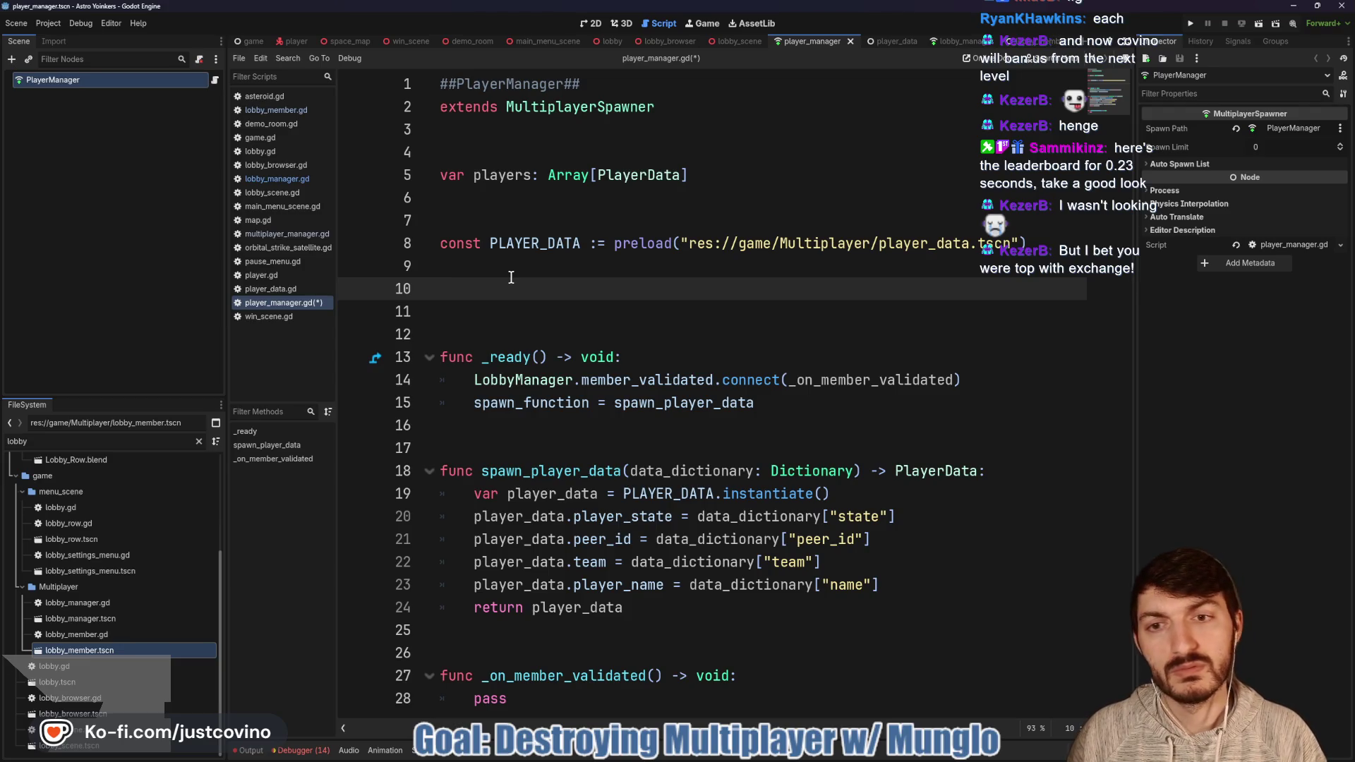
{"action": "type", "text": "fun"}
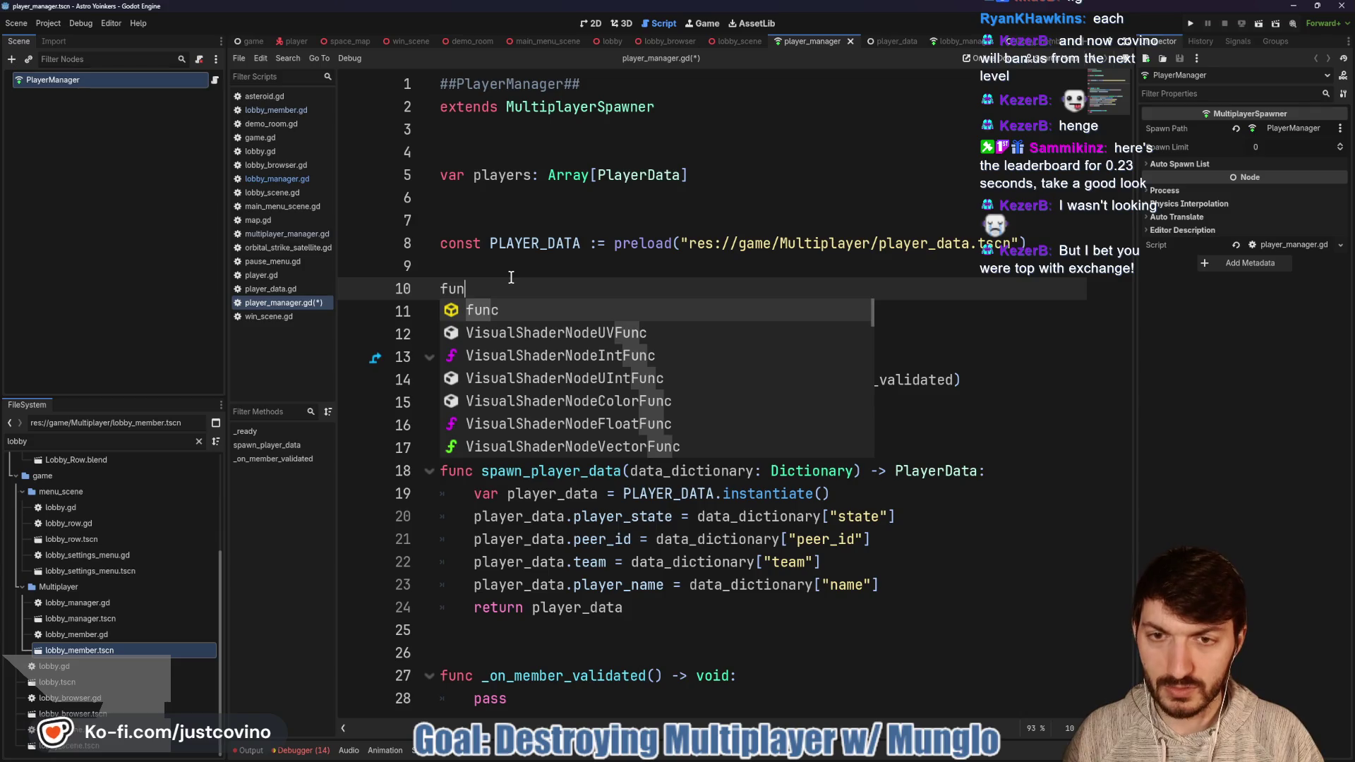
{"action": "type", "text": "c _e"}
{"action": "key", "text": "Return"}
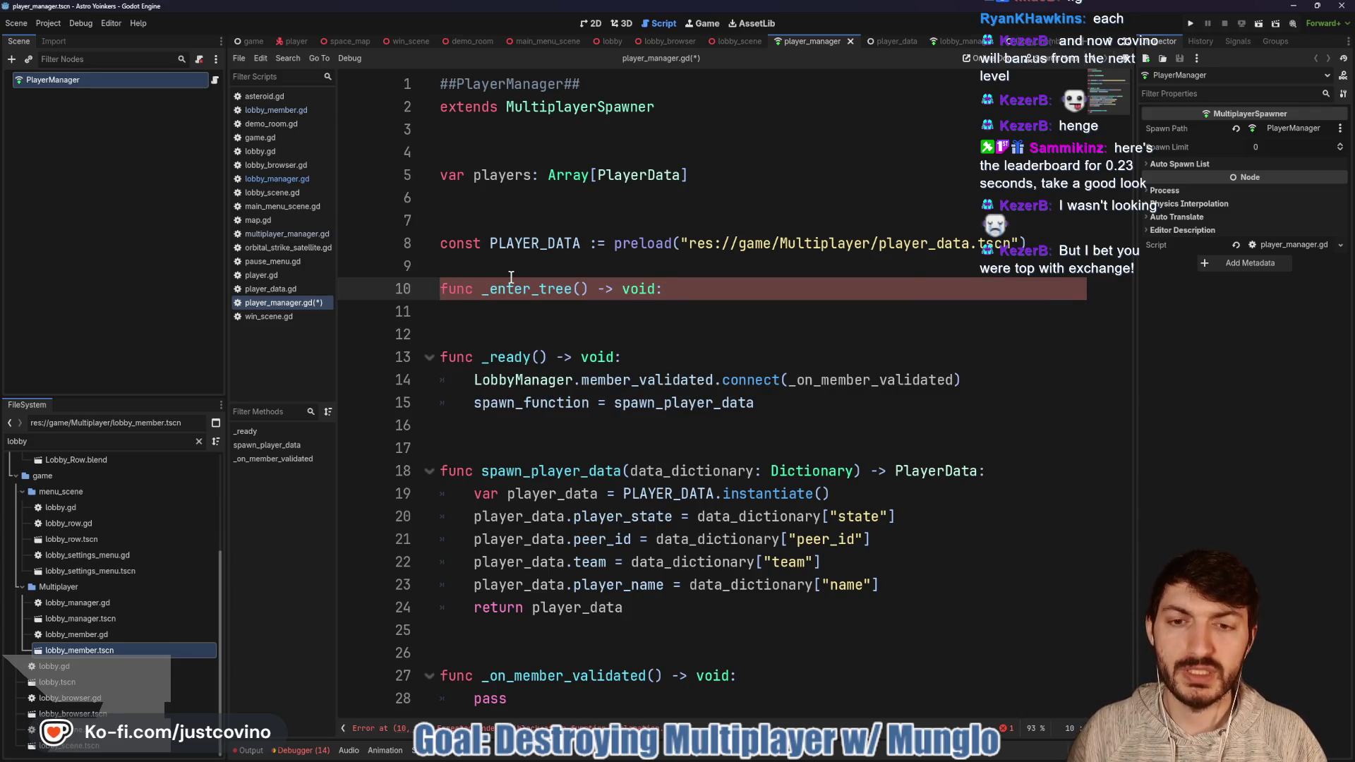
{"action": "key", "text": "Return"}
{"action": "type", "text": "spawn"}
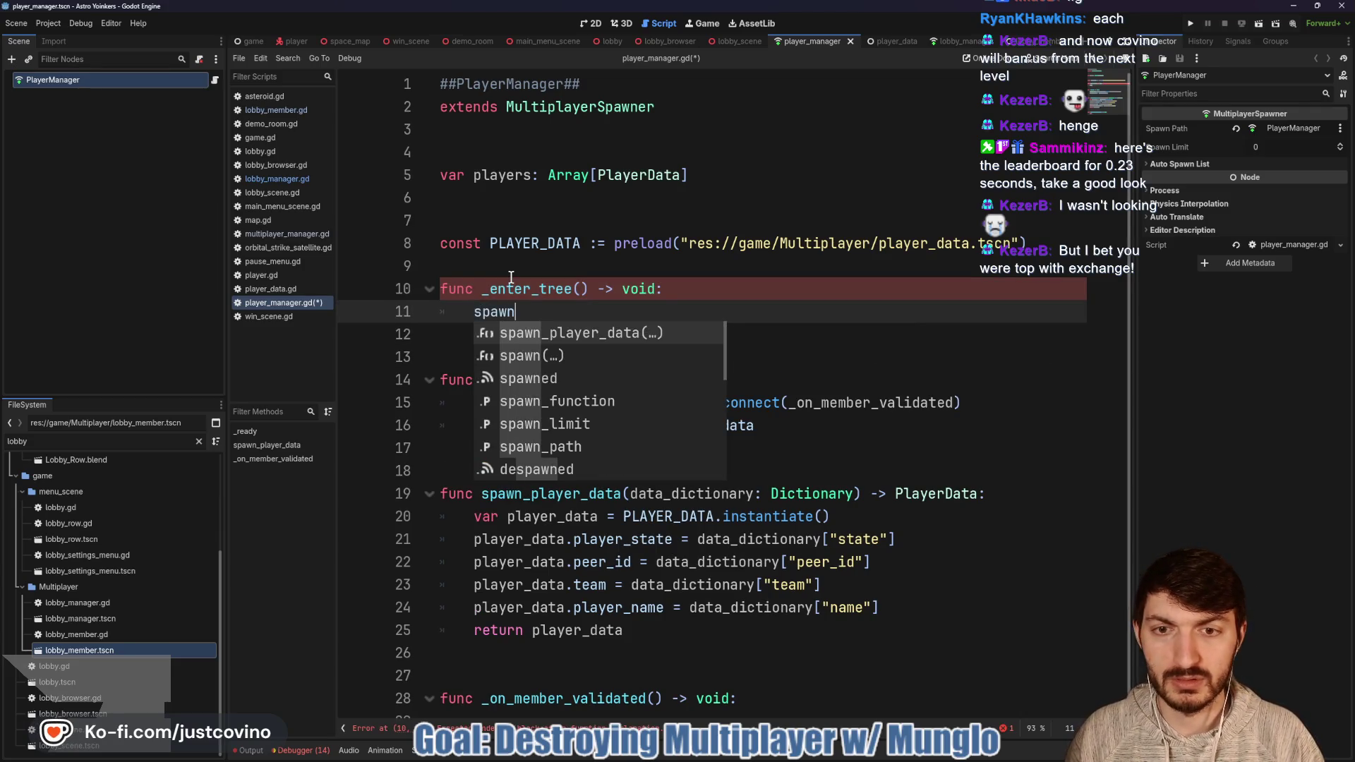
{"action": "type", "text": "_func"}
{"action": "key", "text": "Return"}
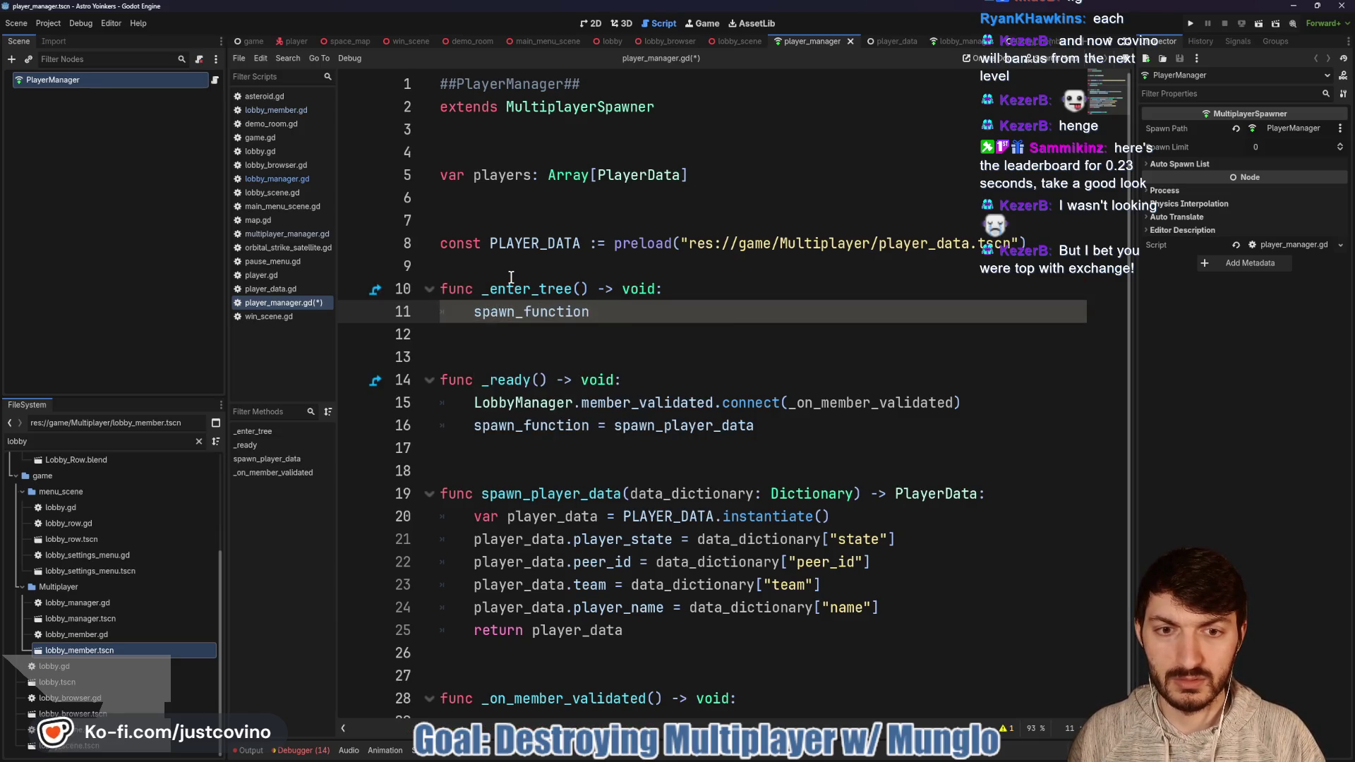
{"action": "type", "text": " = spaw"}
{"action": "key", "text": "Return"}
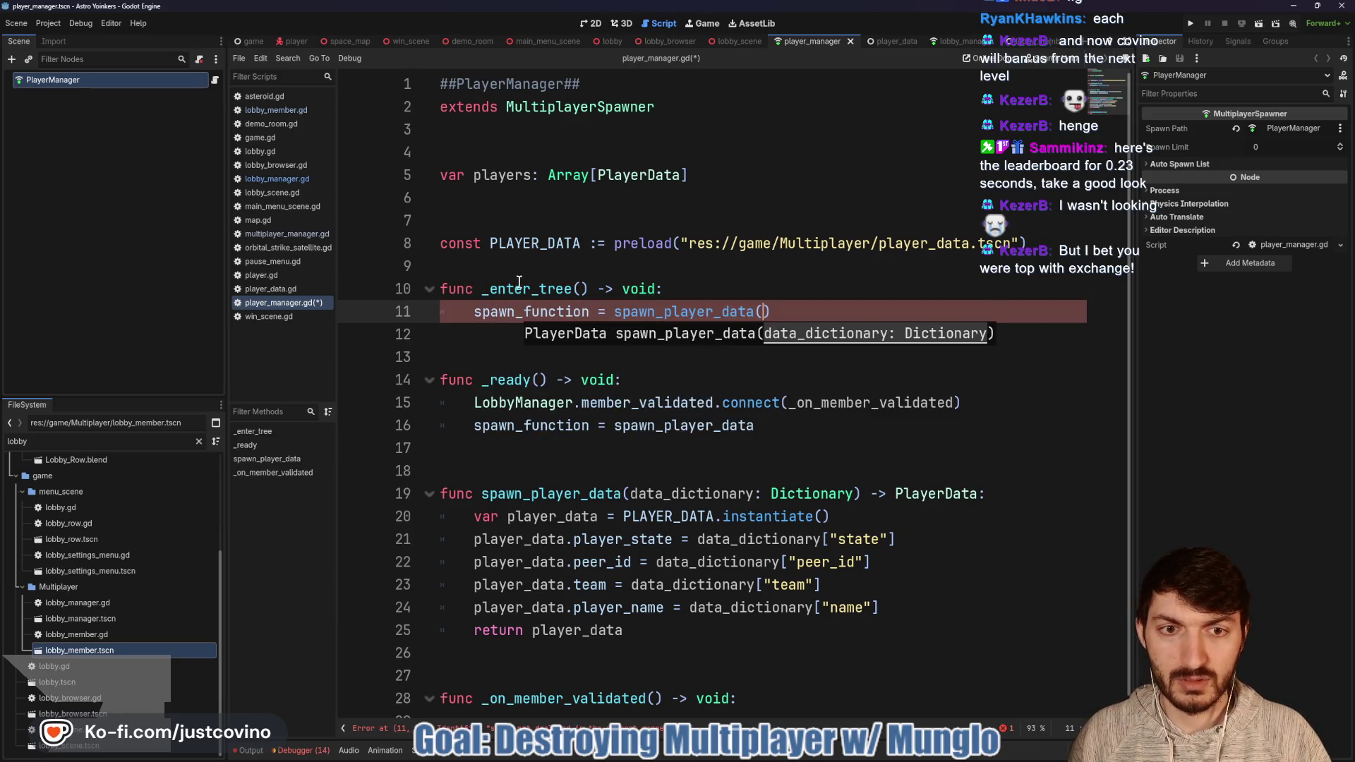
Step: Delete the old spawn_function assignment from _ready and add a blank line before _enter_tree
{"action": "left_click_drag", "start_coordinate": [793, 432], "coordinate": [439, 432]}
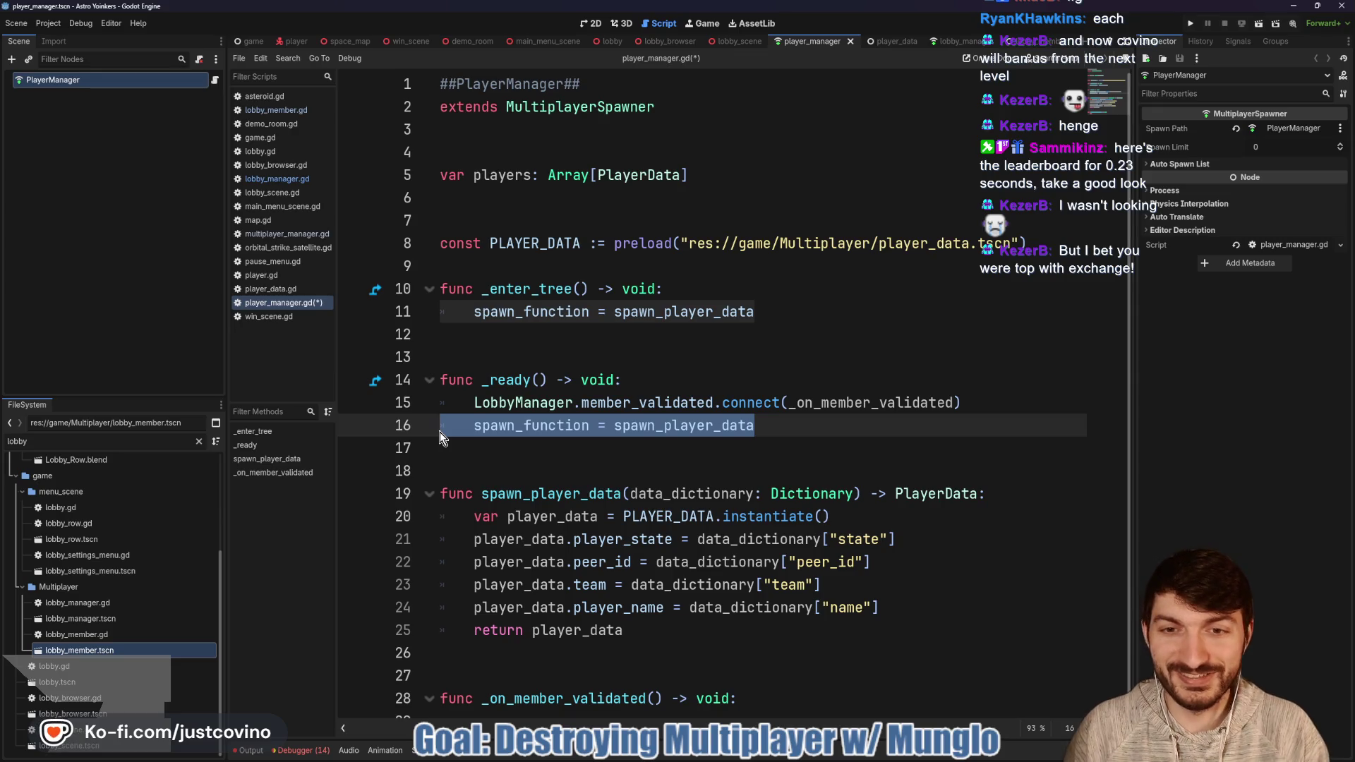
{"action": "left_click", "coordinate": [516, 266]}
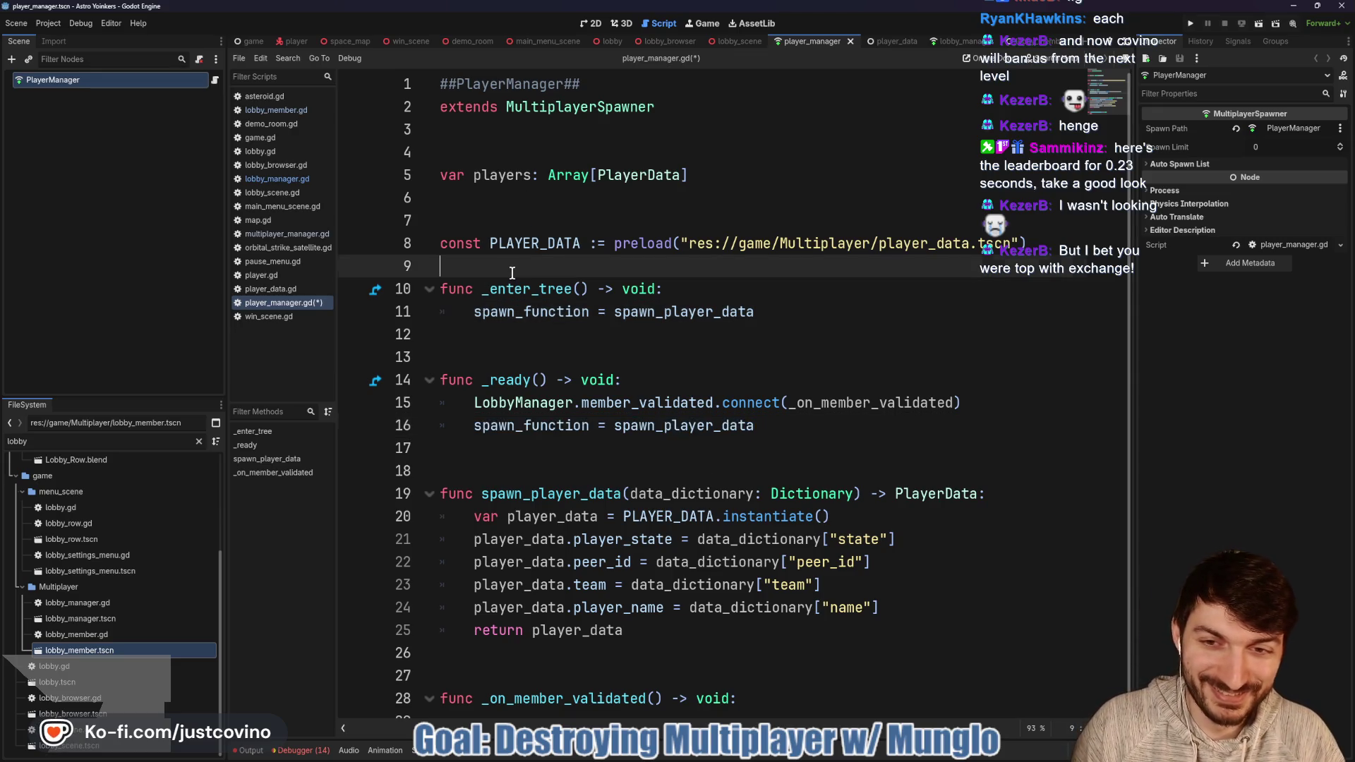
{"action": "left_click", "coordinate": [771, 426]}
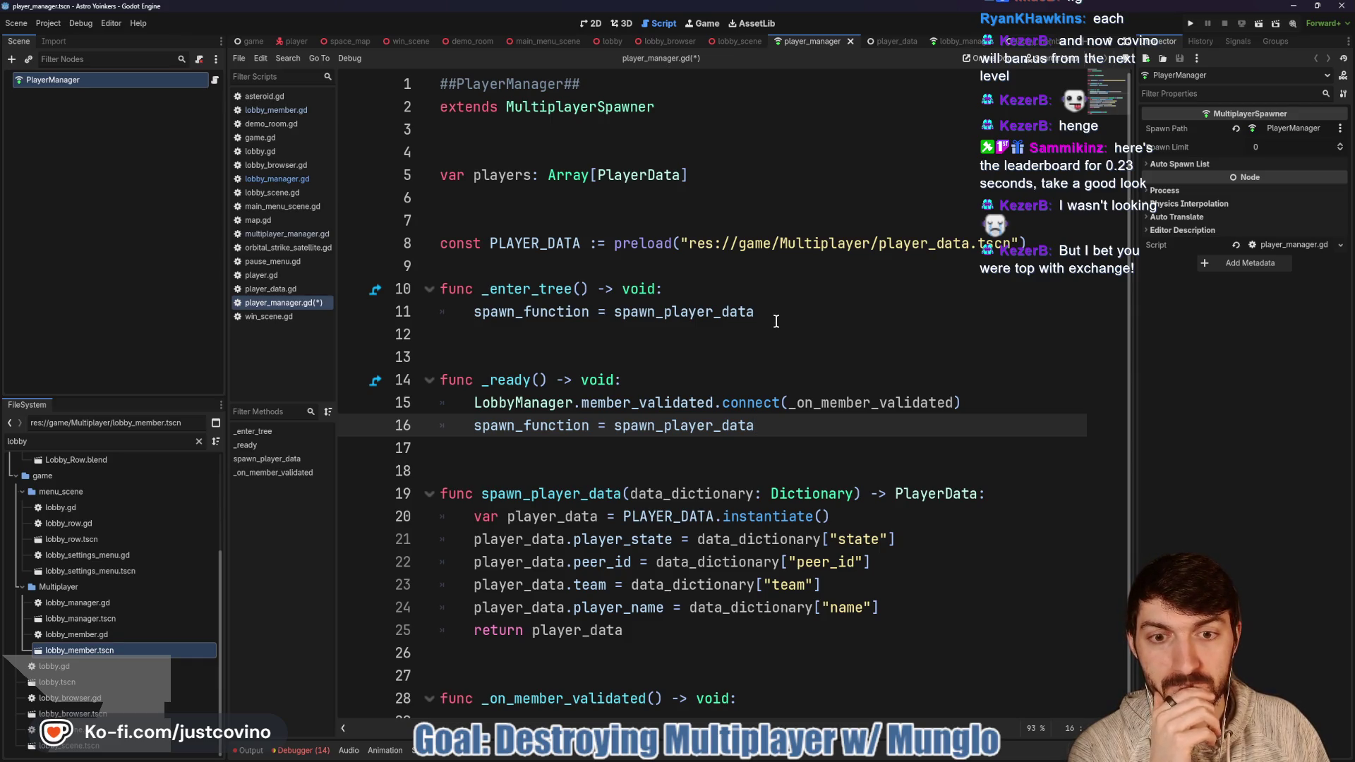
{"action": "left_click_drag", "start_coordinate": [761, 426], "coordinate": [397, 429]}
{"action": "key", "text": "BackSpace"}
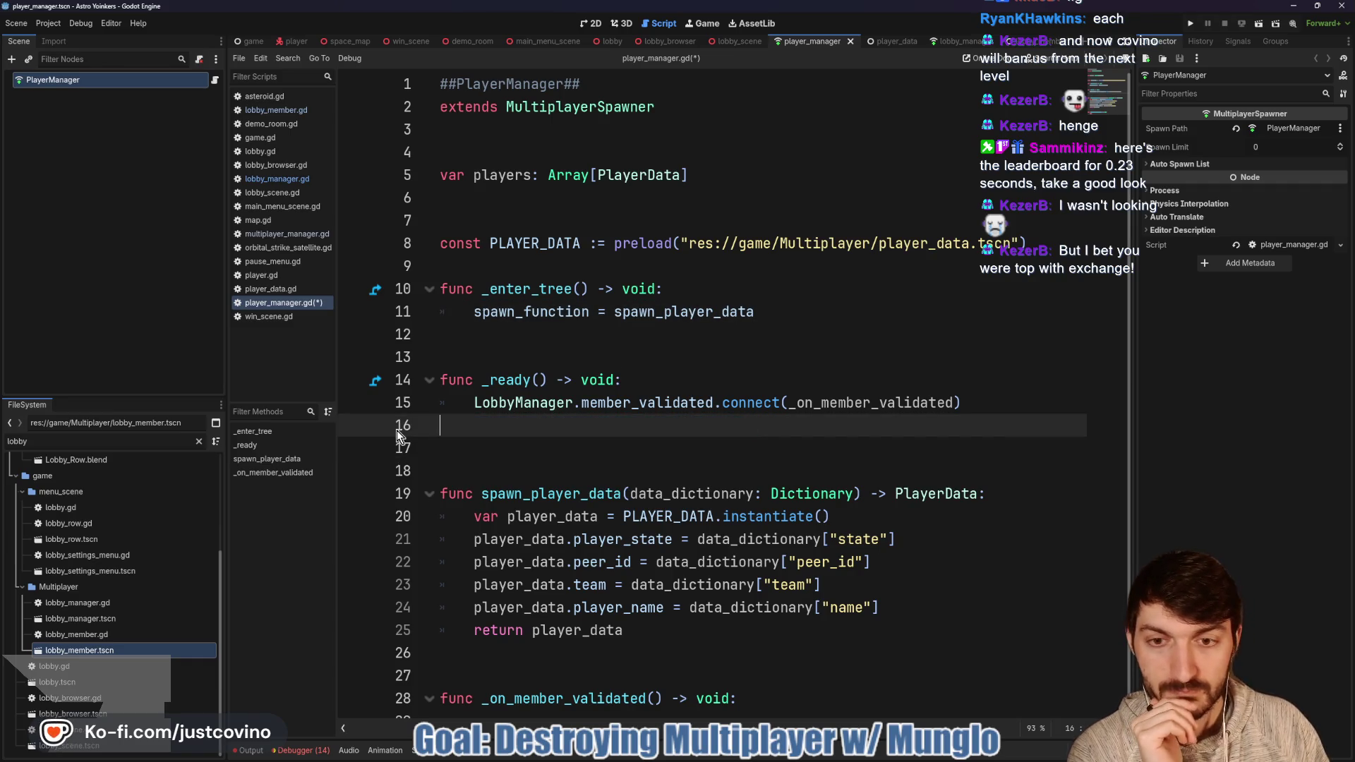
{"action": "left_click", "coordinate": [491, 272]}
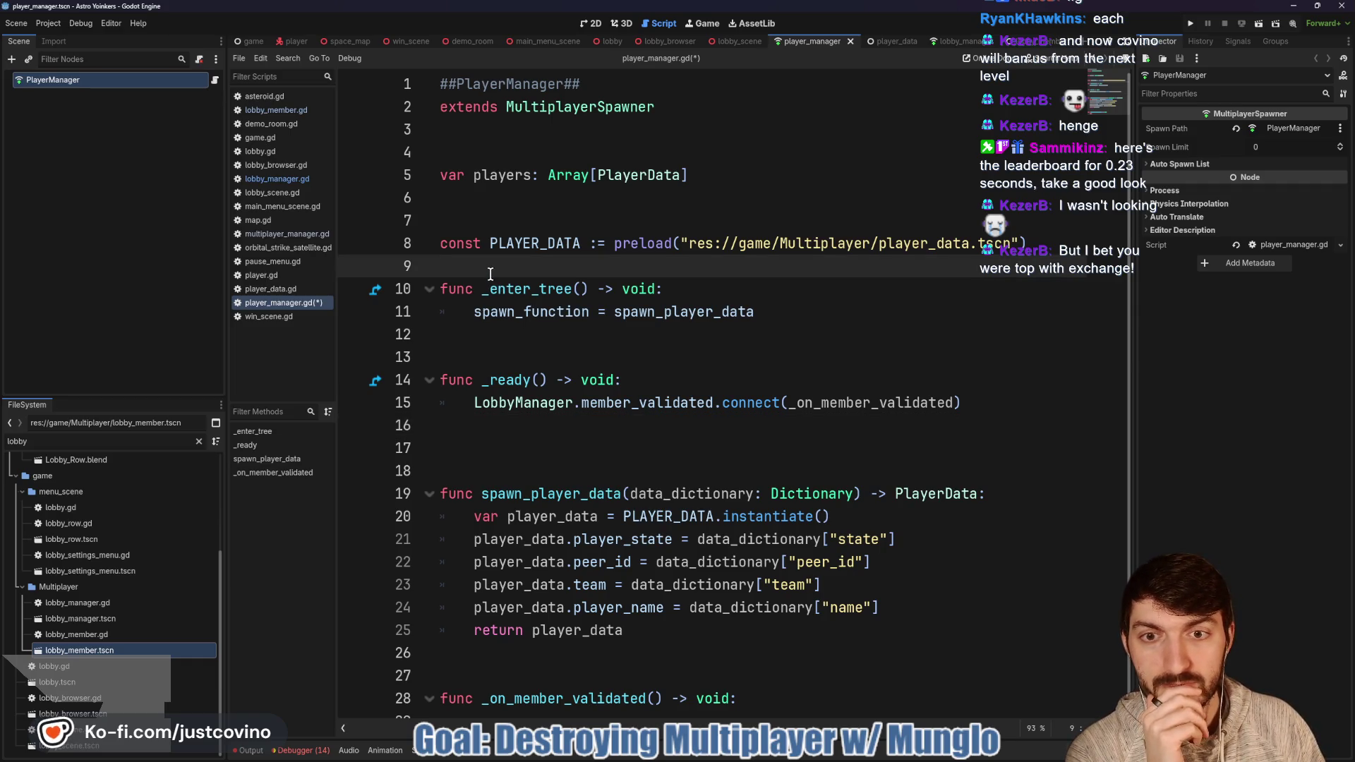
{"action": "key", "text": "Return"}
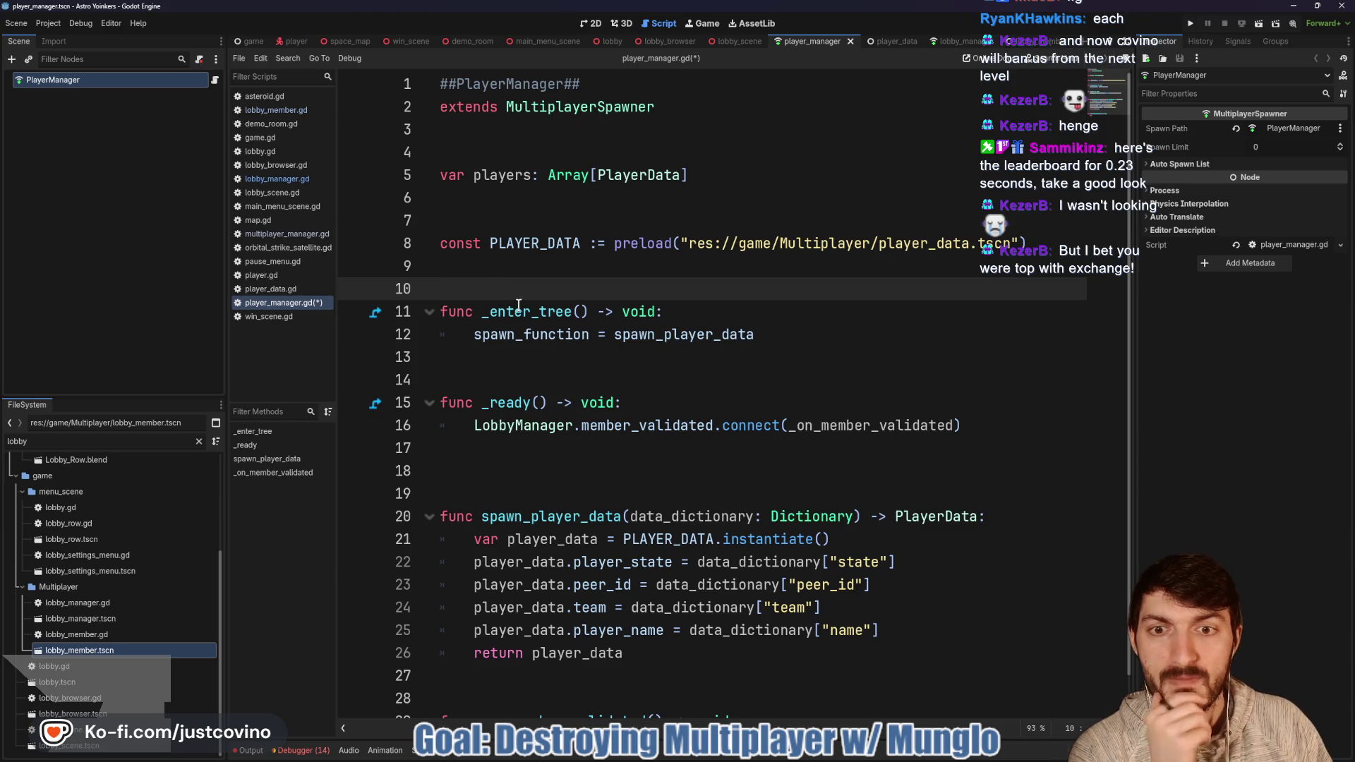
{"action": "left_click", "coordinate": [568, 357]}
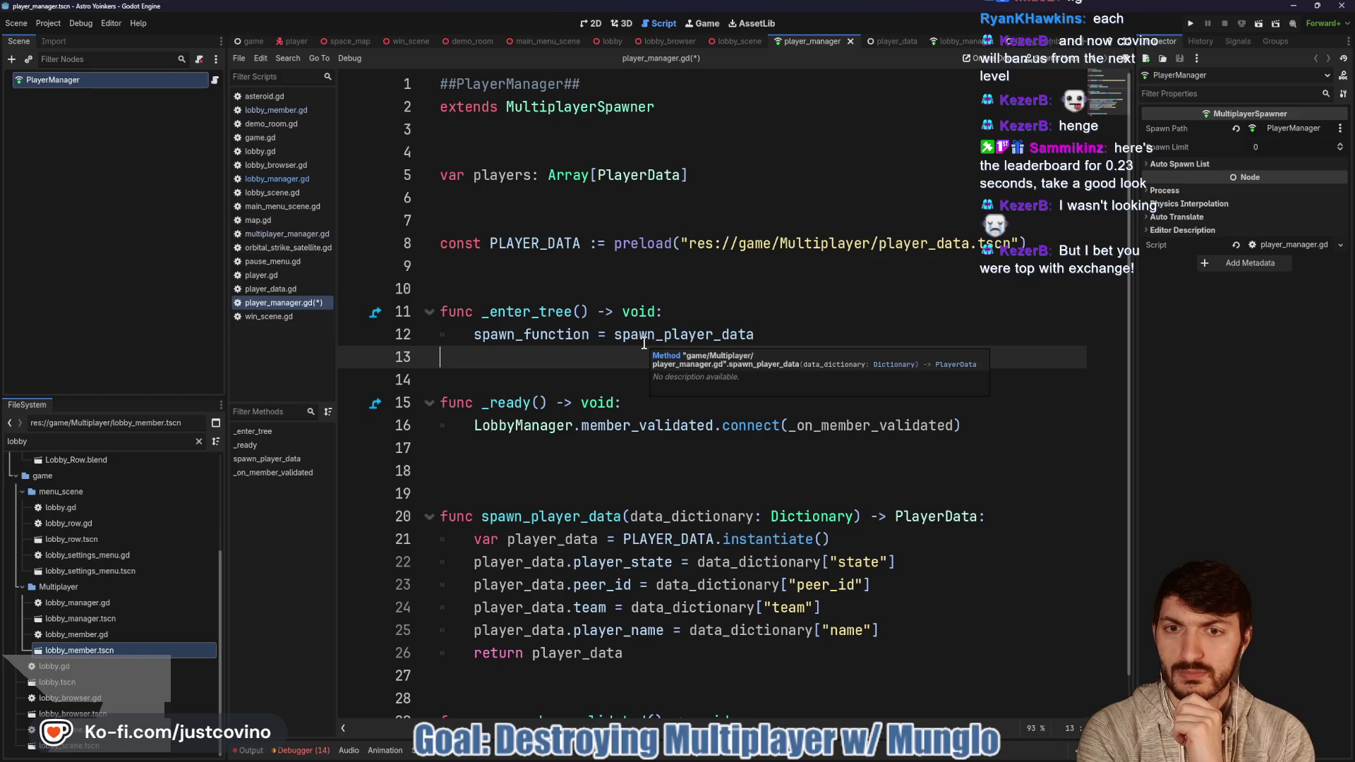
Step: Initialize the players declaration to an empty array with '= []' and save
{"action": "type", "text": "pl"}
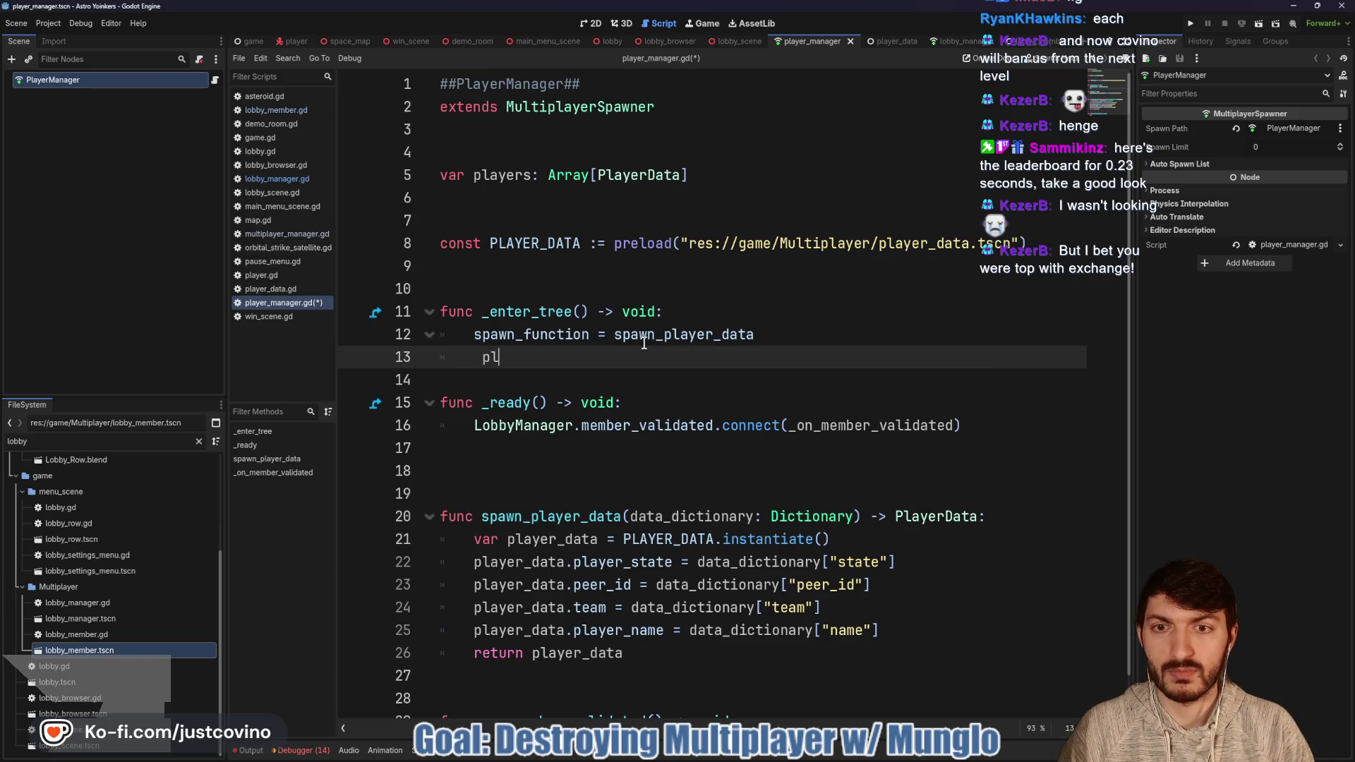
{"action": "key", "text": "BackSpace"}
{"action": "key", "text": "BackSpace"}
{"action": "key", "text": "BackSpace"}
{"action": "type", "text": "p"}
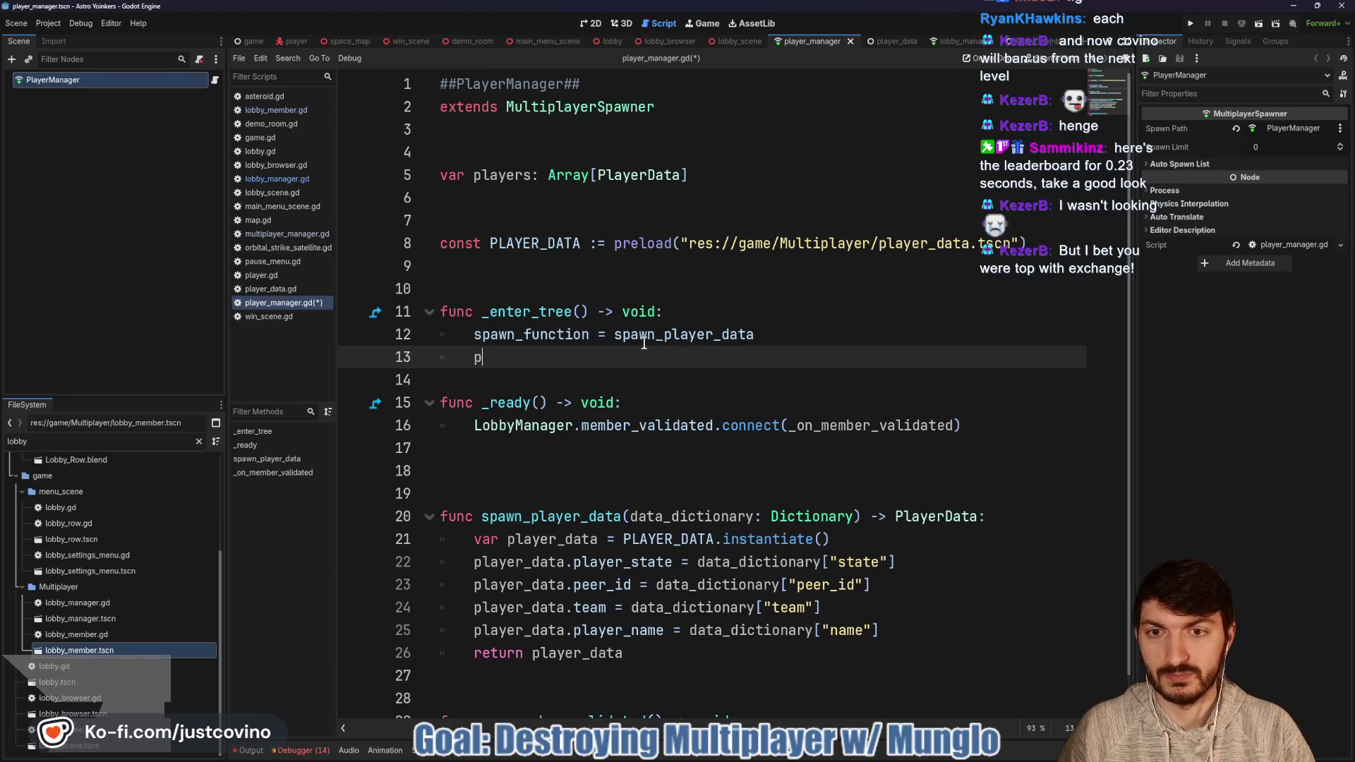
{"action": "type", "text": "layers = []"}
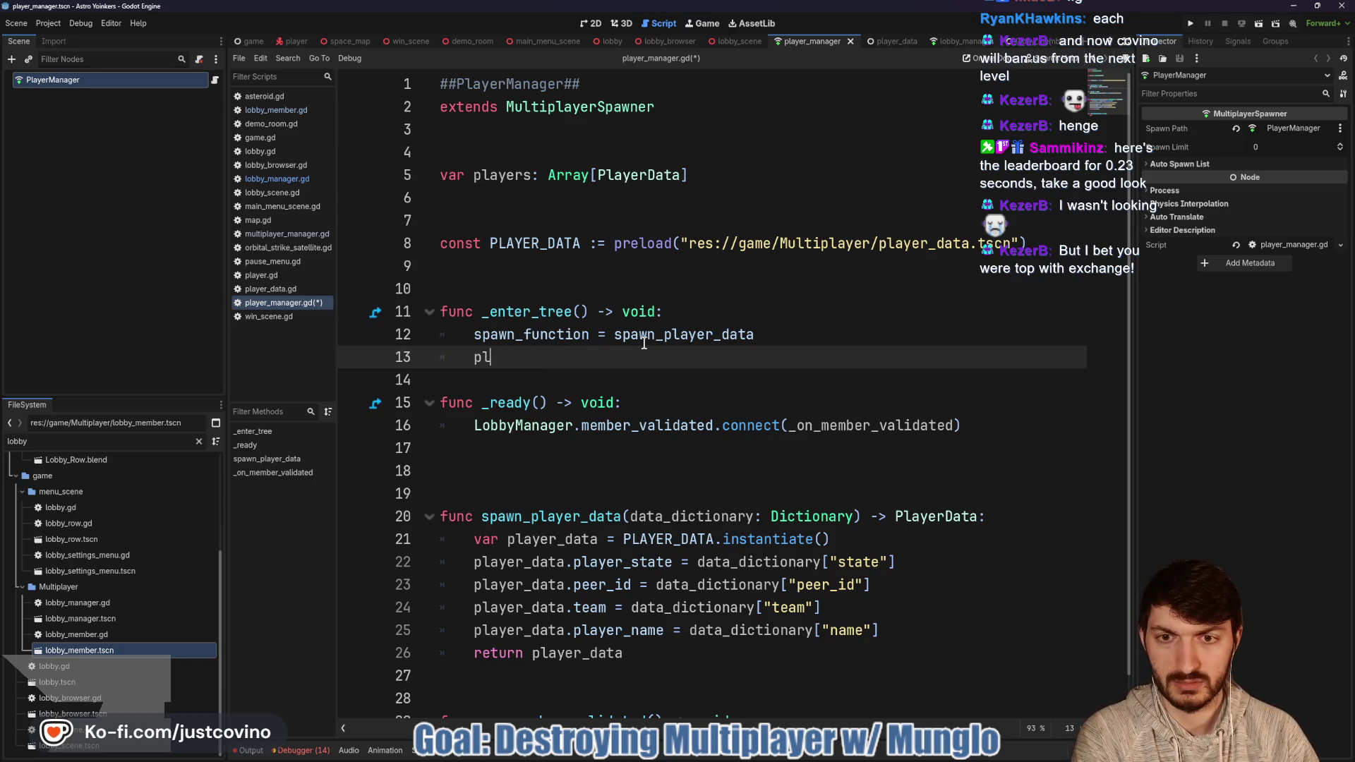
{"action": "key", "text": "BackSpace"}
{"action": "key", "text": "BackSpace"}
{"action": "key", "text": "BackSpace"}
{"action": "left_click", "coordinate": [711, 182]}
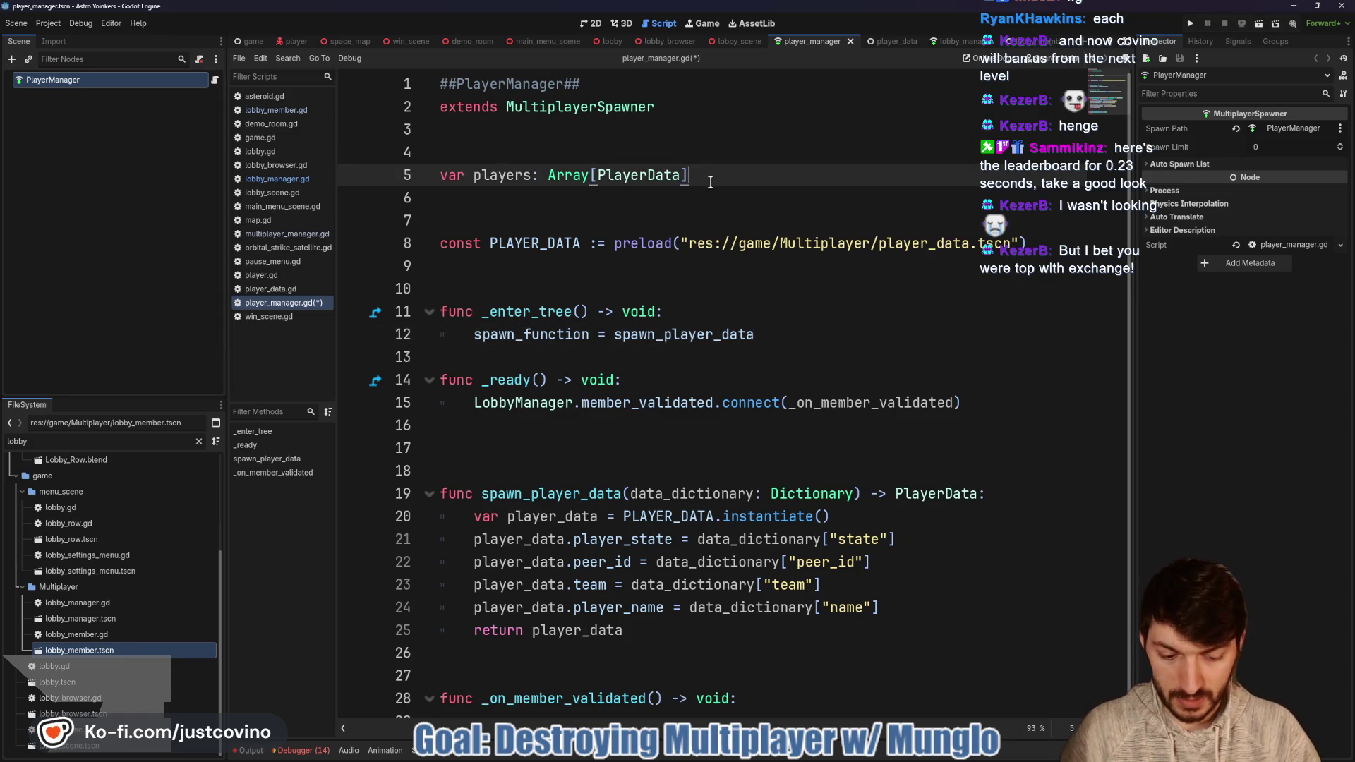
{"action": "type", "text": " = []"}
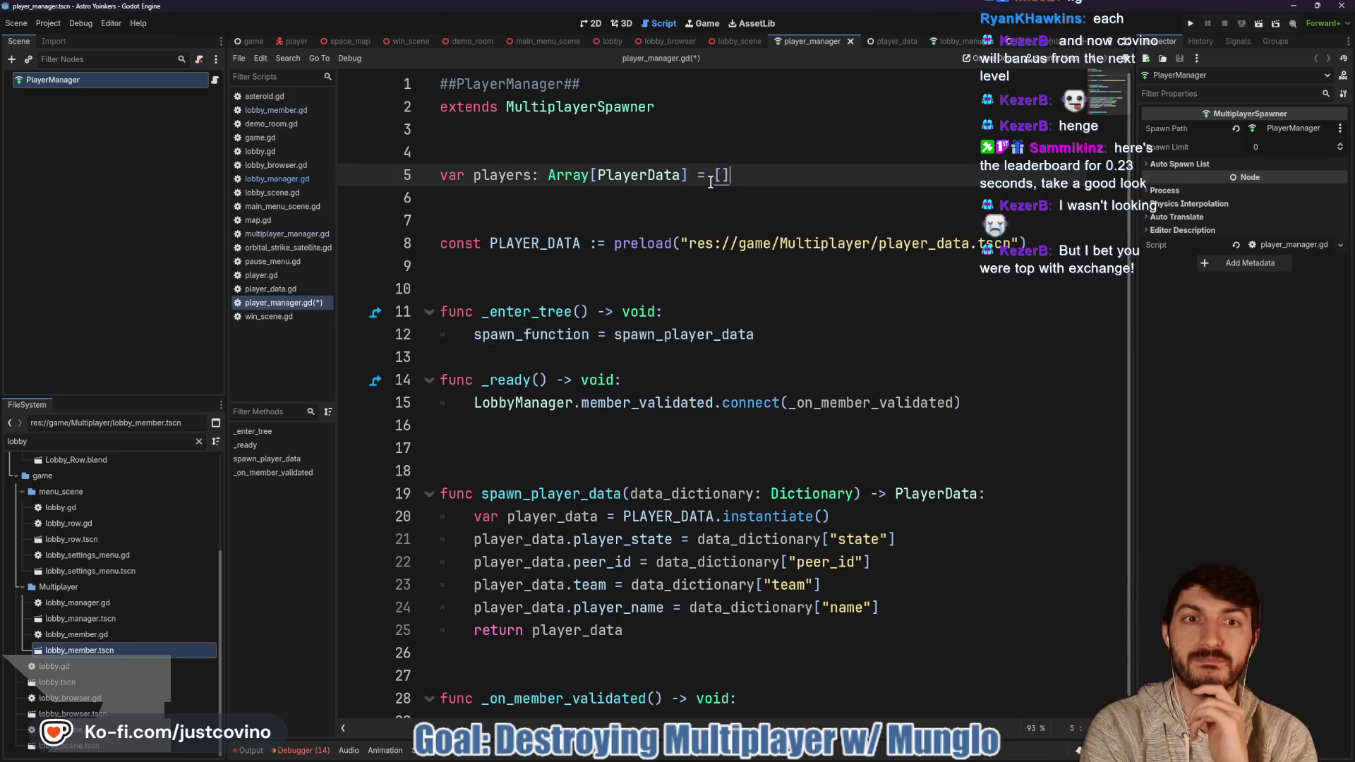
{"action": "key", "text": "ctrl+s"}
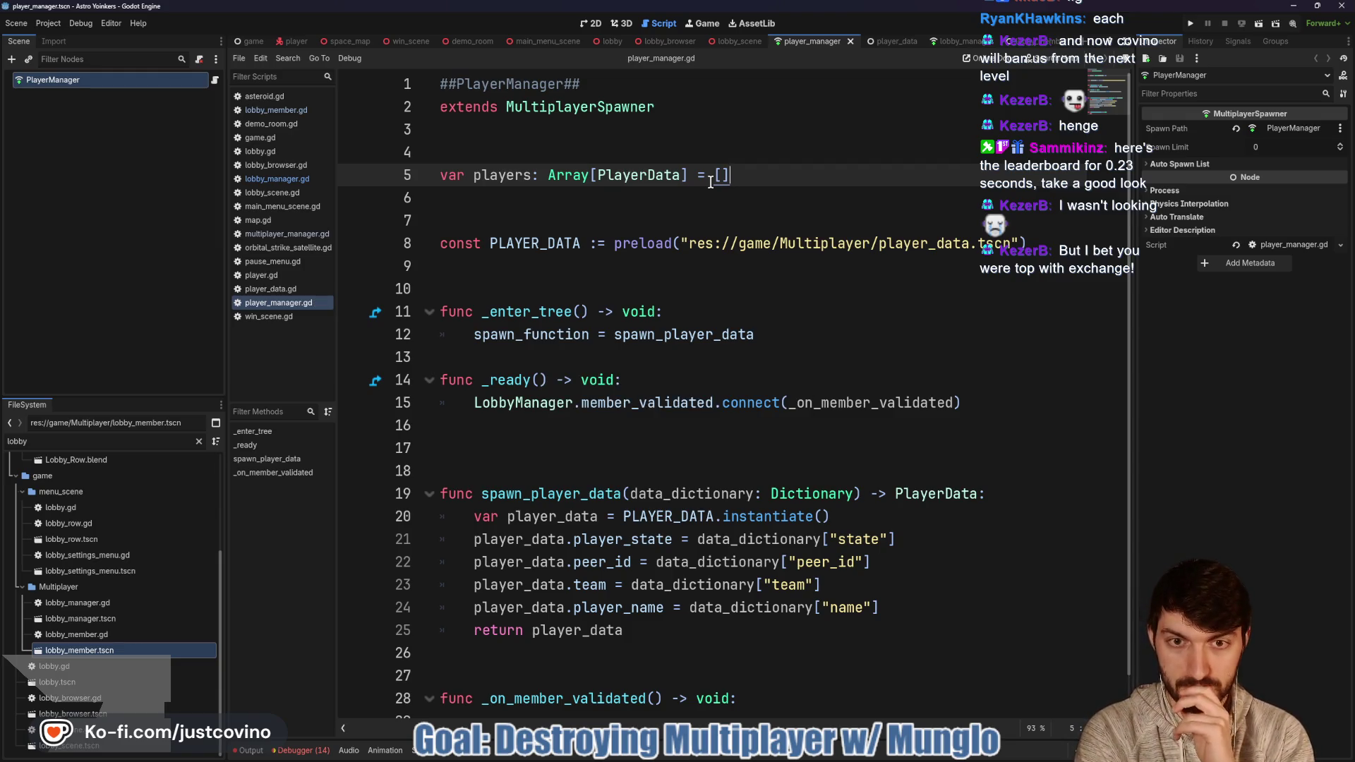
Step: Add blank lines after _enter_tree and _ready, save again, and return to lobby_manager.gd
{"action": "left_click", "coordinate": [540, 359]}
{"action": "key", "text": "Return"}
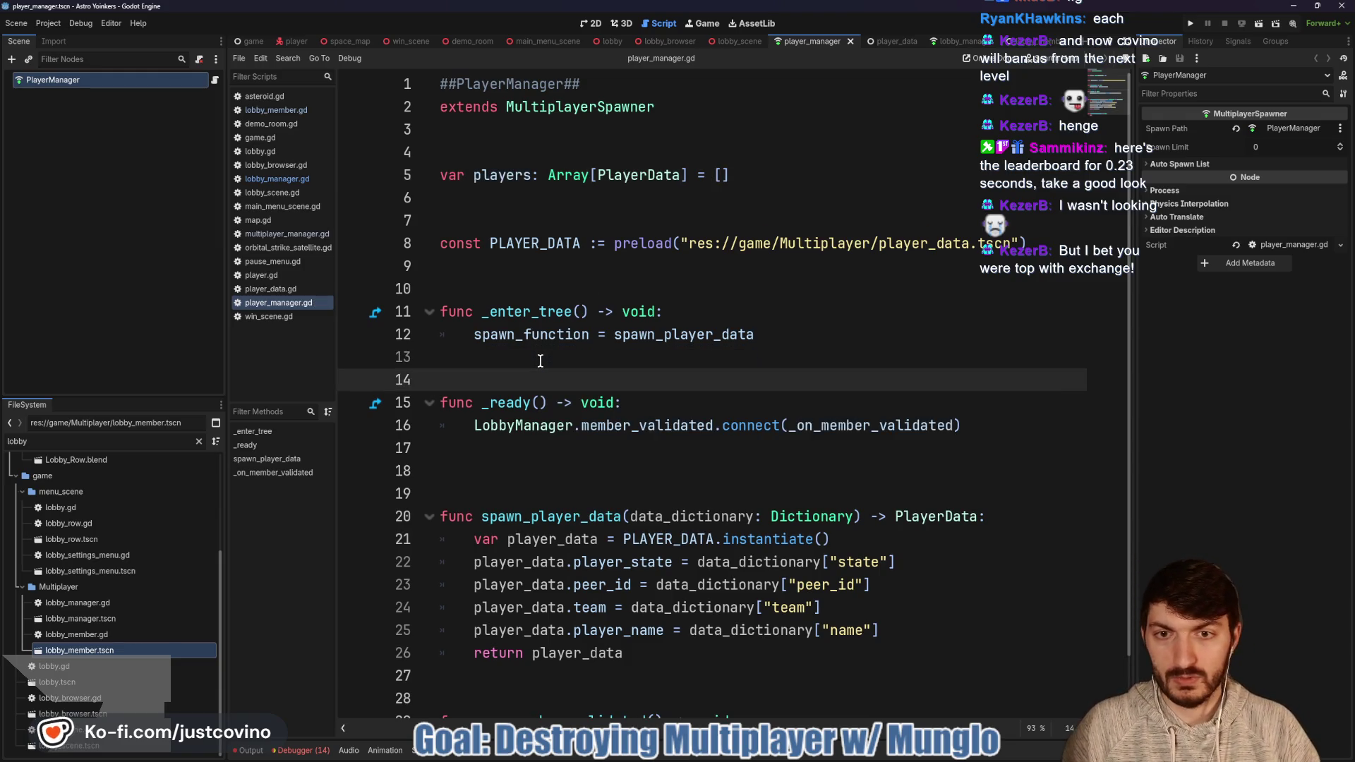
{"action": "left_click", "coordinate": [559, 479]}
{"action": "key", "text": "ctrl+s"}
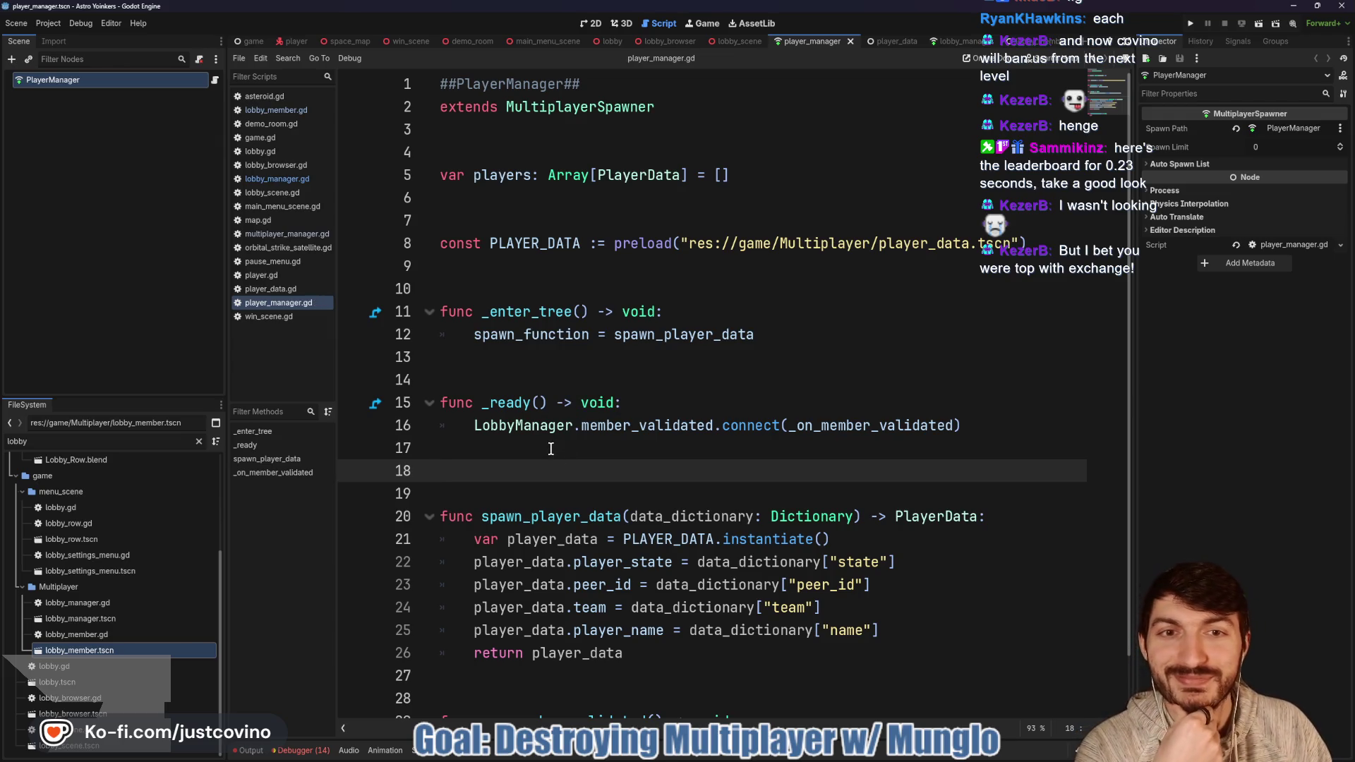
{"action": "scroll", "coordinate": [548, 445], "scroll_direction": "down", "scroll_amount": 1}
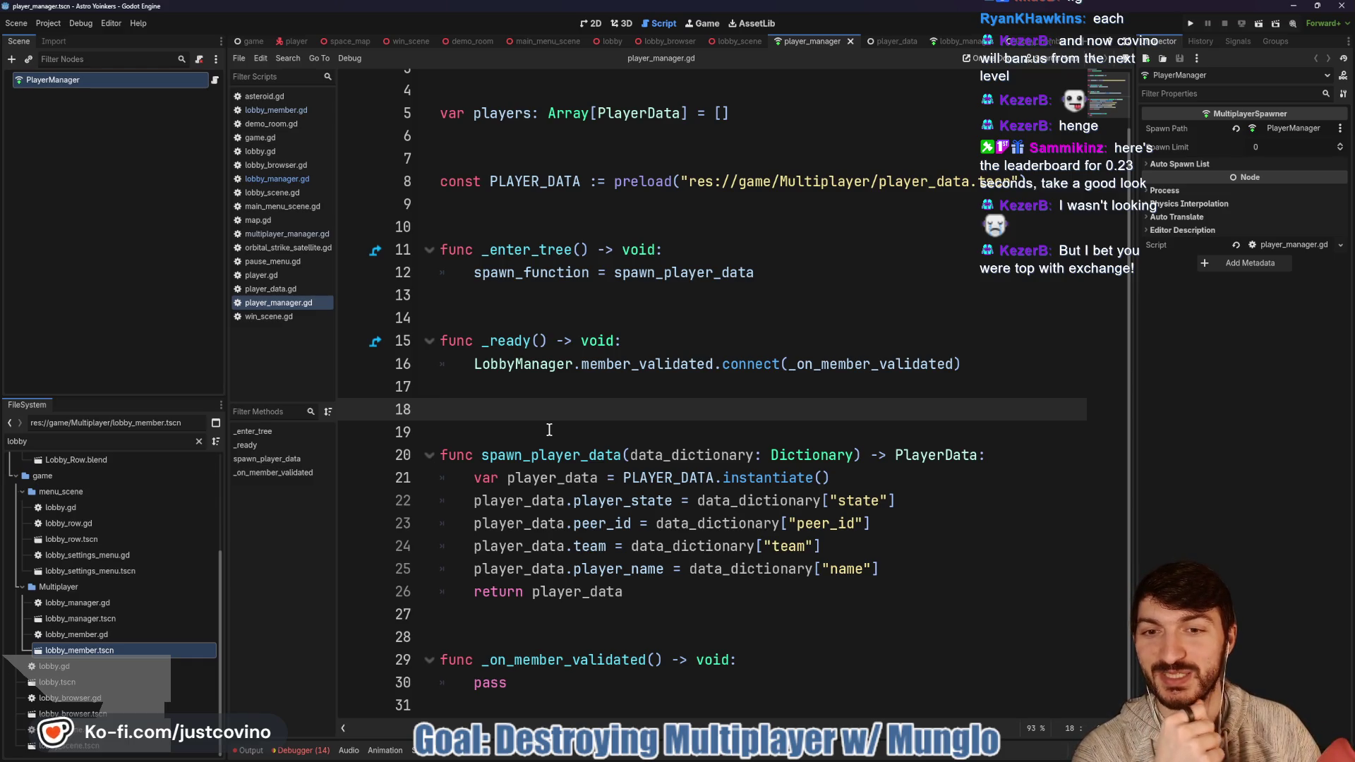
{"action": "key", "text": "alt+Left"}
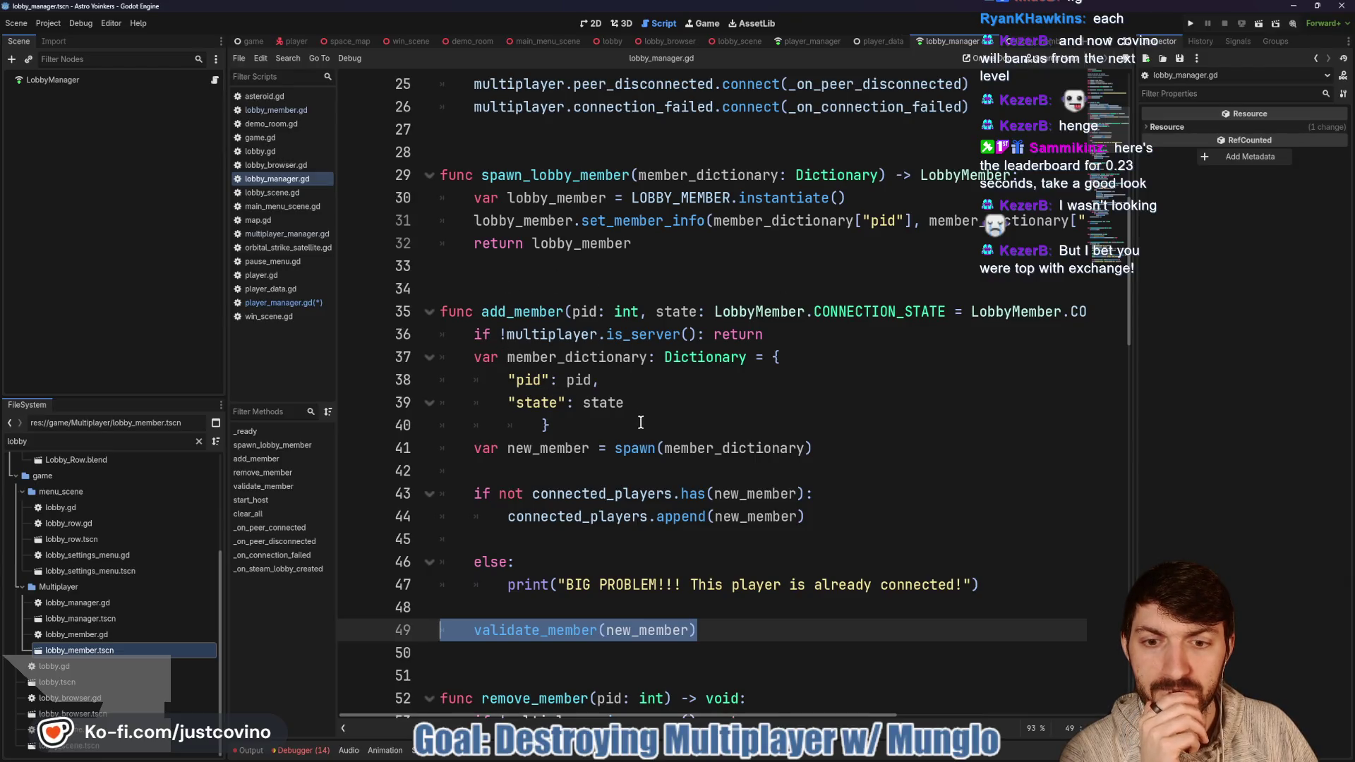
Step: Look over add_member in lobby_manager.gd, then return to player_manager.gd
{"action": "scroll", "coordinate": [496, 366], "scroll_direction": "up", "scroll_amount": 2}
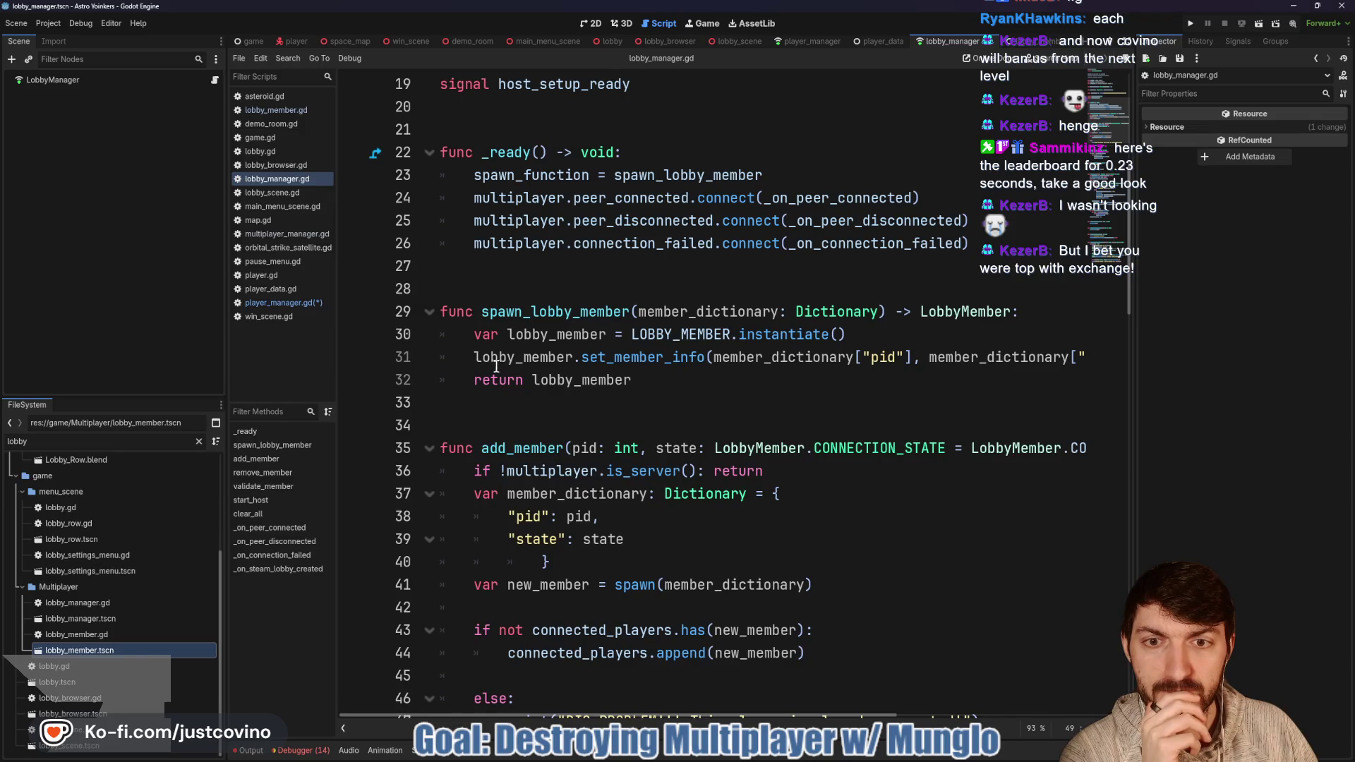
{"action": "left_click", "coordinate": [812, 41]}
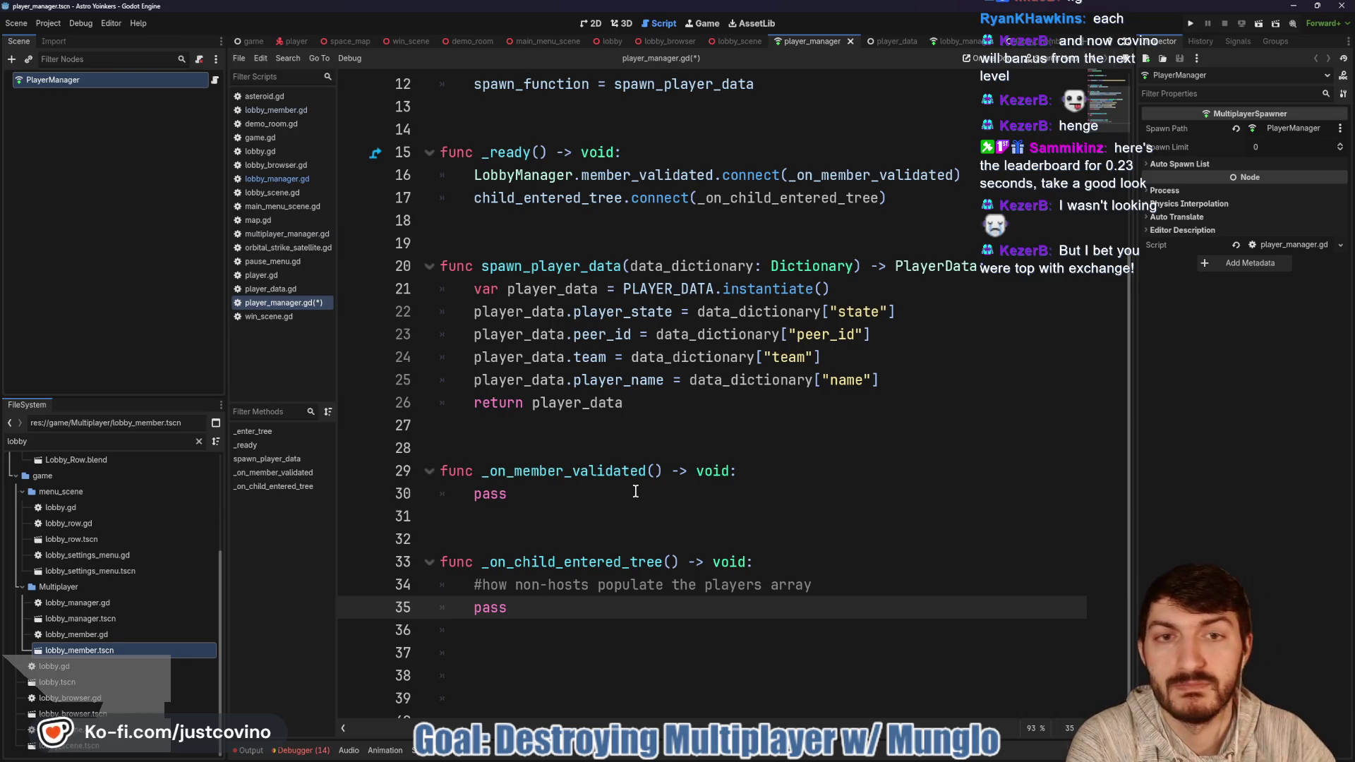
Step: Delete the extra blank lines at the end of player_manager.gd
{"action": "left_click", "coordinate": [911, 200]}
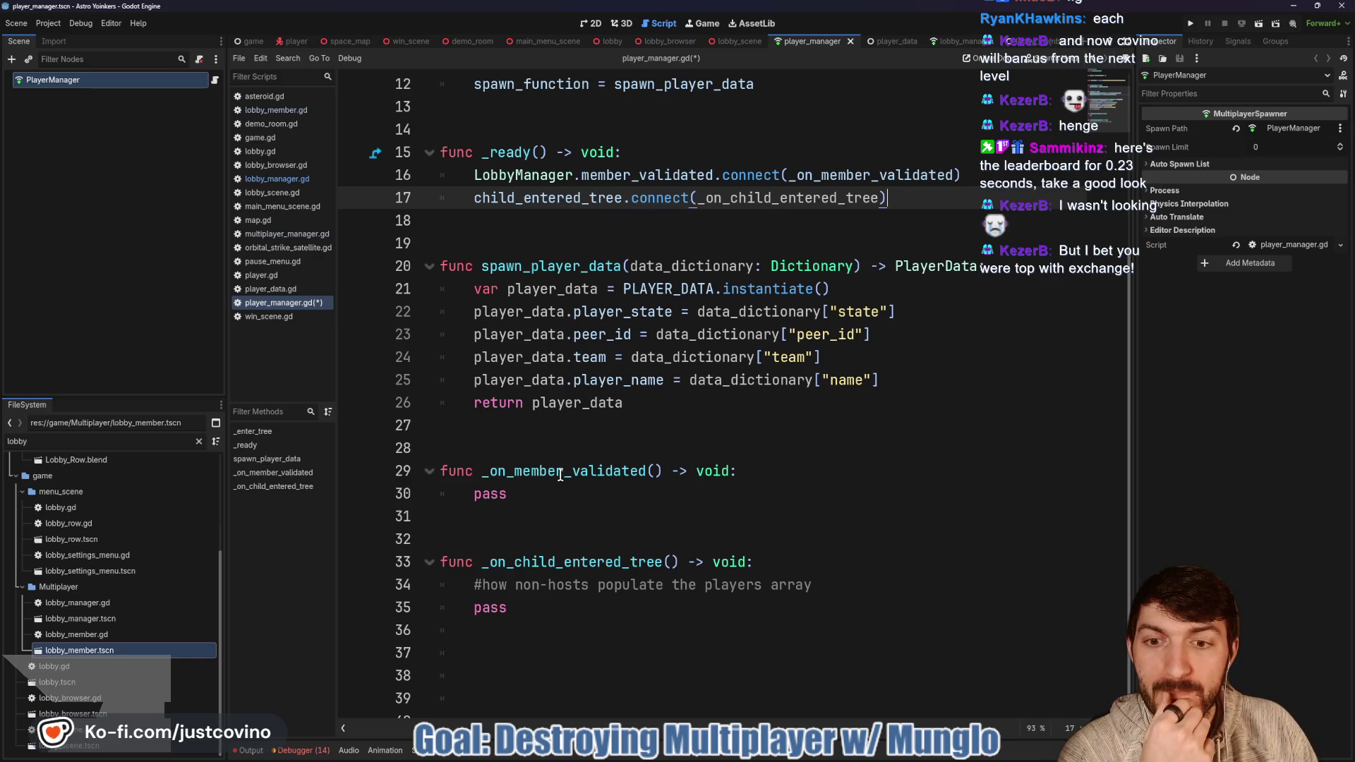
{"action": "left_click_drag", "start_coordinate": [515, 703], "coordinate": [423, 646]}
{"action": "key", "text": "BackSpace"}
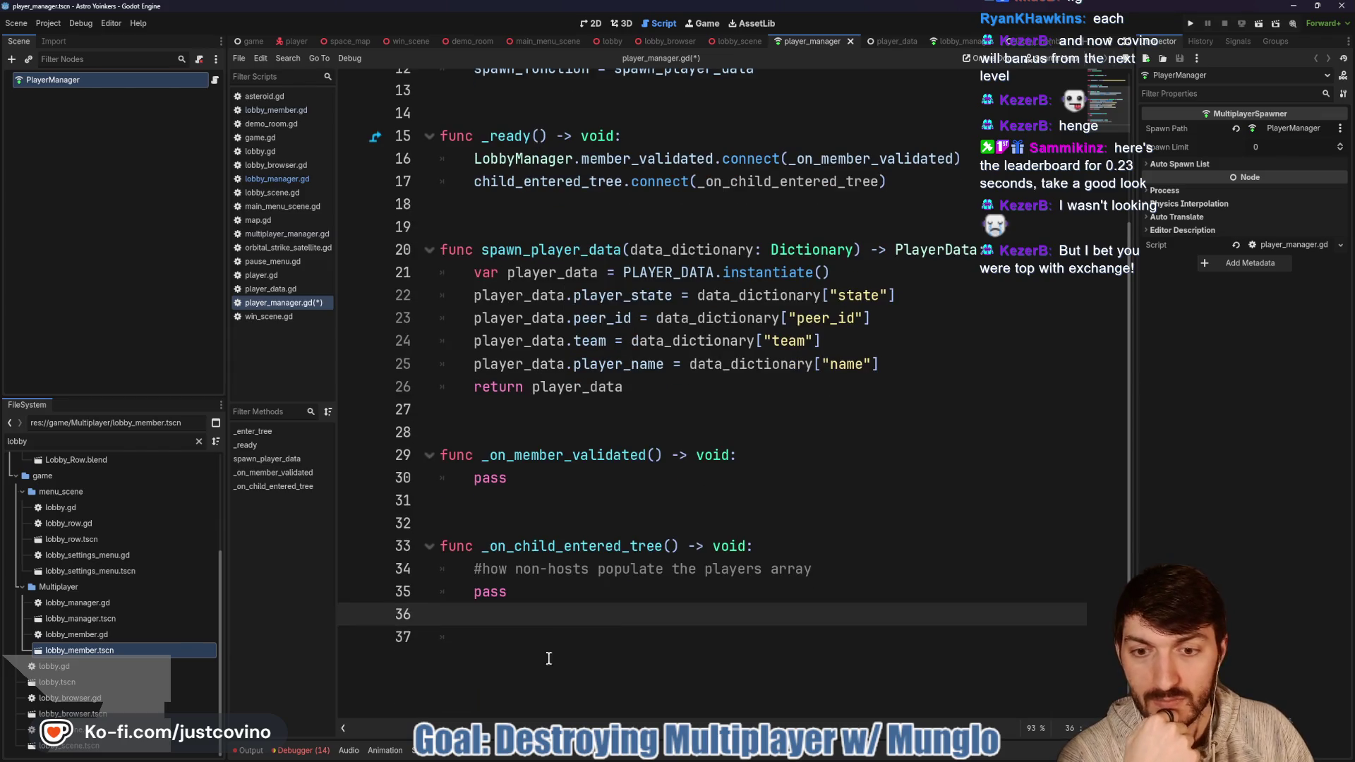
{"action": "left_click", "coordinate": [498, 634]}
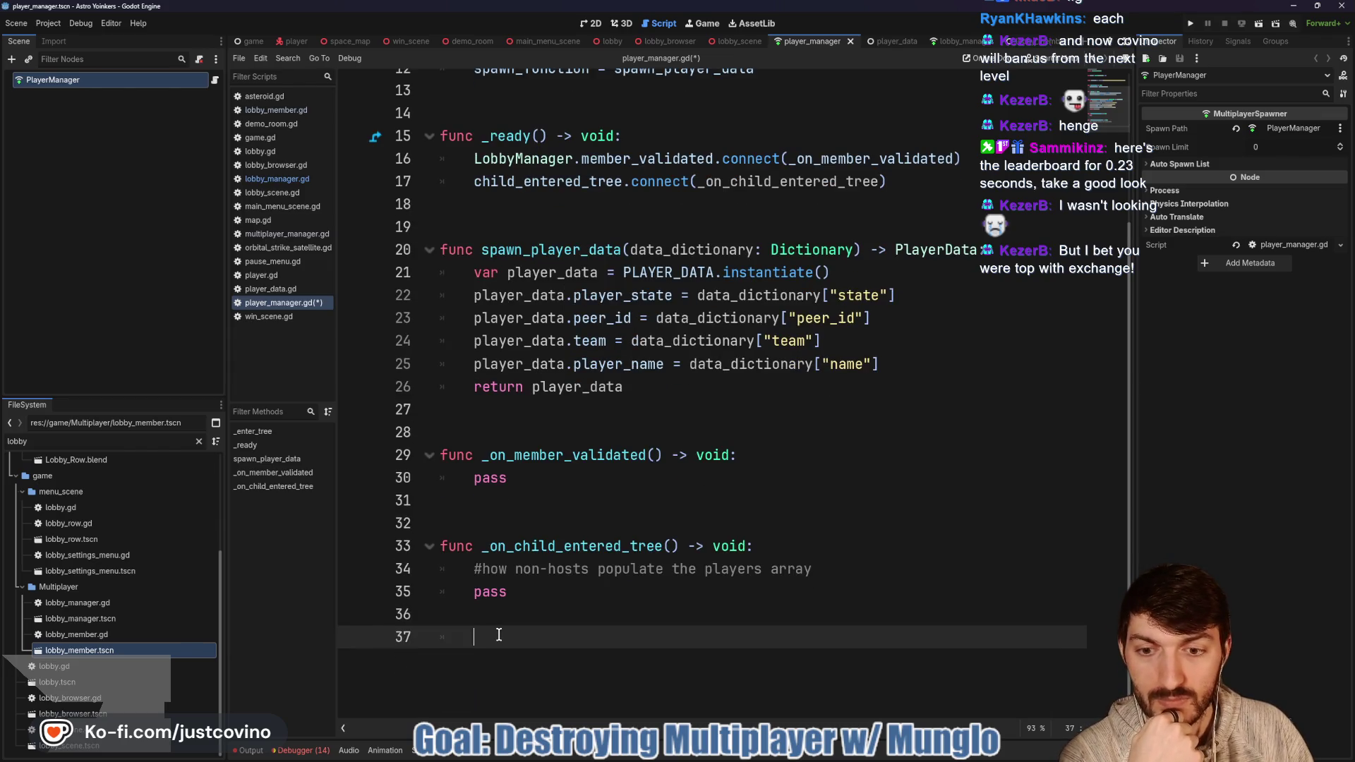
{"action": "double_click", "coordinate": [552, 252]}
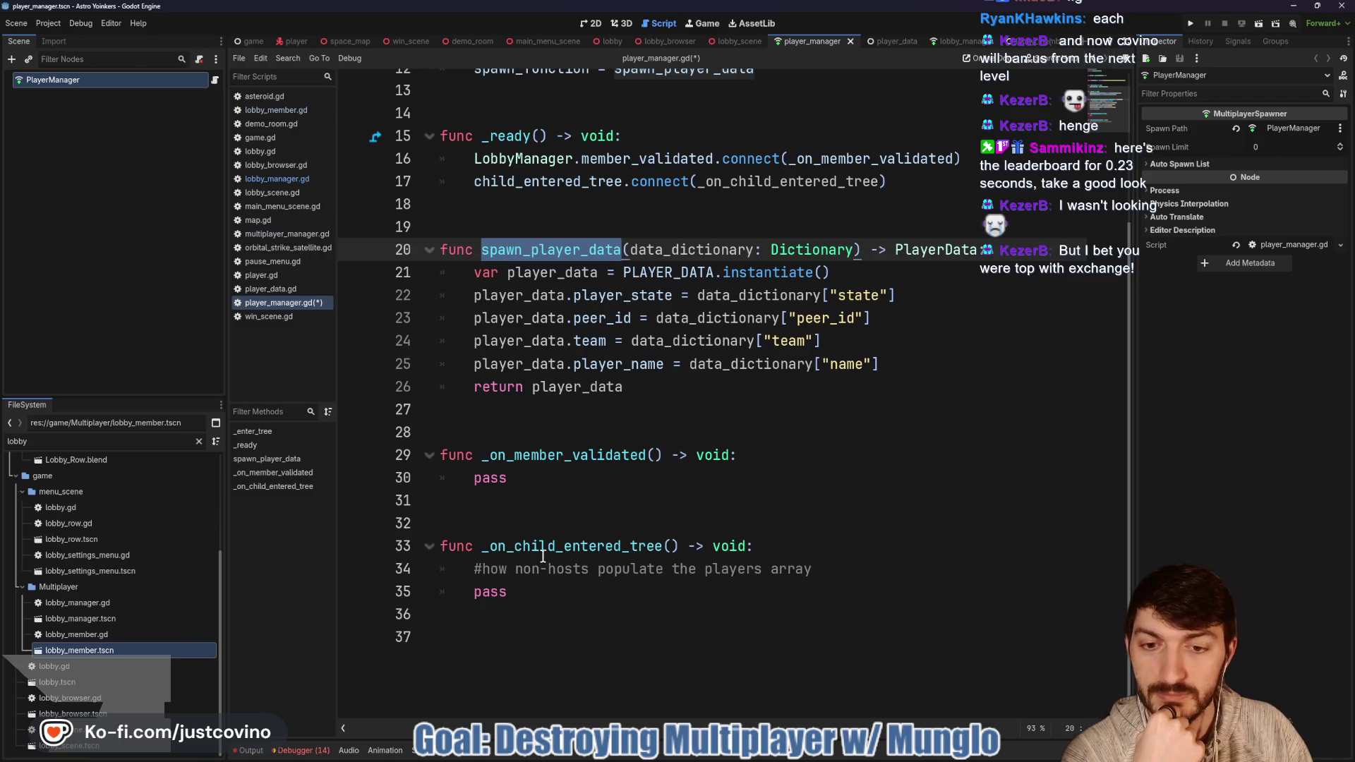
Step: Turn the comment in _on_child_entered_tree into a ## doc comment
{"action": "left_click", "coordinate": [842, 569]}
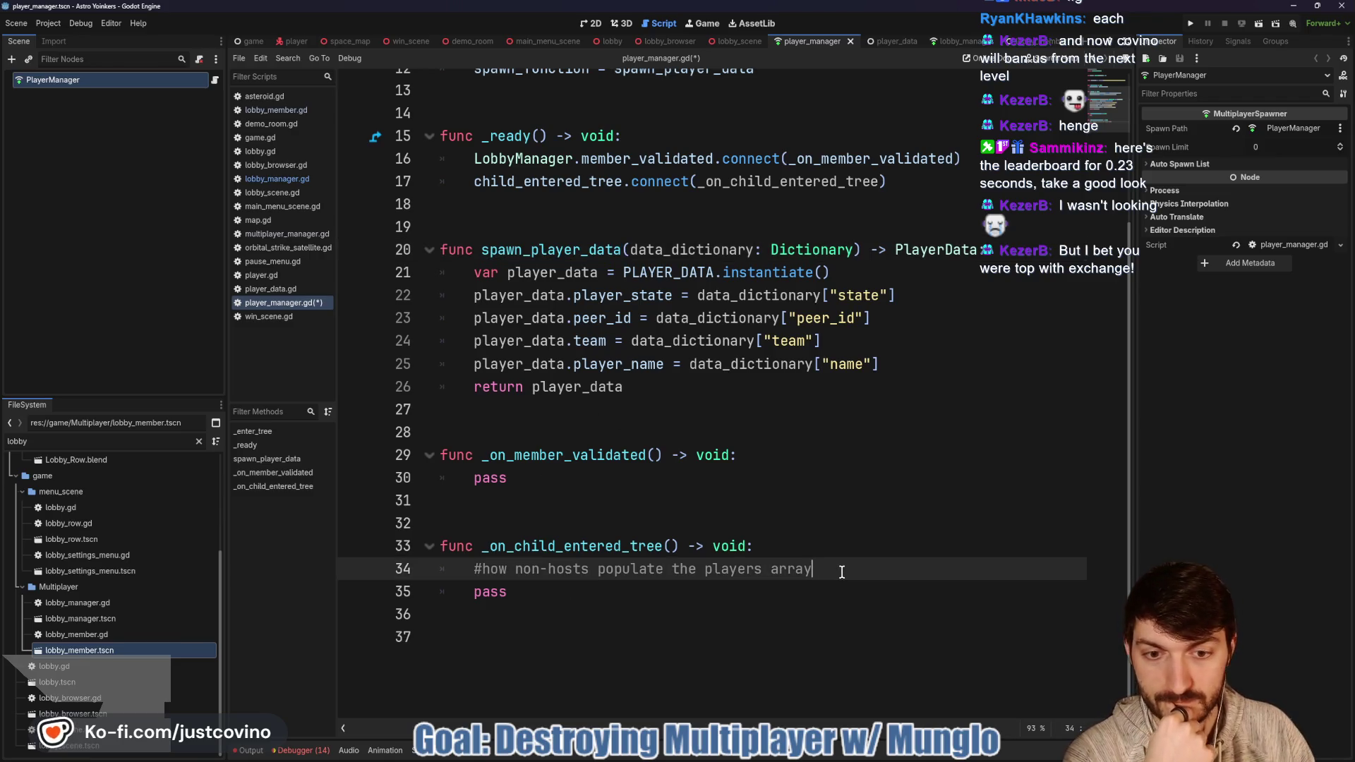
{"action": "left_click", "coordinate": [472, 569]}
{"action": "type", "text": "#"}
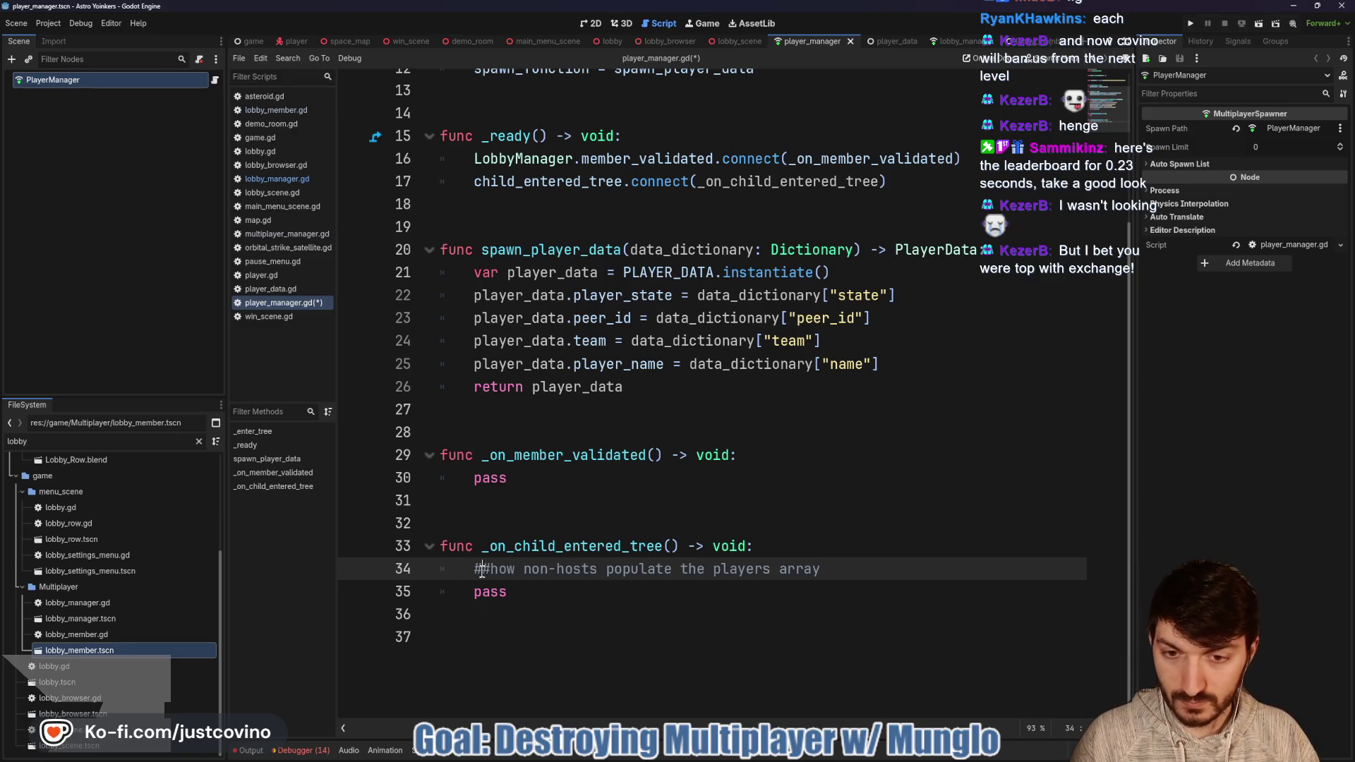
{"action": "type", "text": "##"}
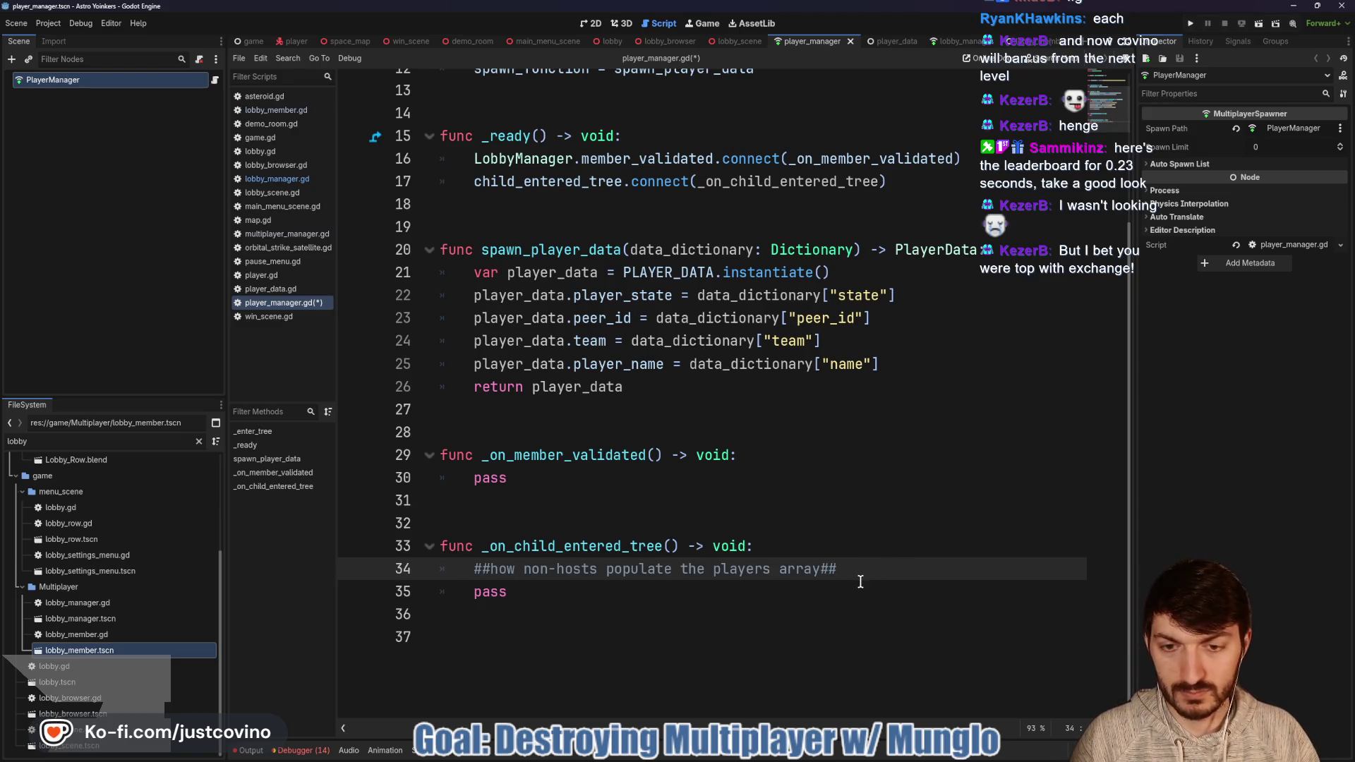
{"action": "key", "text": "Return"}
Step: Add an 'if multiplayer.is_server(): return' guard and delete the leftover pass statement
{"action": "type", "text": "if"}
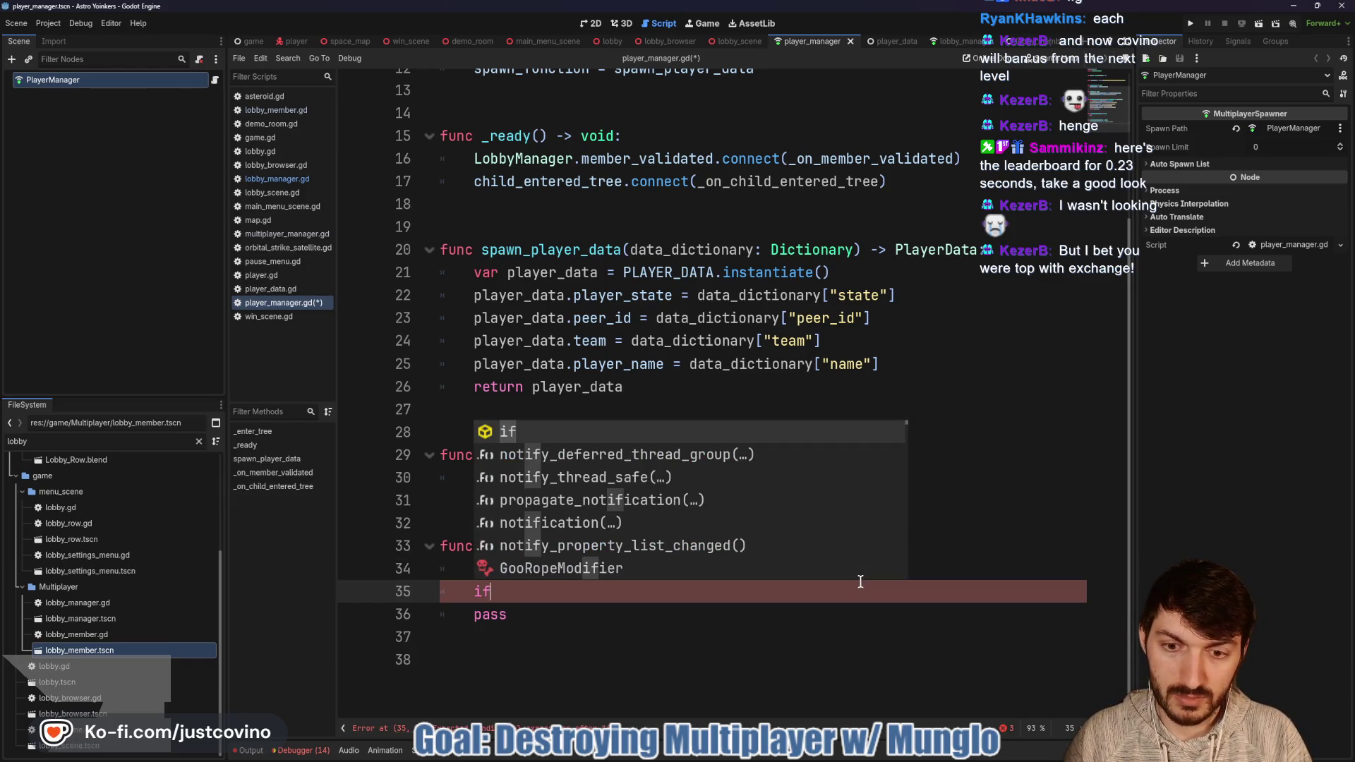
{"action": "type", "text": " is_multi"}
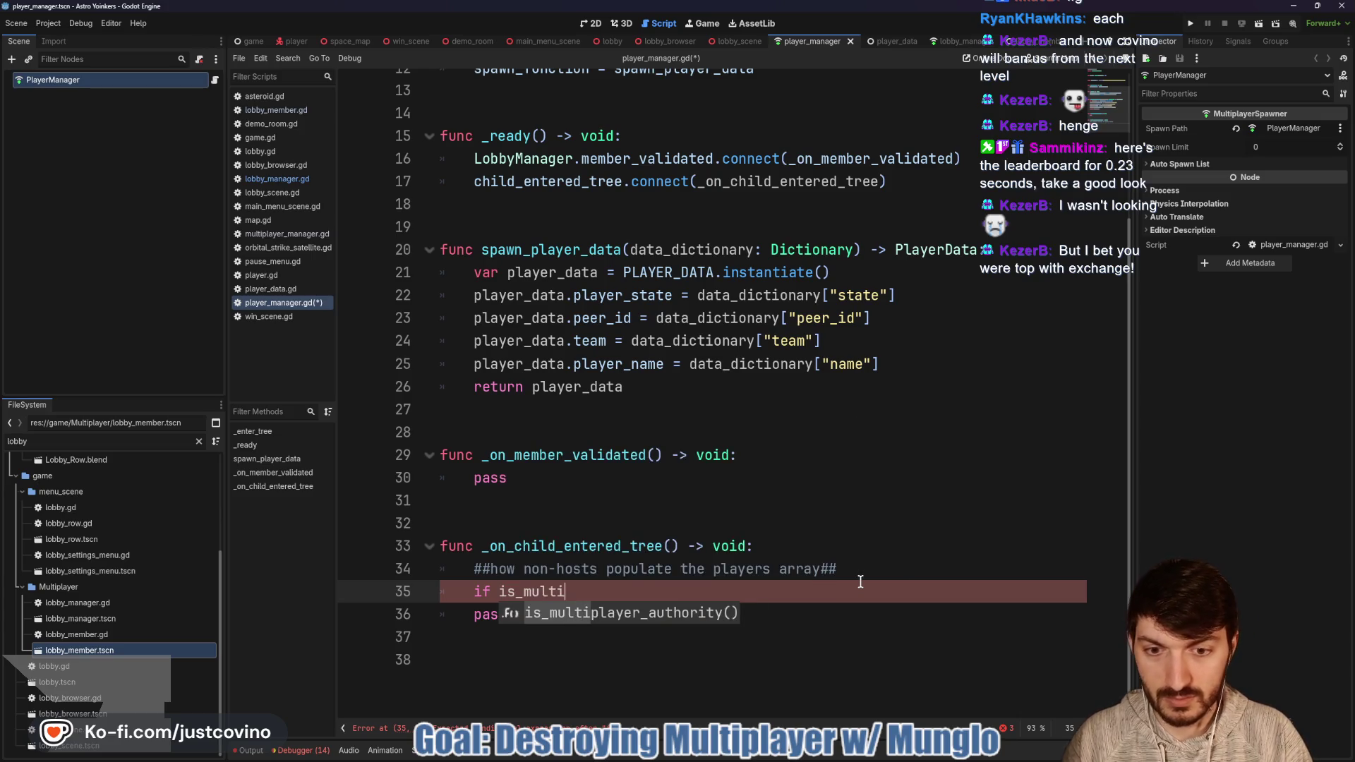
{"action": "key", "text": "BackSpace"}
{"action": "key", "text": "BackSpace"}
{"action": "key", "text": "BackSpace"}
{"action": "type", "text": "mutliap"}
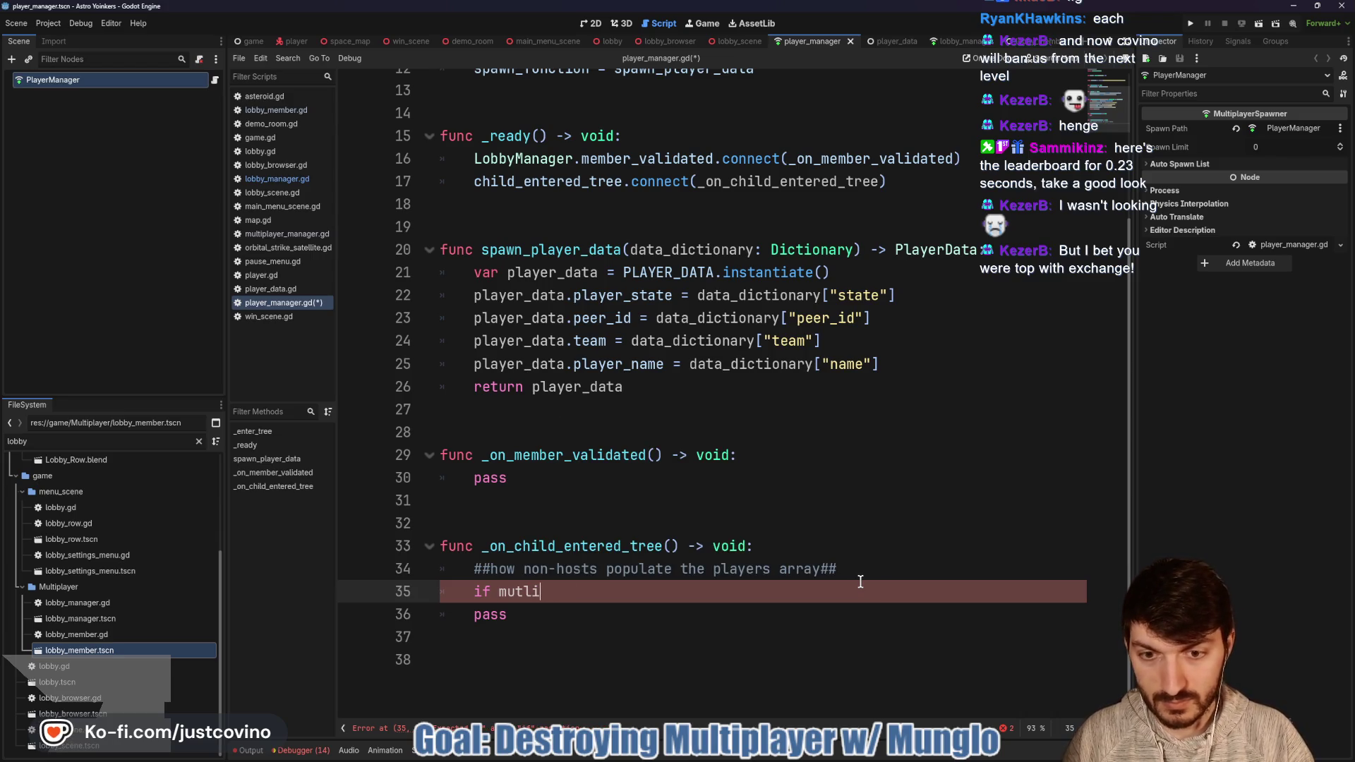
{"action": "key", "text": "BackSpace"}
{"action": "key", "text": "BackSpace"}
{"action": "key", "text": "BackSpace"}
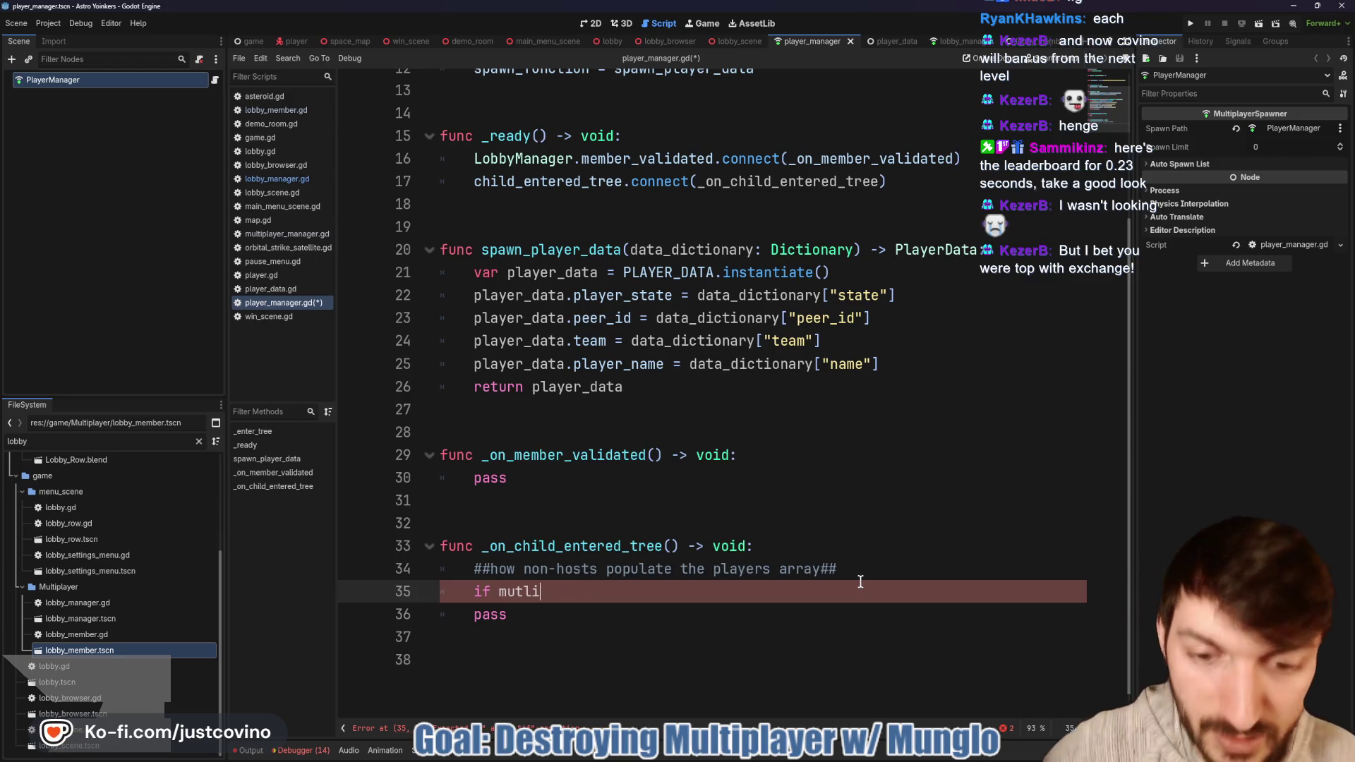
{"action": "type", "text": "ultiplayer.is"}
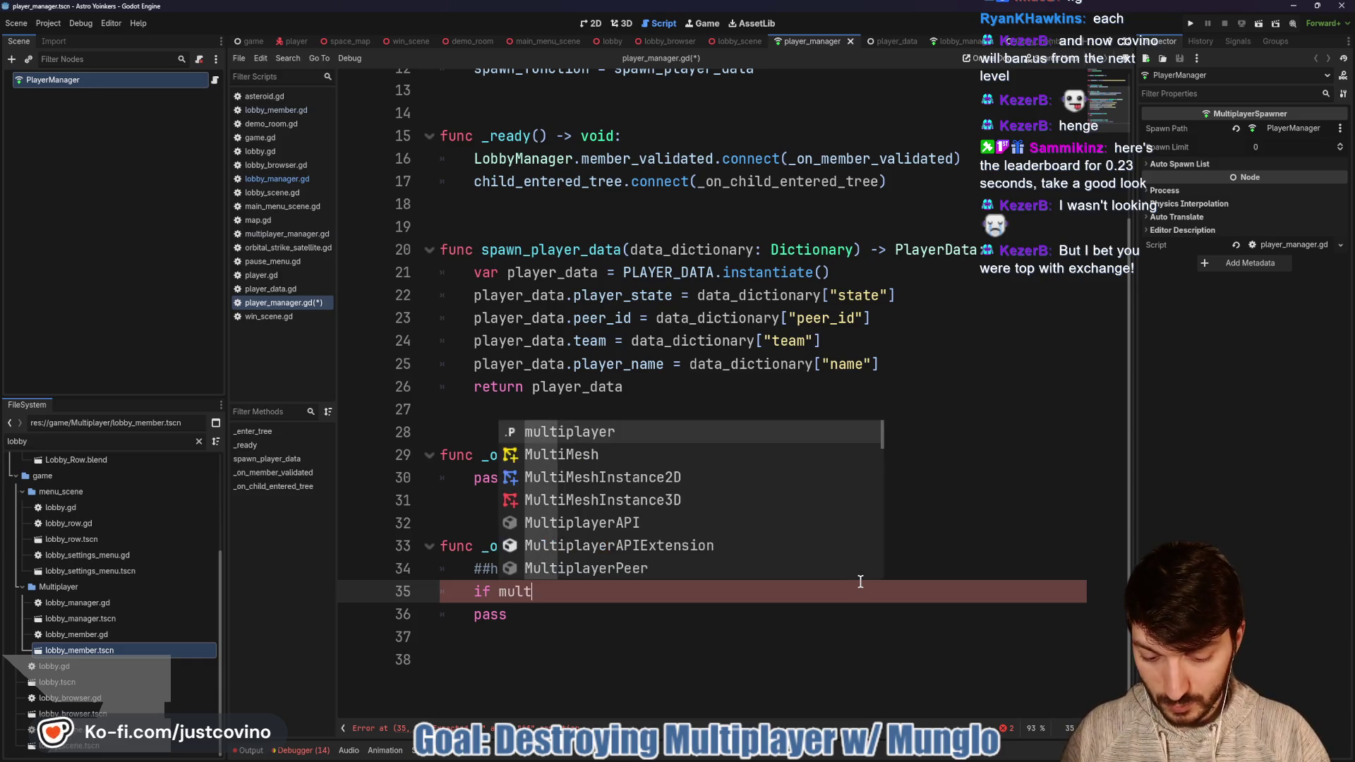
{"action": "key", "text": "Return"}
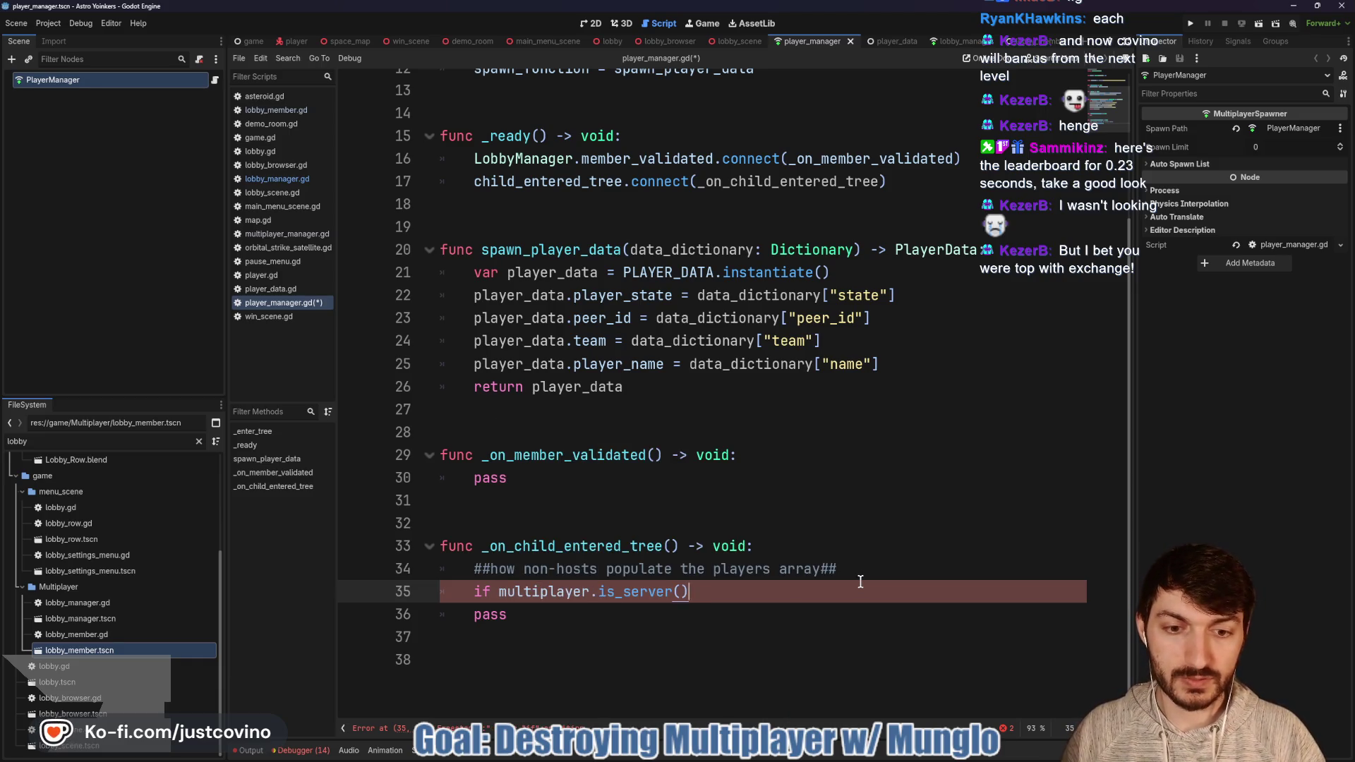
{"action": "type", "text": ": return"}
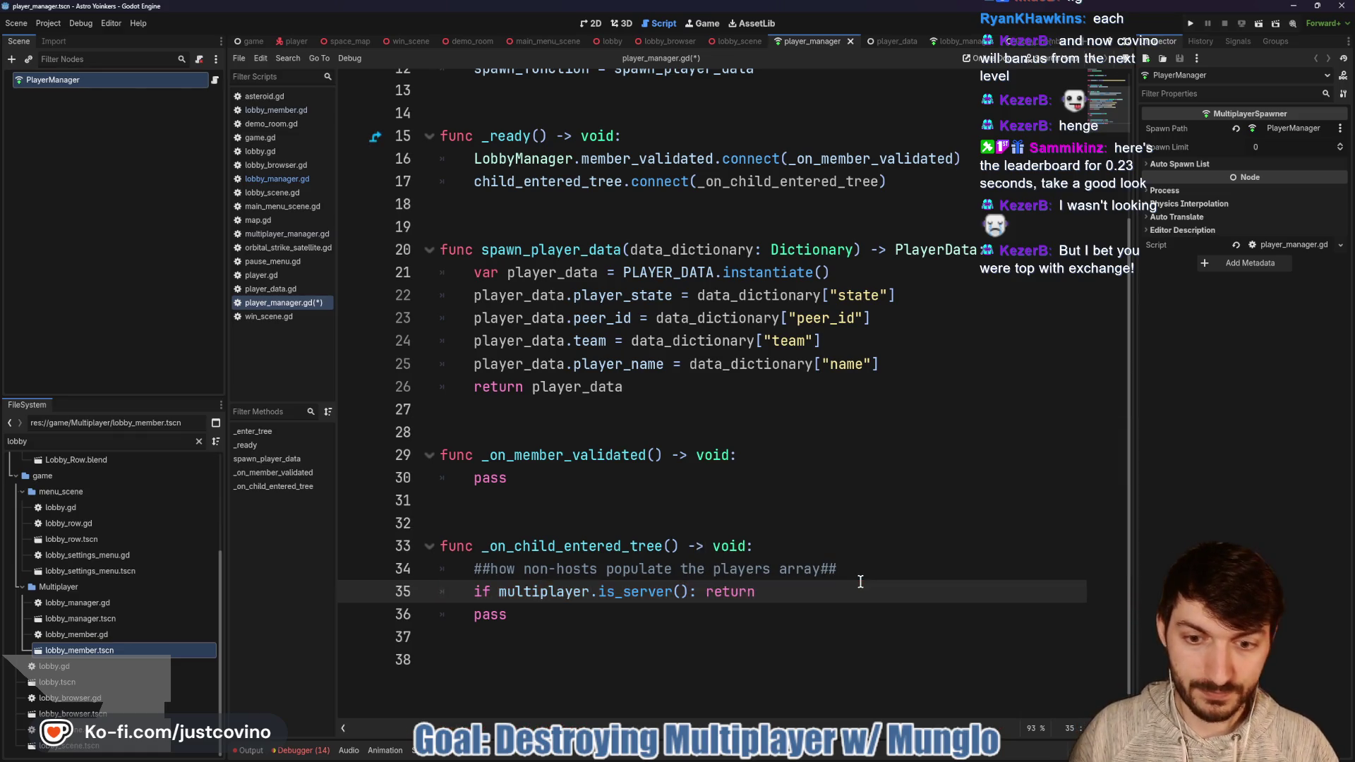
{"action": "key", "text": "Return"}
{"action": "double_click", "coordinate": [485, 636]}
{"action": "key", "text": "BackSpace"}
{"action": "left_click", "coordinate": [492, 610]}
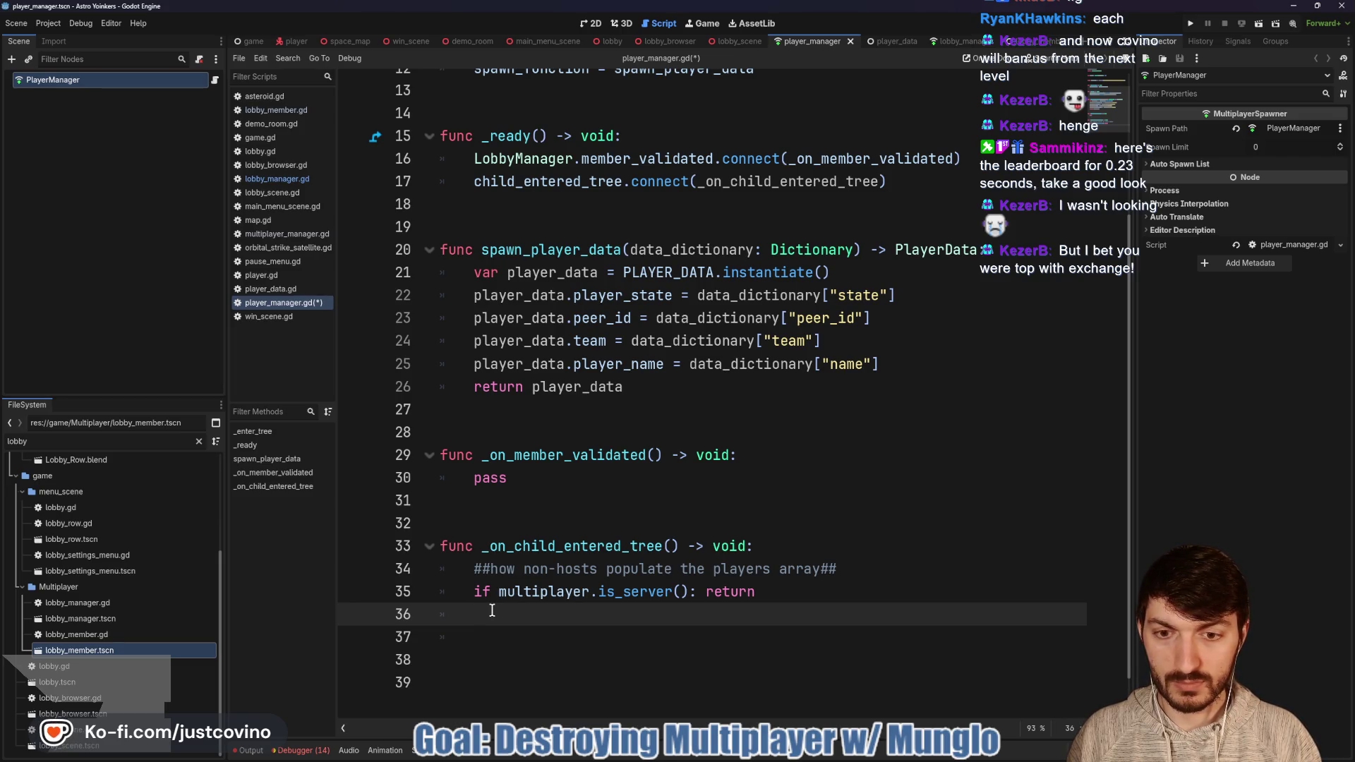
{"action": "left_click", "coordinate": [670, 546]}
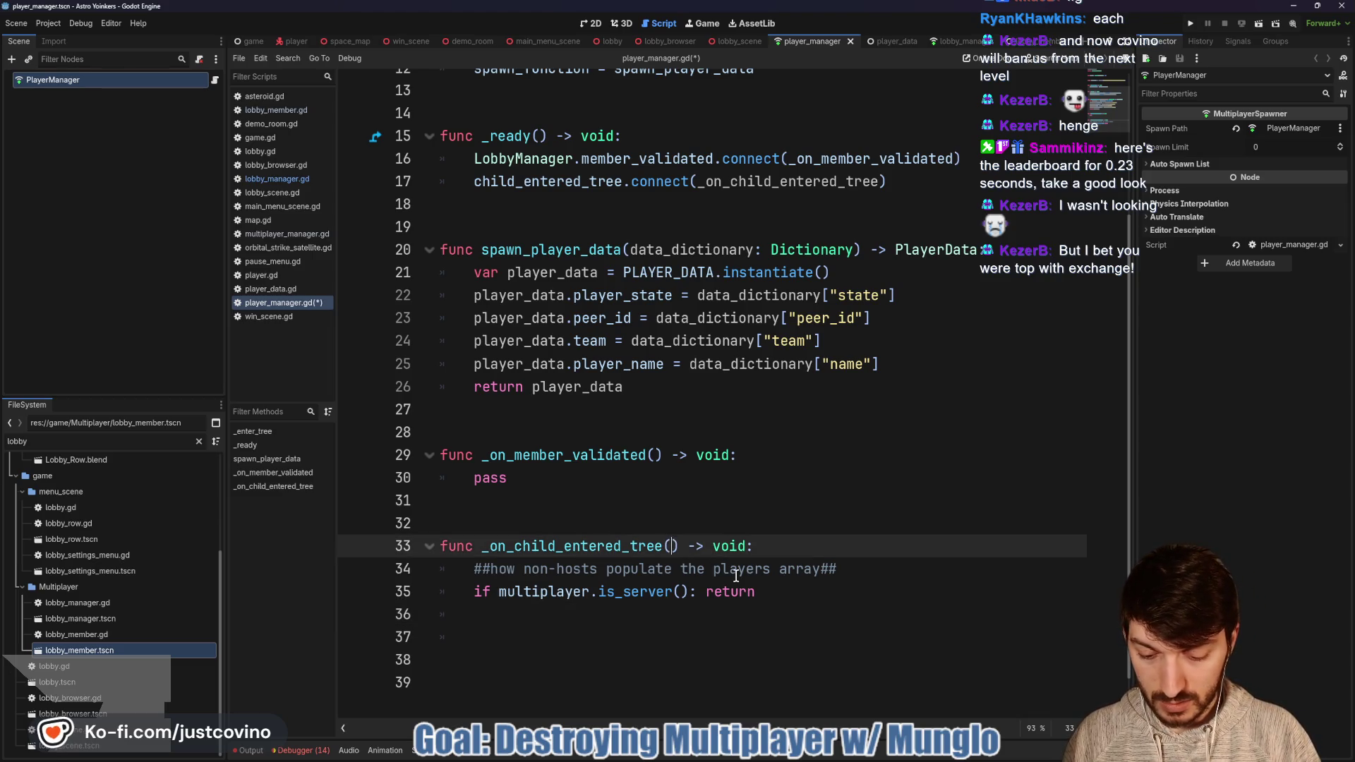
Step: Give the handler a node parameter and add 'if node is not PlayerData: return'
{"action": "type", "text": "node: "}
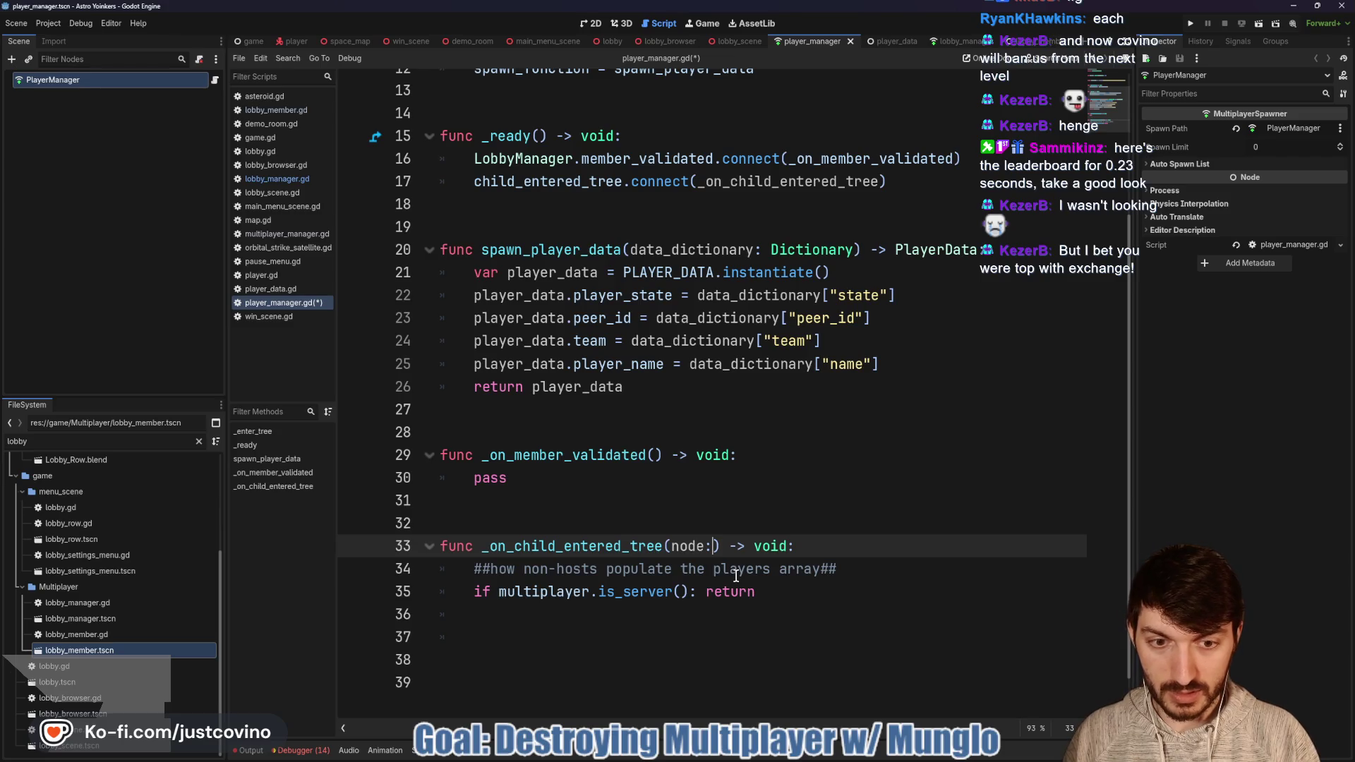
{"action": "type", "text": "Node"}
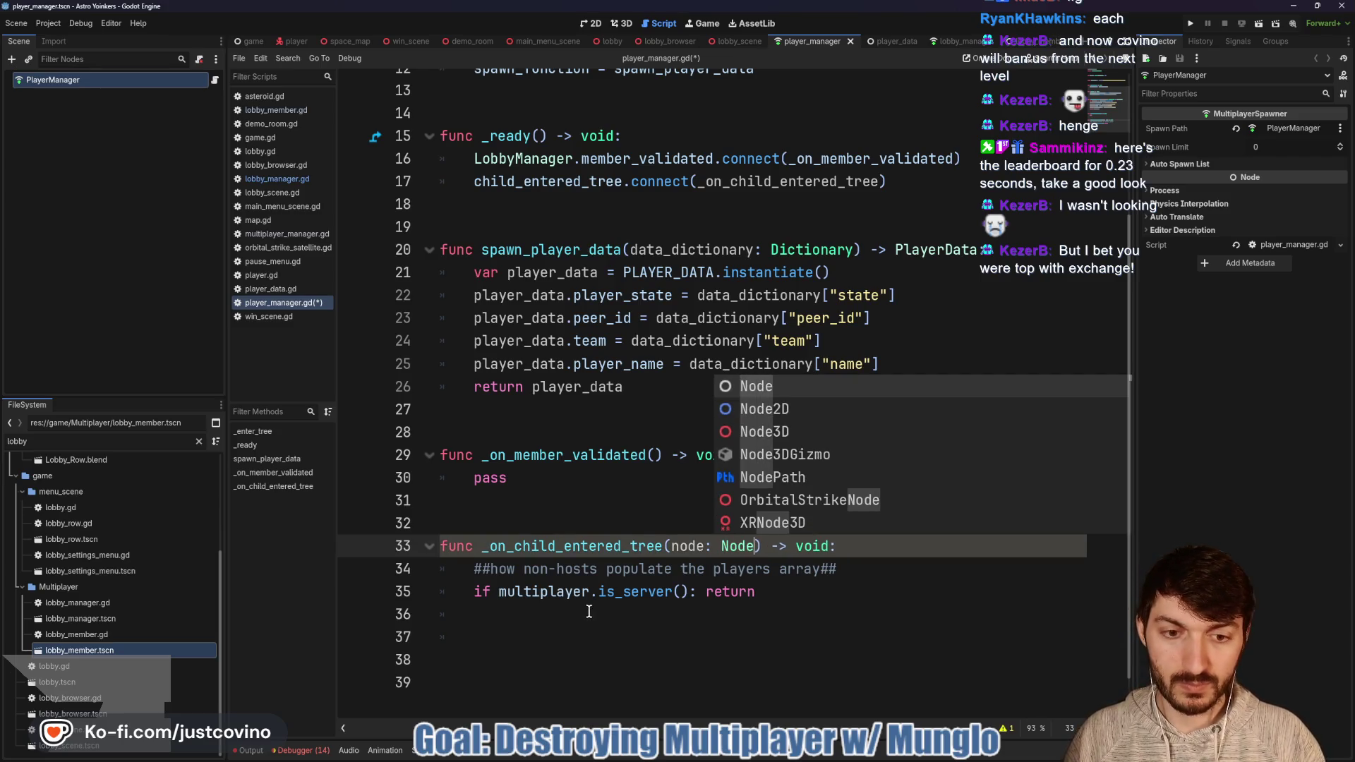
{"action": "key", "text": "BackSpace"}
{"action": "key", "text": "BackSpace"}
{"action": "key", "text": "BackSpace"}
{"action": "type", "text": "PlayerD"}
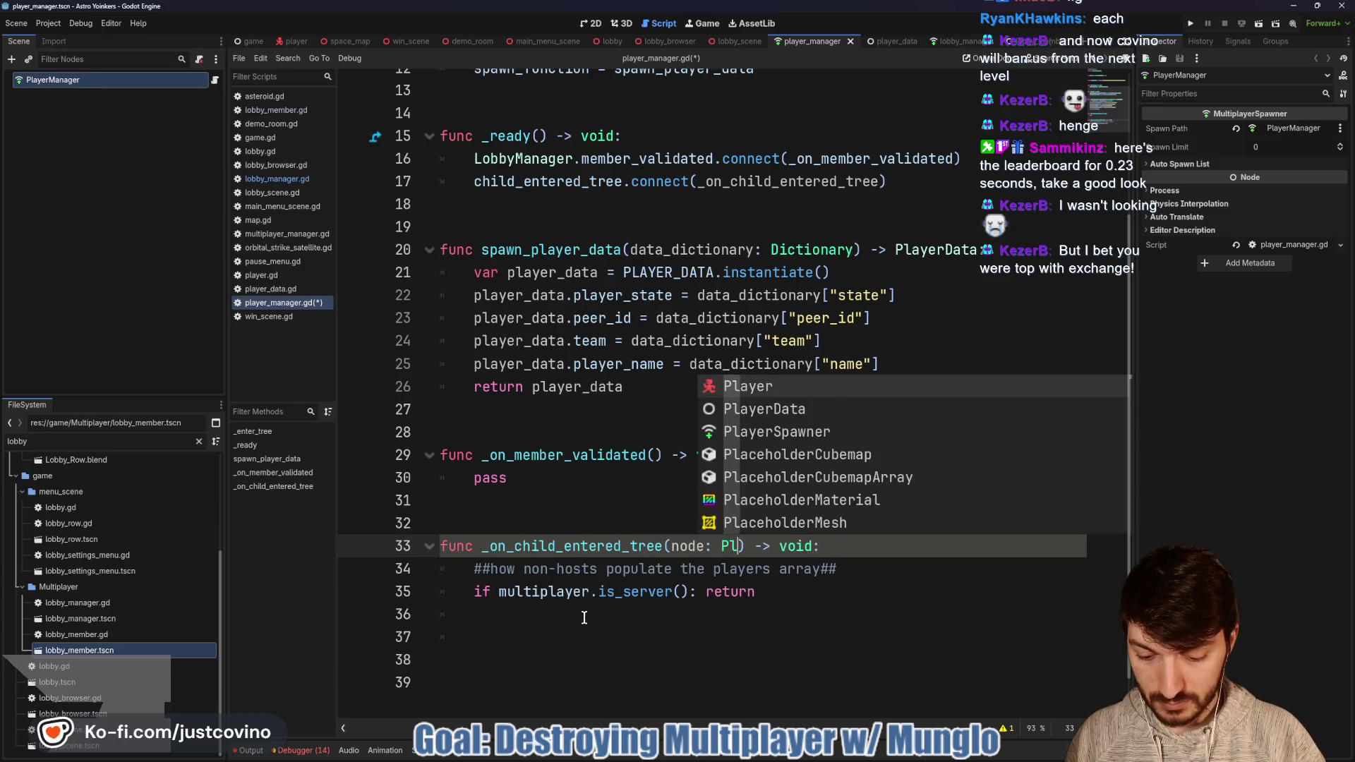
{"action": "type", "text": "a"}
{"action": "key", "text": "Return"}
{"action": "left_click", "coordinate": [575, 617]}
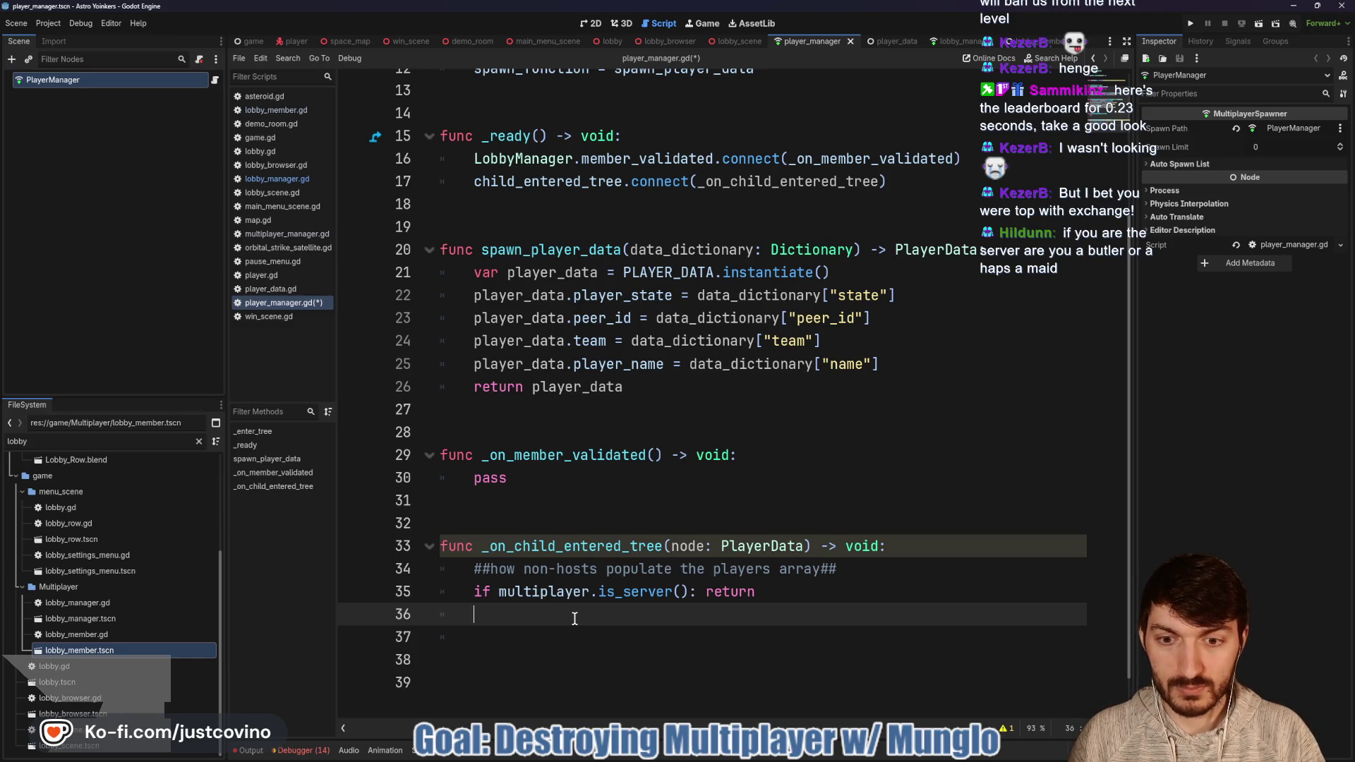
{"action": "type", "text": "i"}
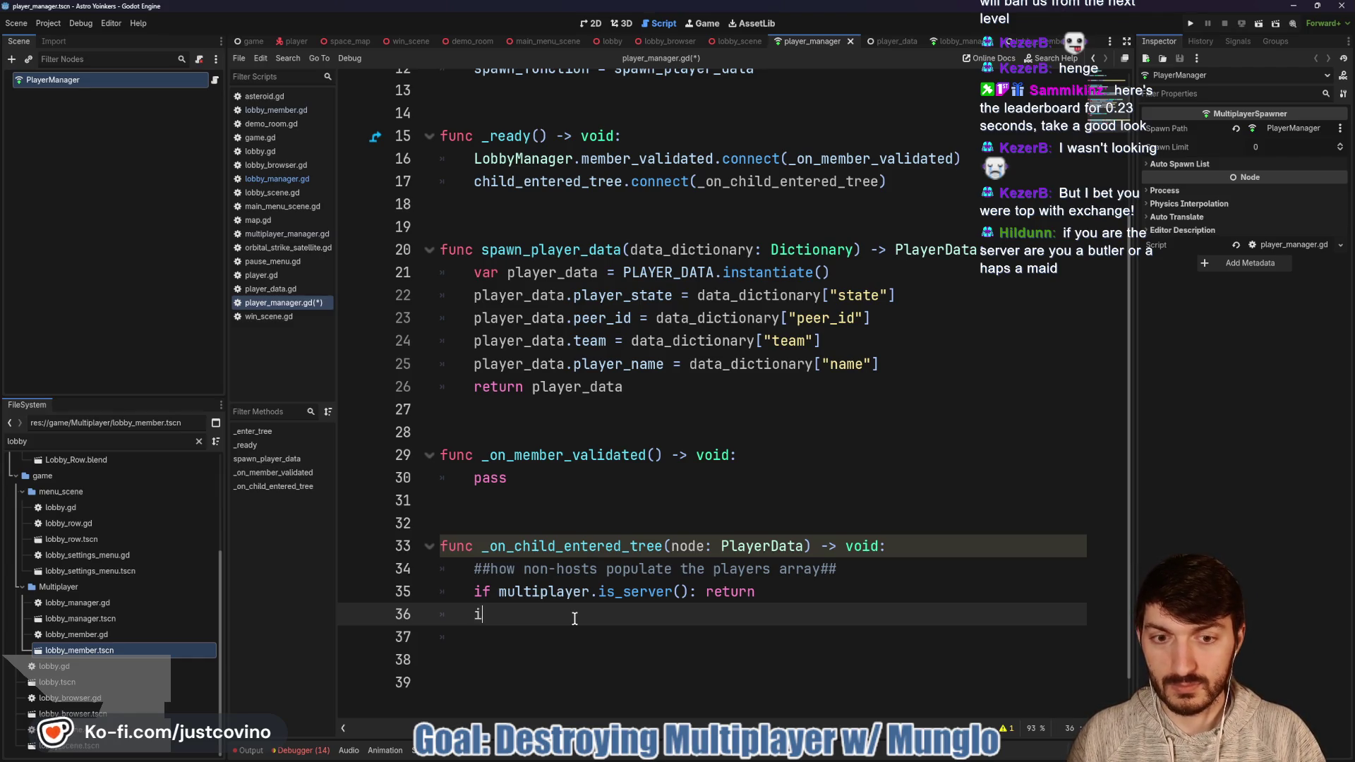
{"action": "type", "text": "f no"}
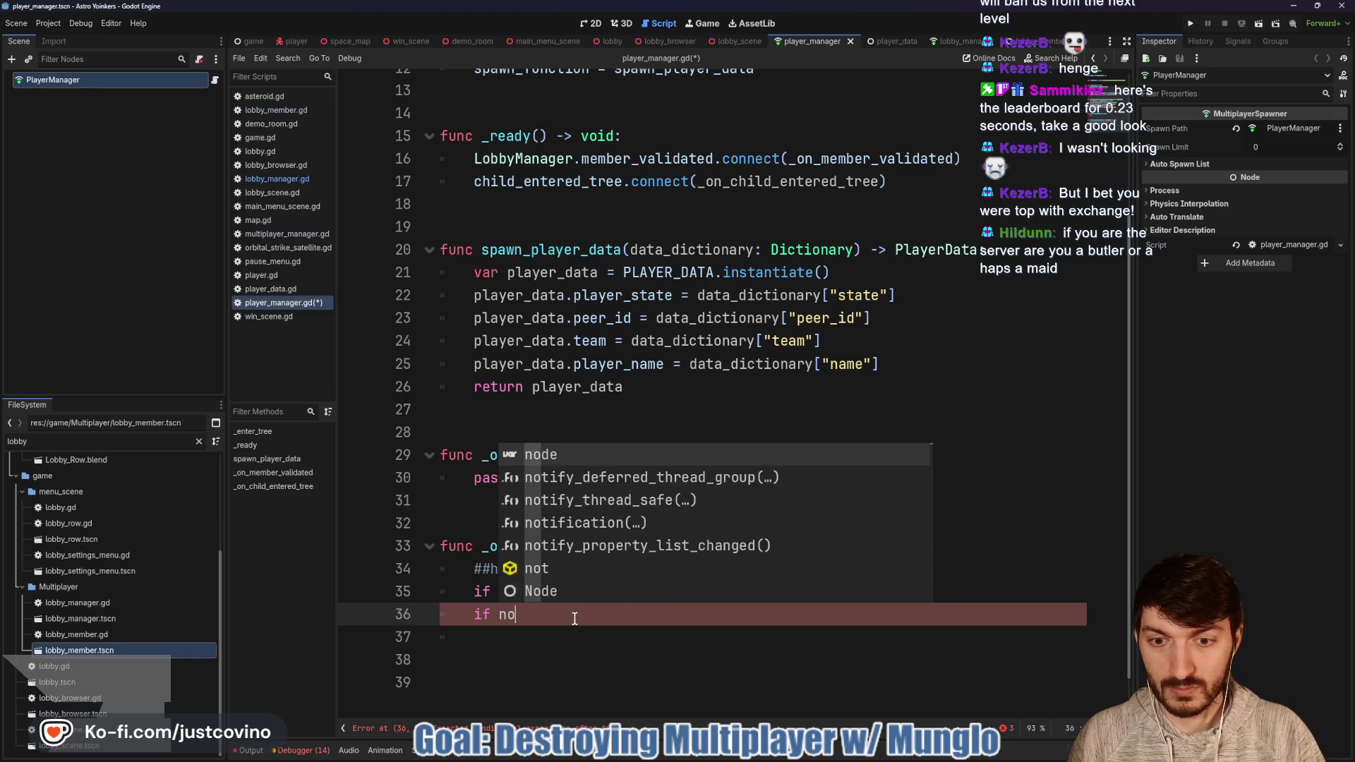
{"action": "type", "text": "de is not Player"}
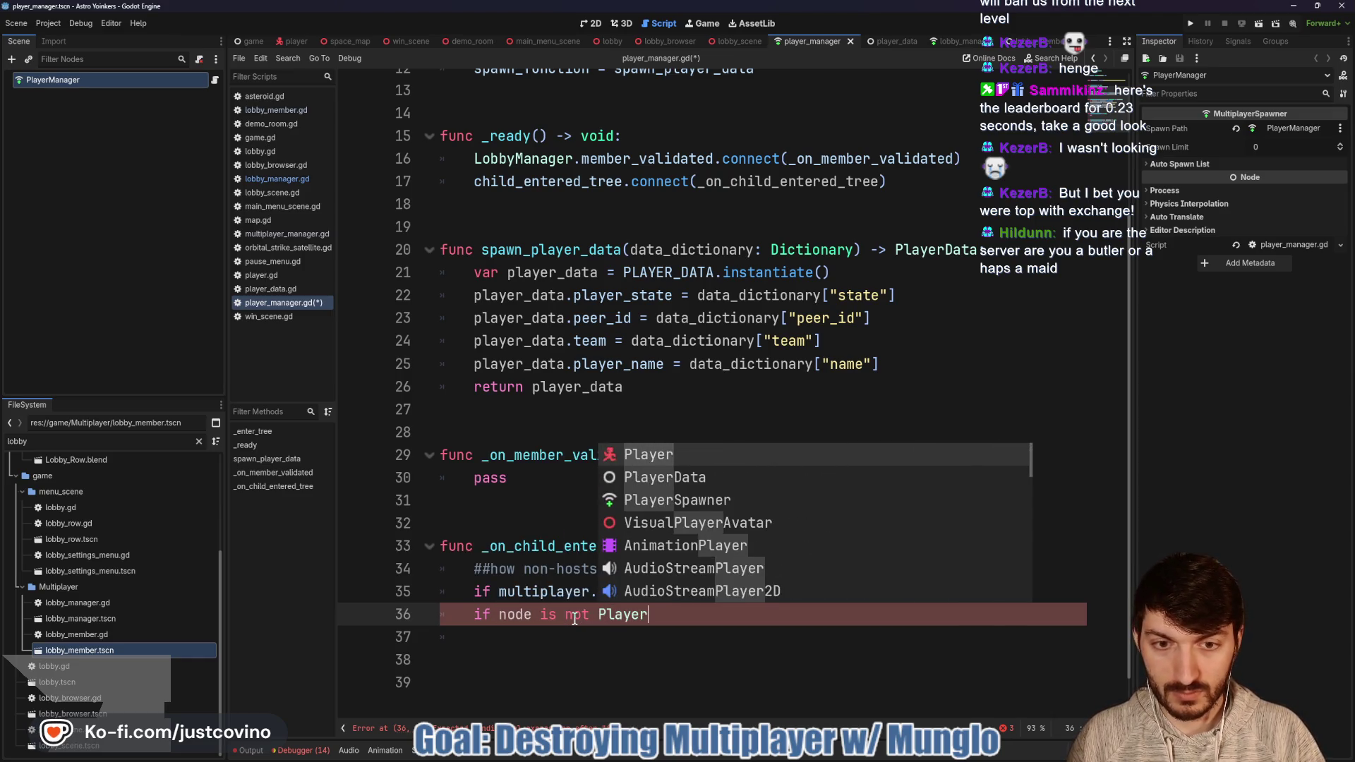
{"action": "type", "text": "Data"}
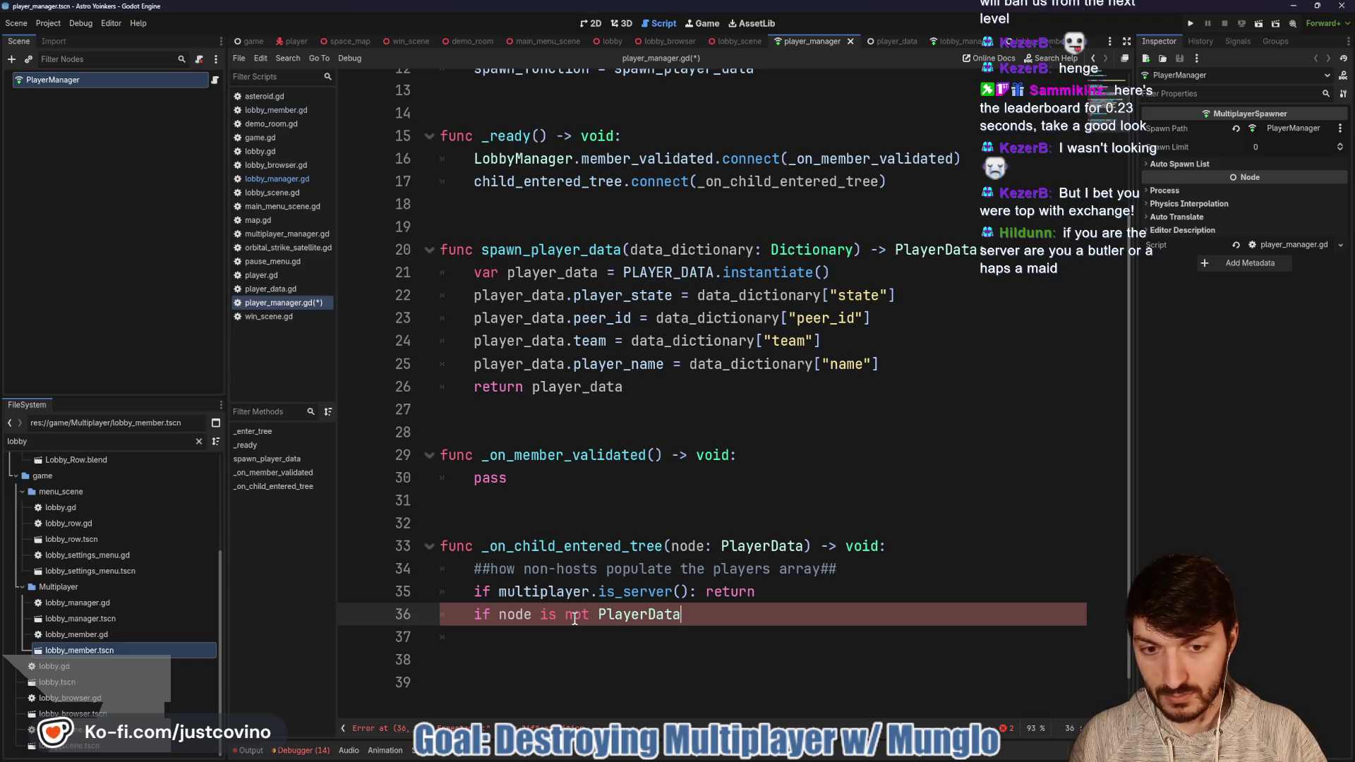
{"action": "type", "text": ": retu"}
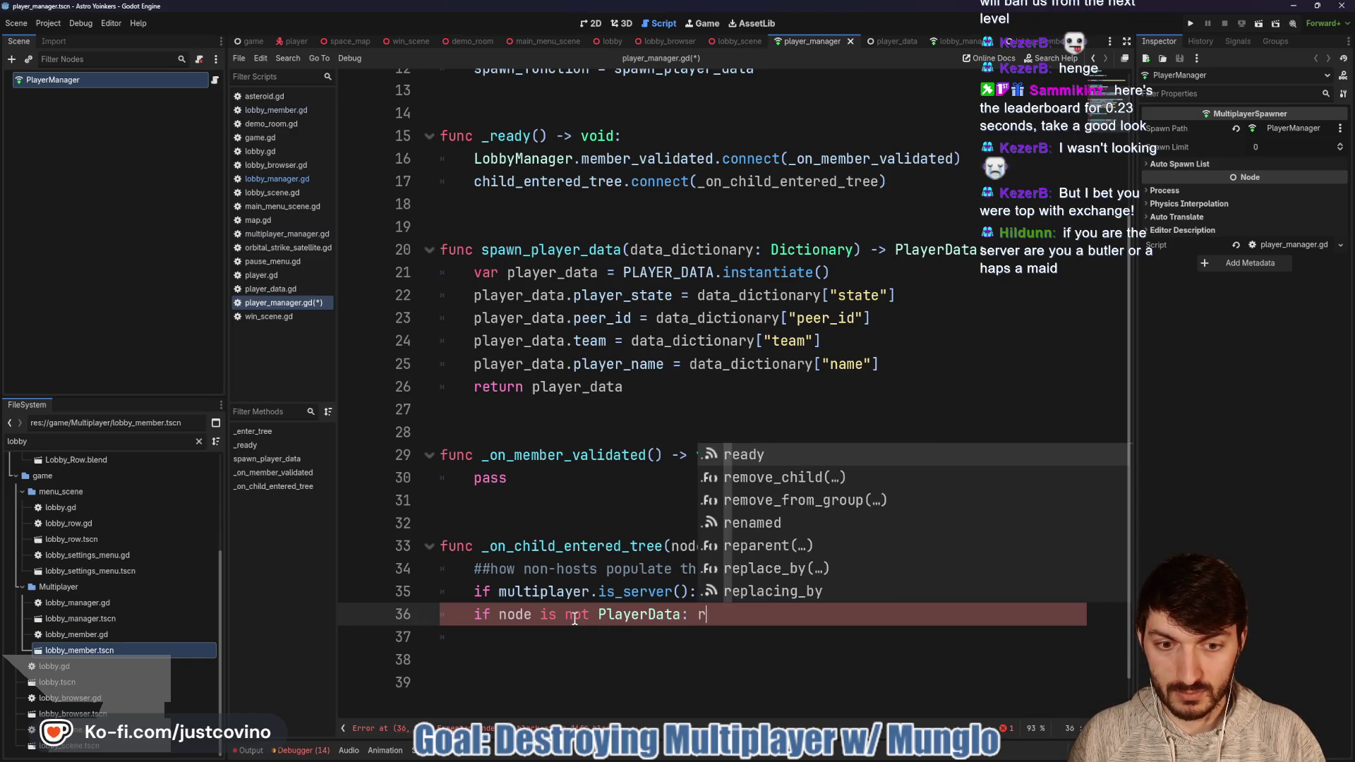
{"action": "key", "text": "Return"}
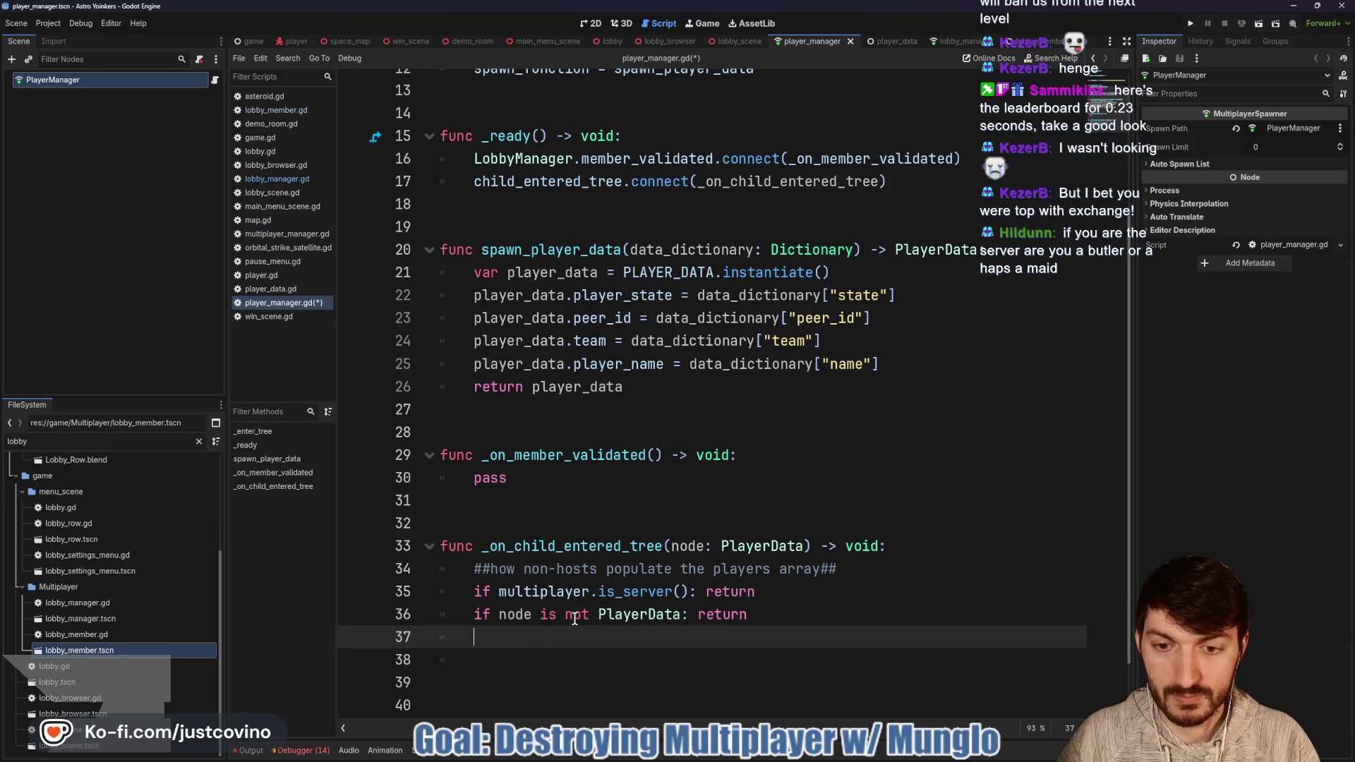
Step: Add 'if not players.has(node): players.append(node)' to _on_child_entered_tree
{"action": "type", "text": "if players"}
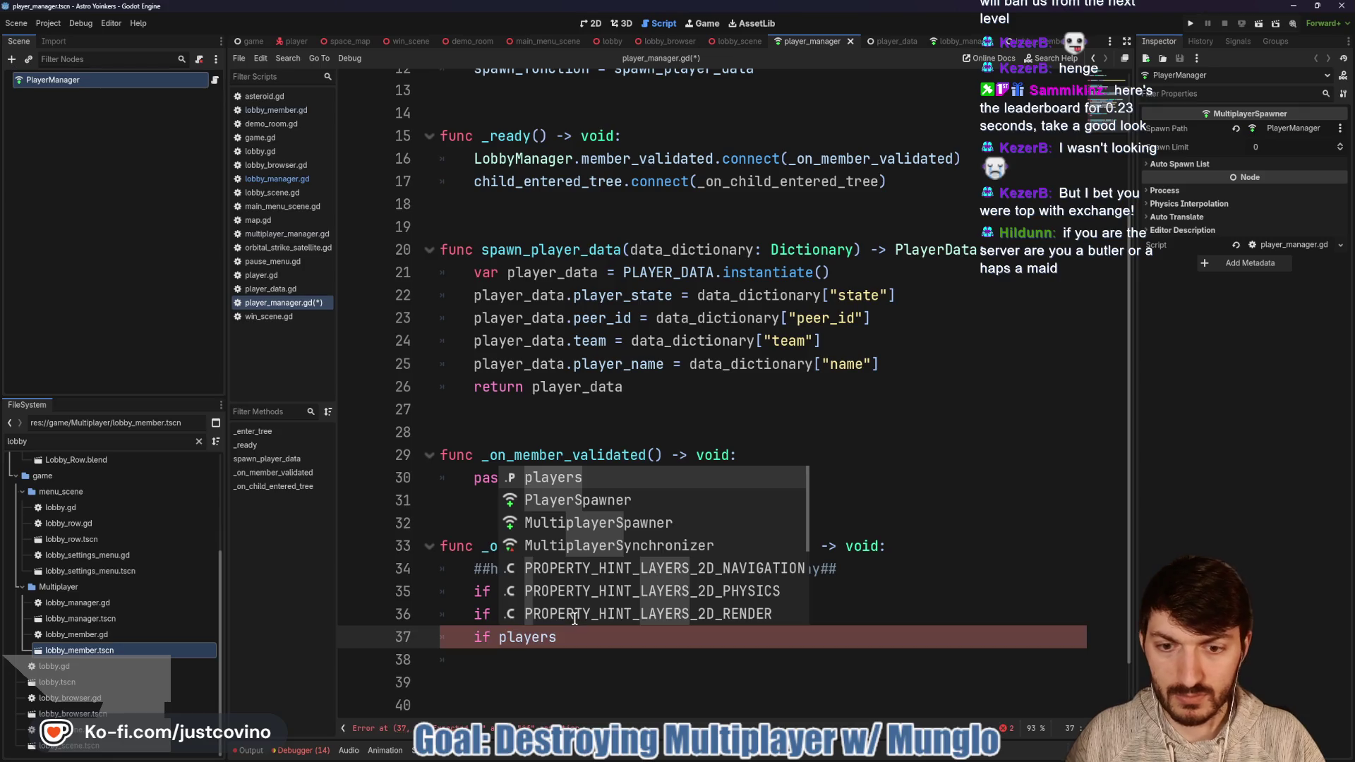
{"action": "type", "text": ".has("}
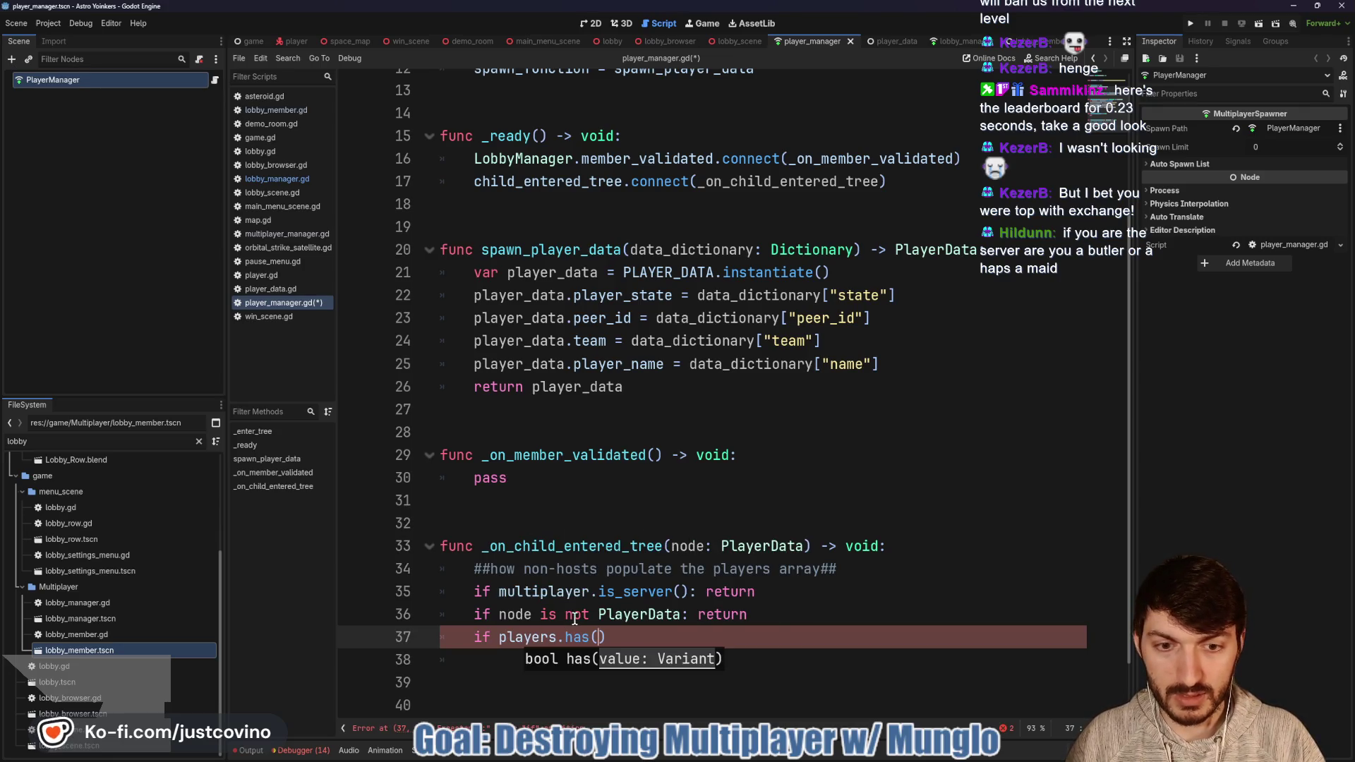
{"action": "type", "text": "node"}
{"action": "left_click", "coordinate": [497, 640]}
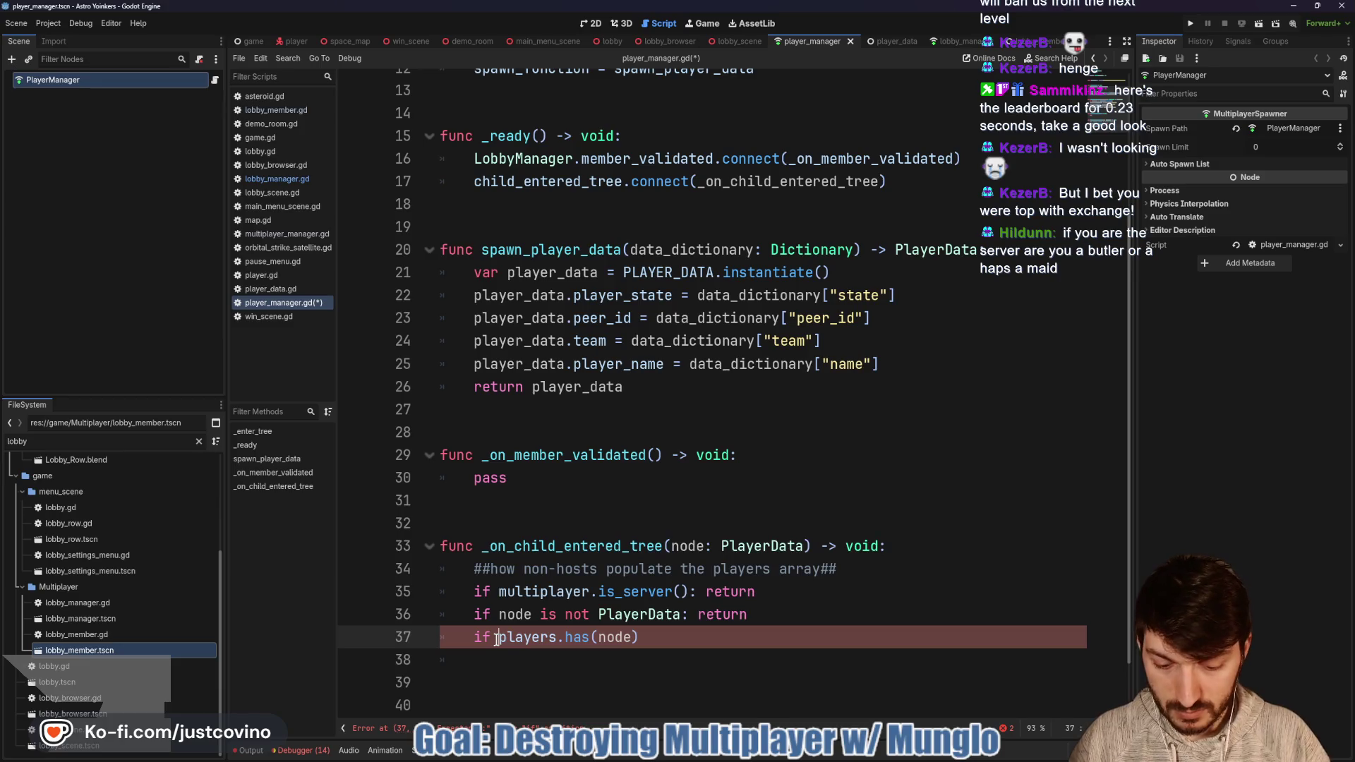
{"action": "type", "text": "not"}
{"action": "left_click", "coordinate": [713, 633]}
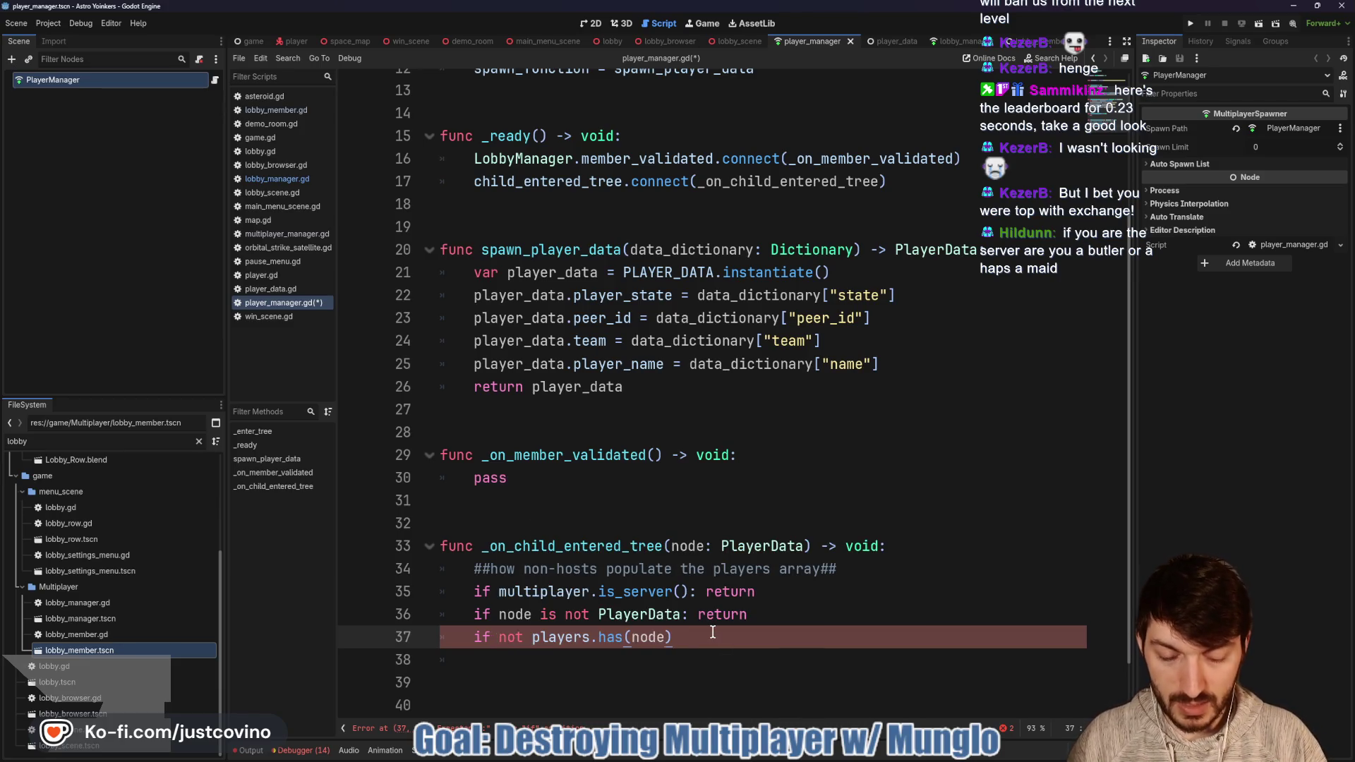
{"action": "type", "text": ":"}
{"action": "key", "text": "Return"}
{"action": "type", "text": "players.a"}
{"action": "type", "text": "d"}
{"action": "key", "text": "BackSpace"}
{"action": "key", "text": "BackSpace"}
{"action": "type", "text": "appe"}
{"action": "key", "text": "Return"}
{"action": "type", "text": "node"}
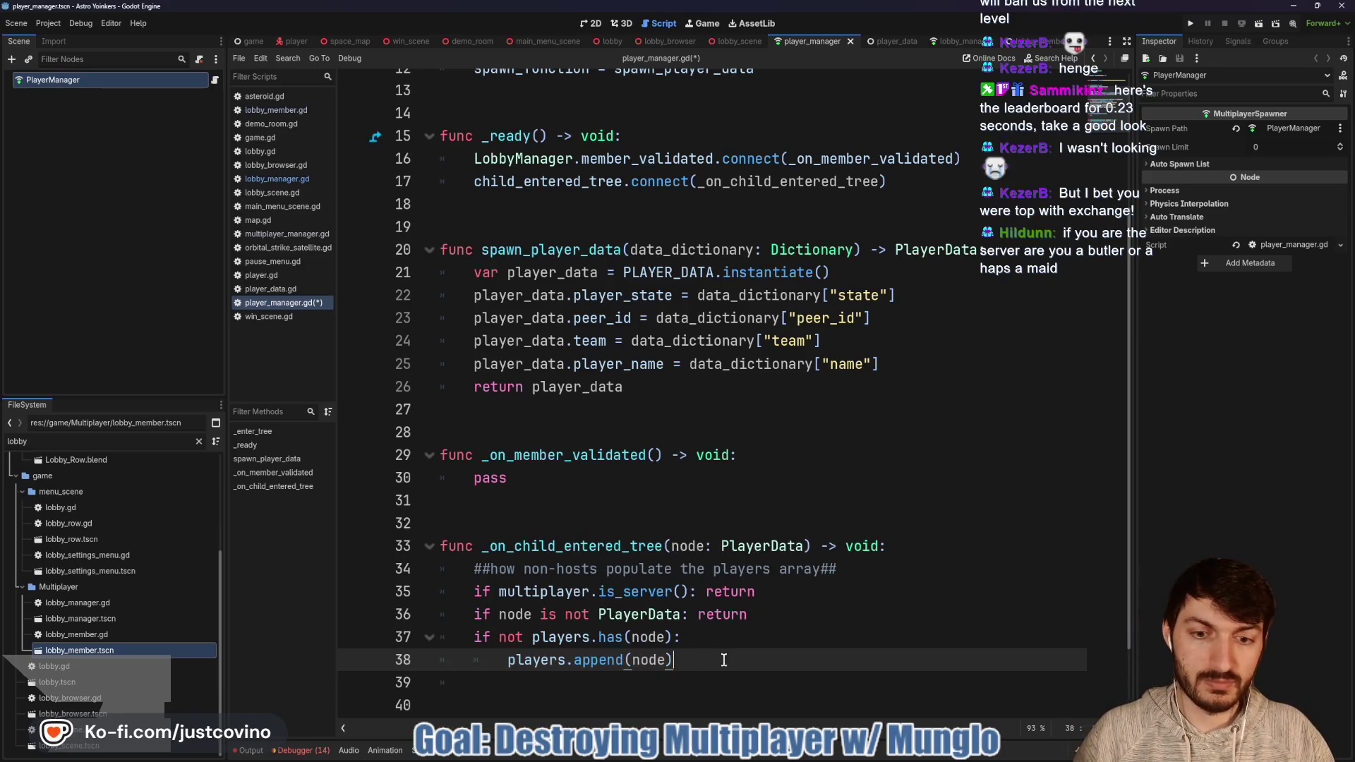
Step: Save player_manager.gd and add blank lines below the function
{"action": "key", "text": "ctrl+s"}
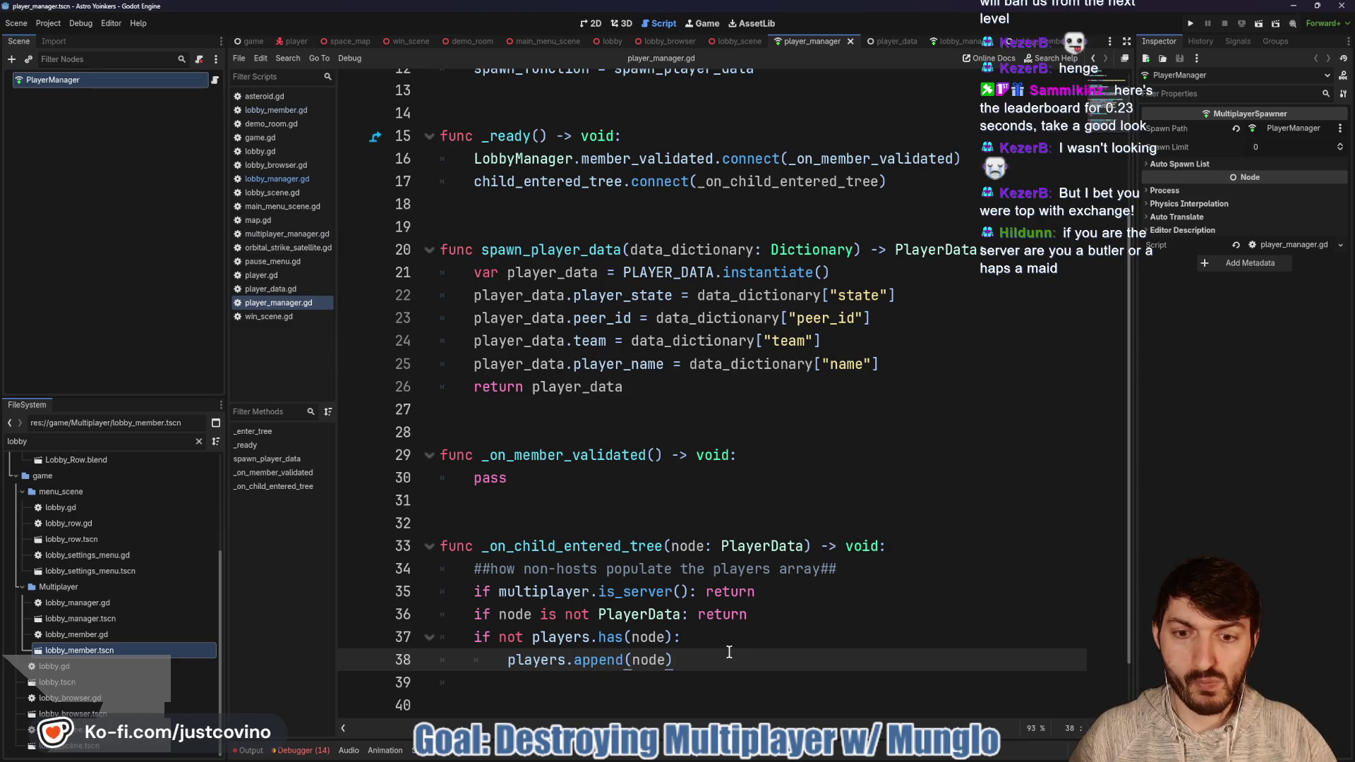
{"action": "left_click", "coordinate": [552, 706]}
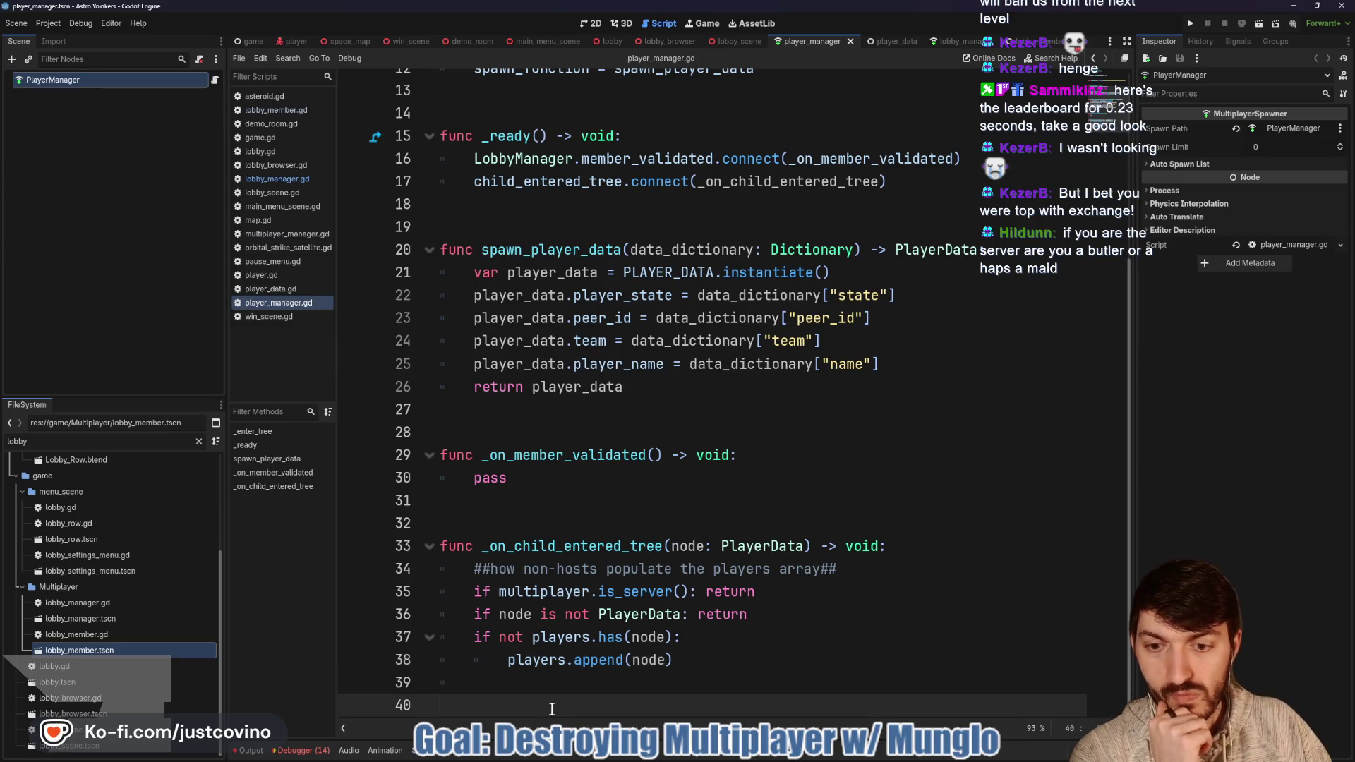
{"action": "key", "text": "Return"}
{"action": "key", "text": "Return"}
{"action": "key", "text": "Return"}
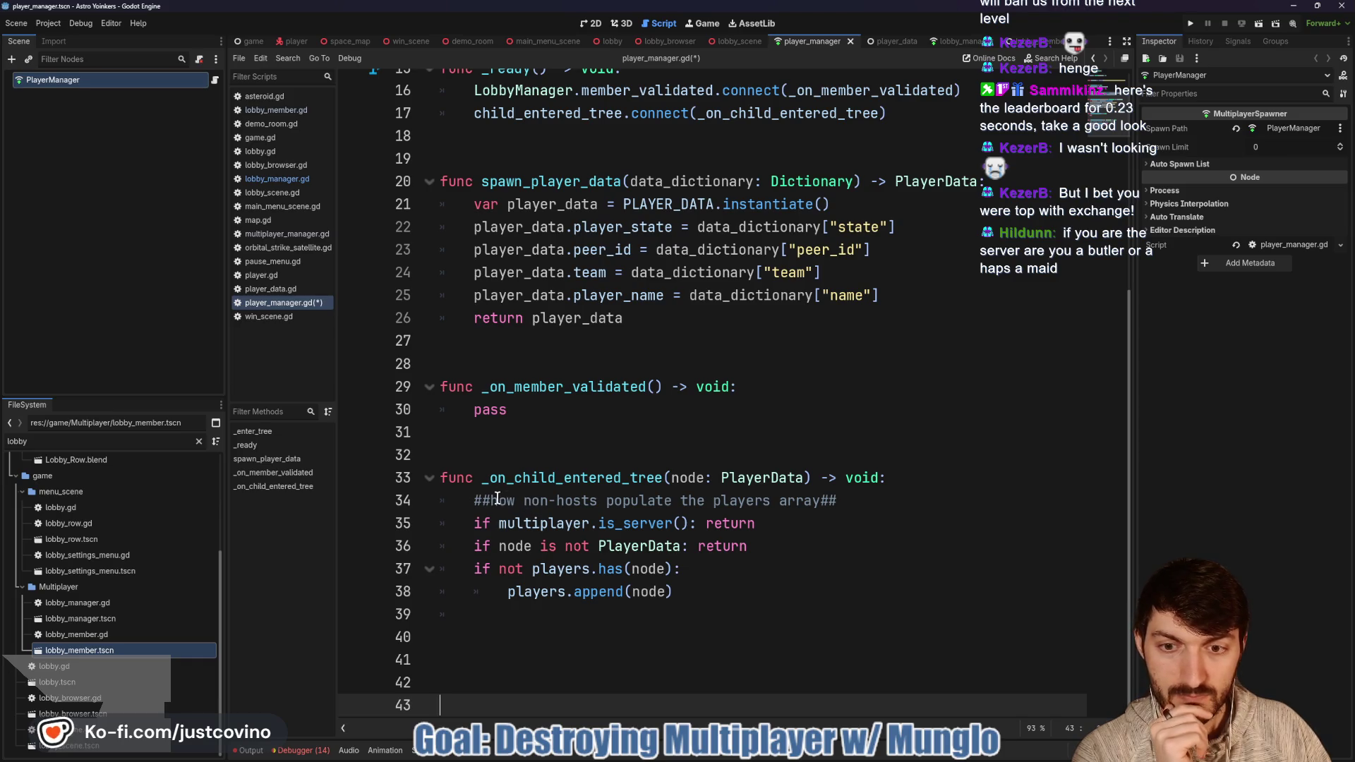
Step: Write the heading '## How Non-Hosts Populate the Players Array ##' above _on_child_entered_tree
{"action": "left_click", "coordinate": [562, 503]}
{"action": "key", "text": "BackSpace"}
{"action": "left_click", "coordinate": [504, 460]}
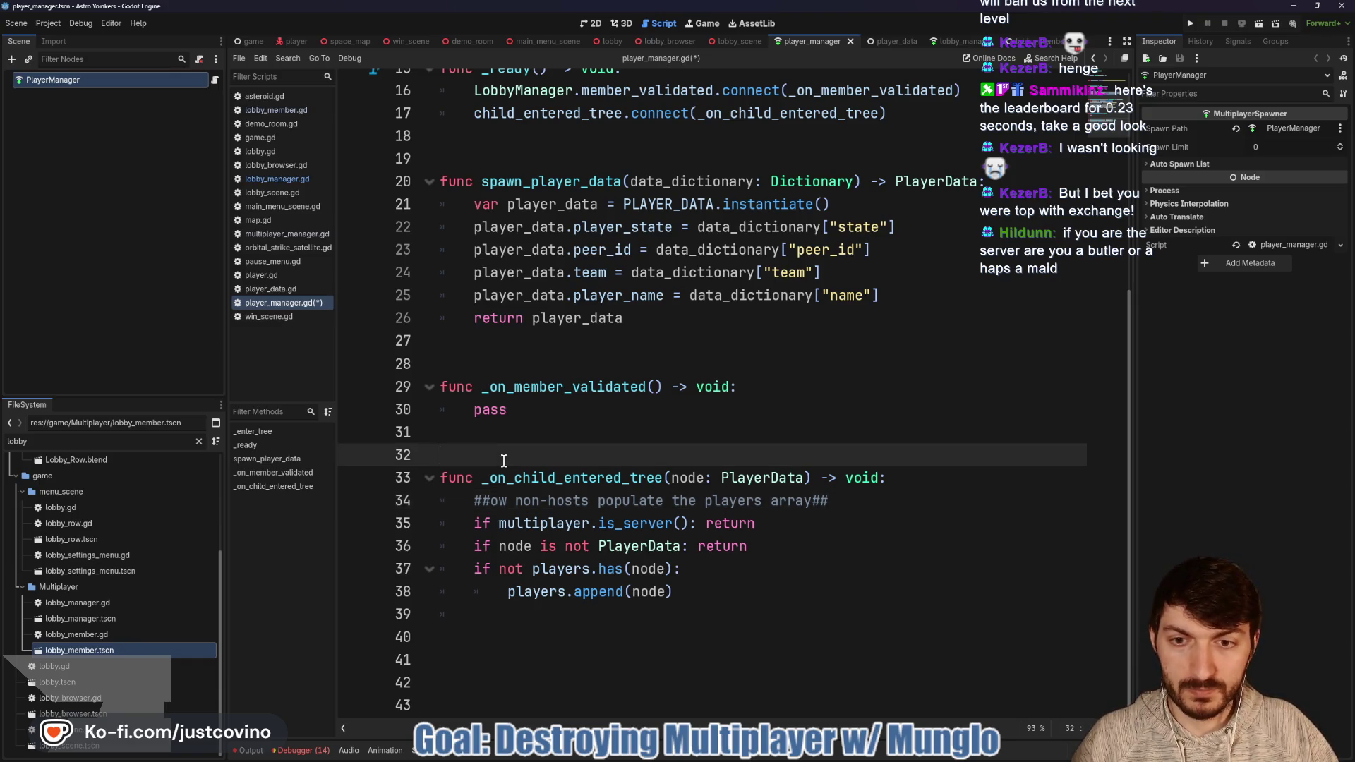
{"action": "type", "text": "##How"}
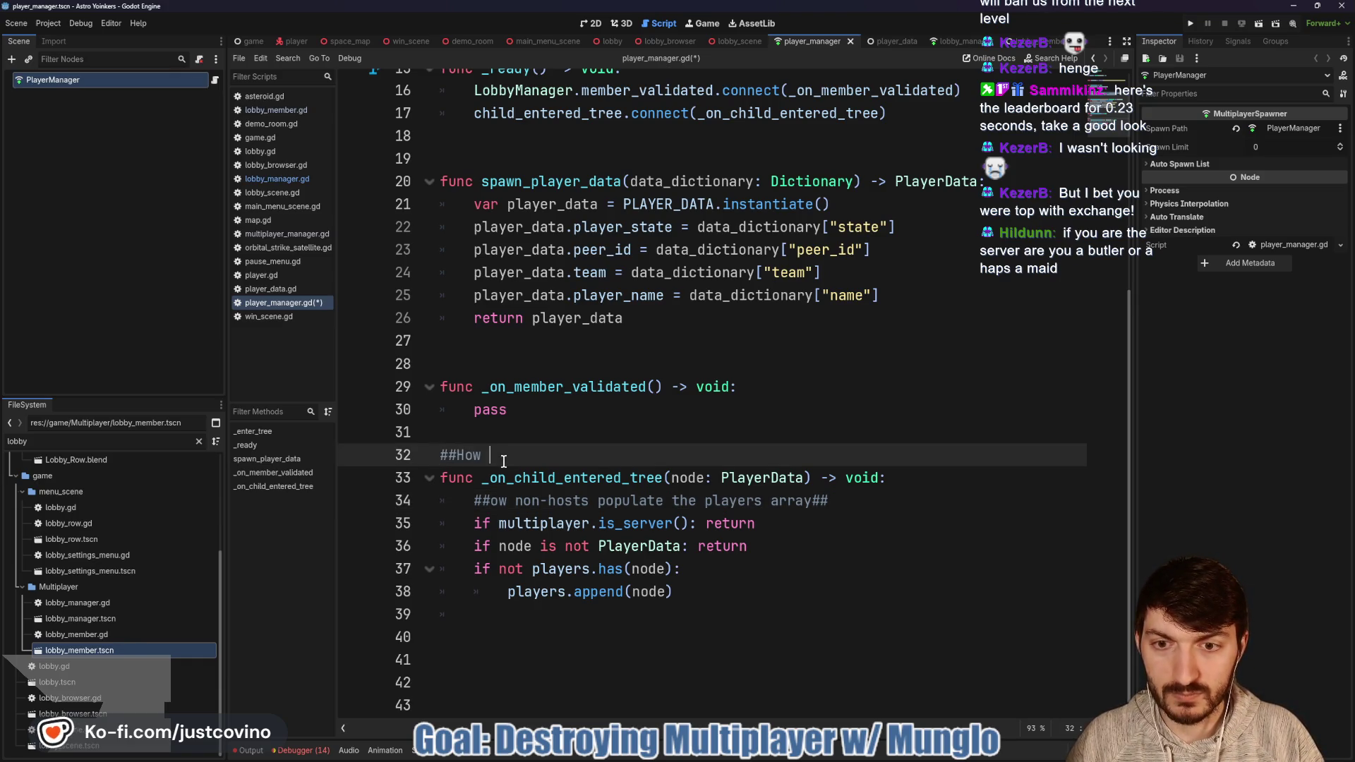
{"action": "key", "text": "BackSpace"}
{"action": "key", "text": "BackSpace"}
{"action": "type", "text": "How"}
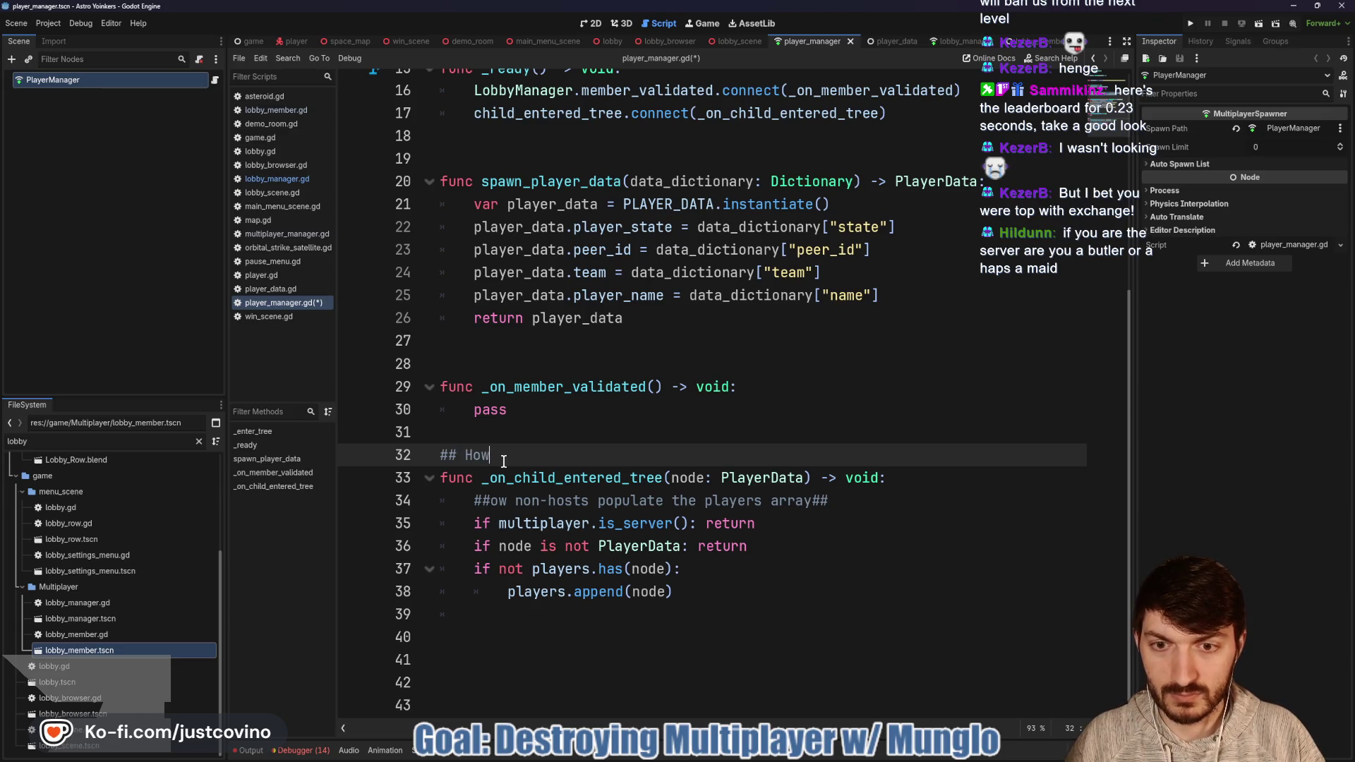
{"action": "type", "text": " Non-"}
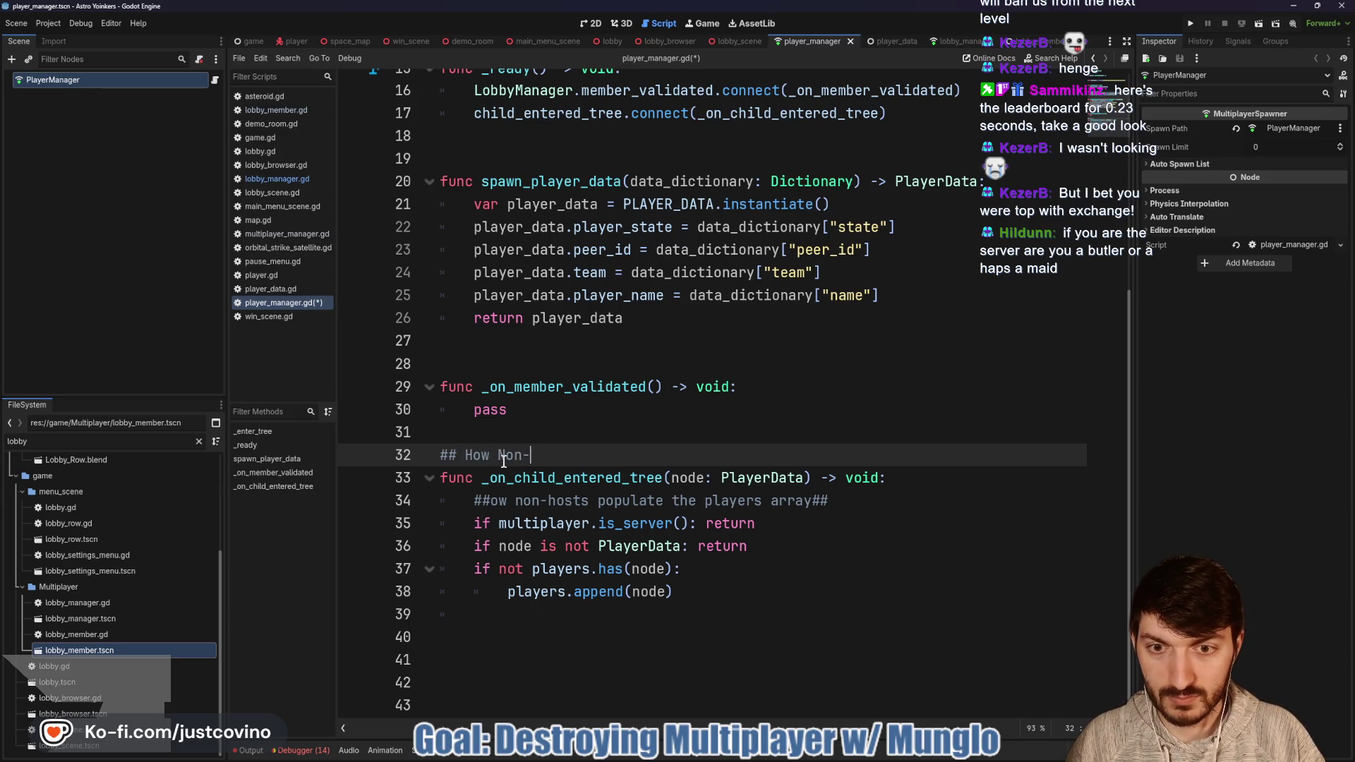
{"action": "type", "text": "Hosts Po"}
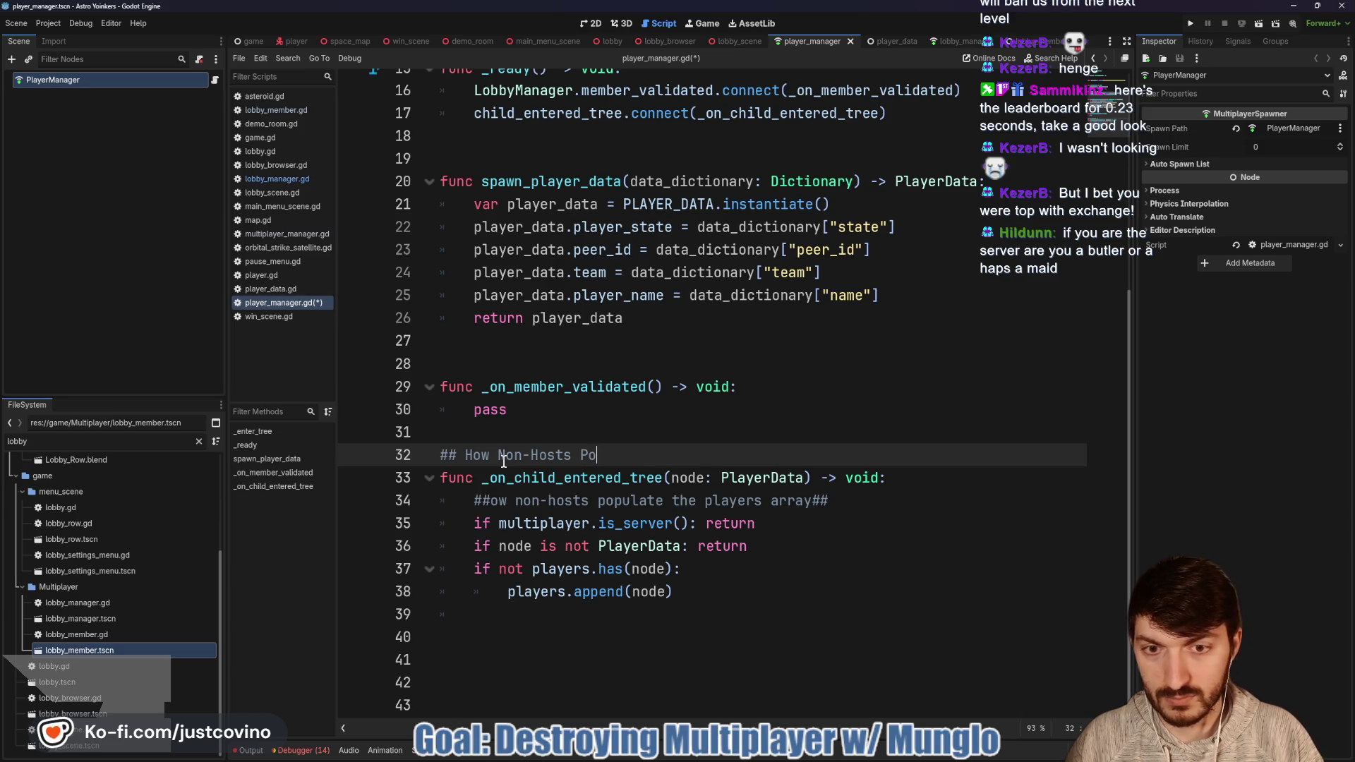
{"action": "type", "text": "pulate P"}
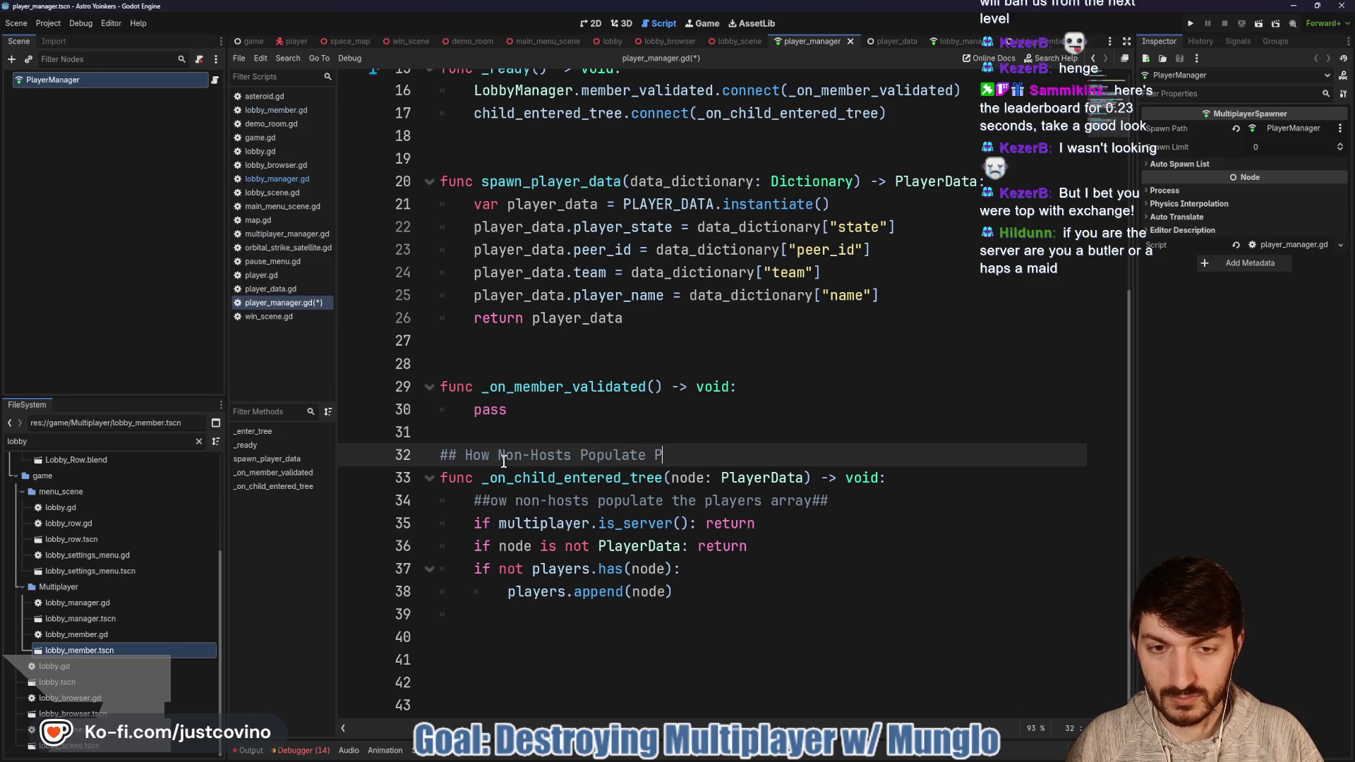
{"action": "key", "text": "BackSpace"}
{"action": "type", "text": "the "}
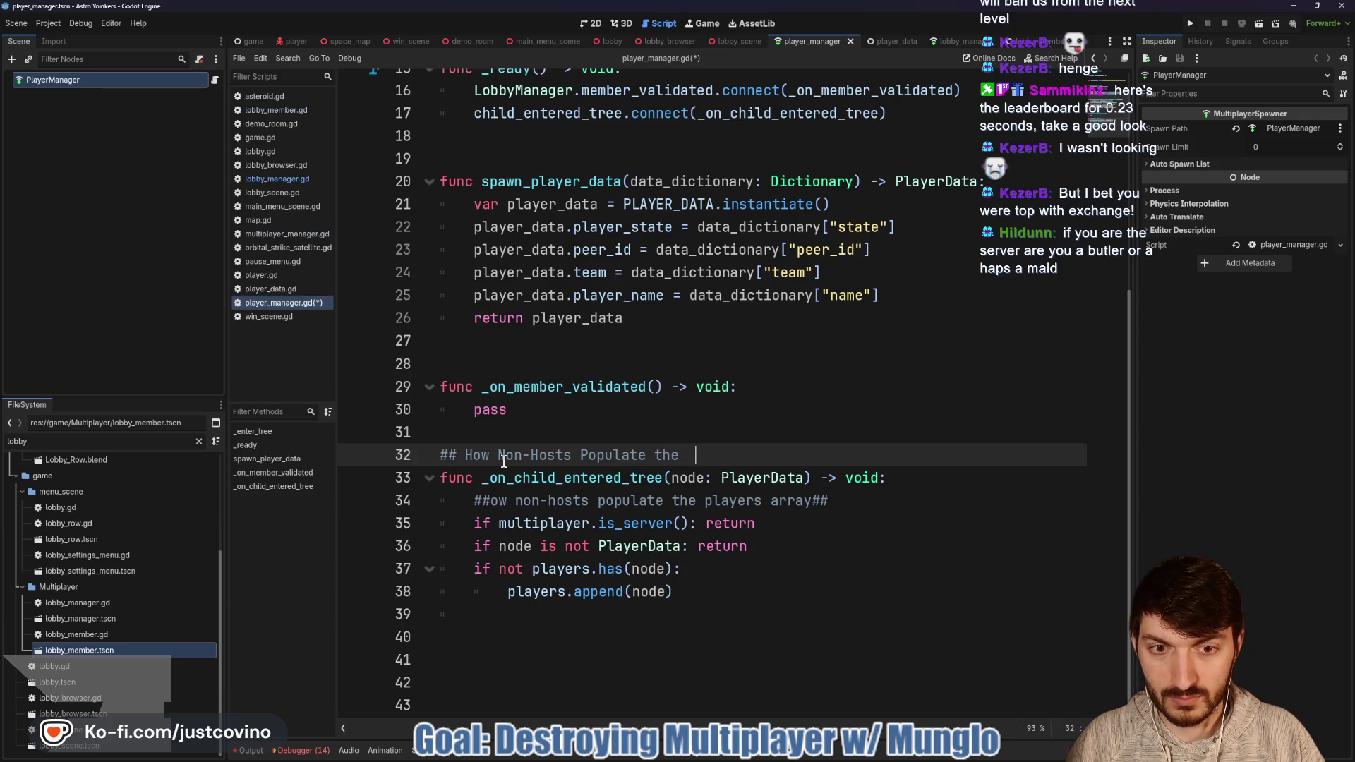
{"action": "type", "text": "Players"}
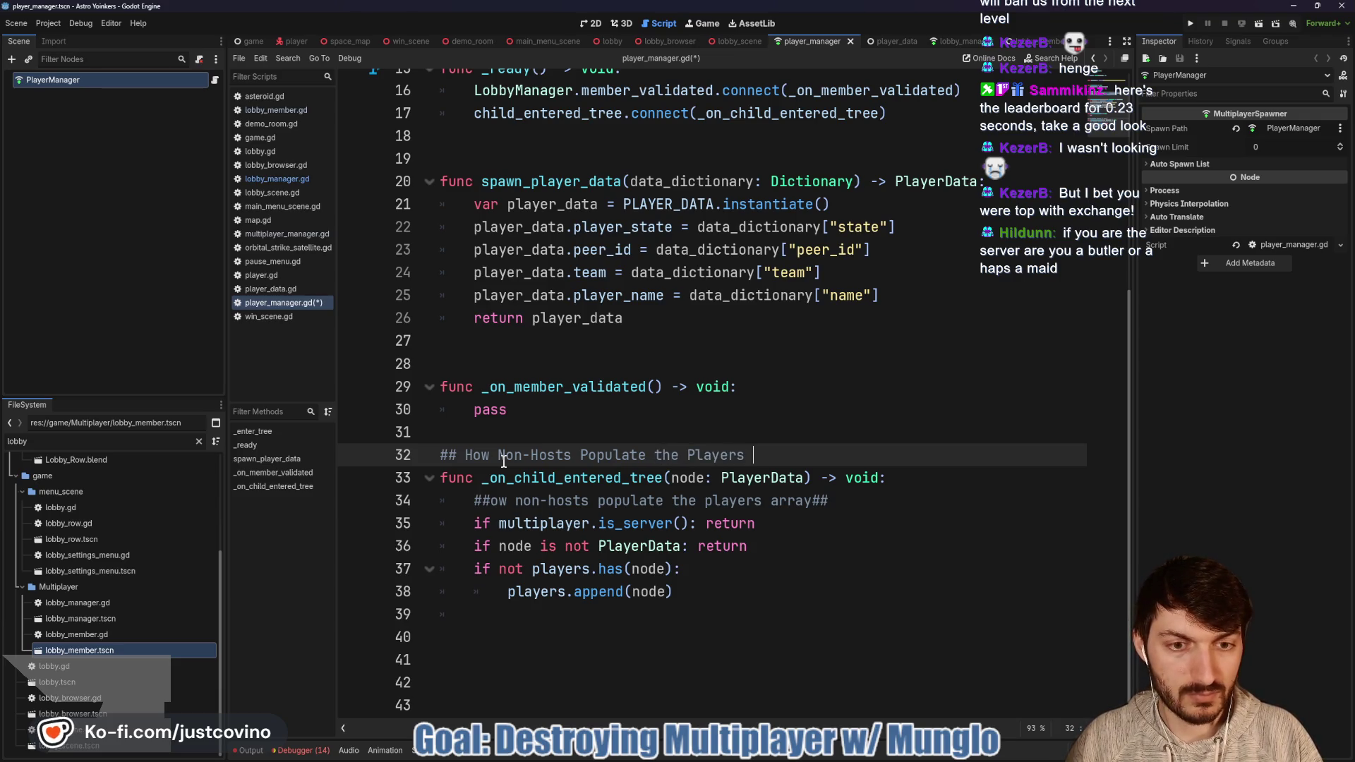
{"action": "type", "text": " Array##"}
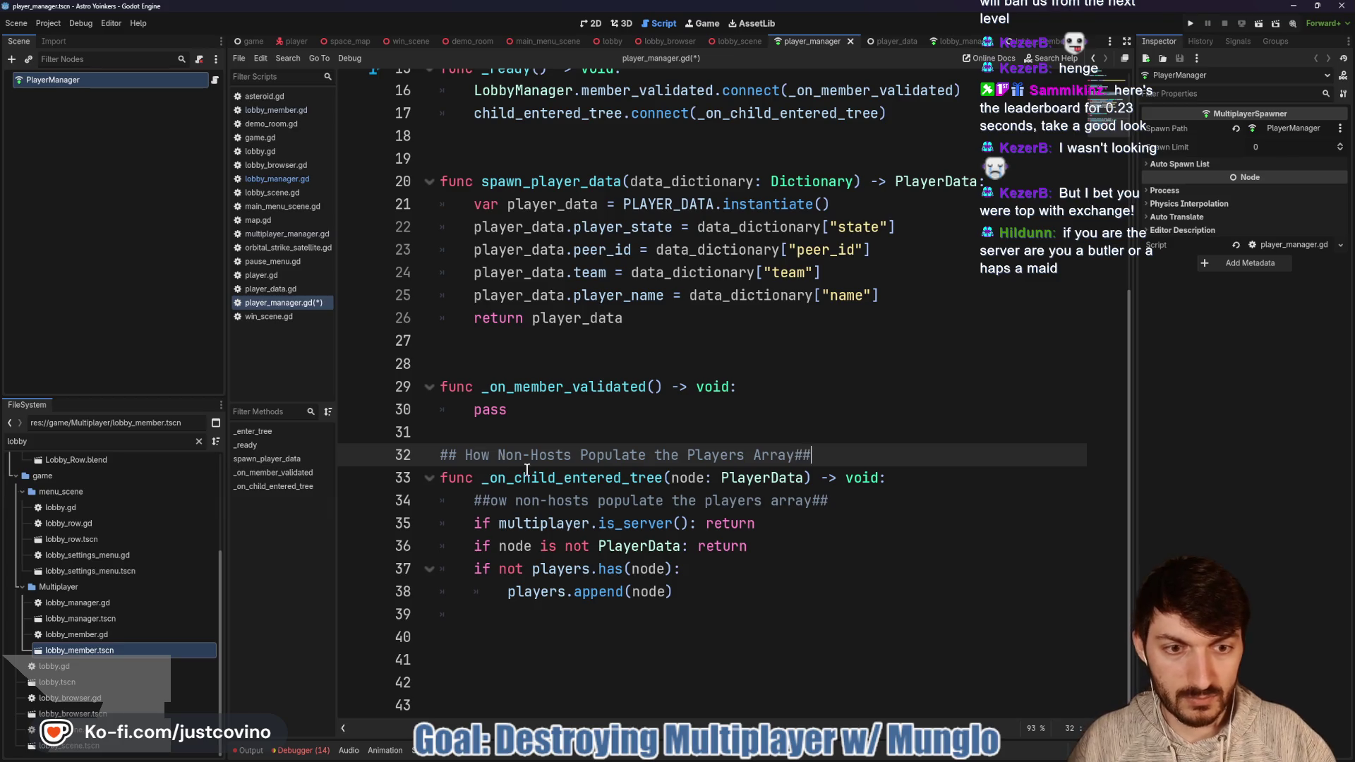
{"action": "left_click", "coordinate": [794, 455]}
Step: Delete the old inline comment, add a blank line after the type check, and save
{"action": "left_click_drag", "start_coordinate": [850, 500], "coordinate": [443, 501]}
{"action": "key", "text": "BackSpace"}
{"action": "key", "text": "BackSpace"}
{"action": "left_click", "coordinate": [741, 568]}
{"action": "left_click", "coordinate": [777, 523]}
{"action": "key", "text": "Return"}
{"action": "key", "text": "ctrl+s"}
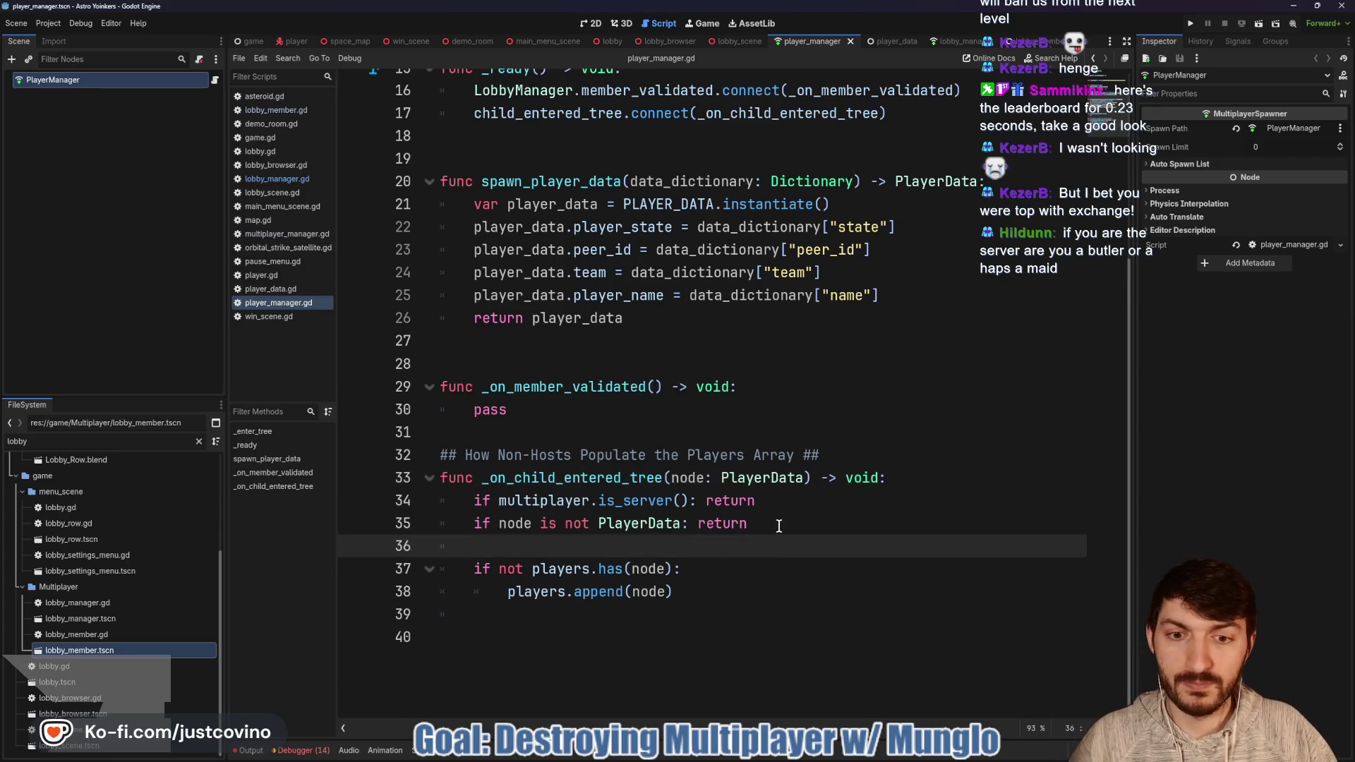
{"action": "left_click", "coordinate": [533, 439]}
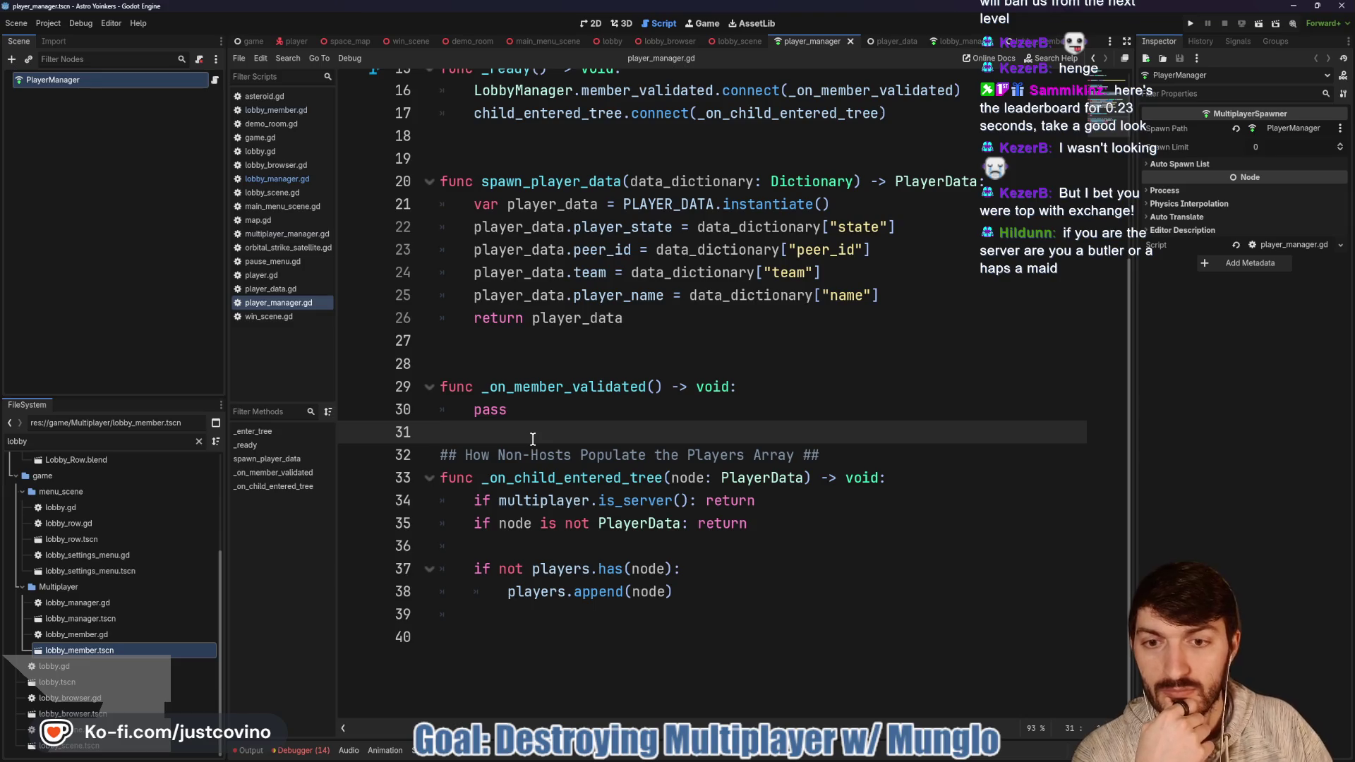
{"action": "key", "text": "Return"}
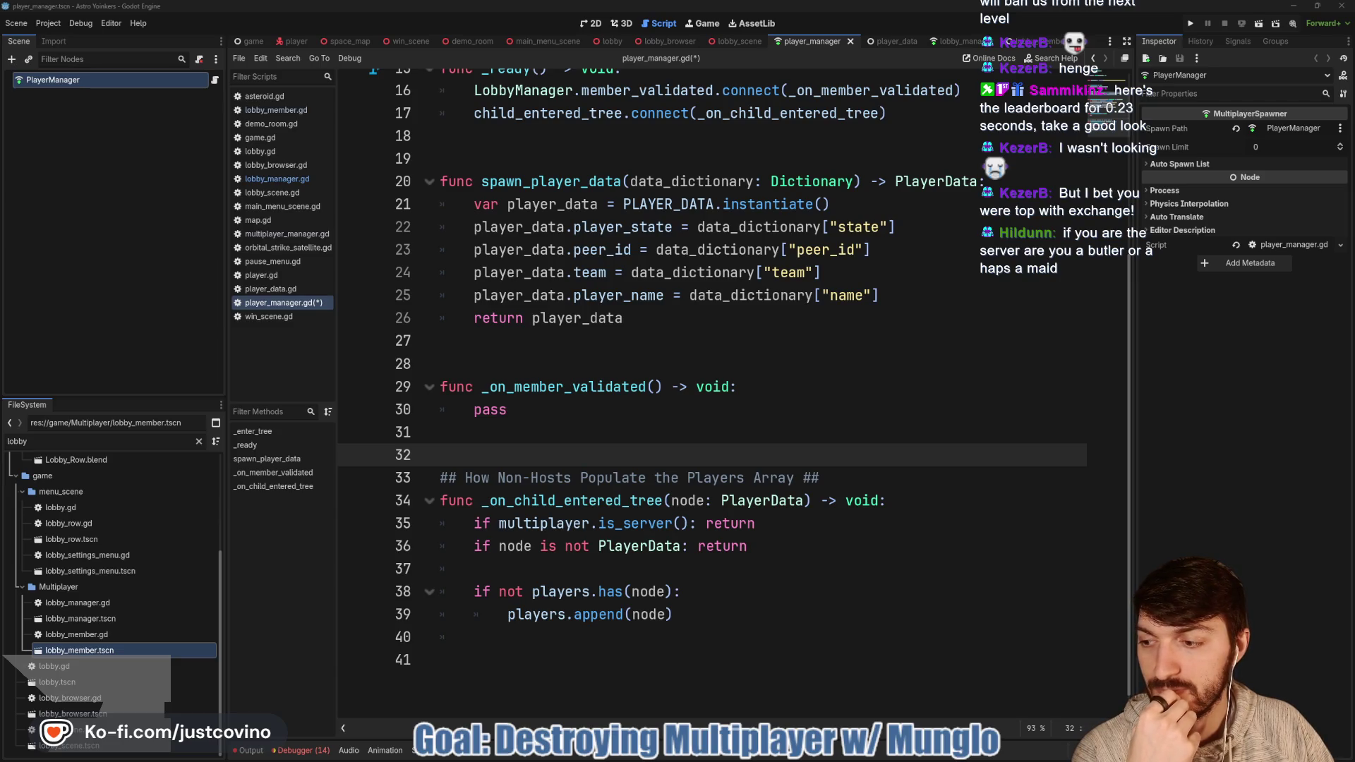
{"action": "left_click", "coordinate": [571, 407]}
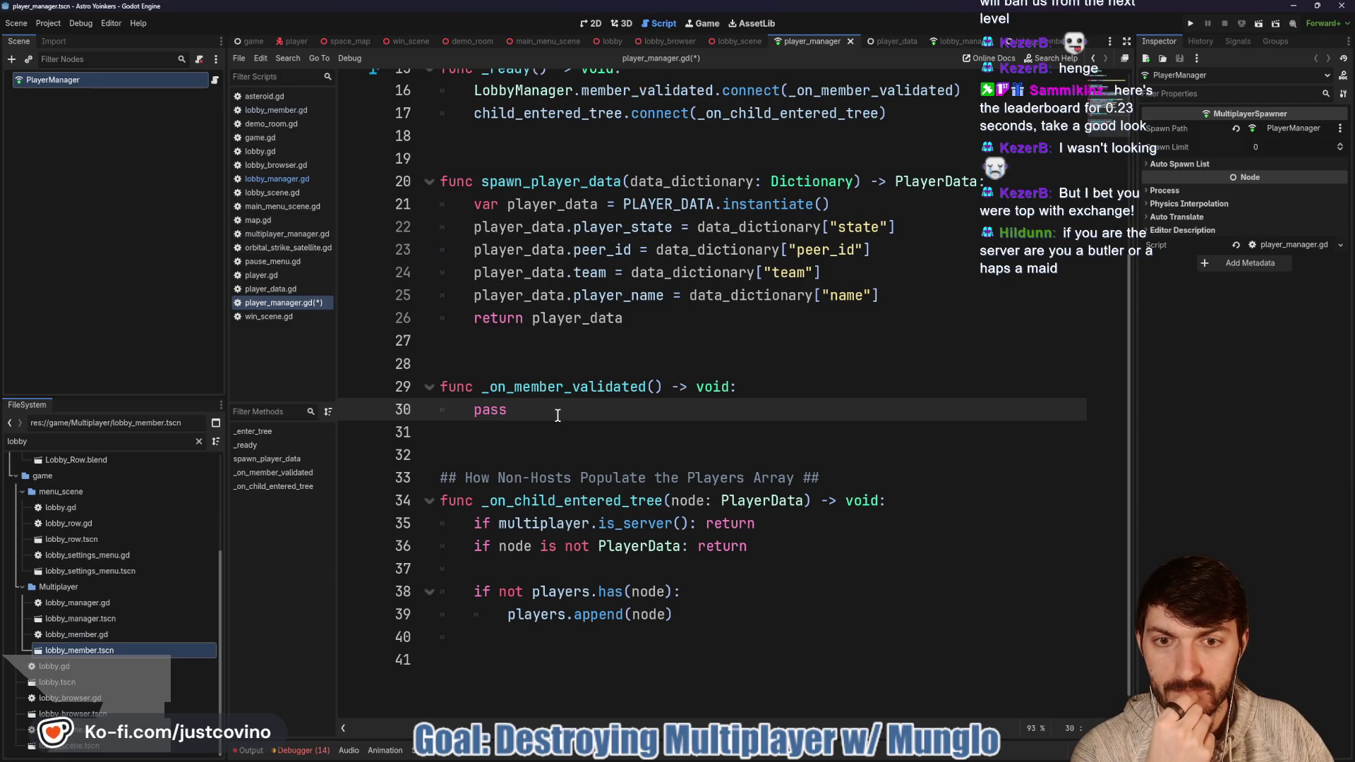
{"action": "left_click_drag", "start_coordinate": [558, 415], "coordinate": [475, 413]}
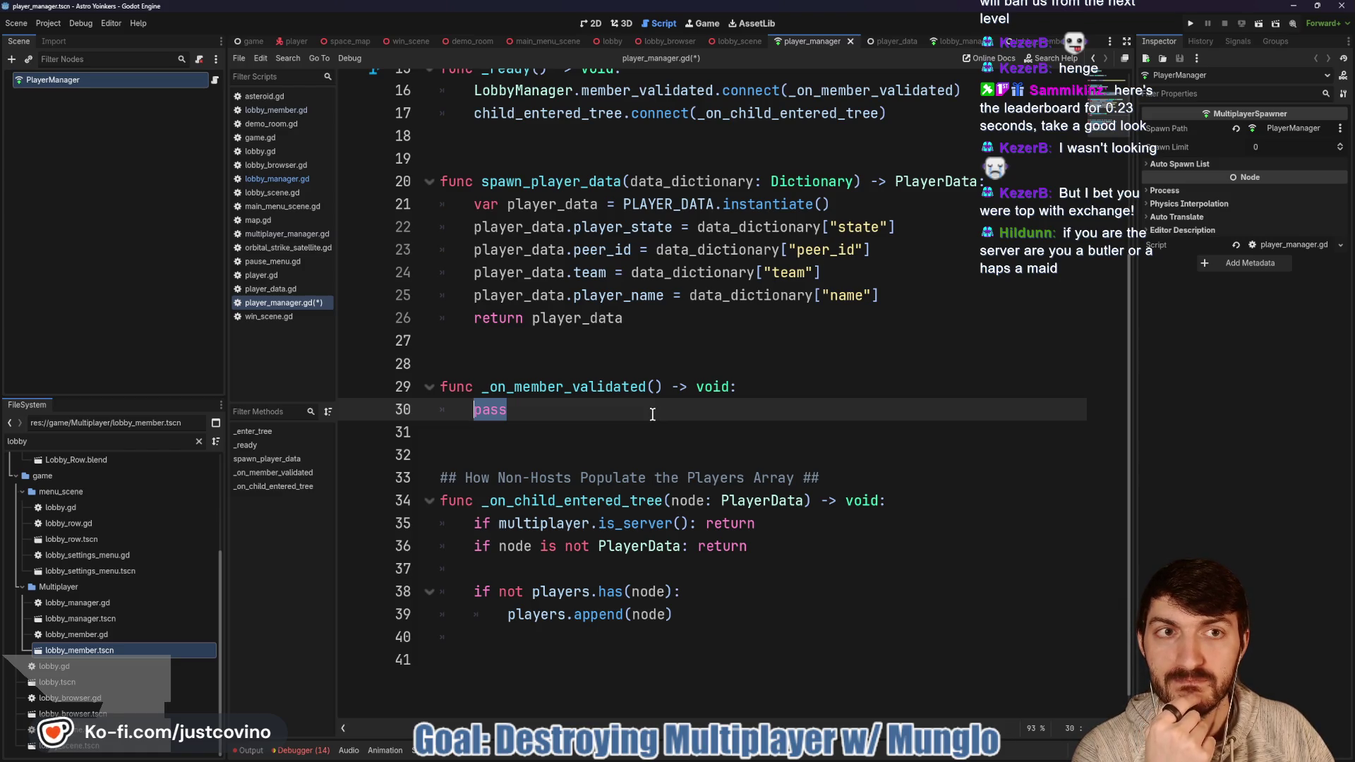
{"action": "left_click", "coordinate": [953, 41]}
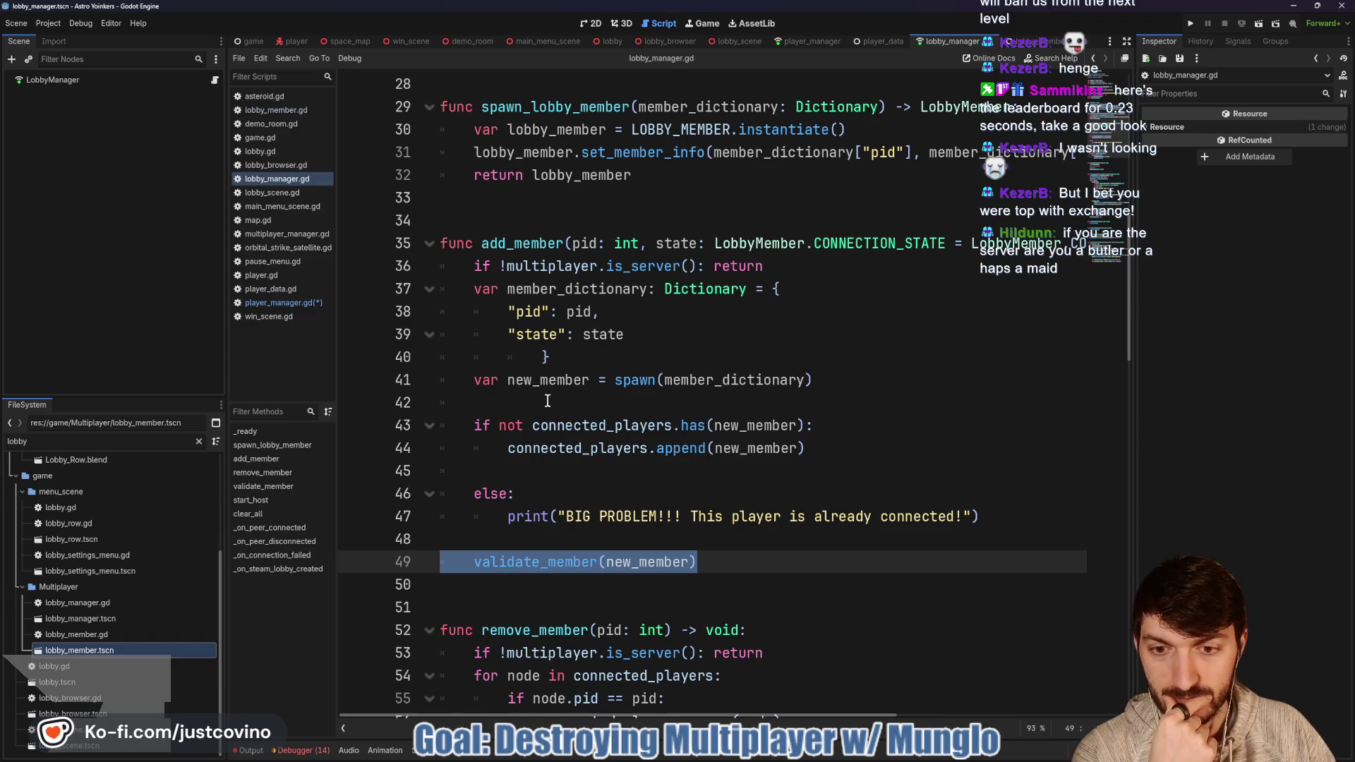
{"action": "left_click", "coordinate": [811, 41]}
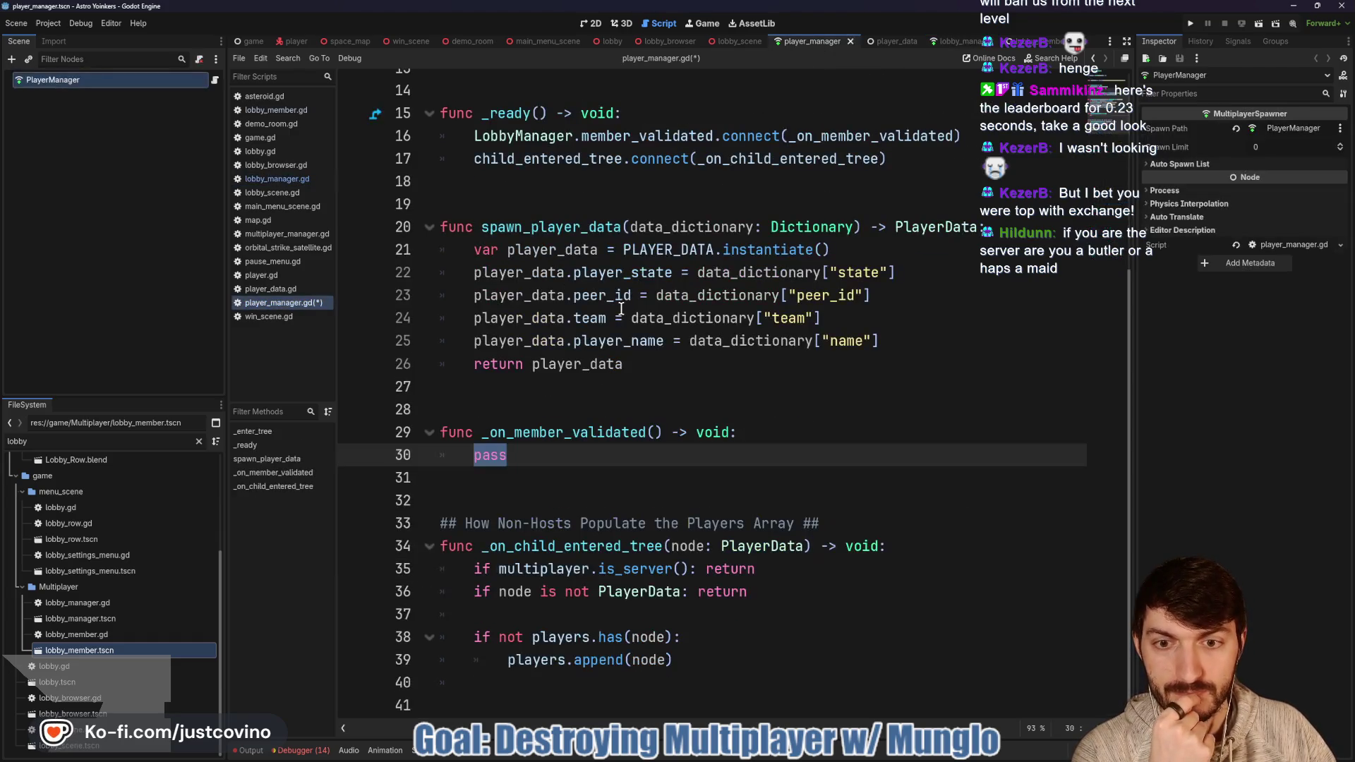
Step: Start _on_member_validated with an 'if !multiplayer.is_server(): return' guard
{"action": "type", "text": "if "}
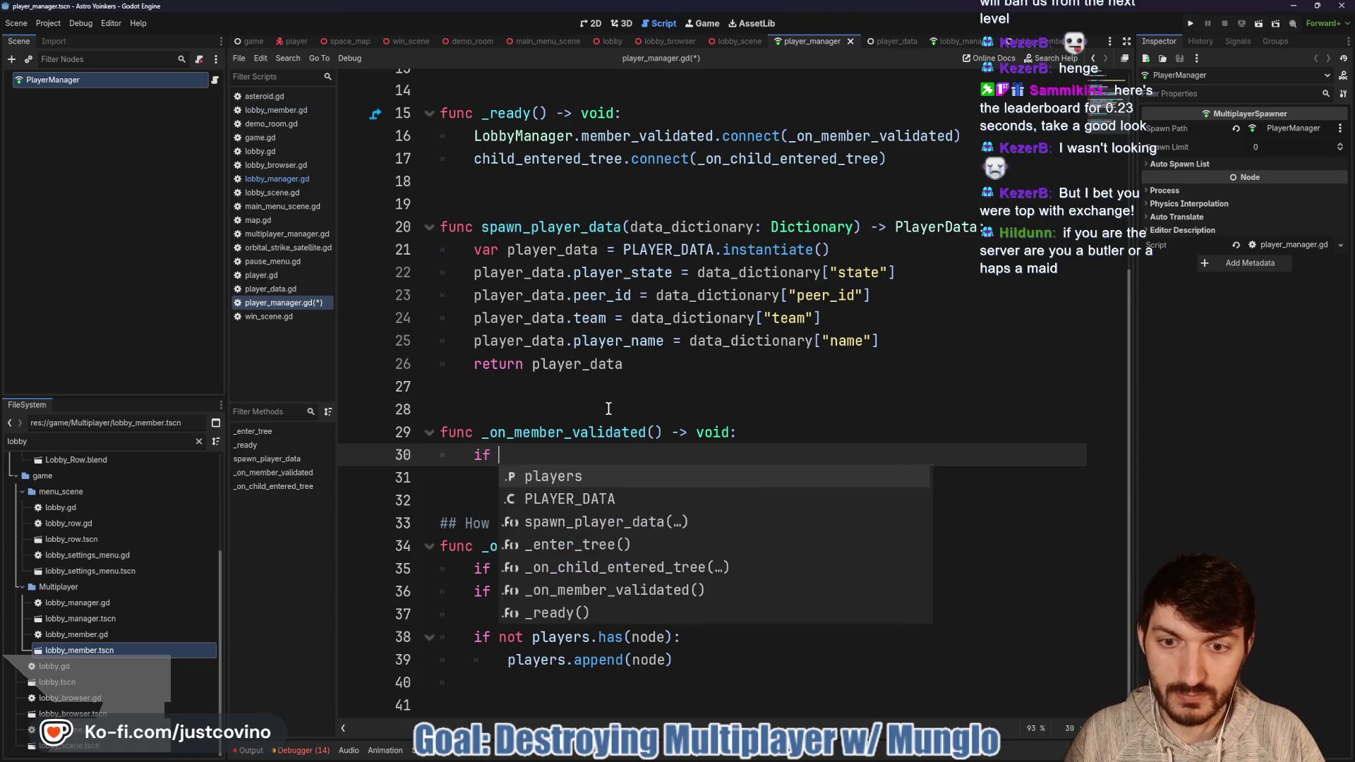
{"action": "type", "text": "!multip"}
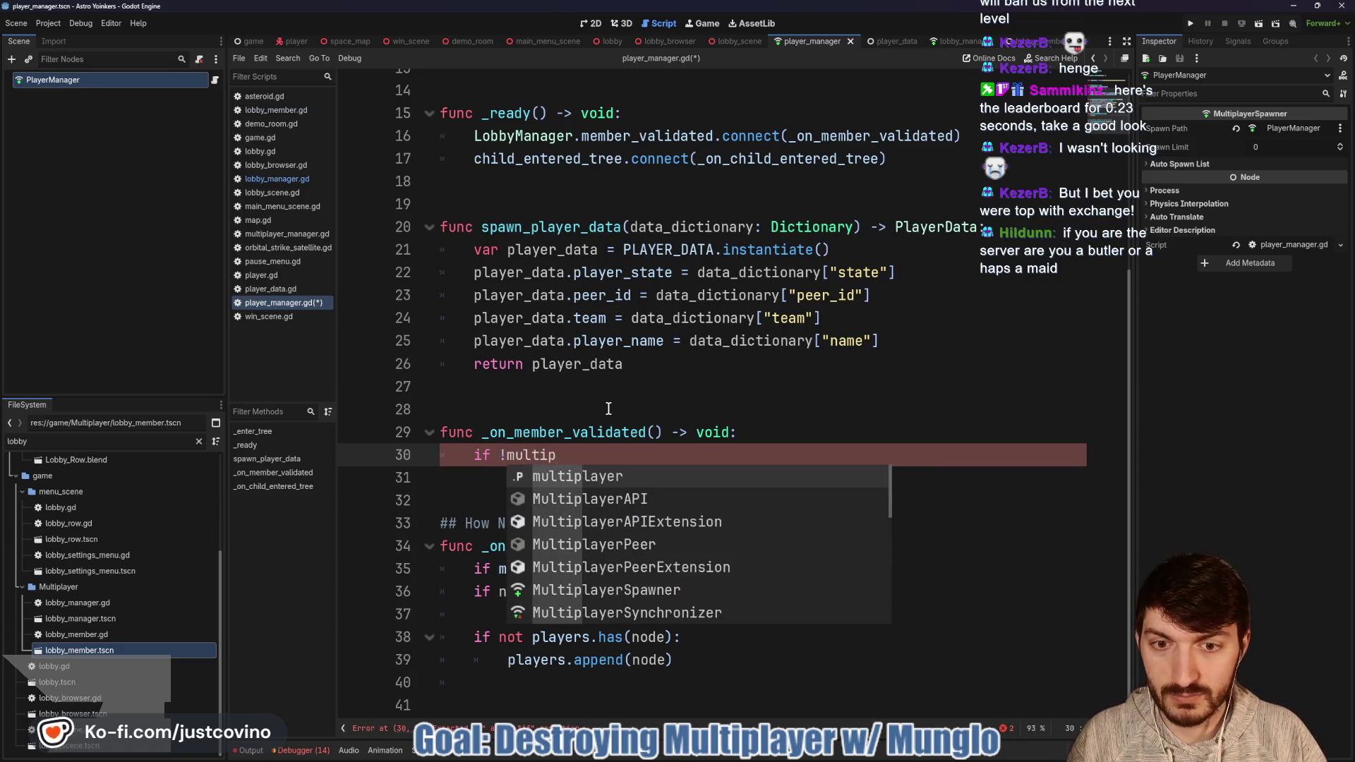
{"action": "key", "text": "Return"}
{"action": "type", "text": ".is"}
{"action": "key", "text": "Return"}
{"action": "type", "text": "ret"}
{"action": "key", "text": "Return"}
{"action": "key", "text": "Return"}
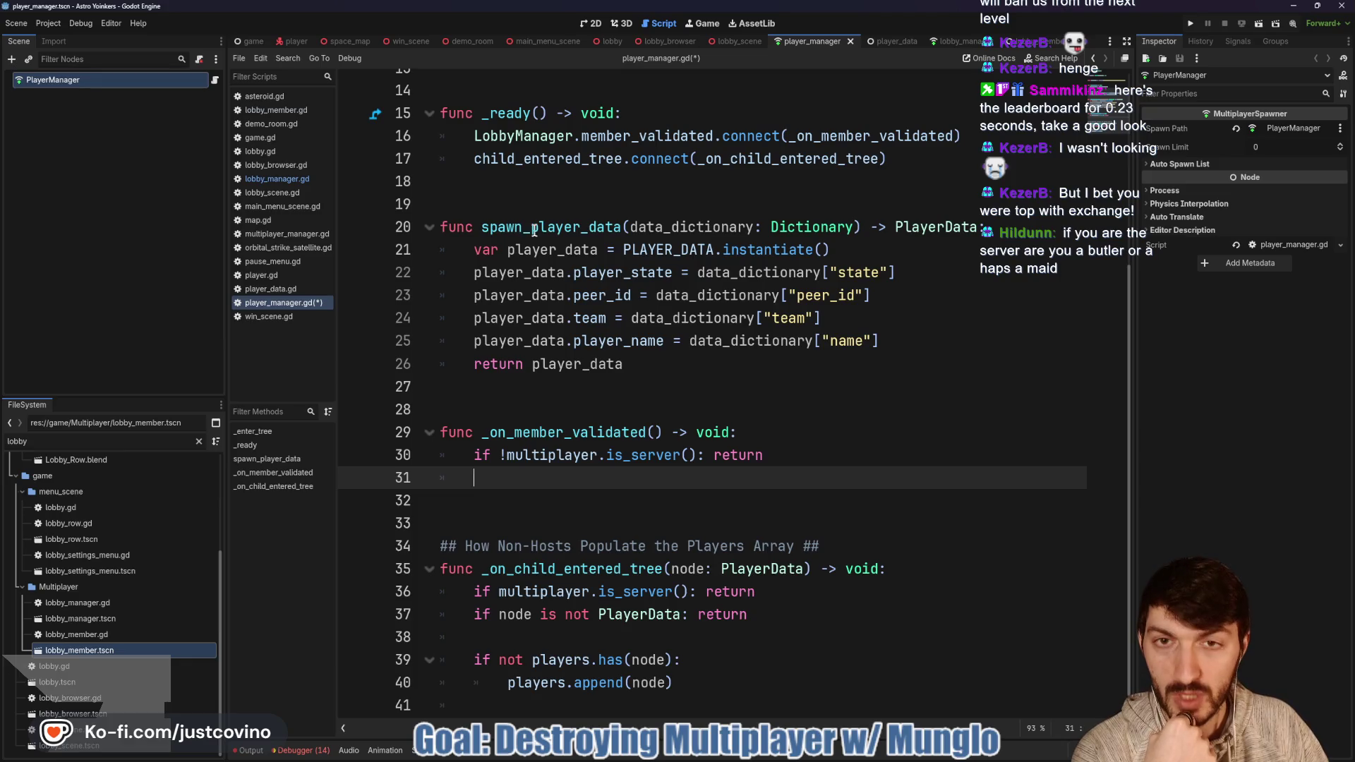
Step: Check the add_member signature in lobby_manager.gd, then return to player_manager.gd
{"action": "key", "text": "alt+Left"}
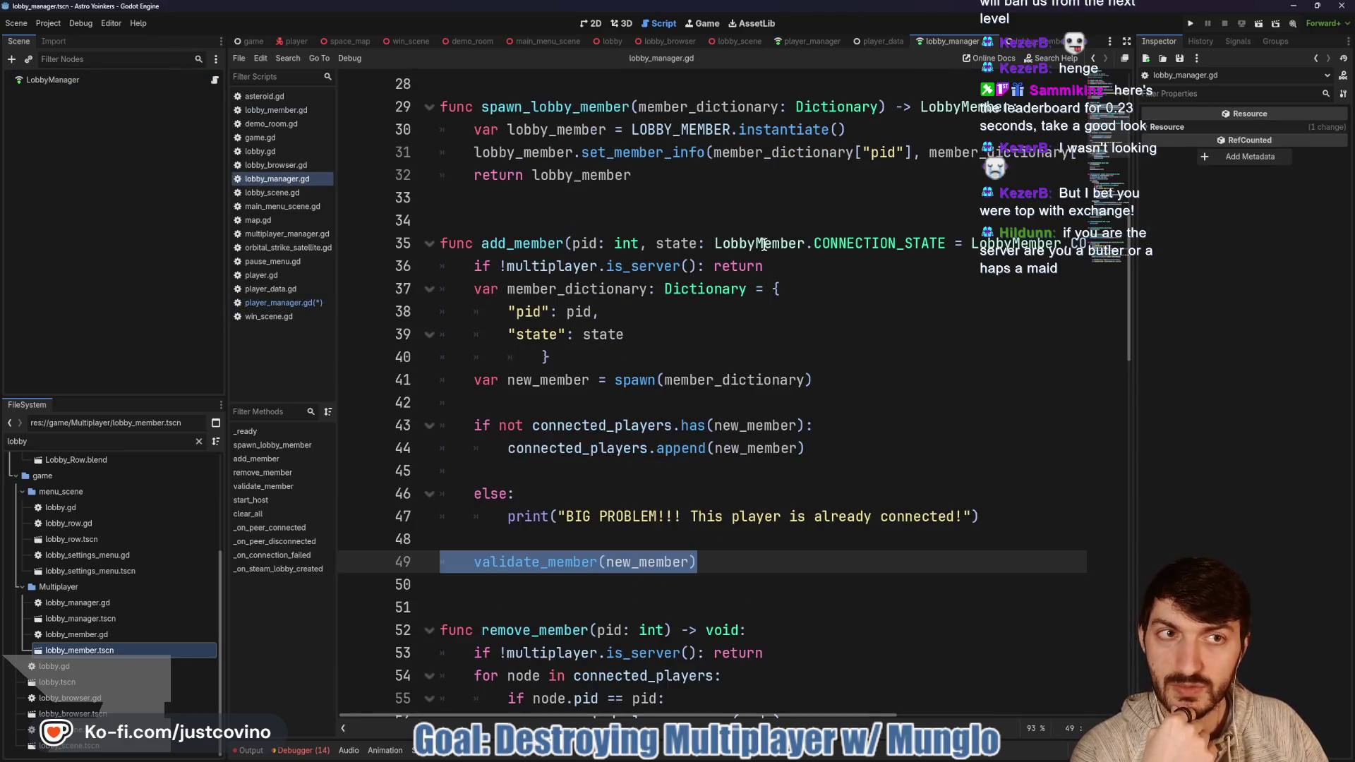
{"action": "key", "text": "alt+Left"}
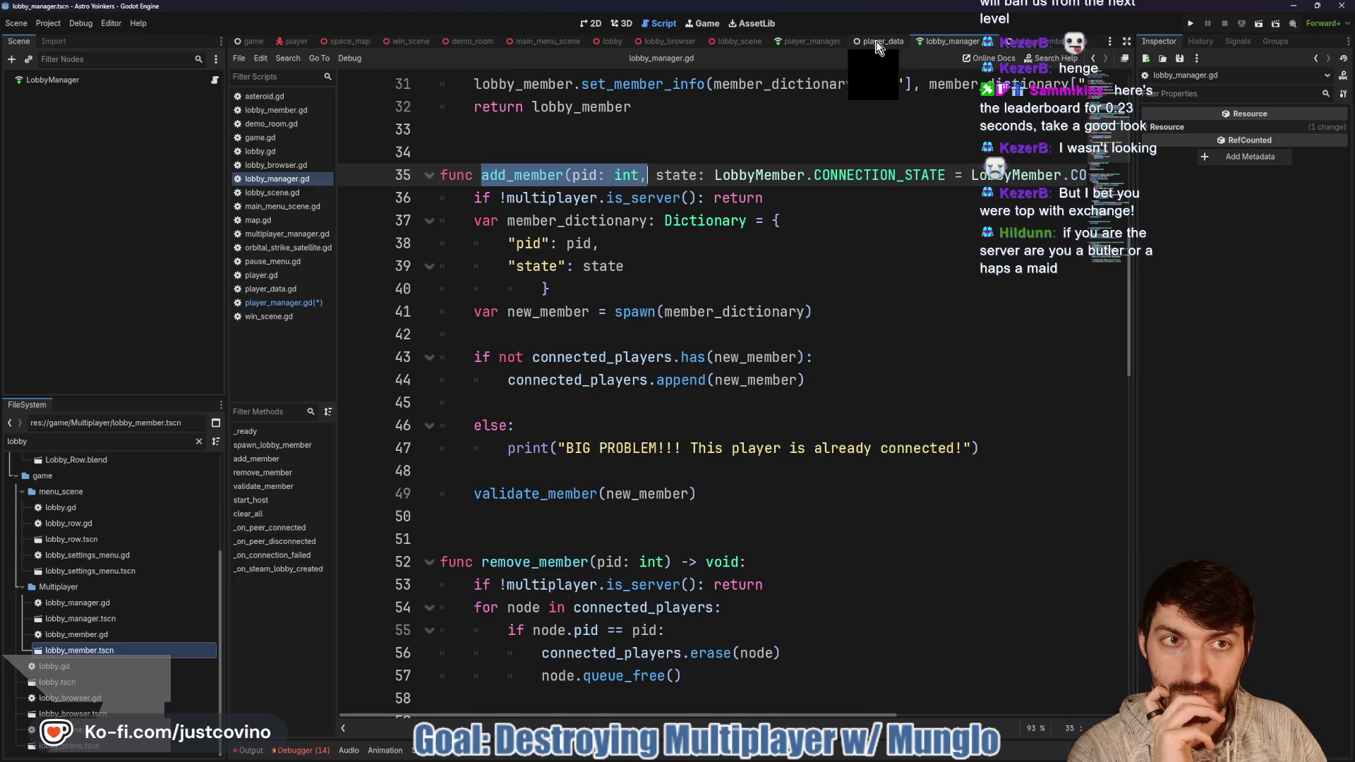
{"action": "left_click", "coordinate": [806, 44]}
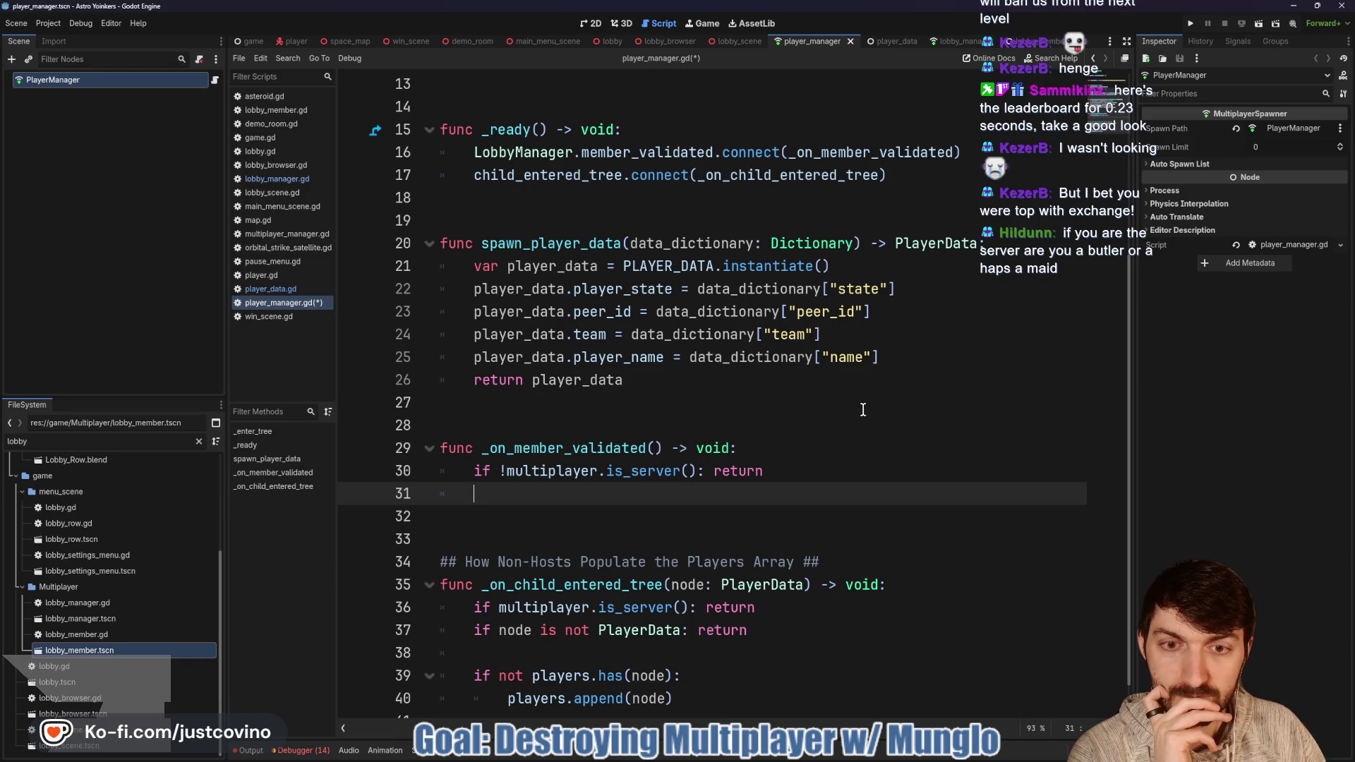
Step: Add 'func add_new_player_data() -> void:' on new lines below spawn_player_data
{"action": "left_click", "coordinate": [503, 418]}
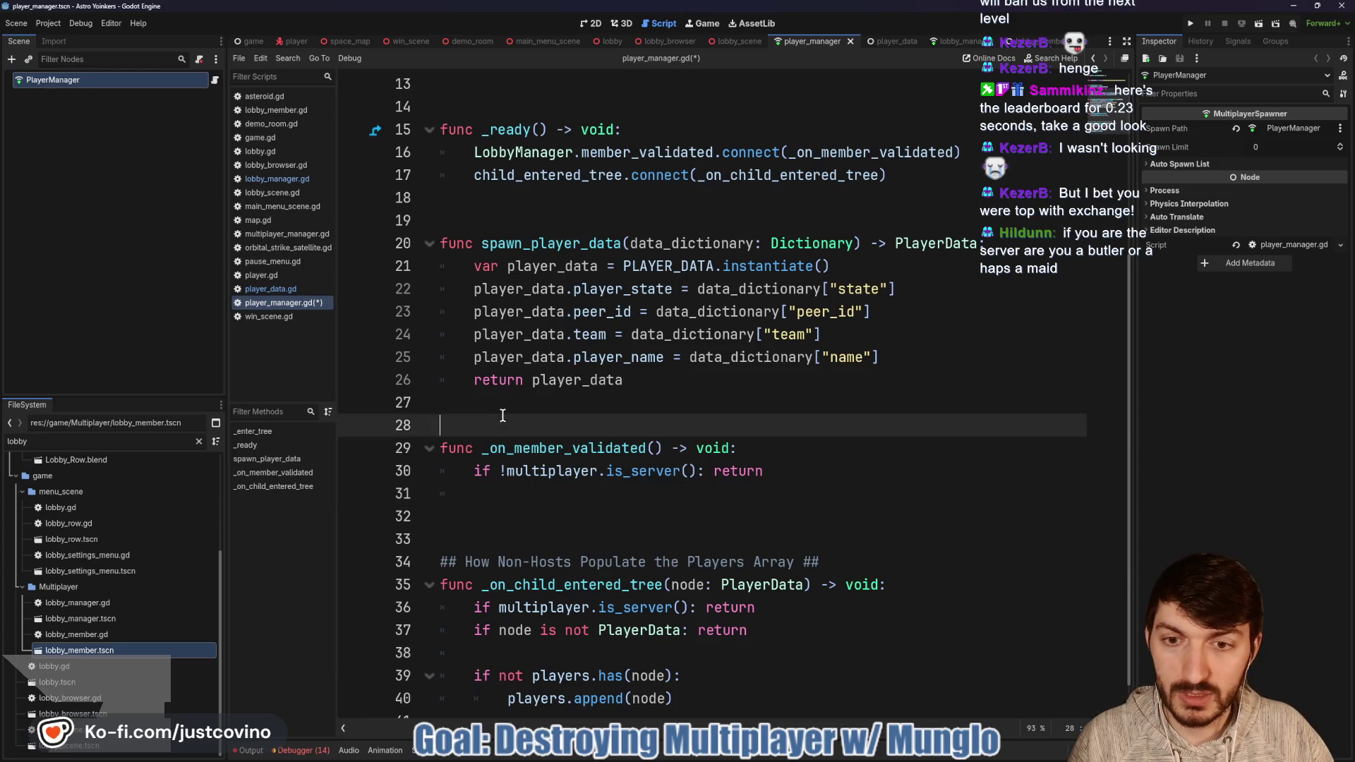
{"action": "key", "text": "Return"}
{"action": "key", "text": "Return"}
{"action": "key", "text": "Return"}
{"action": "key", "text": "Up"}
{"action": "key", "text": "Up"}
{"action": "type", "text": "func add"}
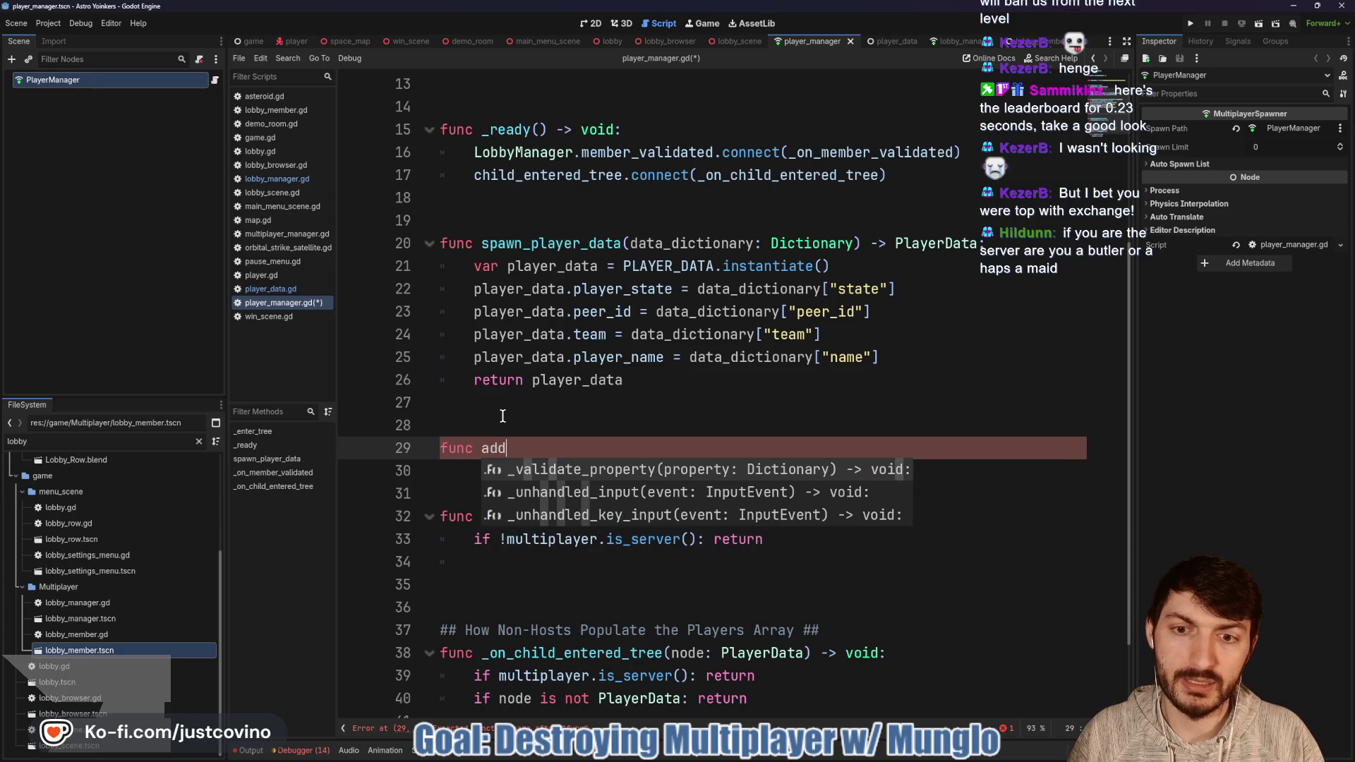
{"action": "type", "text": "_player"}
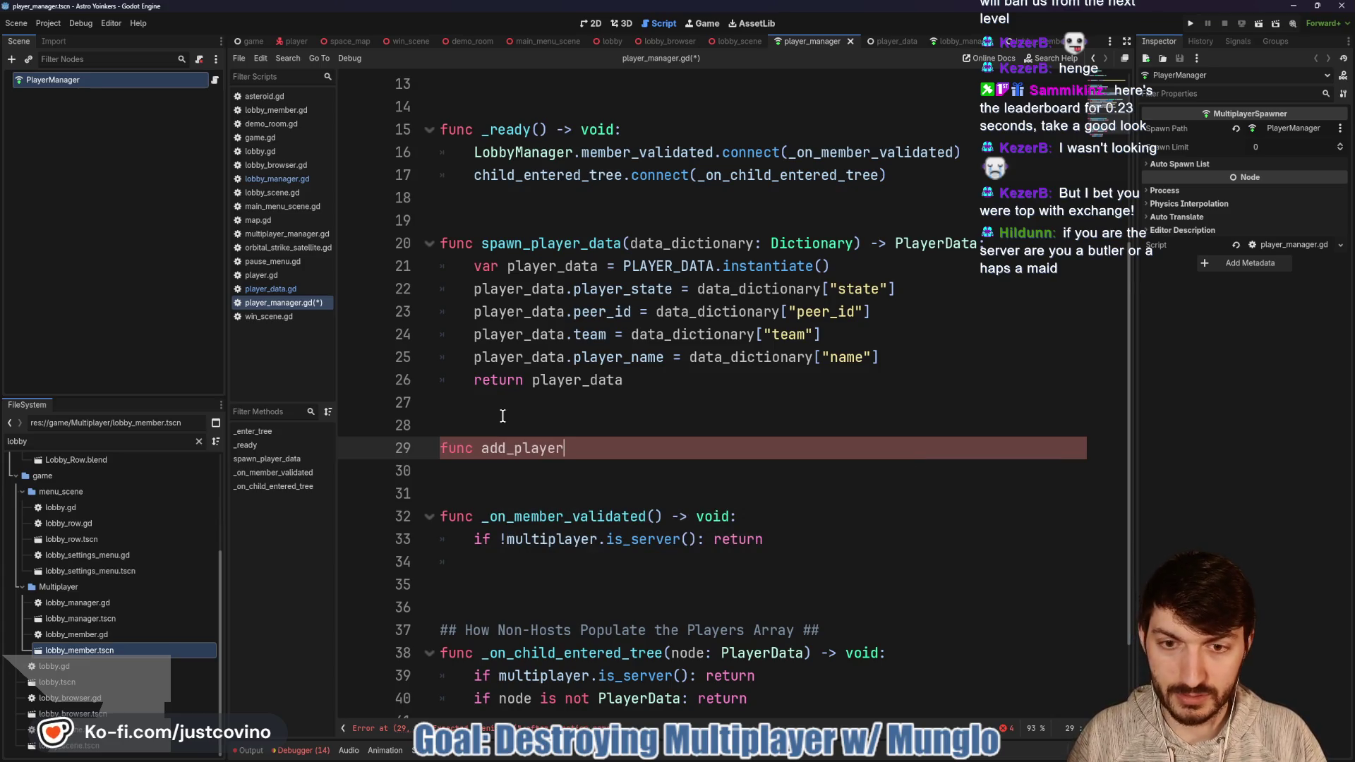
{"action": "type", "text": "_data"}
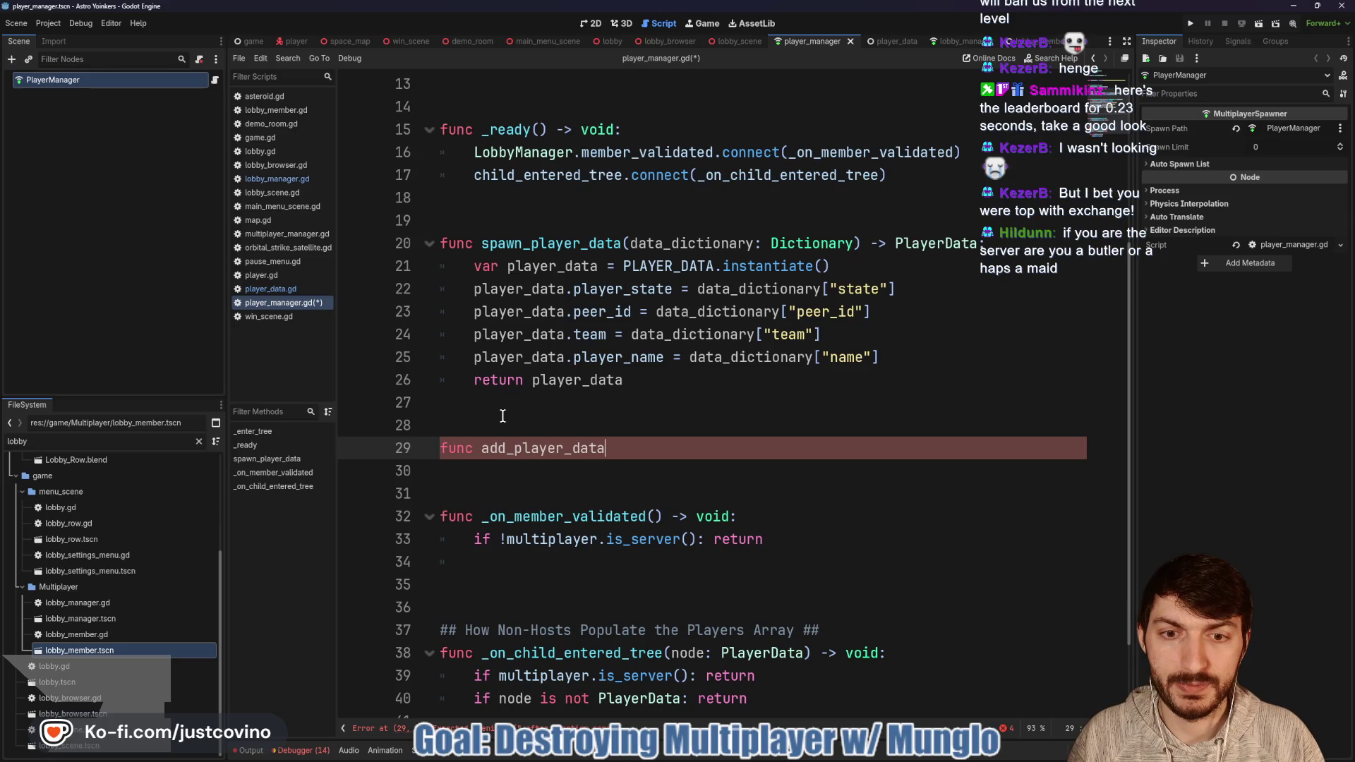
{"action": "type", "text": "() -> "}
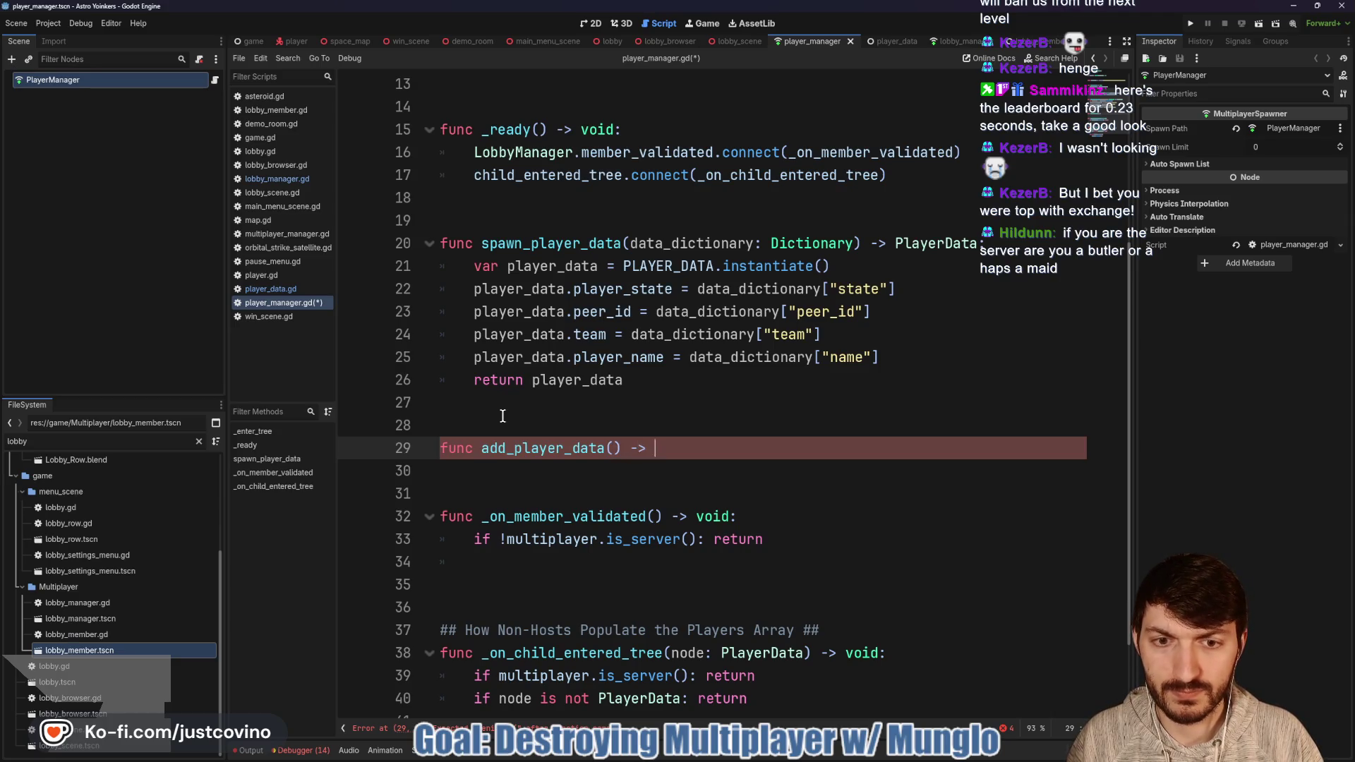
{"action": "type", "text": "void:"}
{"action": "left_click", "coordinate": [517, 451]}
{"action": "type", "text": "new_"}
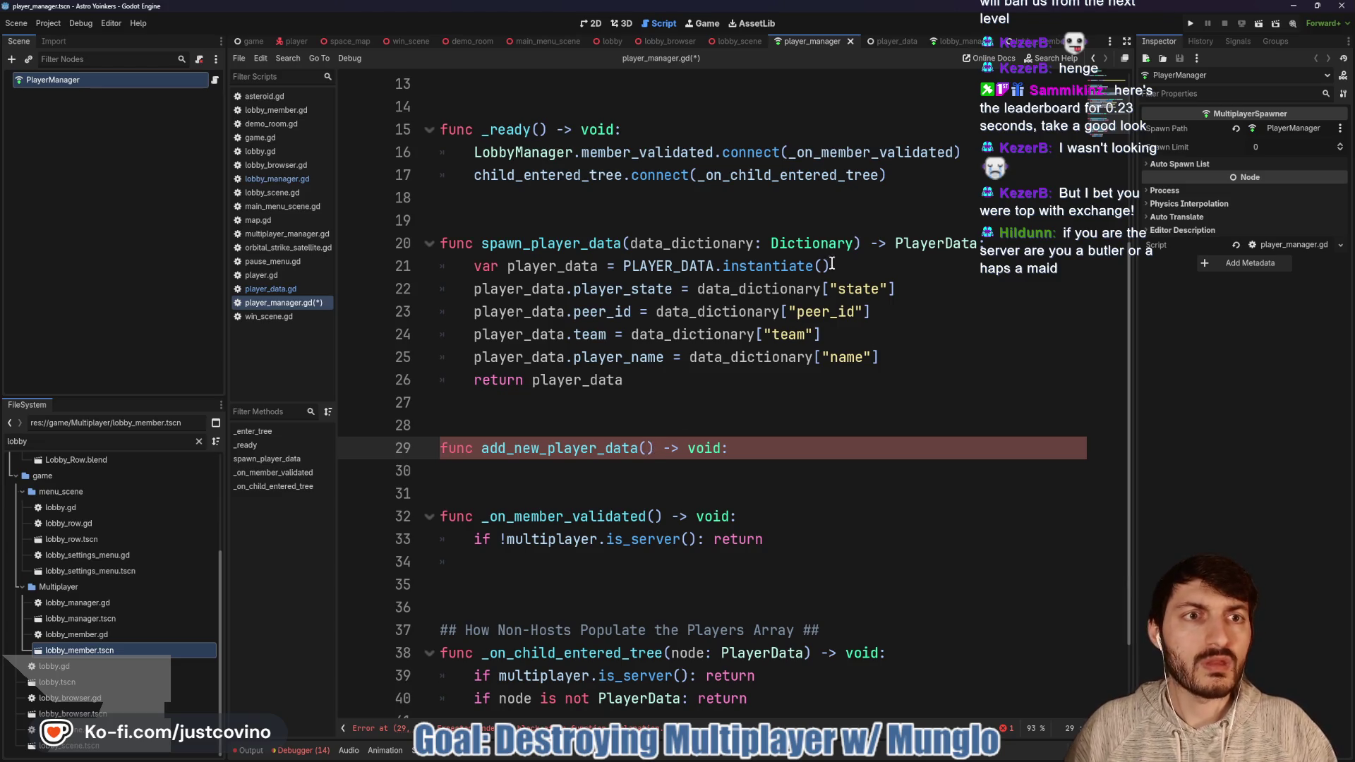
{"action": "left_click", "coordinate": [964, 41]}
Step: Name the member_validated signal's parameter pid: int in lobby_manager.gd and save the file
{"action": "scroll", "coordinate": [660, 274], "scroll_direction": "up", "scroll_amount": 5}
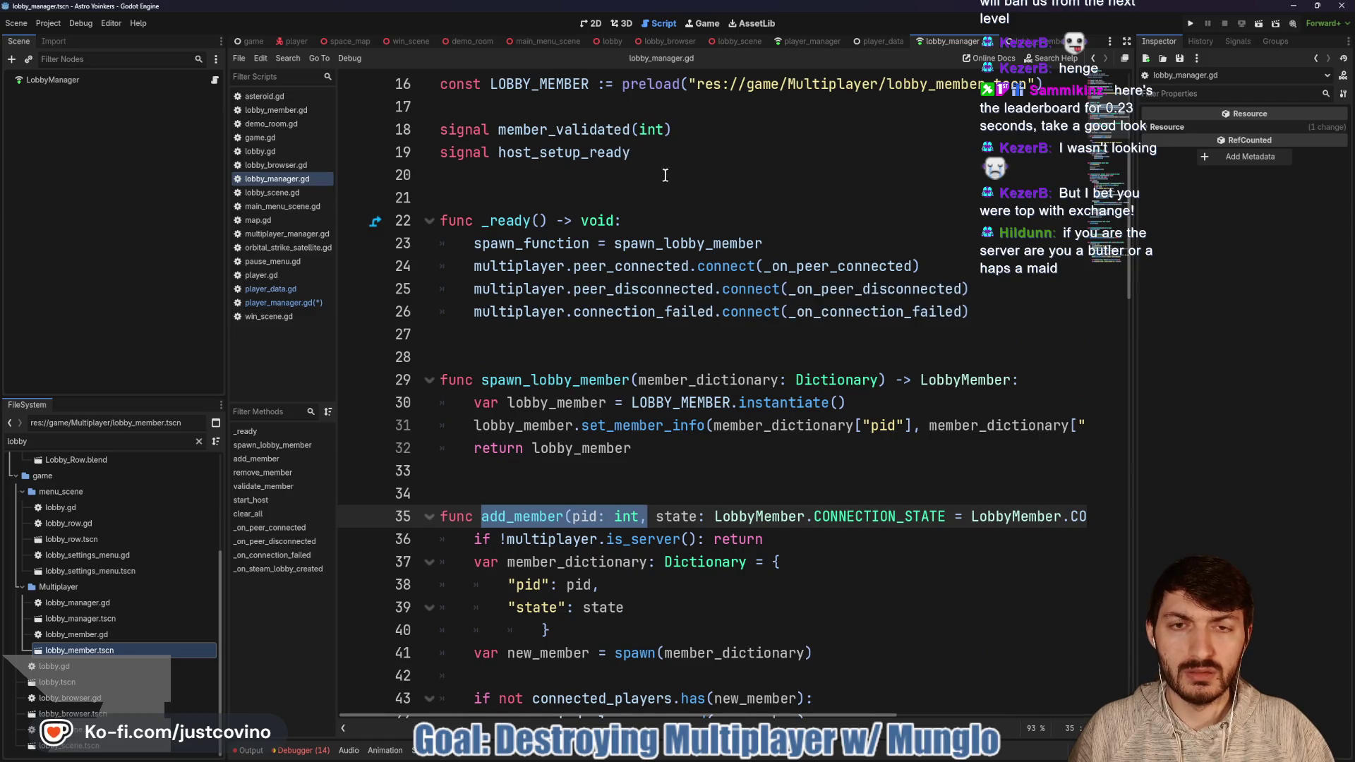
{"action": "left_click", "coordinate": [638, 131]}
{"action": "type", "text": "pid:"}
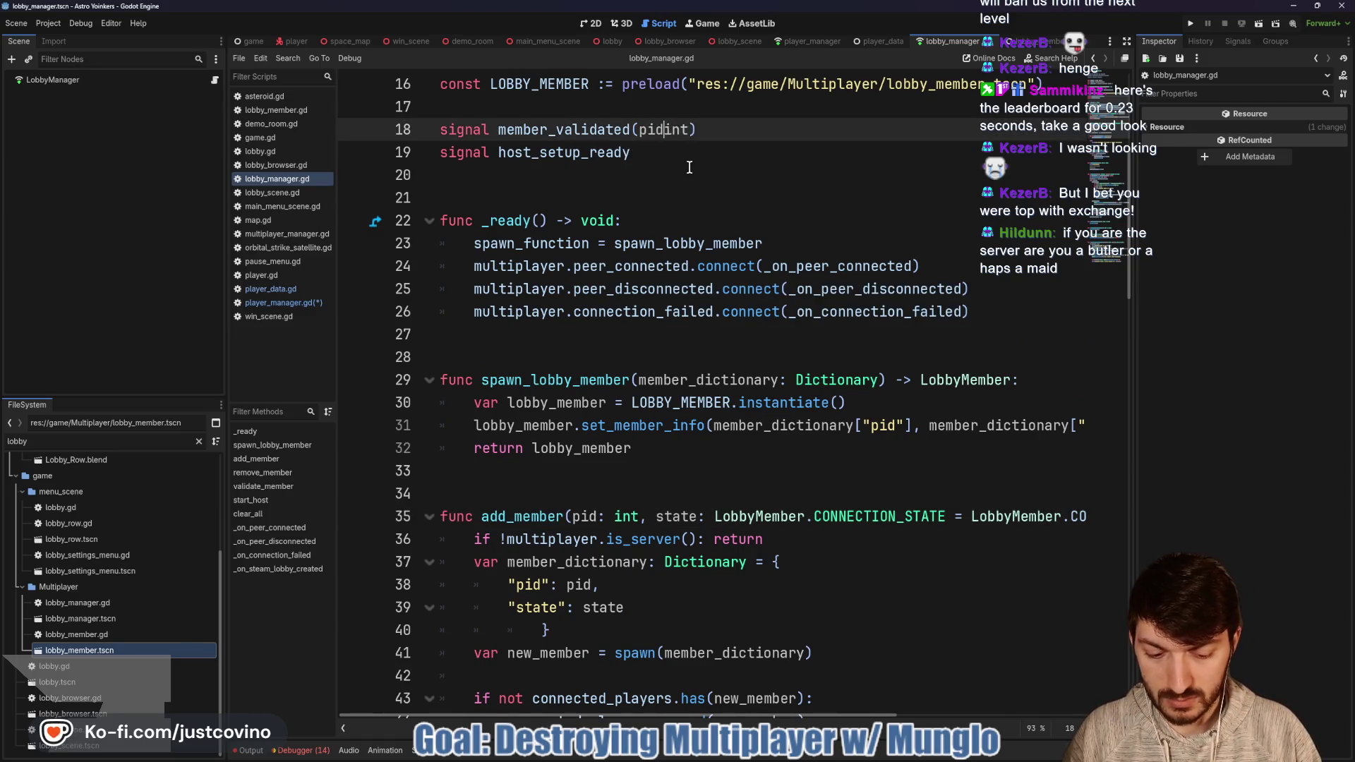
{"action": "left_click", "coordinate": [669, 185]}
{"action": "key", "text": "ctrl+s"}
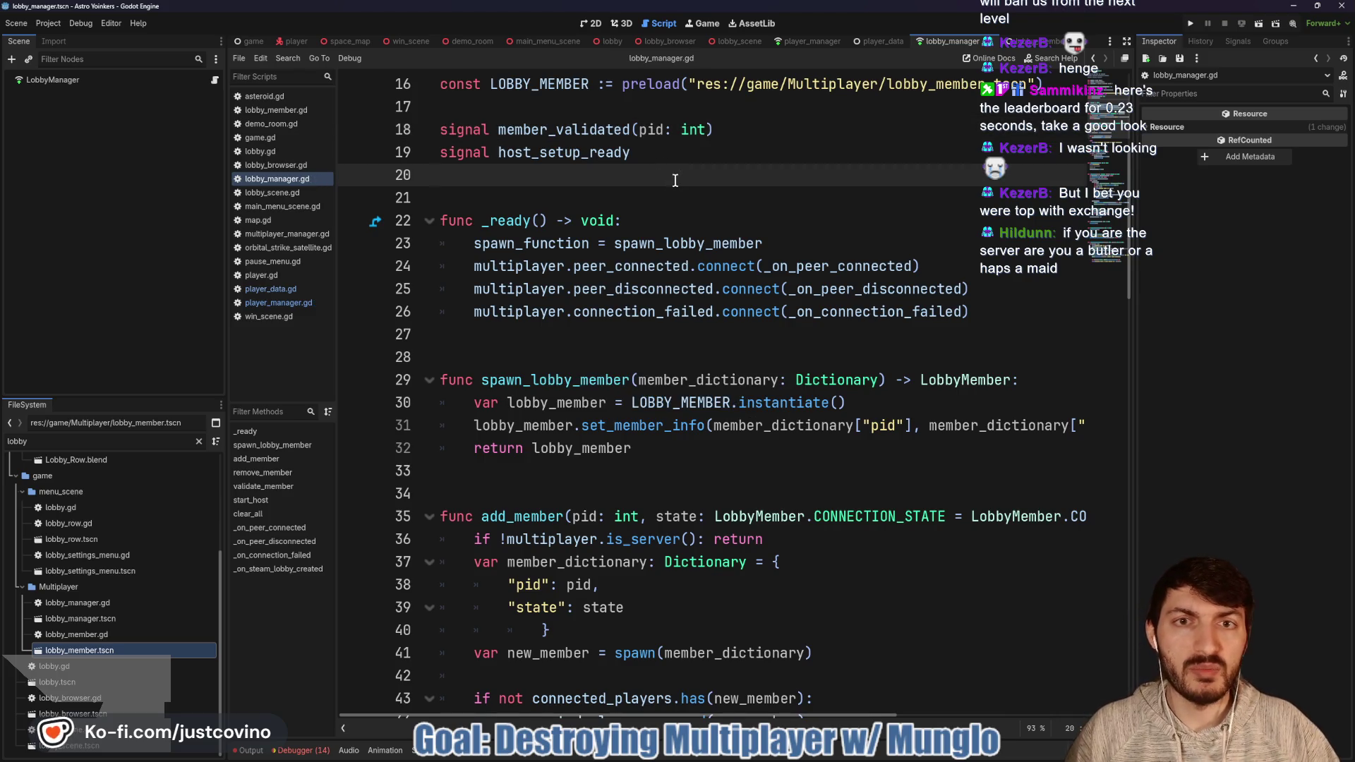
{"action": "left_click", "coordinate": [805, 42]}
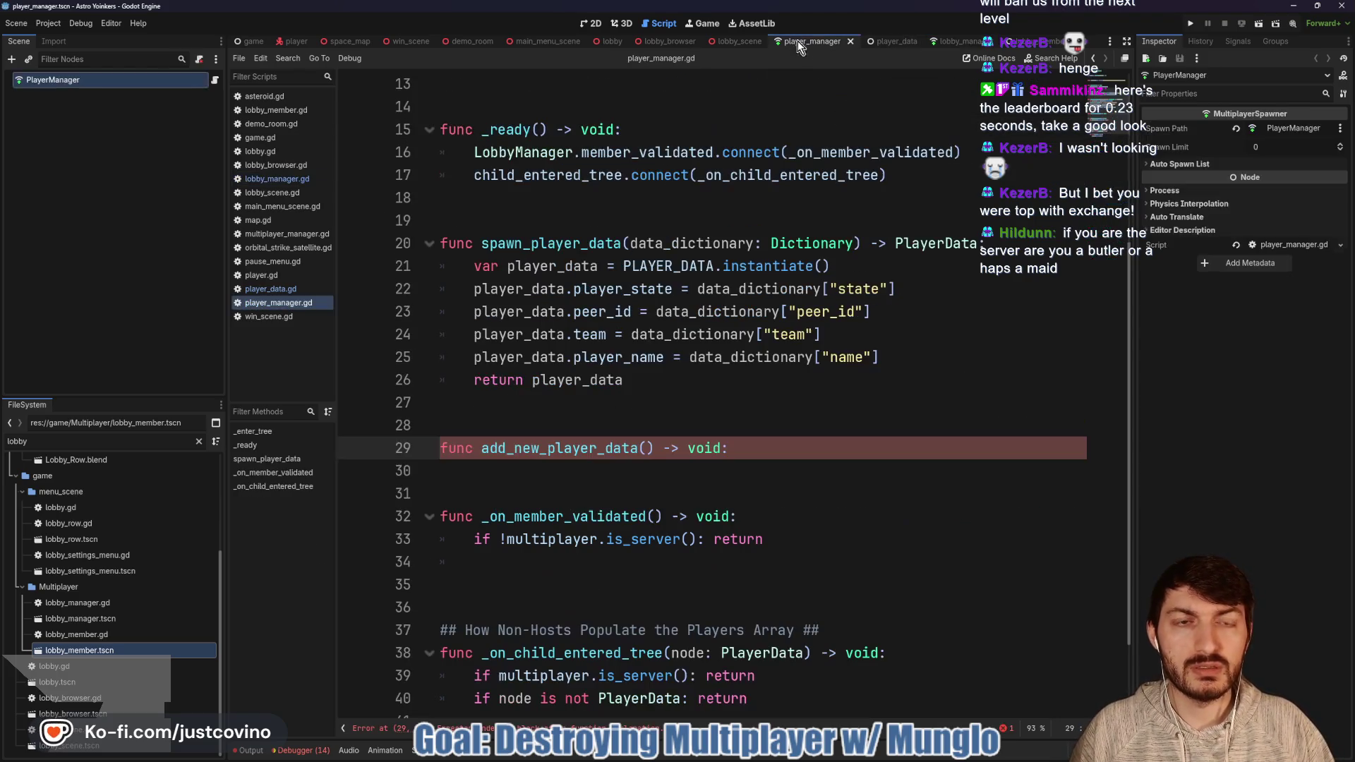
Step: Give add_new_player_data a pid: int parameter, checking lobby_manager.gd for reference
{"action": "type", "text": "pid: int"}
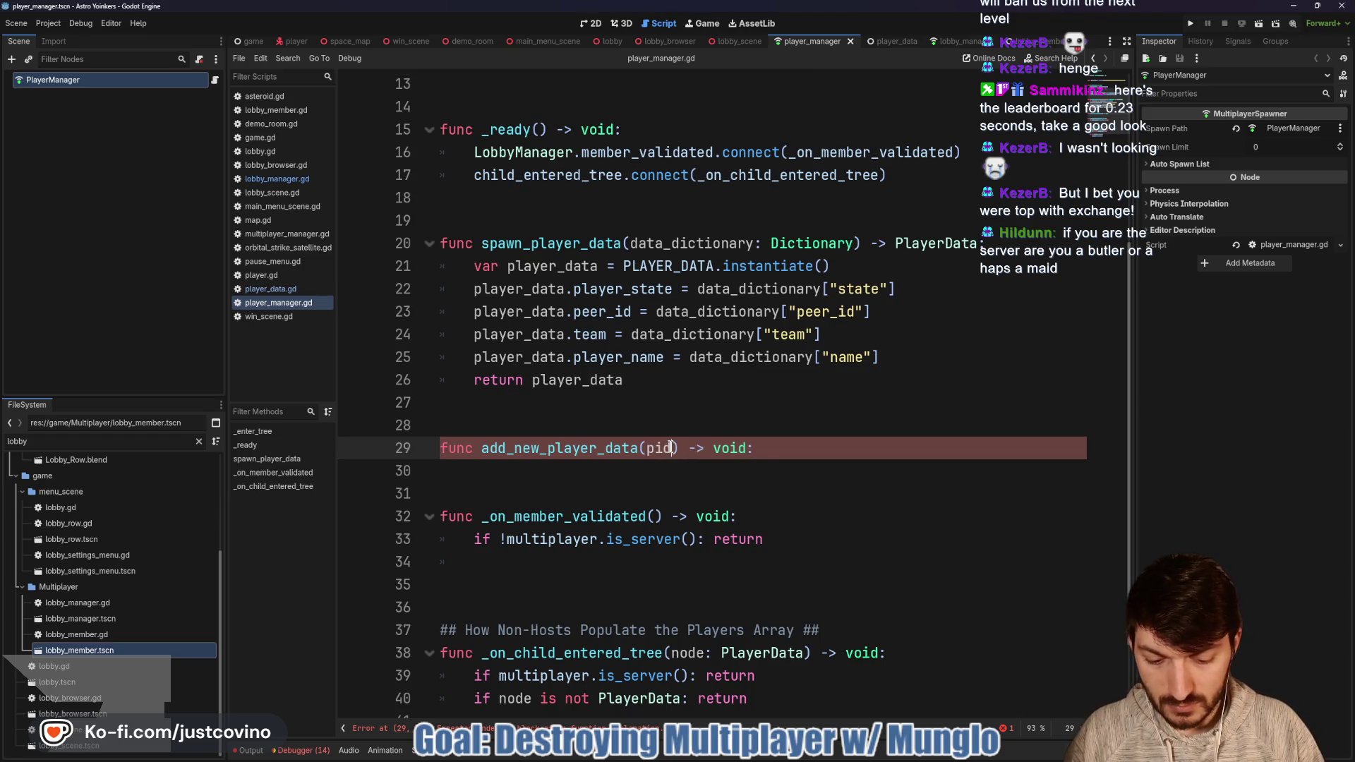
{"action": "left_click", "coordinate": [586, 476]}
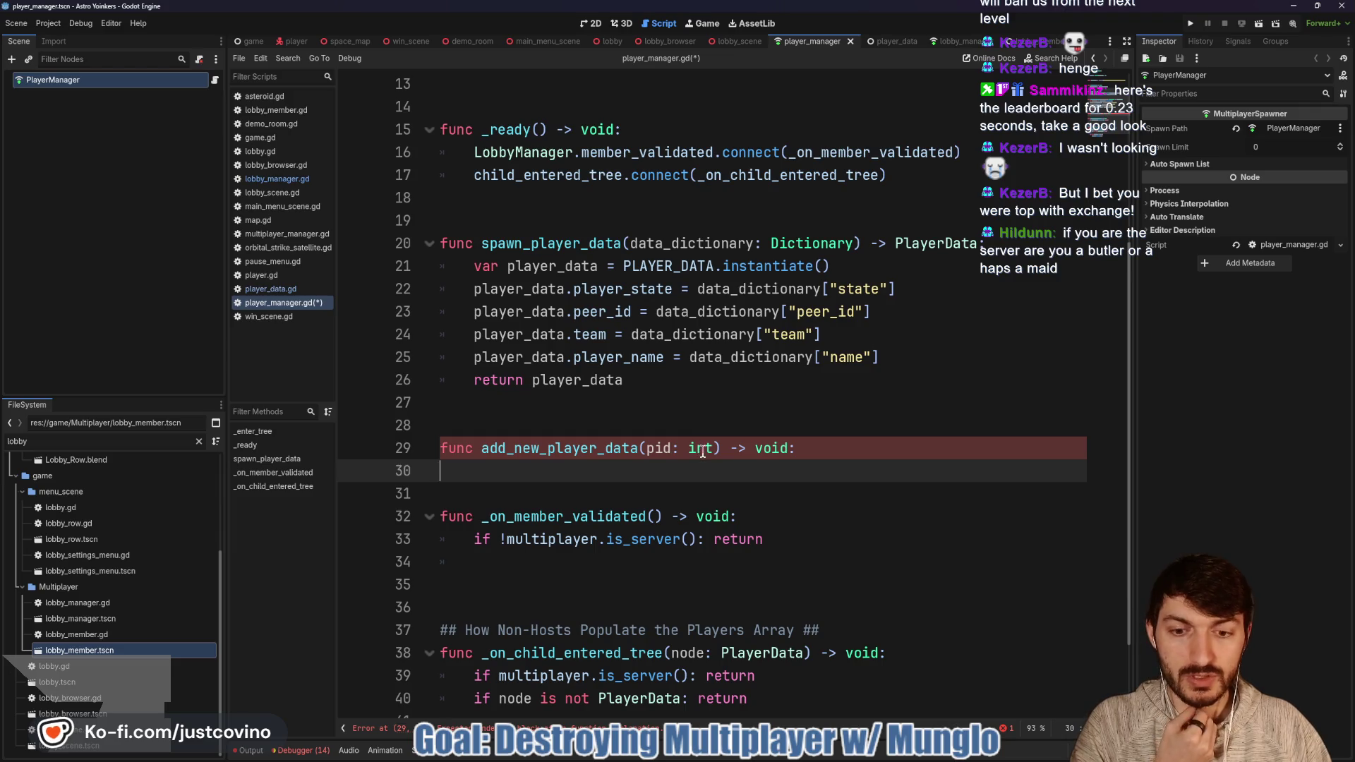
{"action": "scroll", "coordinate": [710, 480], "scroll_direction": "up", "scroll_amount": 5}
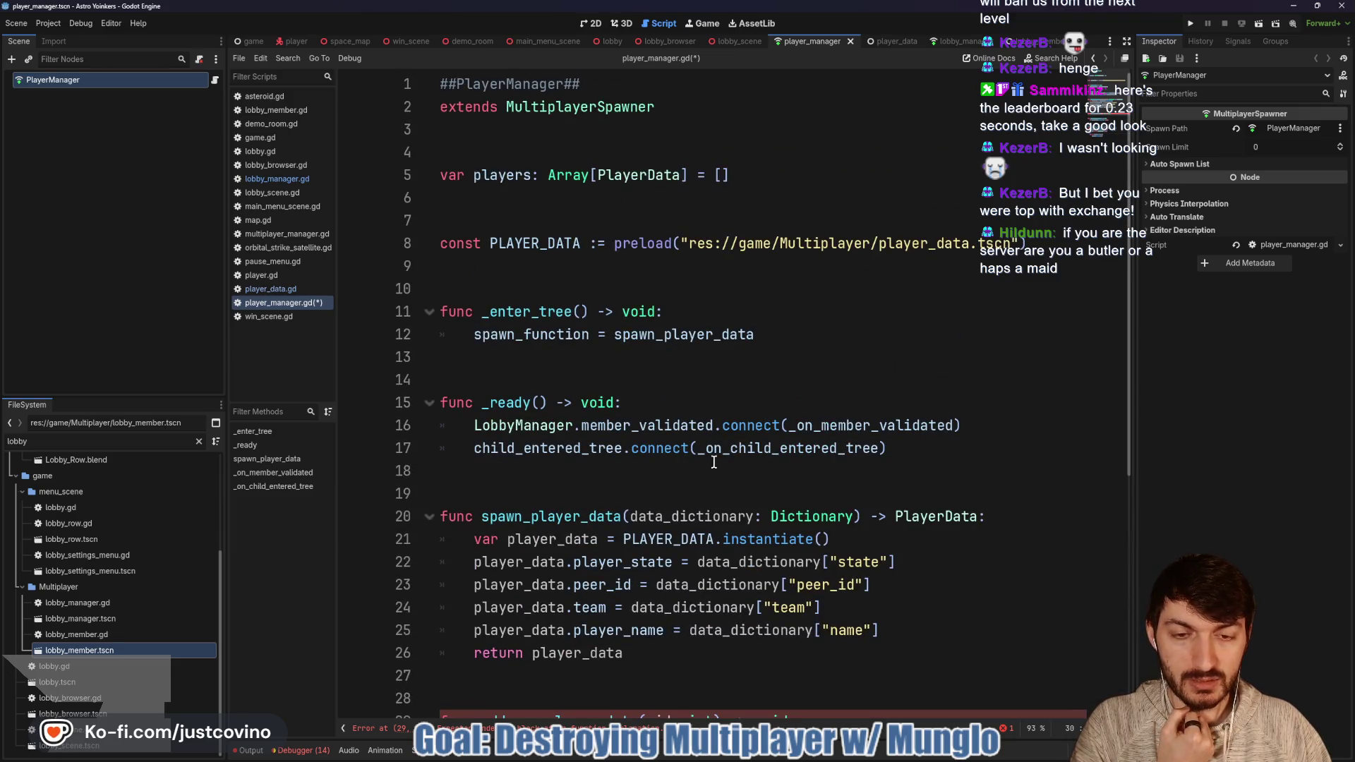
{"action": "scroll", "coordinate": [581, 430], "scroll_direction": "down", "scroll_amount": 4}
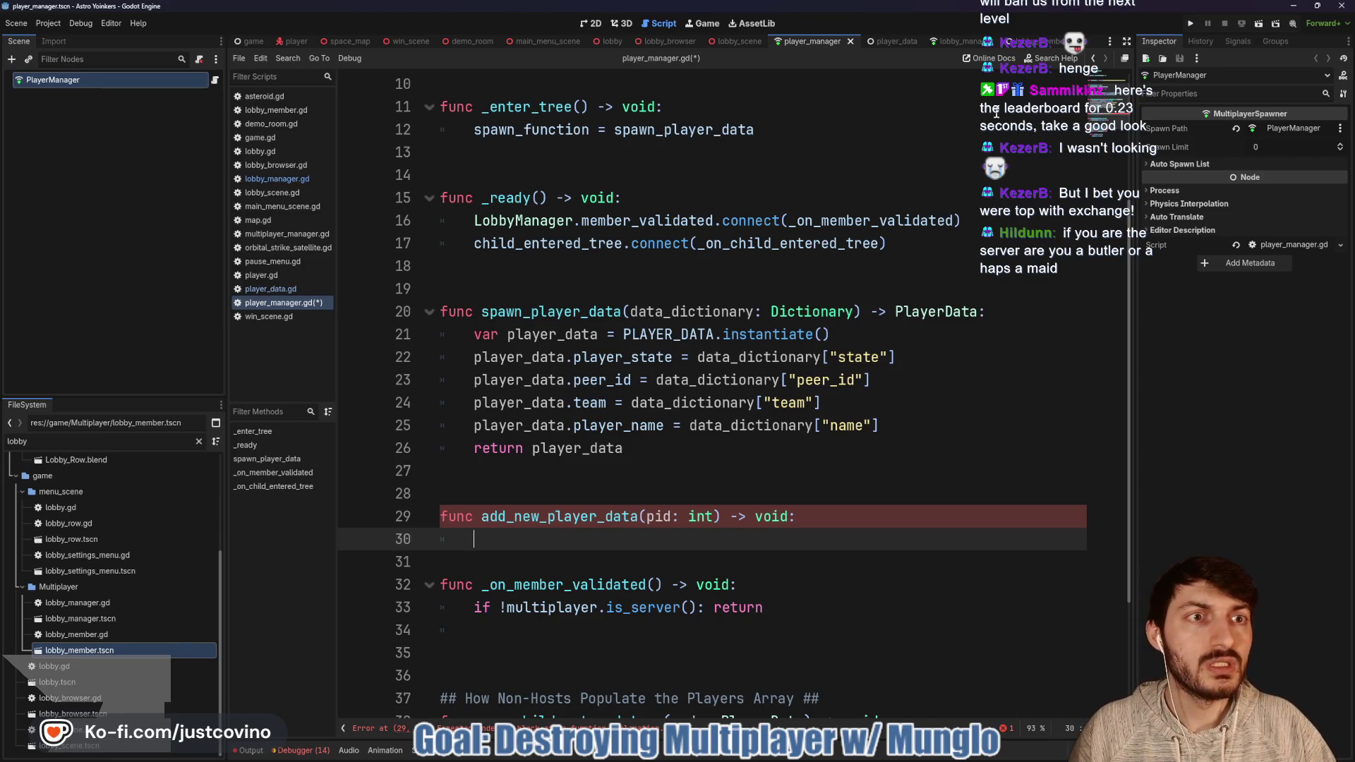
{"action": "left_click", "coordinate": [954, 41]}
{"action": "scroll", "coordinate": [632, 417], "scroll_direction": "down", "scroll_amount": 3}
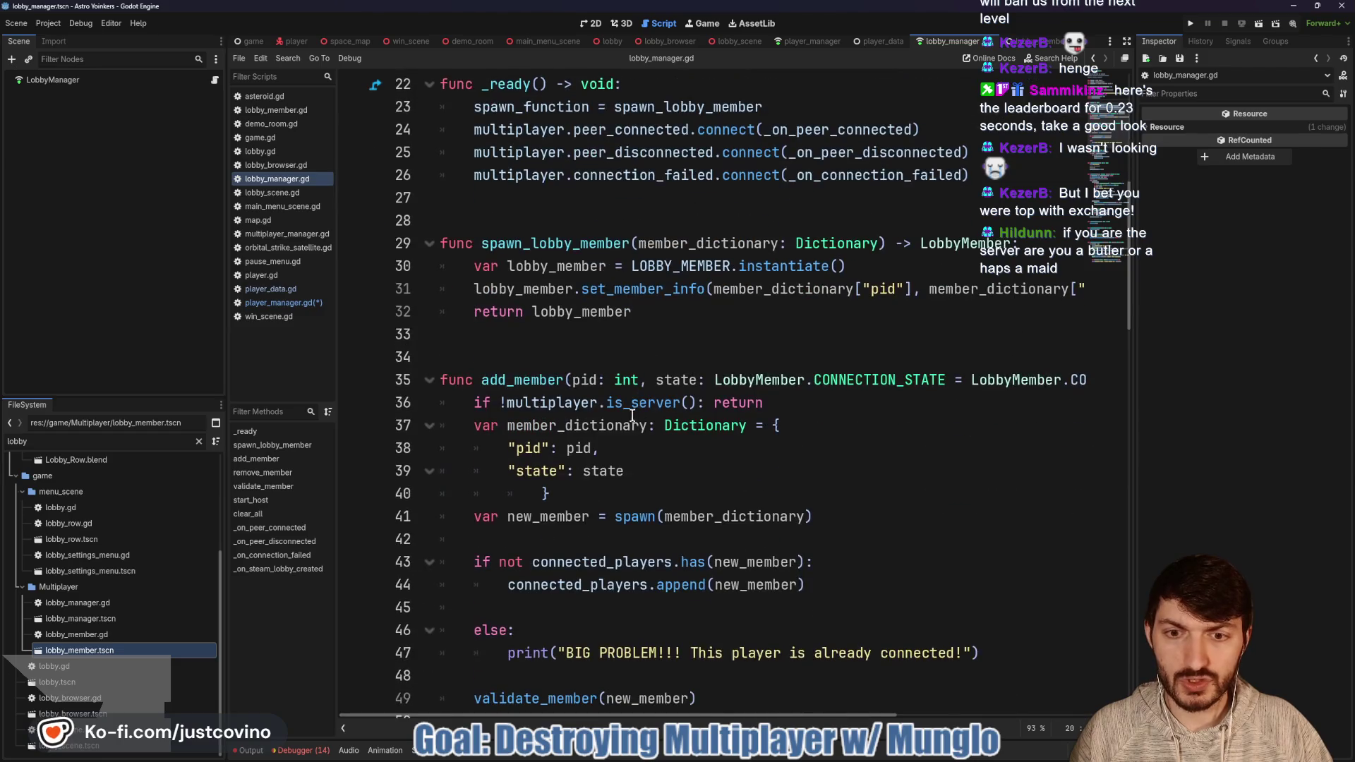
{"action": "key", "text": "alt+Left"}
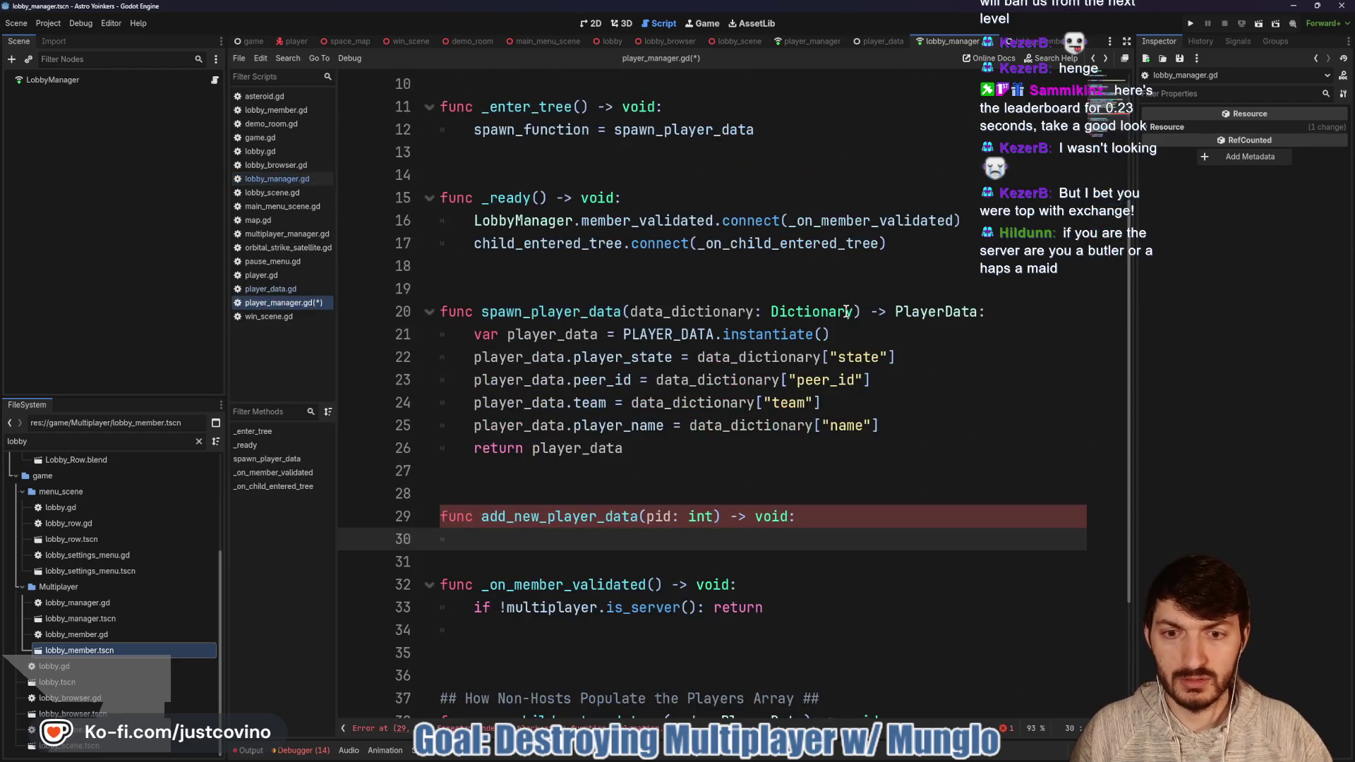
Step: Start the function body with the guard if !multiplayer.is_server(): return, followed by blank lines
{"action": "type", "text": "if m"}
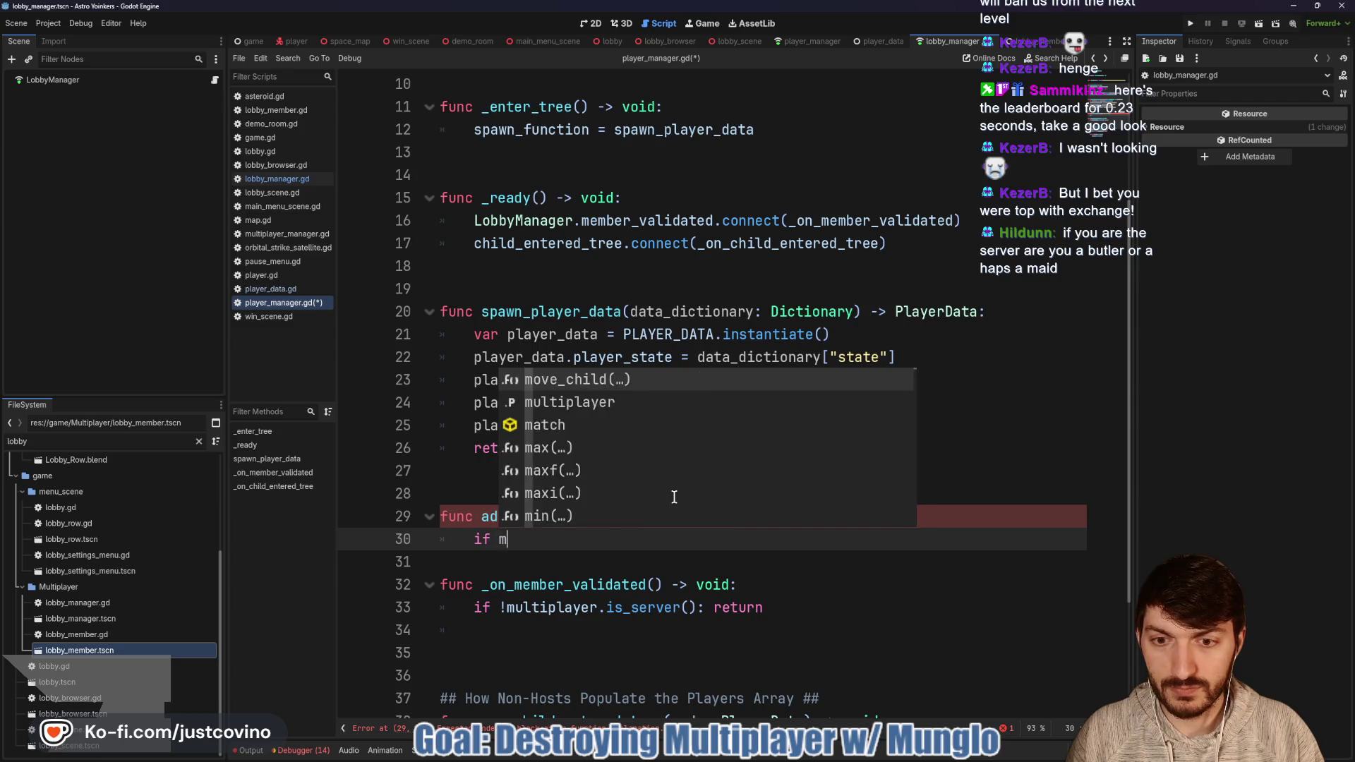
{"action": "type", "text": "ultiplayer.is"}
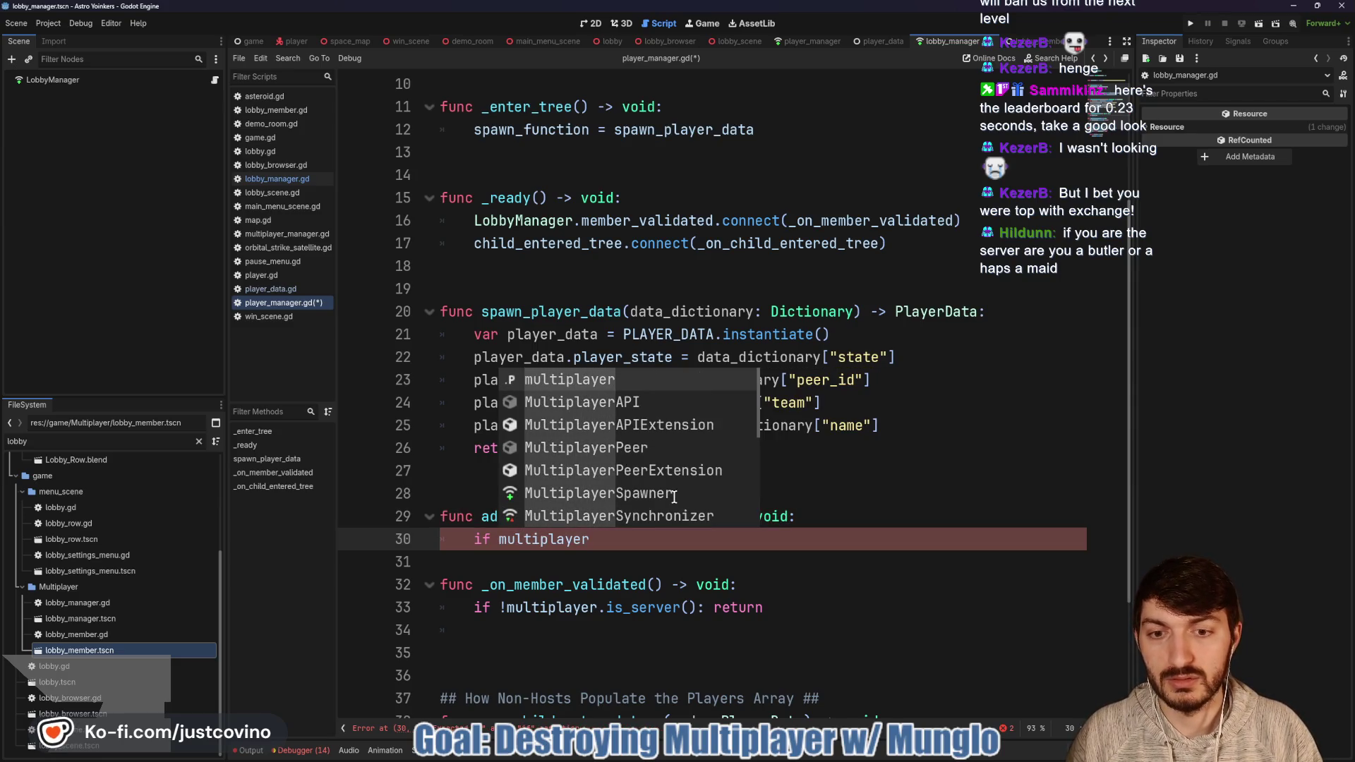
{"action": "key", "text": "Return"}
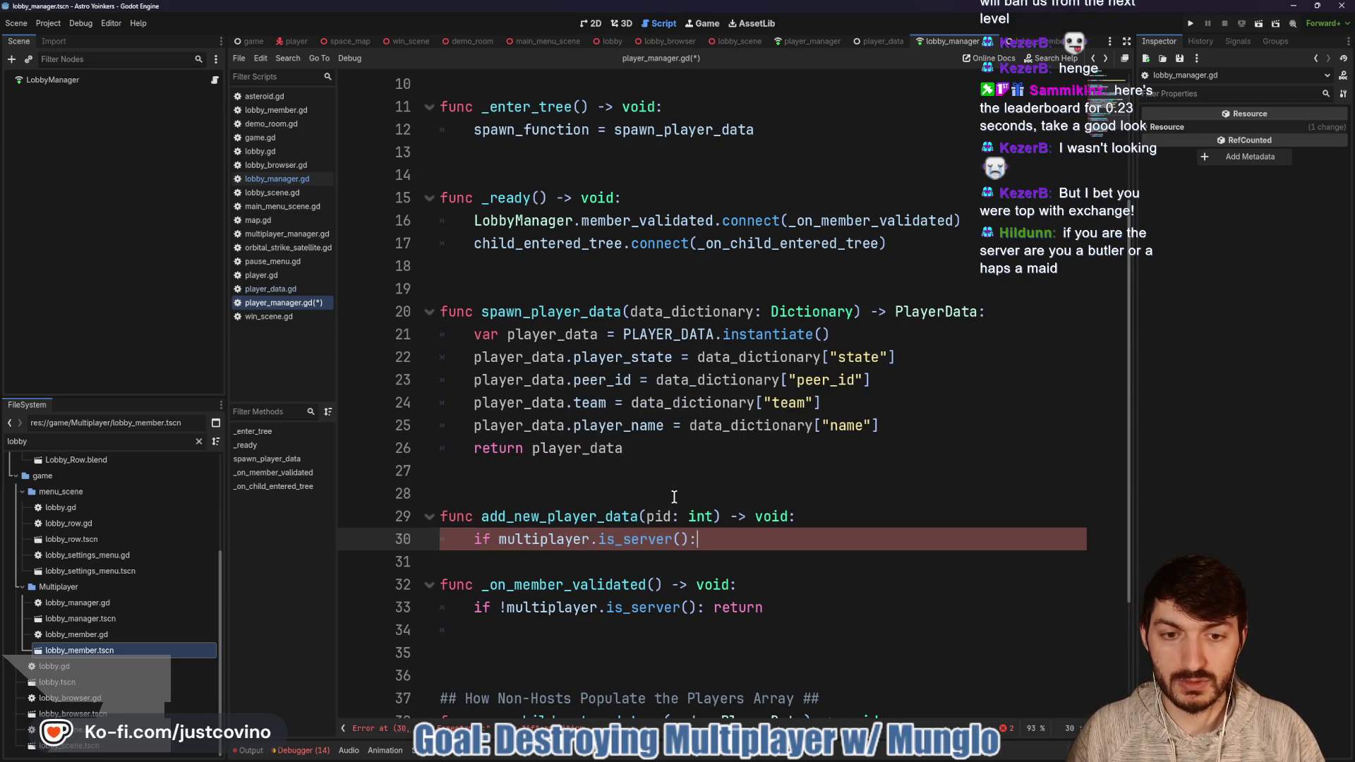
{"action": "type", "text": "e"}
{"action": "key", "text": "Return"}
{"action": "key", "text": "Home"}
{"action": "key", "text": "Right"}
{"action": "key", "text": "Right"}
{"action": "key", "text": "Right"}
{"action": "type", "text": "!"}
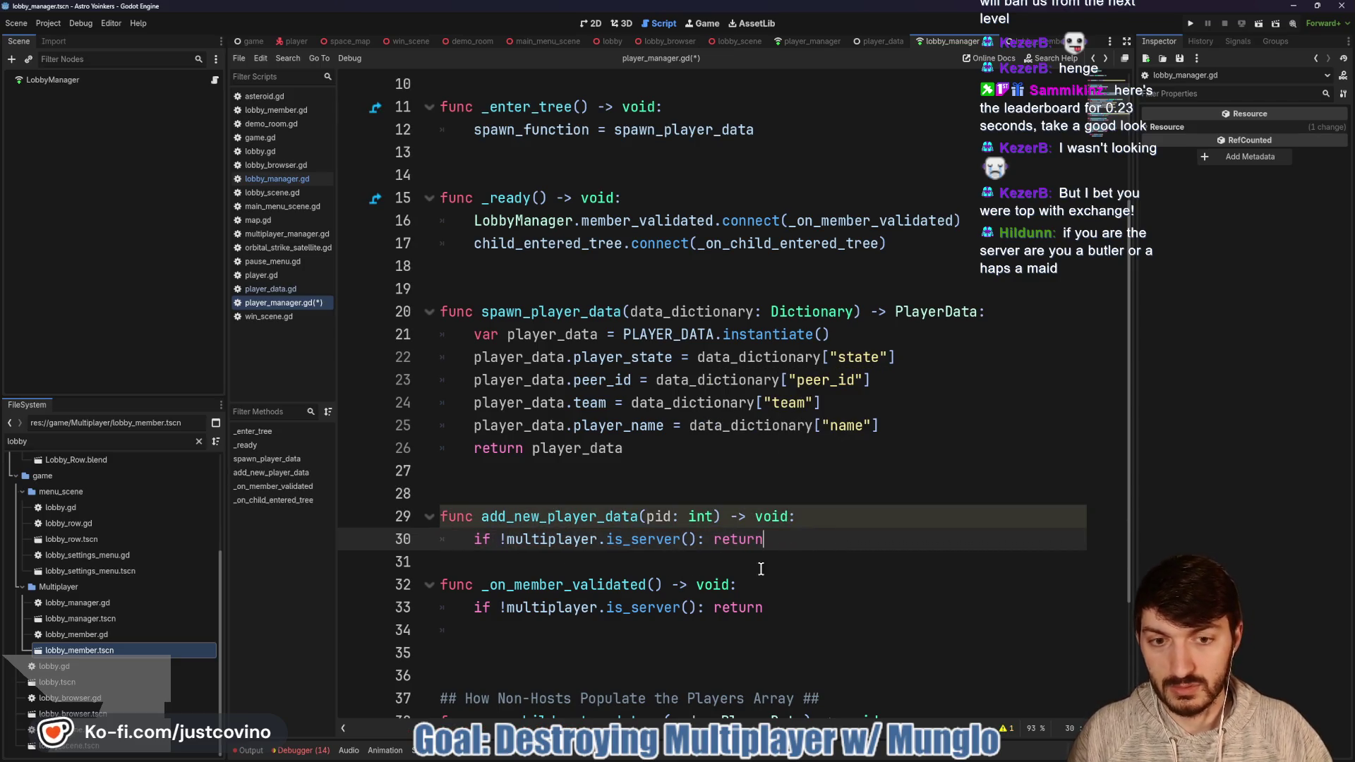
{"action": "left_click", "coordinate": [638, 563]}
{"action": "key", "text": "Return"}
{"action": "key", "text": "Return"}
{"action": "key", "text": "Return"}
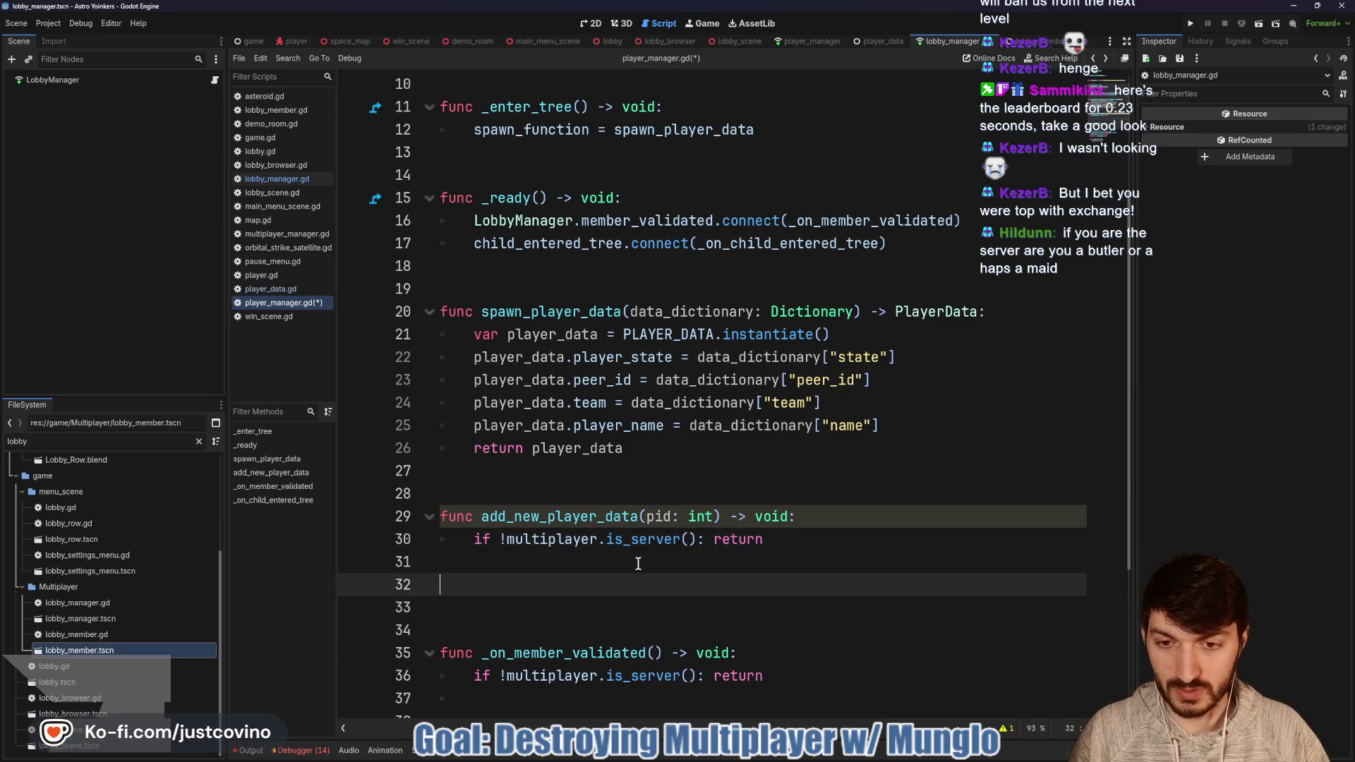
{"action": "key", "text": "Up"}
{"action": "key", "text": "Up"}
{"action": "key", "text": "Up"}
{"action": "key", "text": "Tab"}
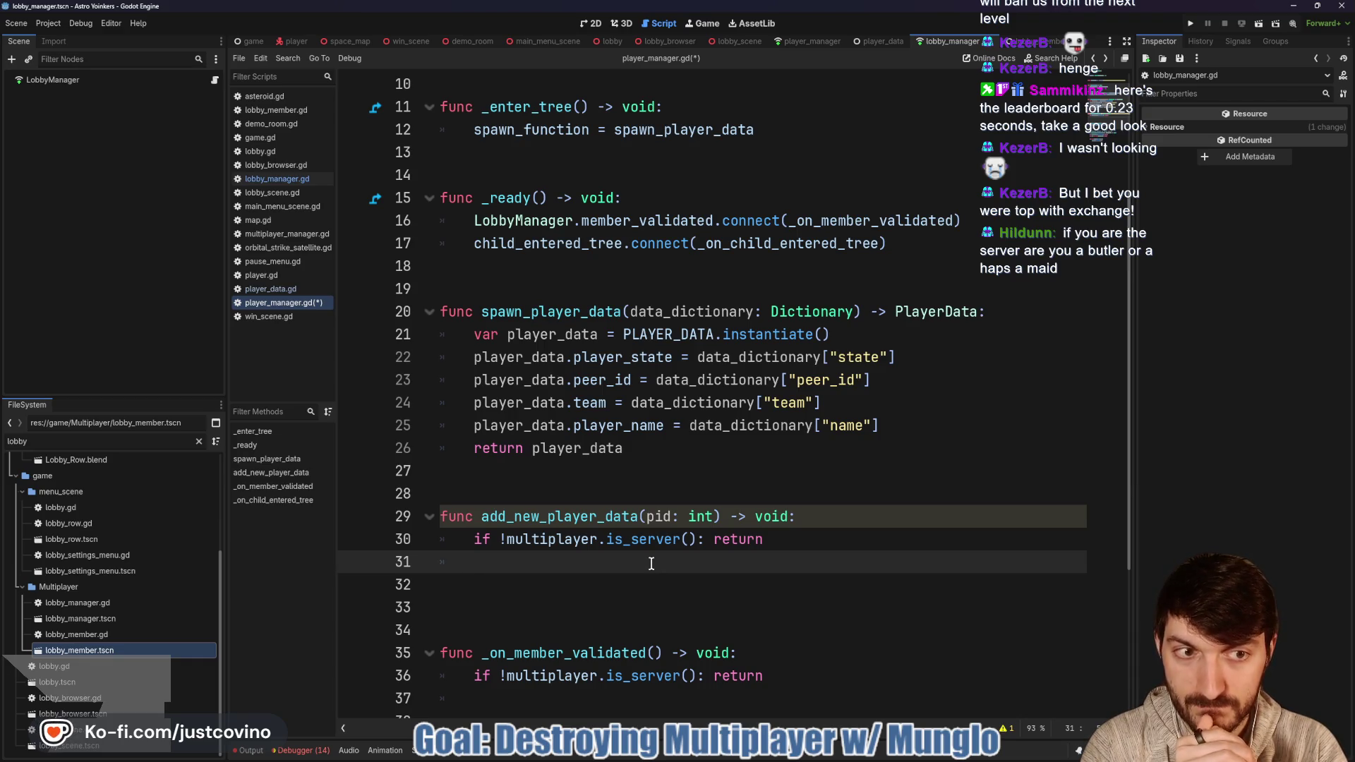
{"action": "left_click", "coordinate": [872, 42]}
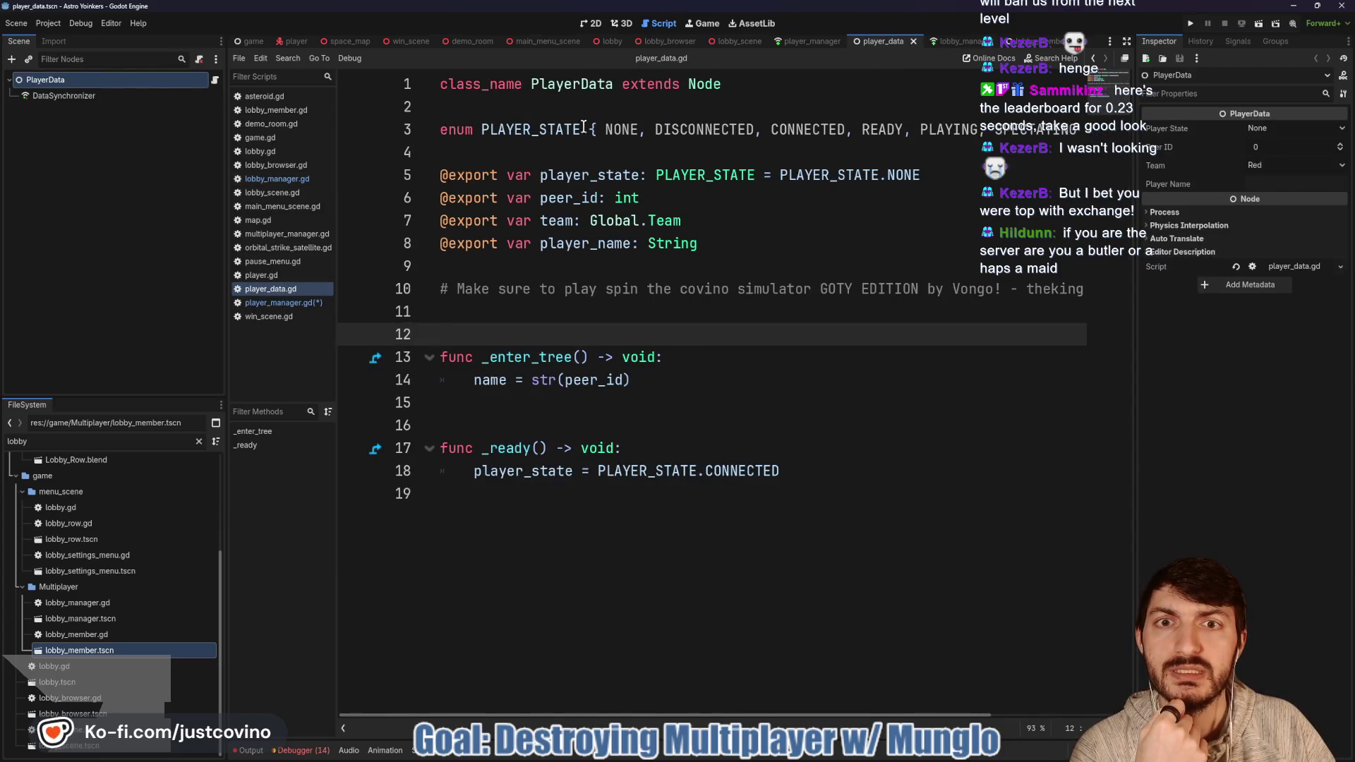
{"action": "double_click", "coordinate": [621, 129]}
{"action": "left_click", "coordinate": [695, 129]}
{"action": "double_click", "coordinate": [695, 127]}
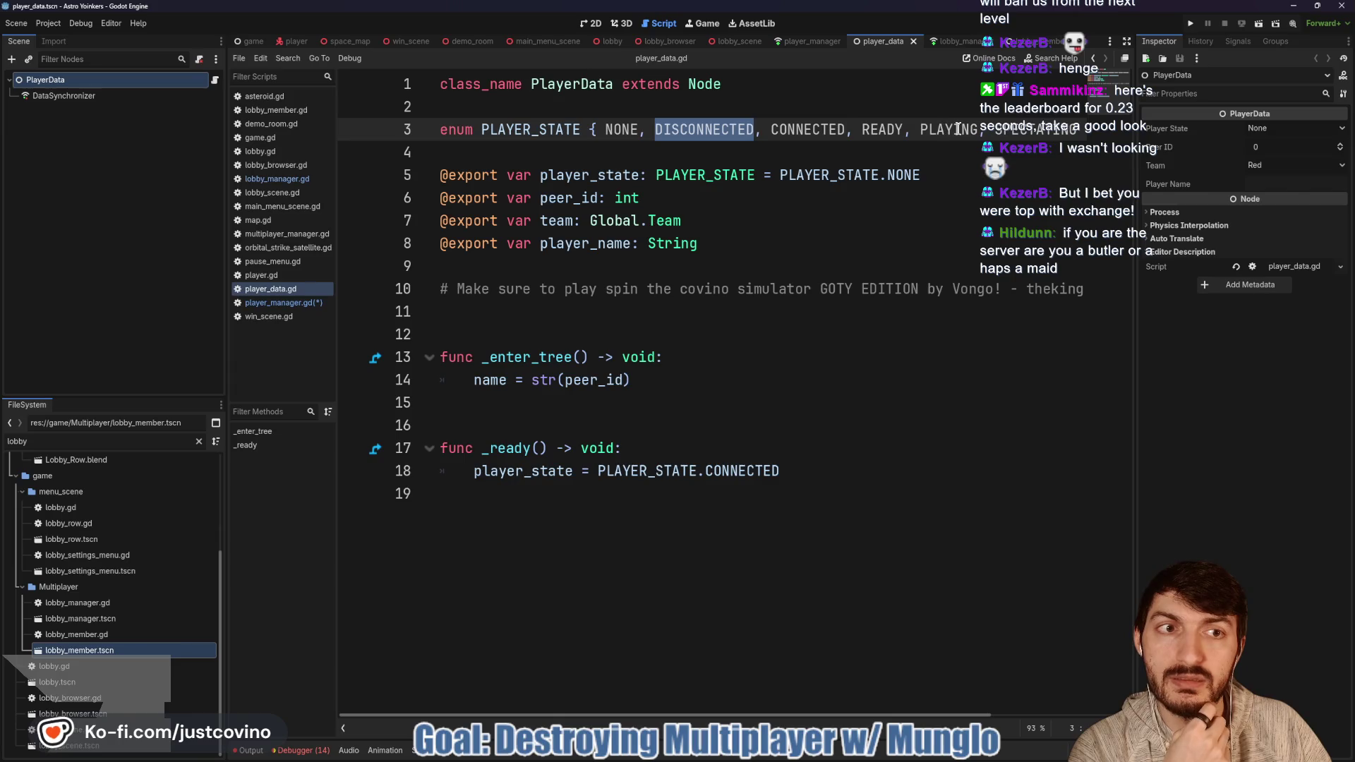
{"action": "scroll", "coordinate": [1034, 134], "scroll_direction": "right", "scroll_amount": 2}
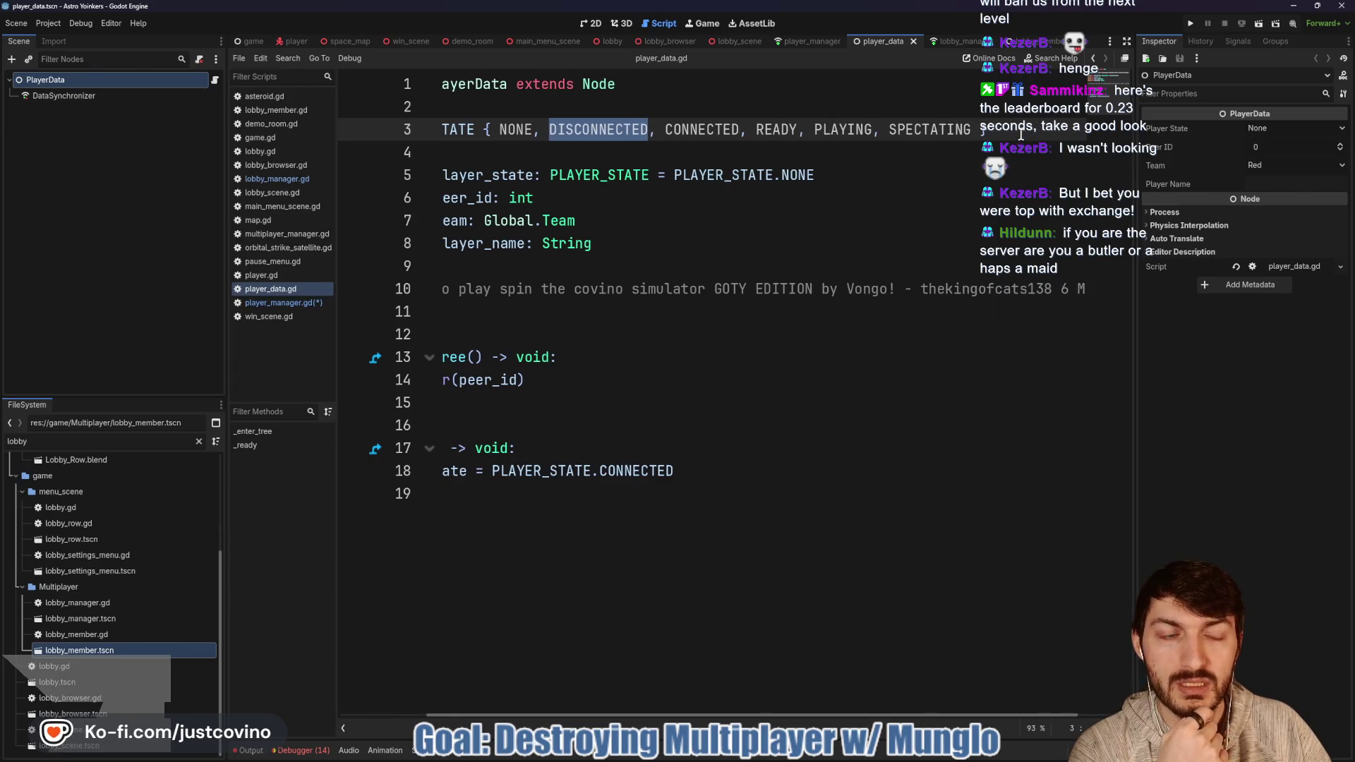
{"action": "scroll", "coordinate": [1020, 134], "scroll_direction": "left", "scroll_amount": 2}
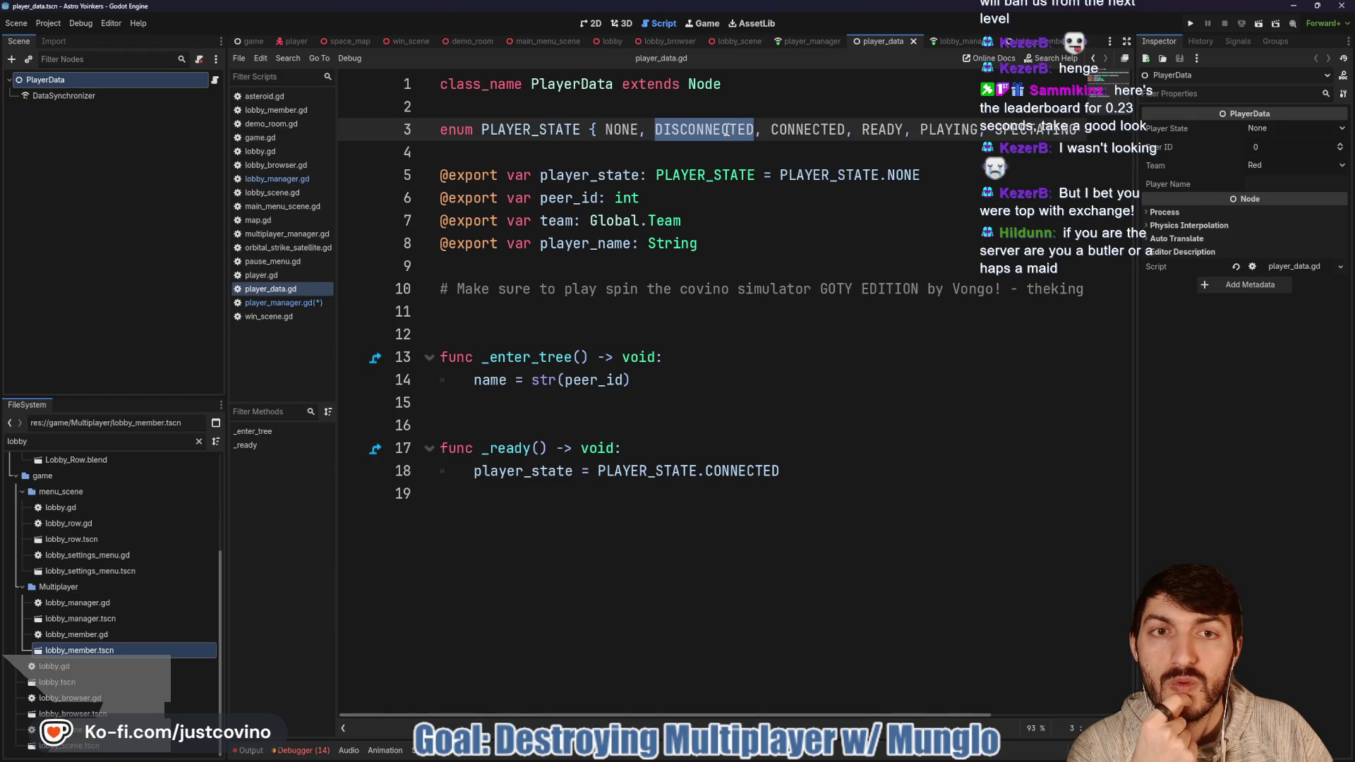
{"action": "left_click_drag", "start_coordinate": [847, 129], "coordinate": [655, 129]}
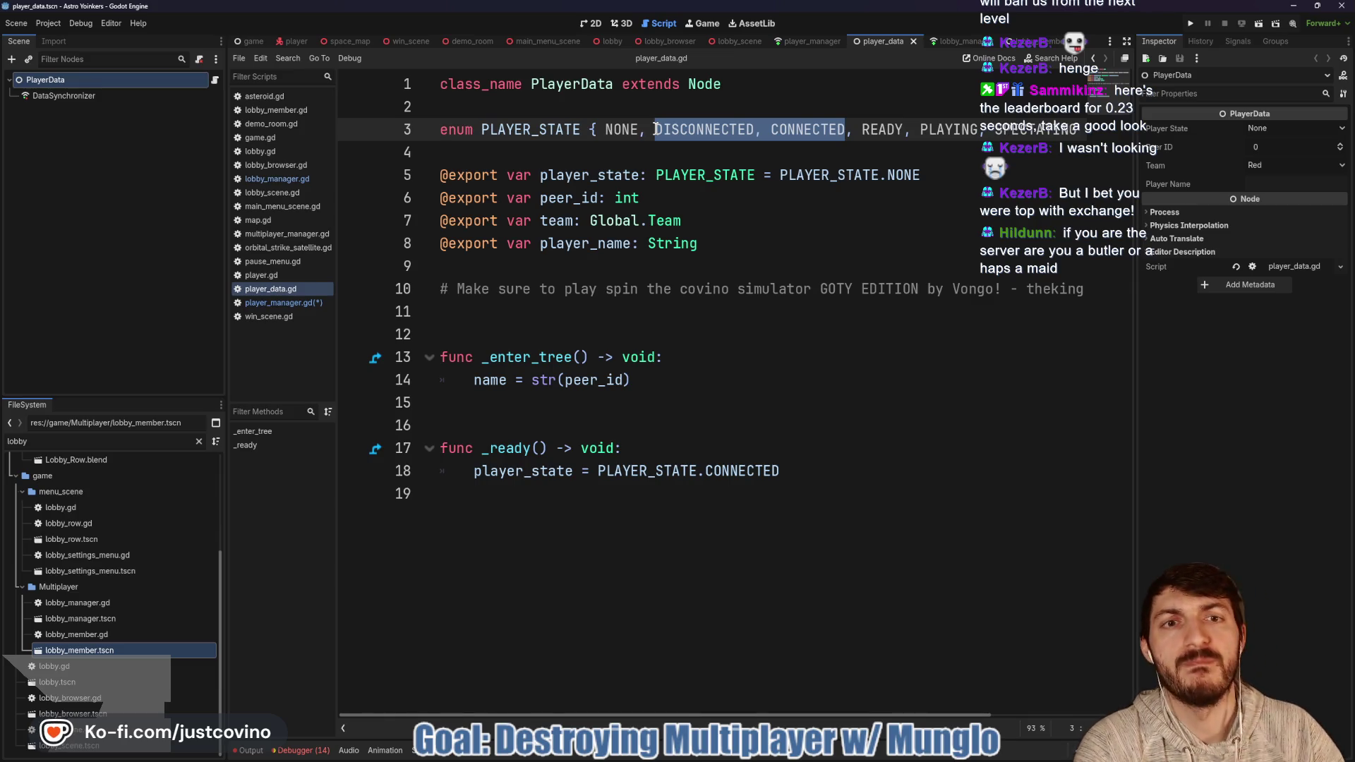
{"action": "left_click", "coordinate": [819, 41]}
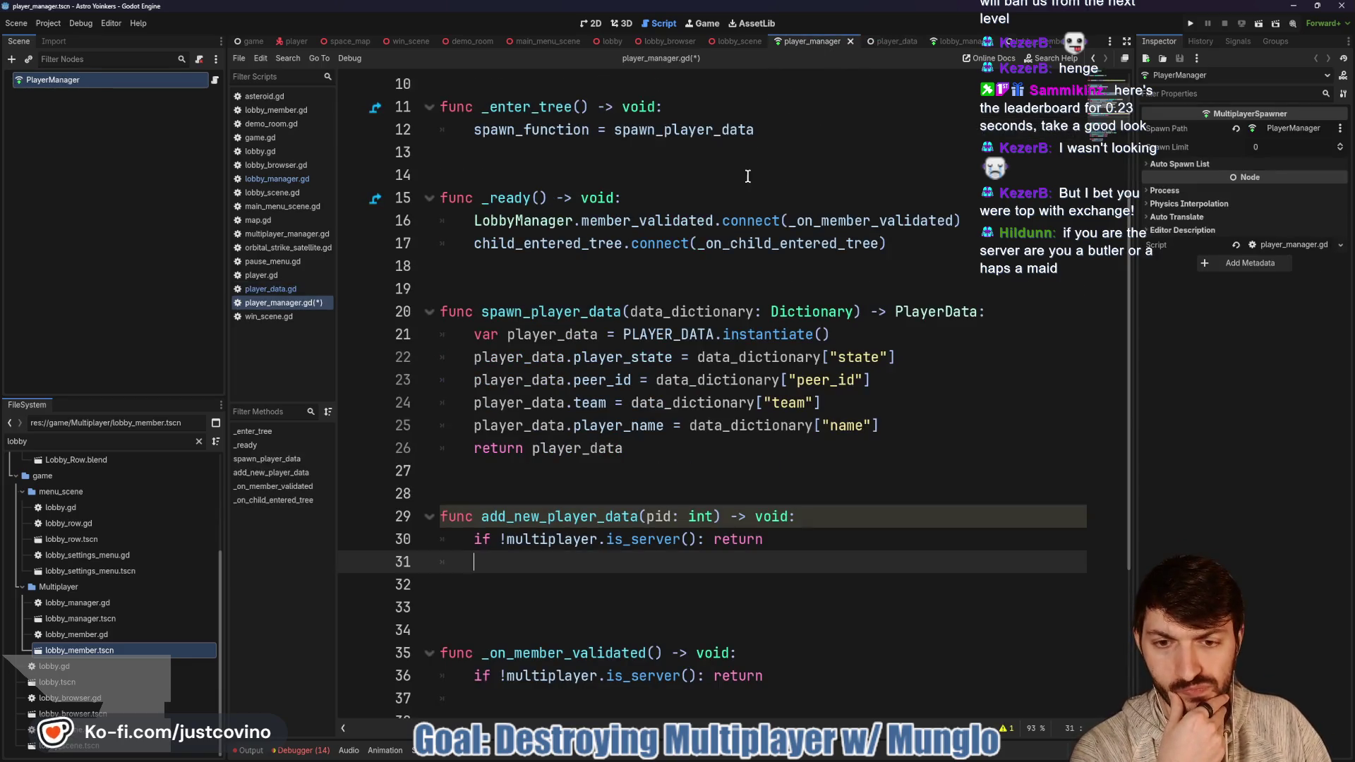
Step: Open a var data_dictionary: Dictionary = { literal in add_new_player_data after reviewing the reference scripts
{"action": "left_click", "coordinate": [887, 42]}
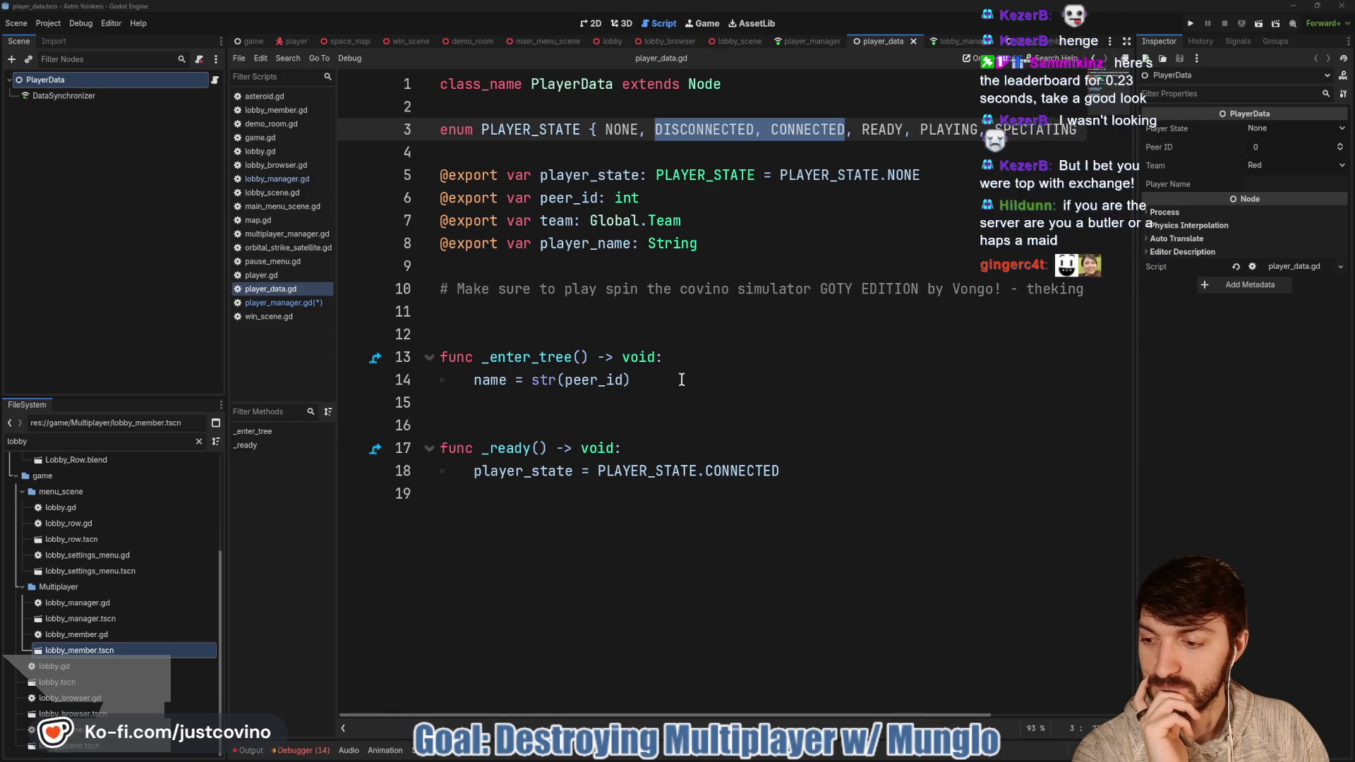
{"action": "left_click", "coordinate": [601, 318]}
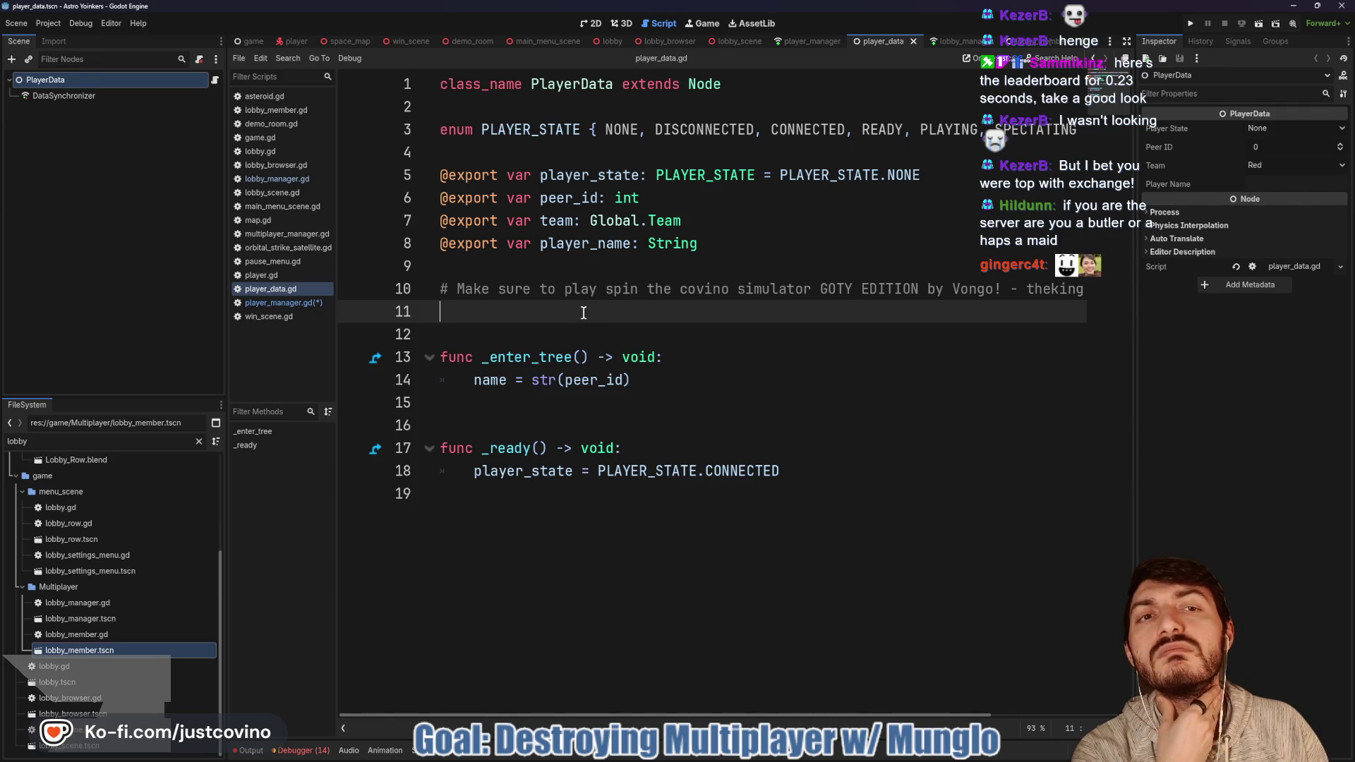
{"action": "left_click", "coordinate": [807, 40]}
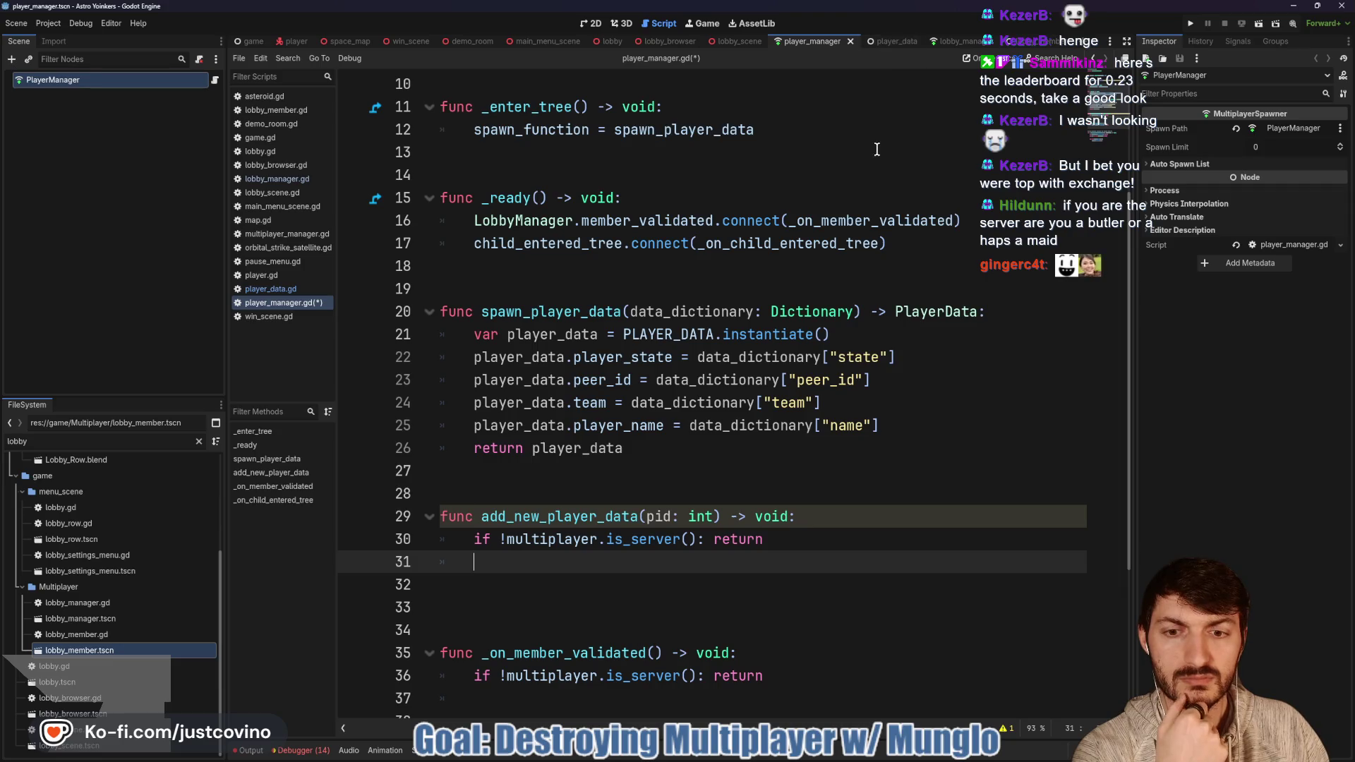
{"action": "left_click", "coordinate": [951, 40]}
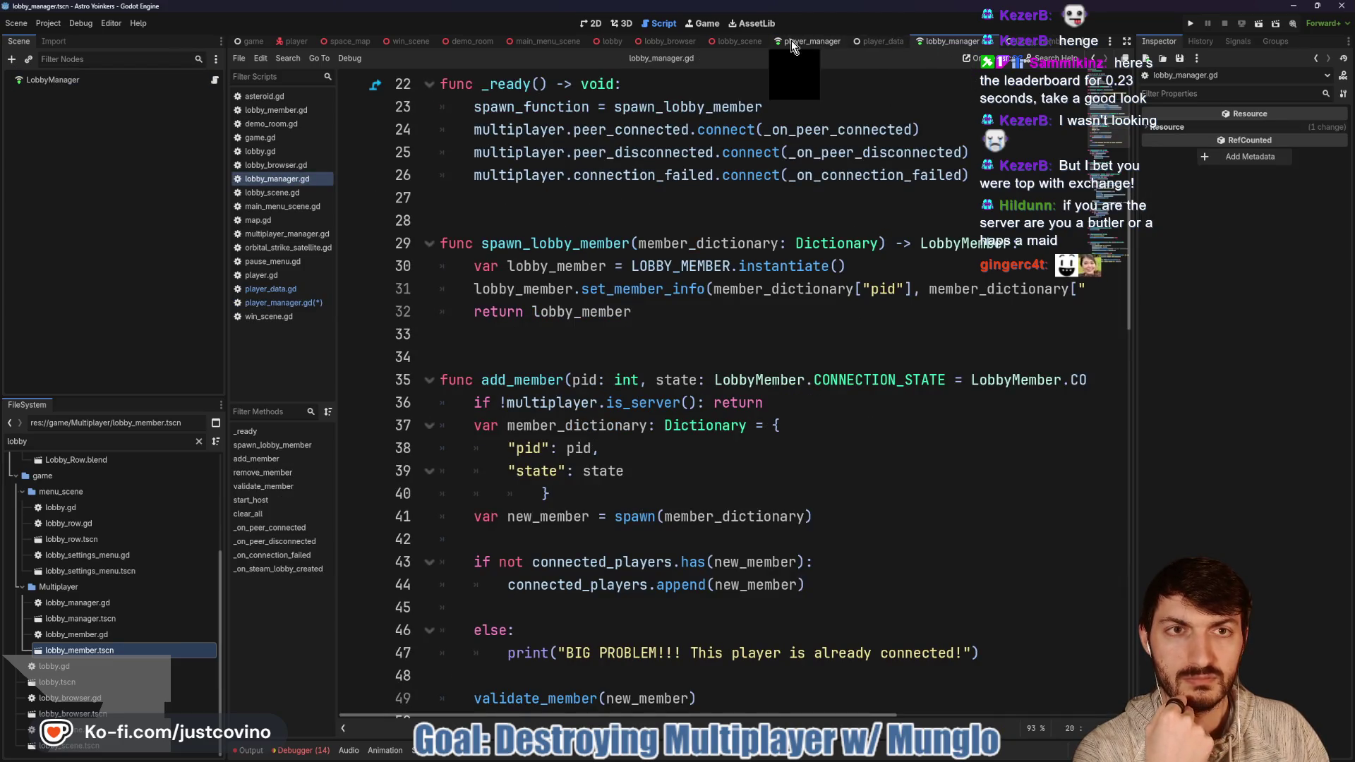
{"action": "left_click", "coordinate": [791, 41]}
{"action": "type", "text": "var data_dictionary"}
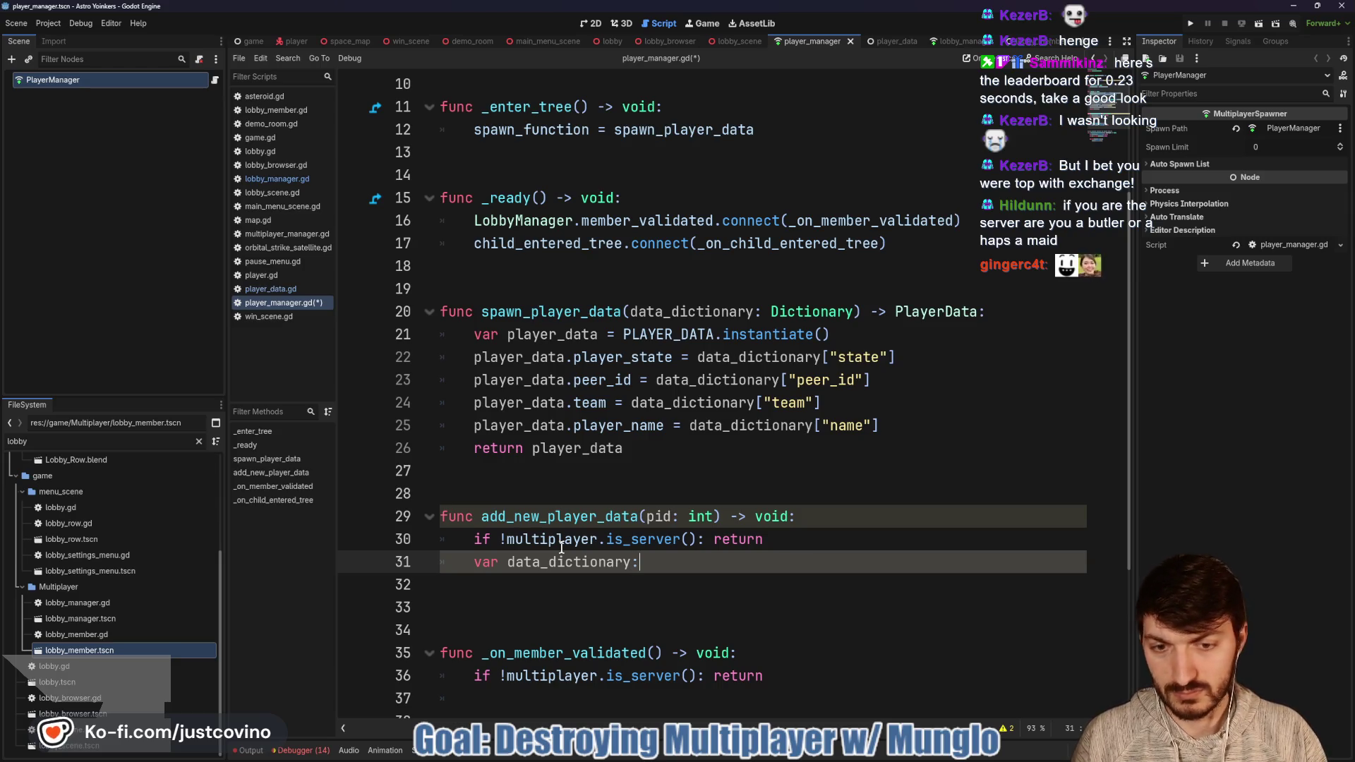
{"action": "type", "text": ": Dictionary"}
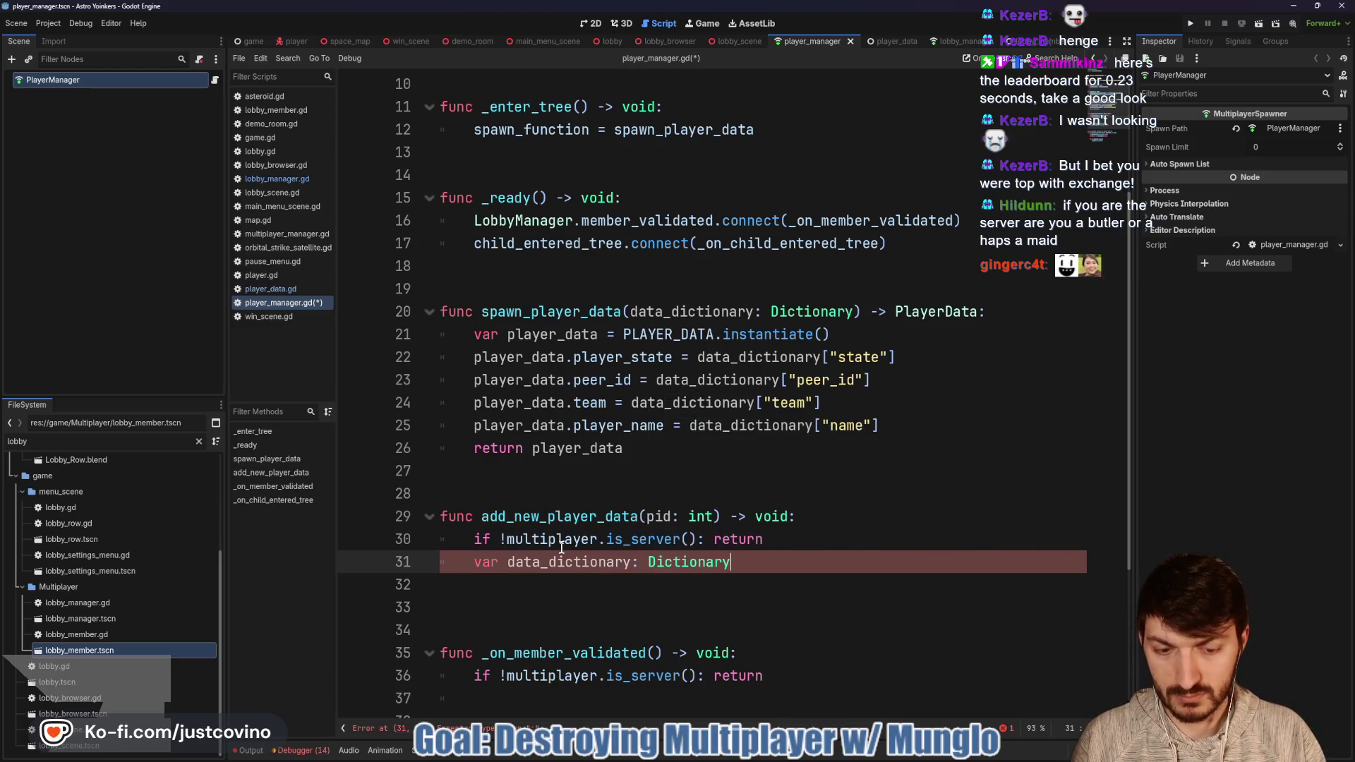
{"action": "type", "text": " = {"}
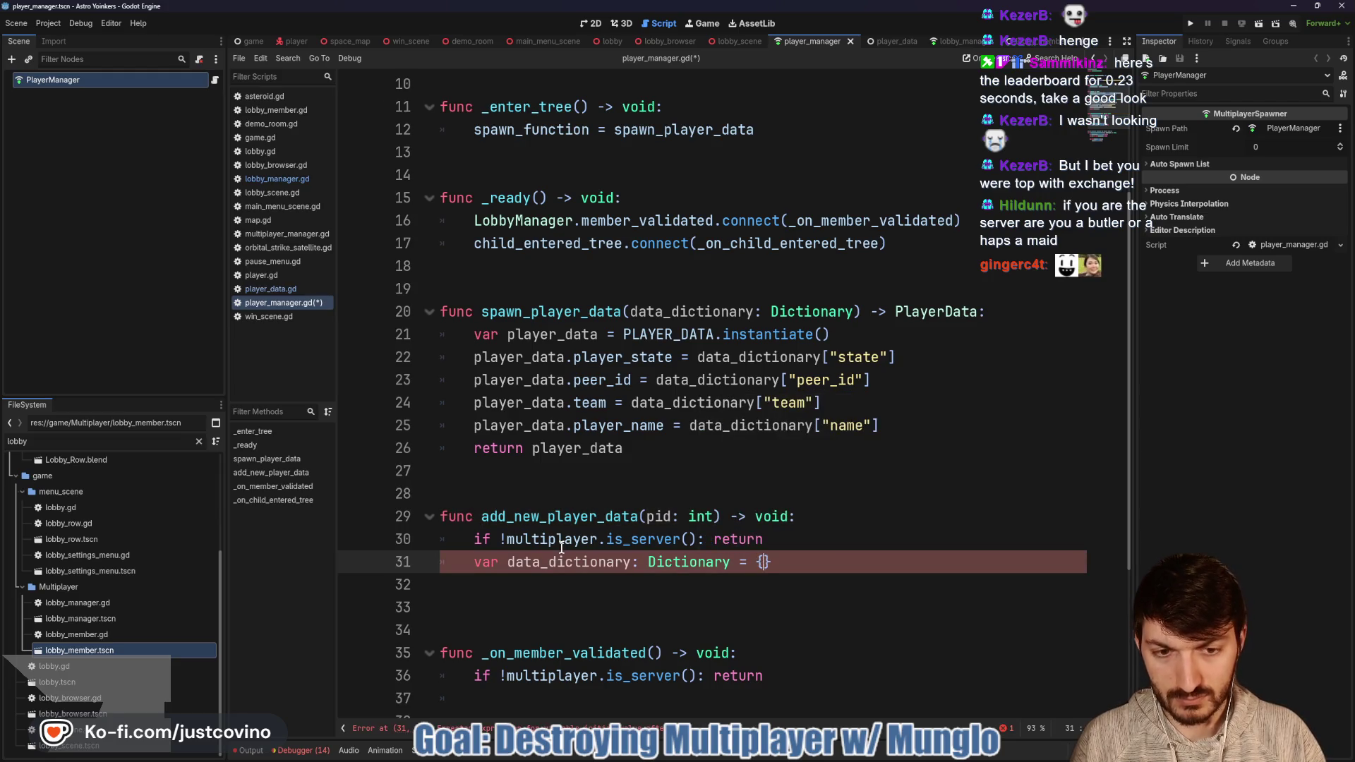
{"action": "key", "text": "Return"}
{"action": "key", "text": "Return"}
{"action": "key", "text": "Return"}
{"action": "key", "text": "Up"}
{"action": "key", "text": "Up"}
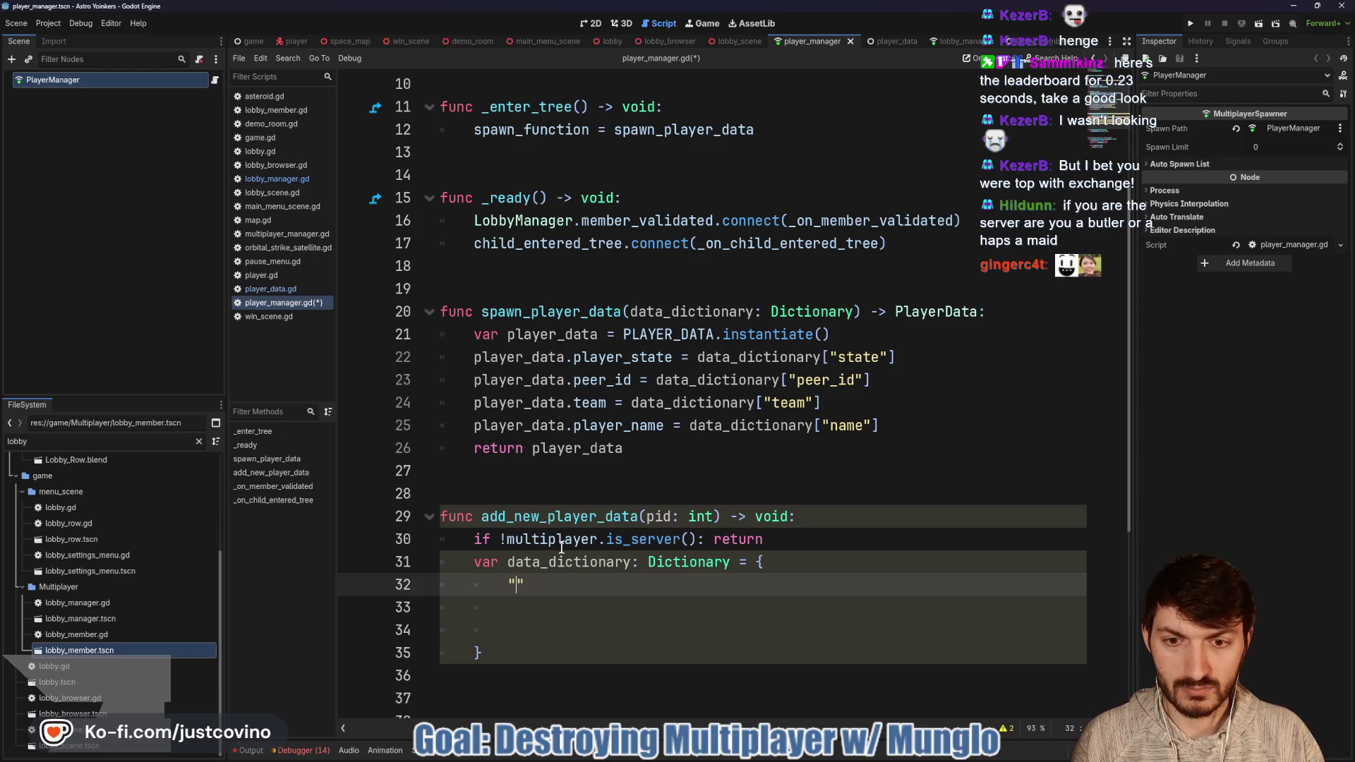
Step: Add the entry "state": PlayerData.PLAYER_STATE.NONE as the dictionary's first line
{"action": "type", "text": "state"}
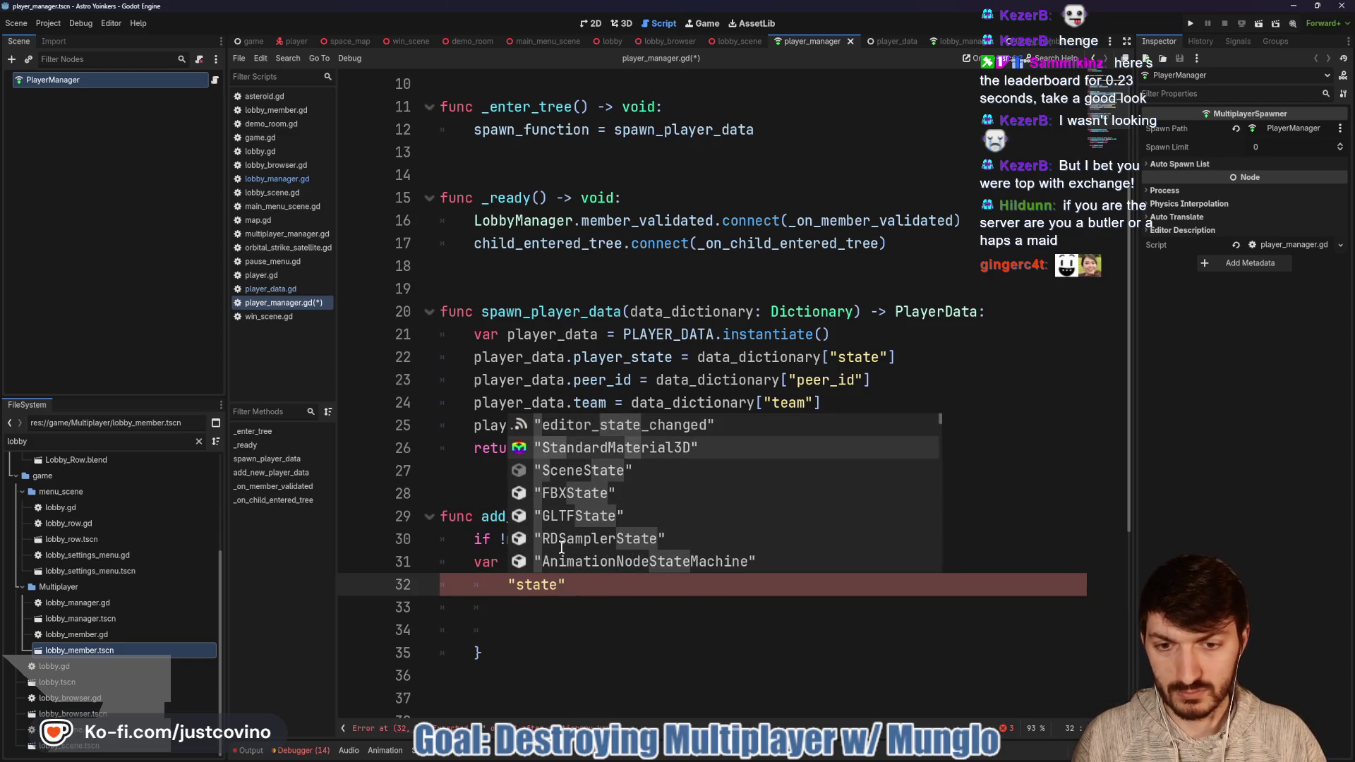
{"action": "type", "text": "\""}
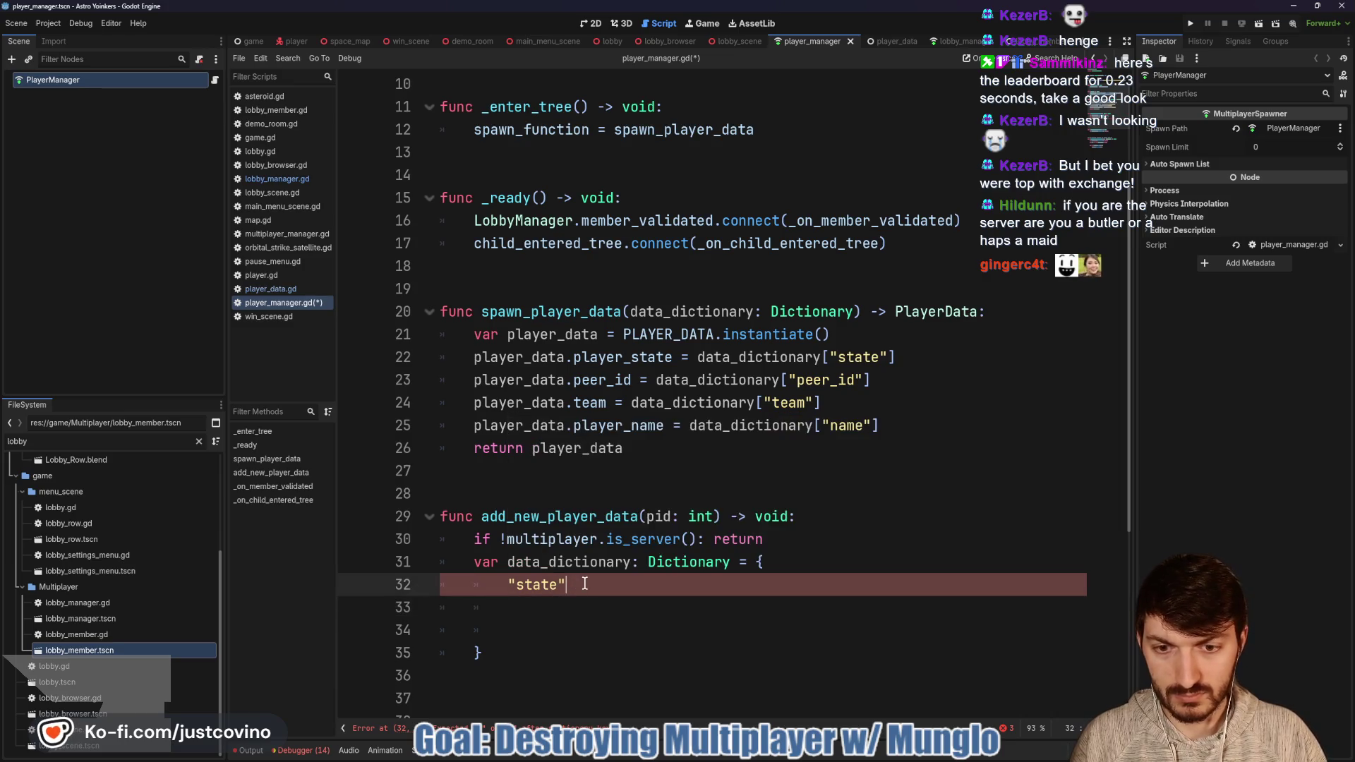
{"action": "type", "text": ": "}
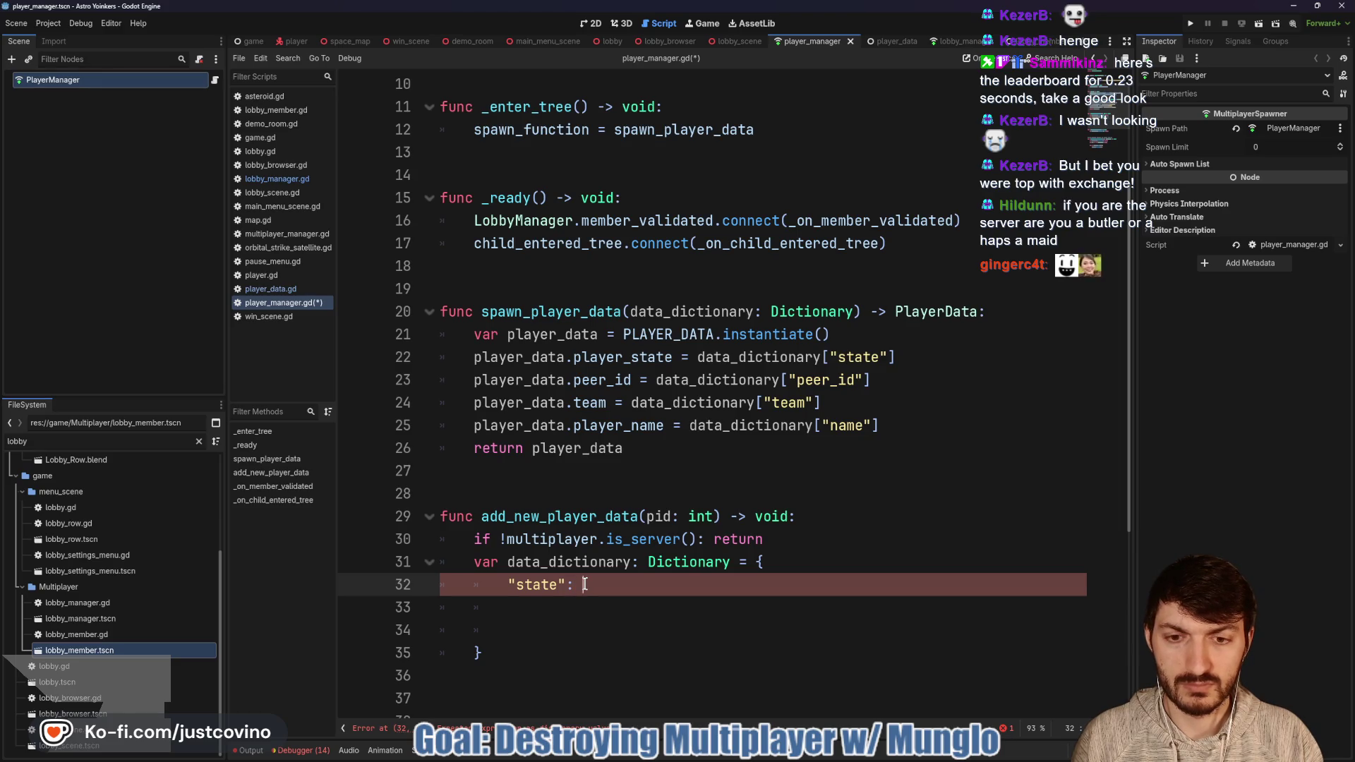
{"action": "type", "text": "Pla"}
{"action": "key", "text": "Down"}
{"action": "key", "text": "Return"}
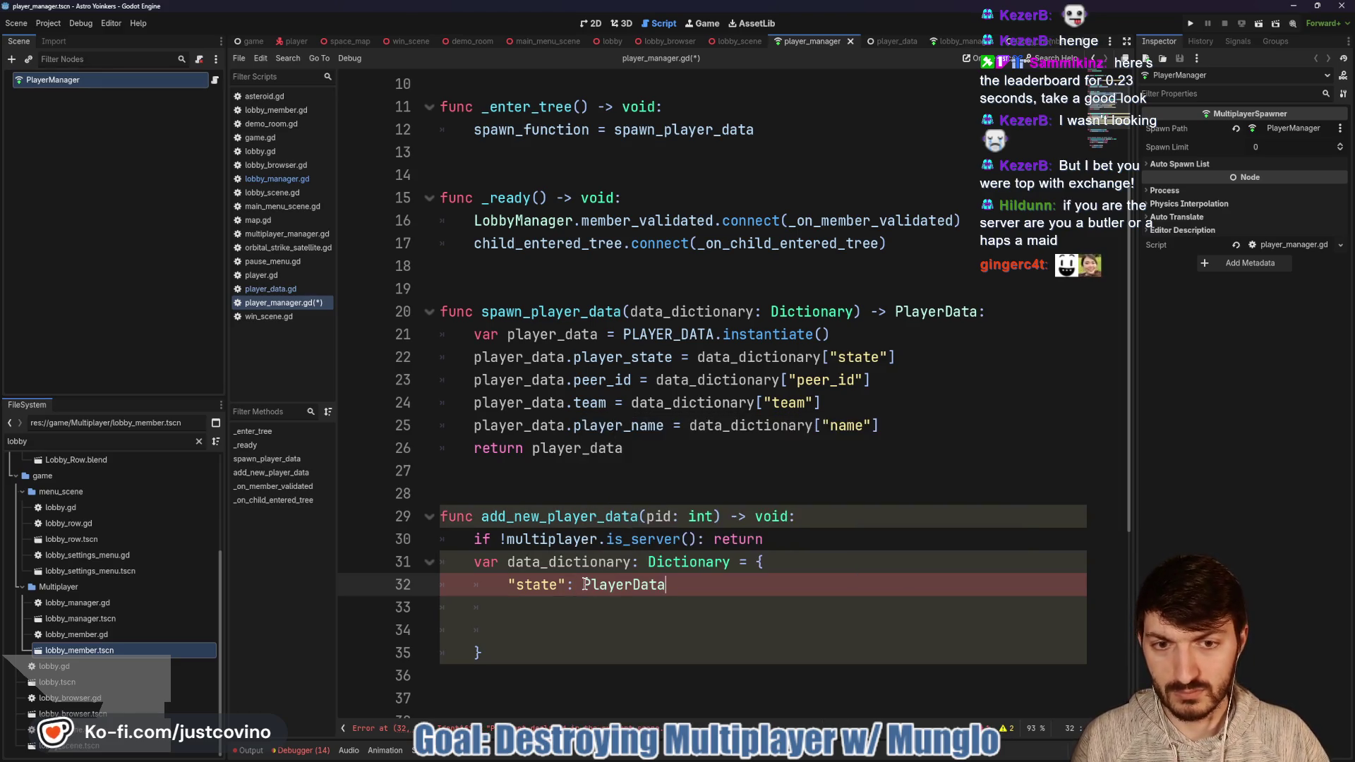
{"action": "type", "text": "."}
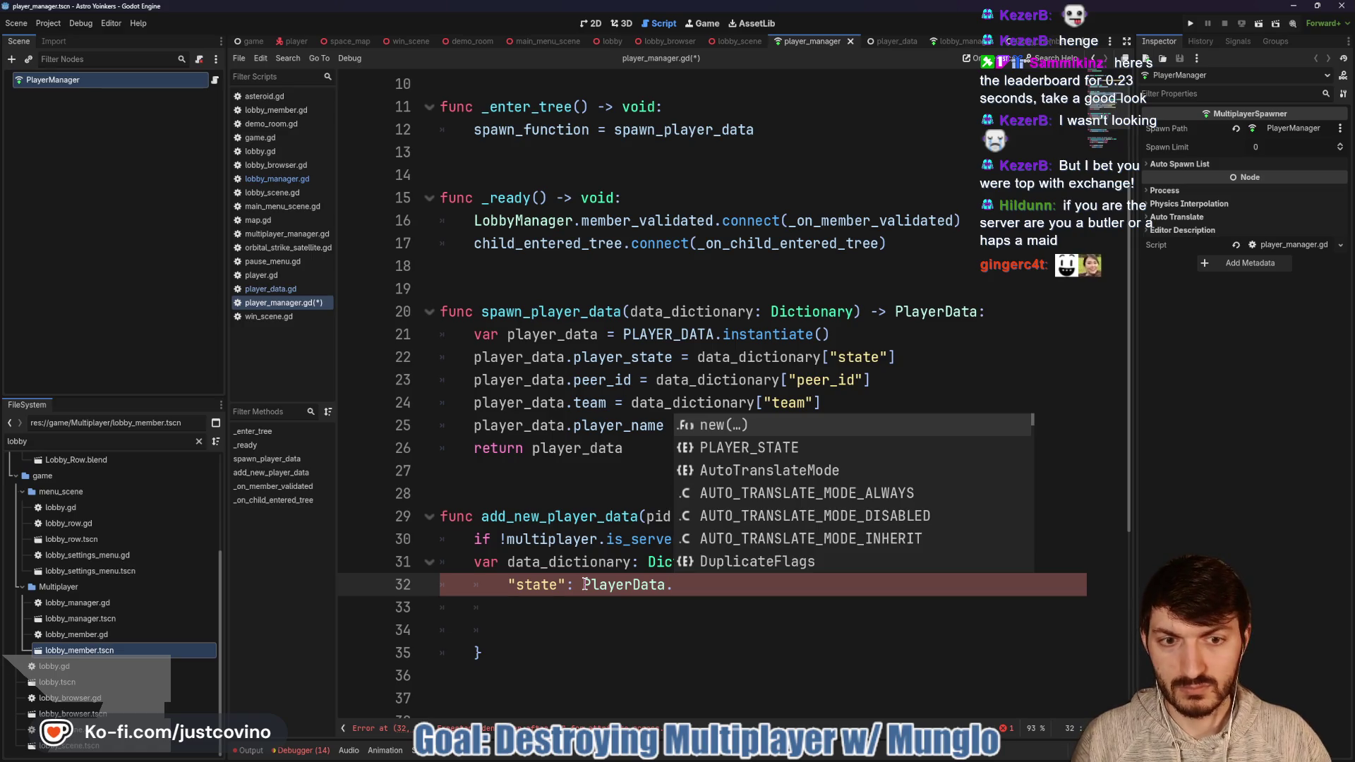
{"action": "key", "text": "Down"}
{"action": "key", "text": "Return"}
{"action": "type", "text": "."}
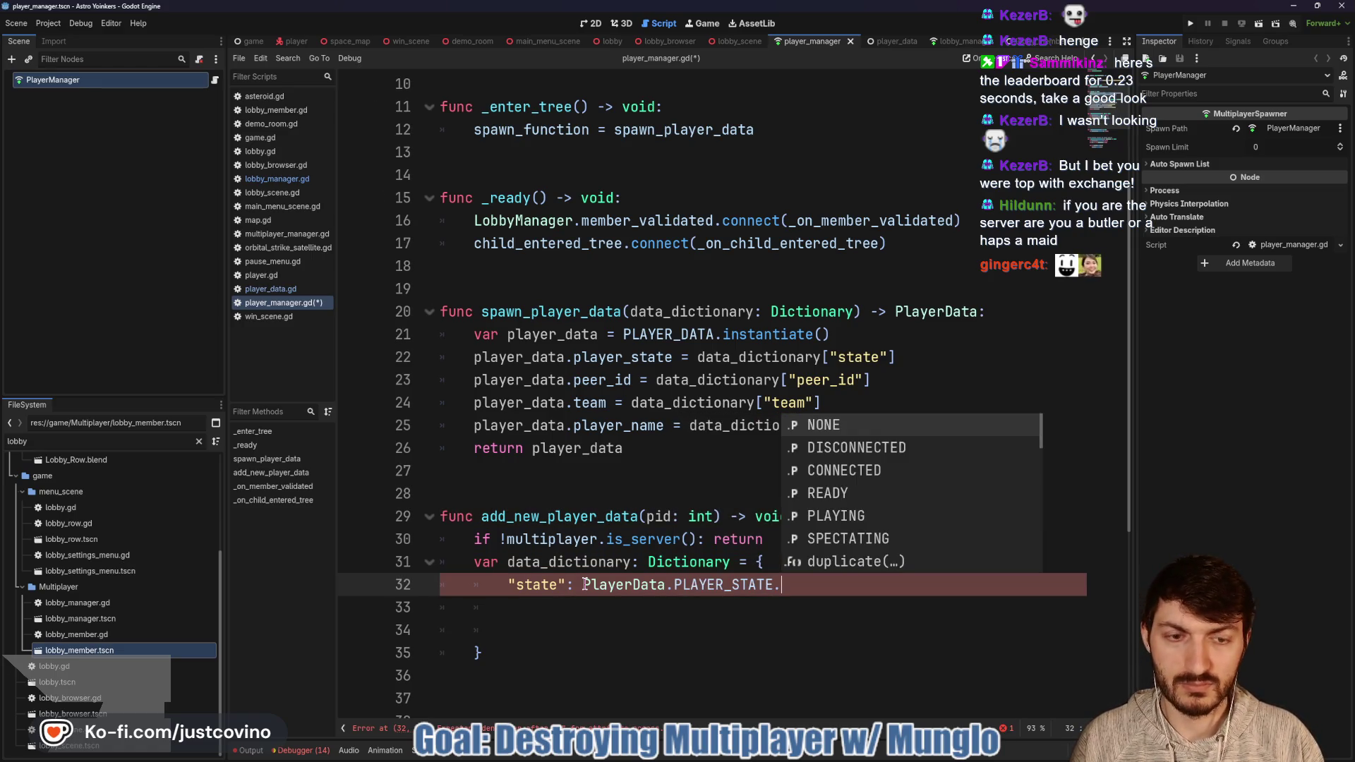
{"action": "key", "text": "Return"}
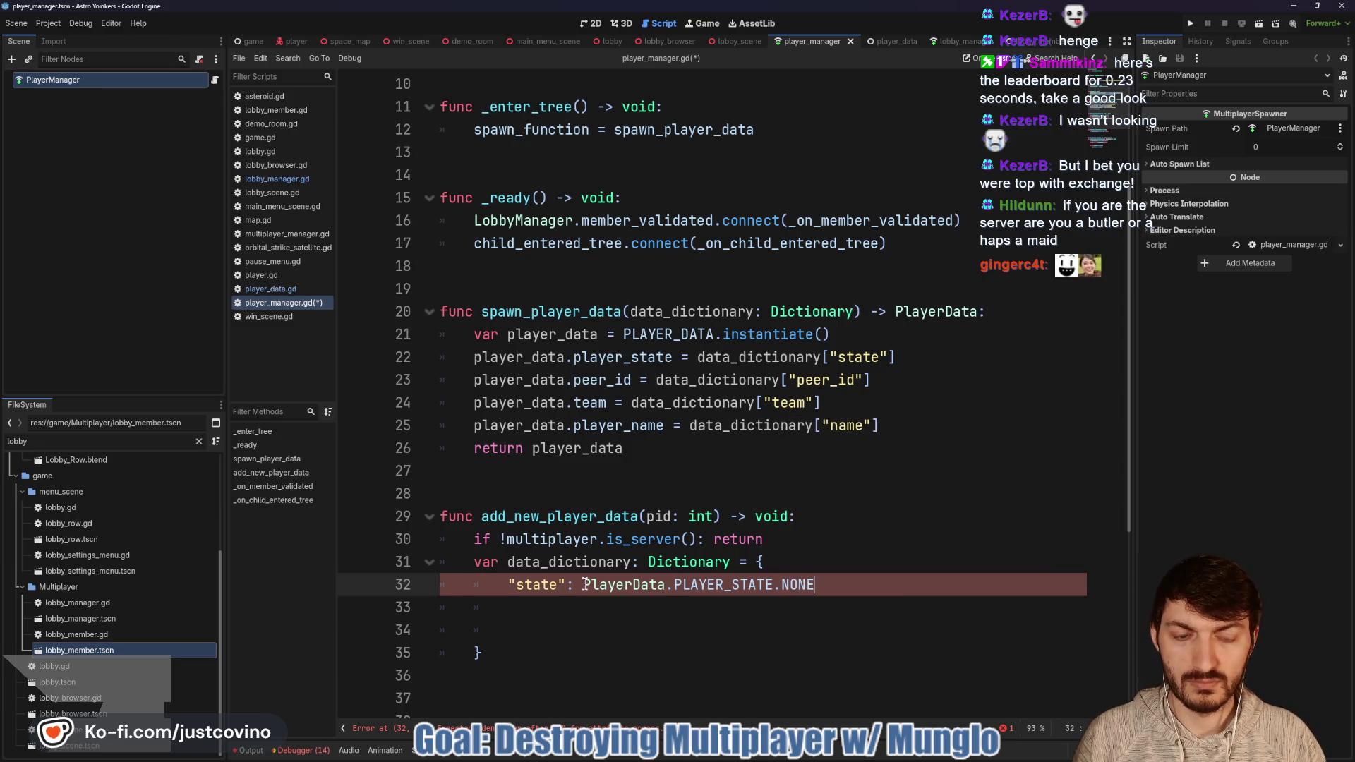
{"action": "type", "text": ","}
{"action": "key", "text": "Return"}
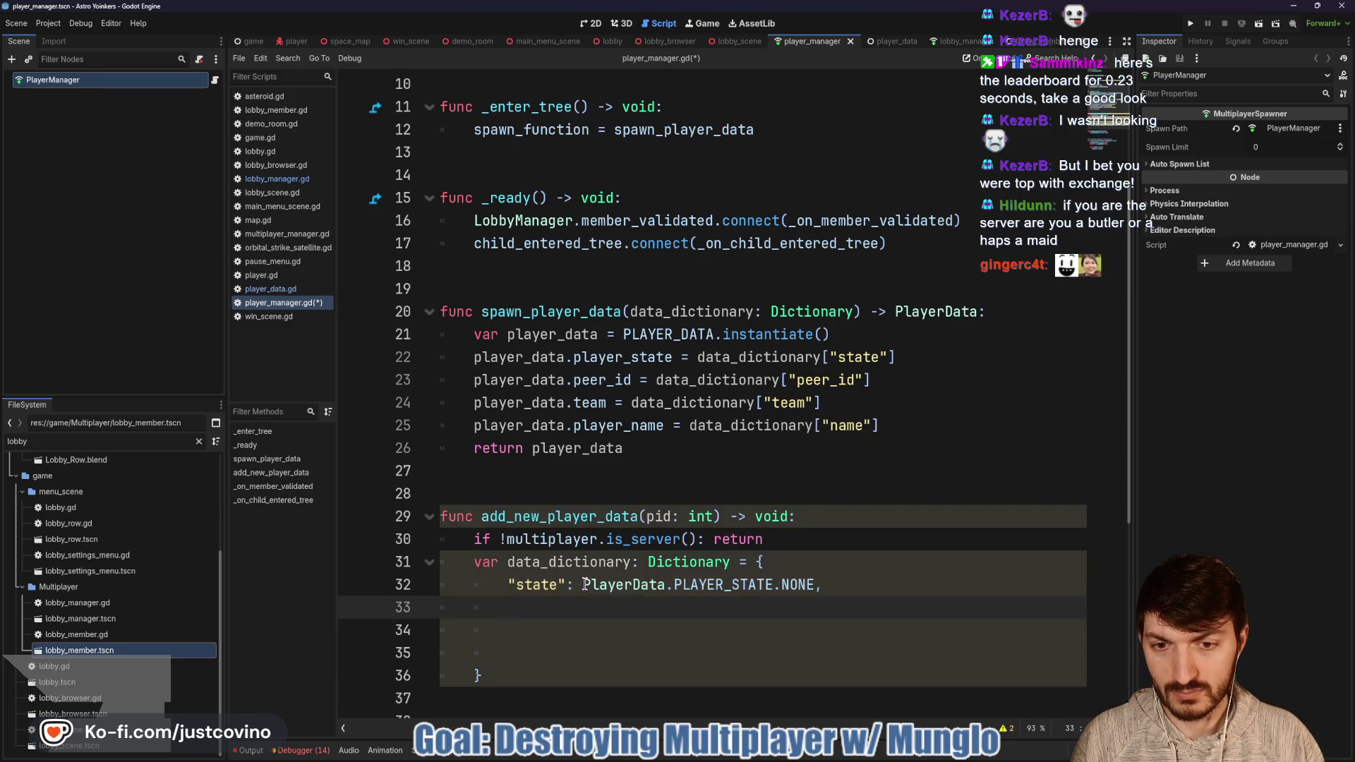
Step: Add "peer_id": pid and "team": Global.Team.BLUE lines to data_dictionary
{"action": "type", "text": "\""}
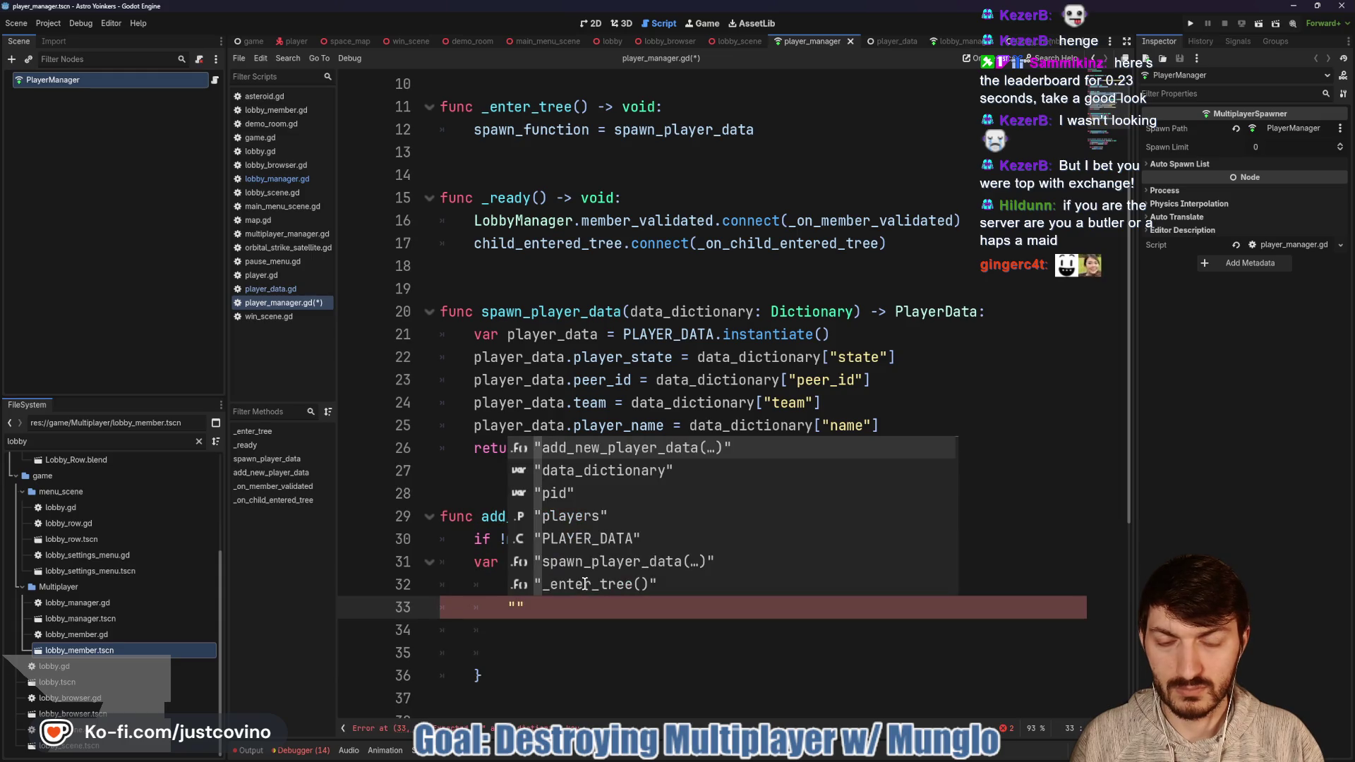
{"action": "type", "text": "peer_i"}
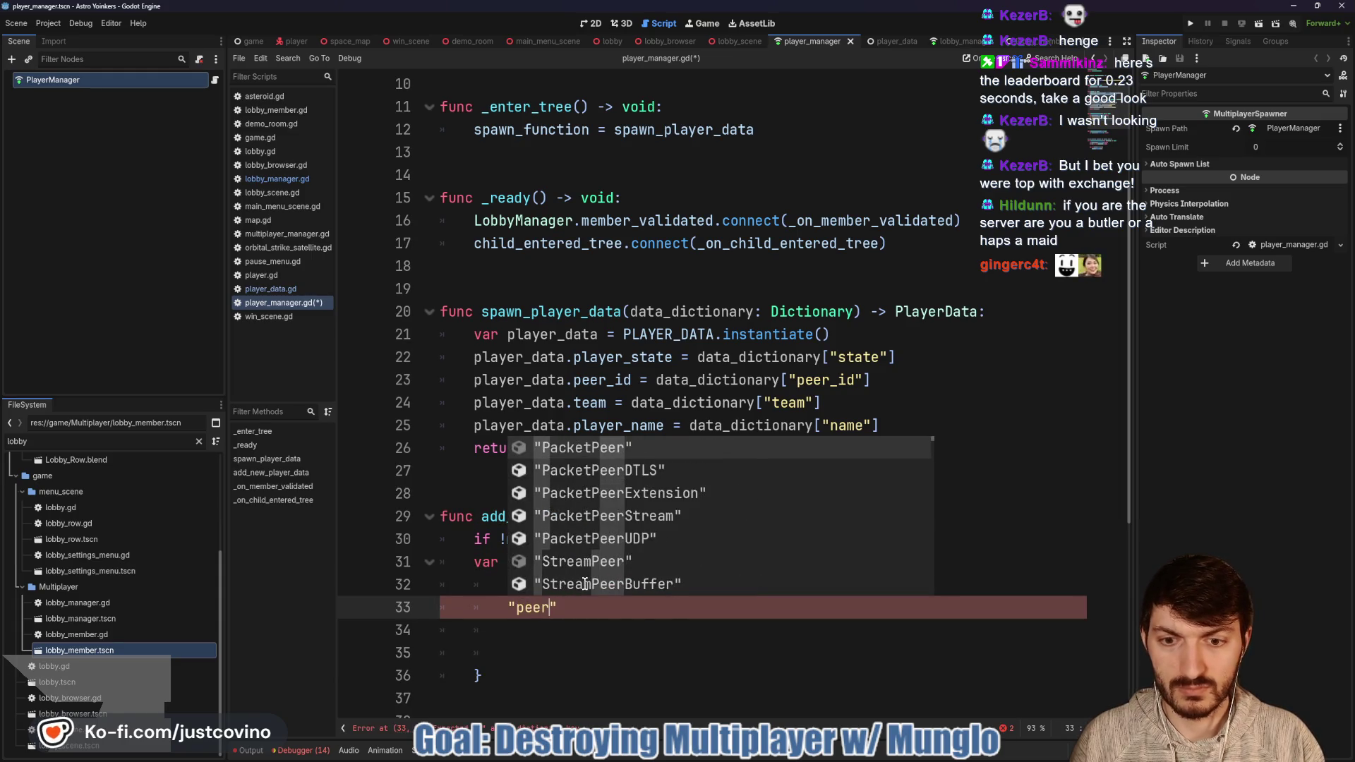
{"action": "type", "text": "d\": "}
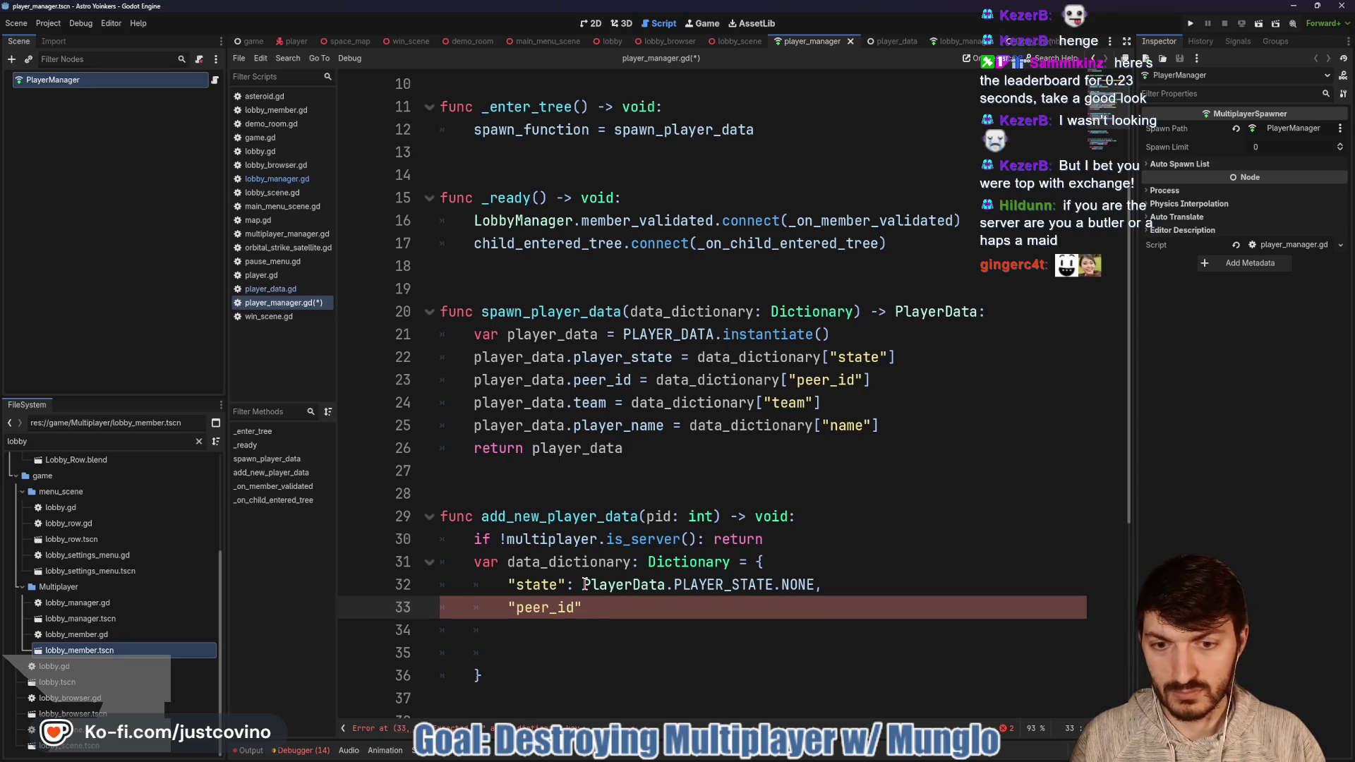
{"action": "type", "text": "pid"}
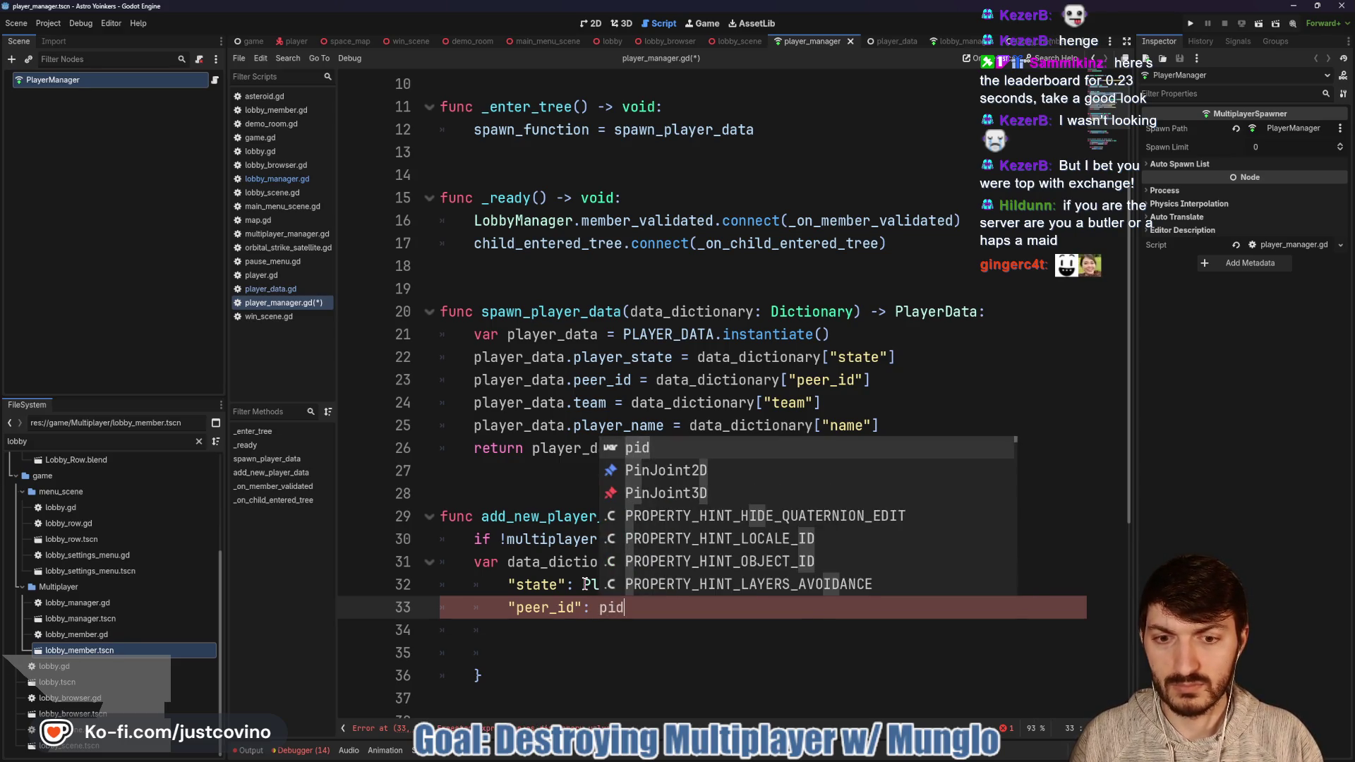
{"action": "type", "text": ","}
{"action": "key", "text": "Return"}
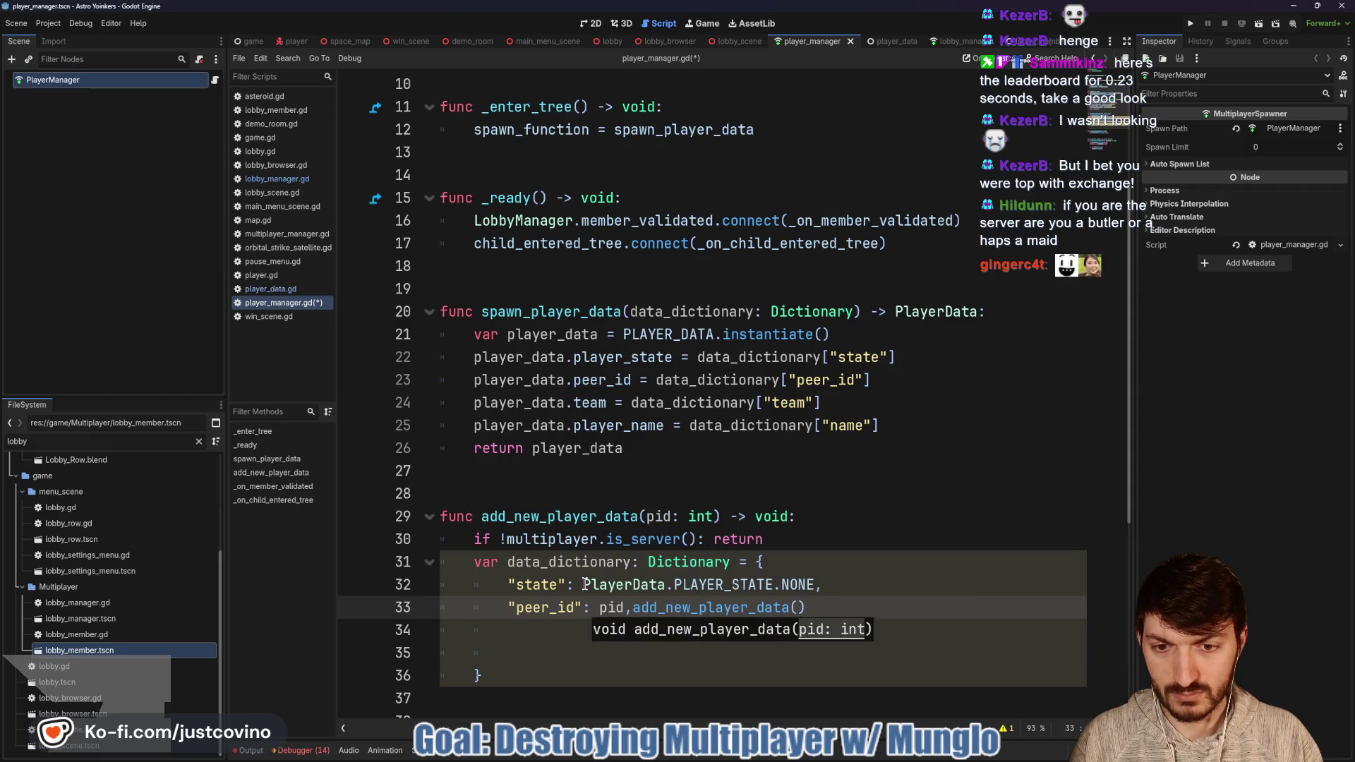
{"action": "key", "text": "BackSpace"}
{"action": "key", "text": "BackSpace"}
{"action": "key", "text": "BackSpace"}
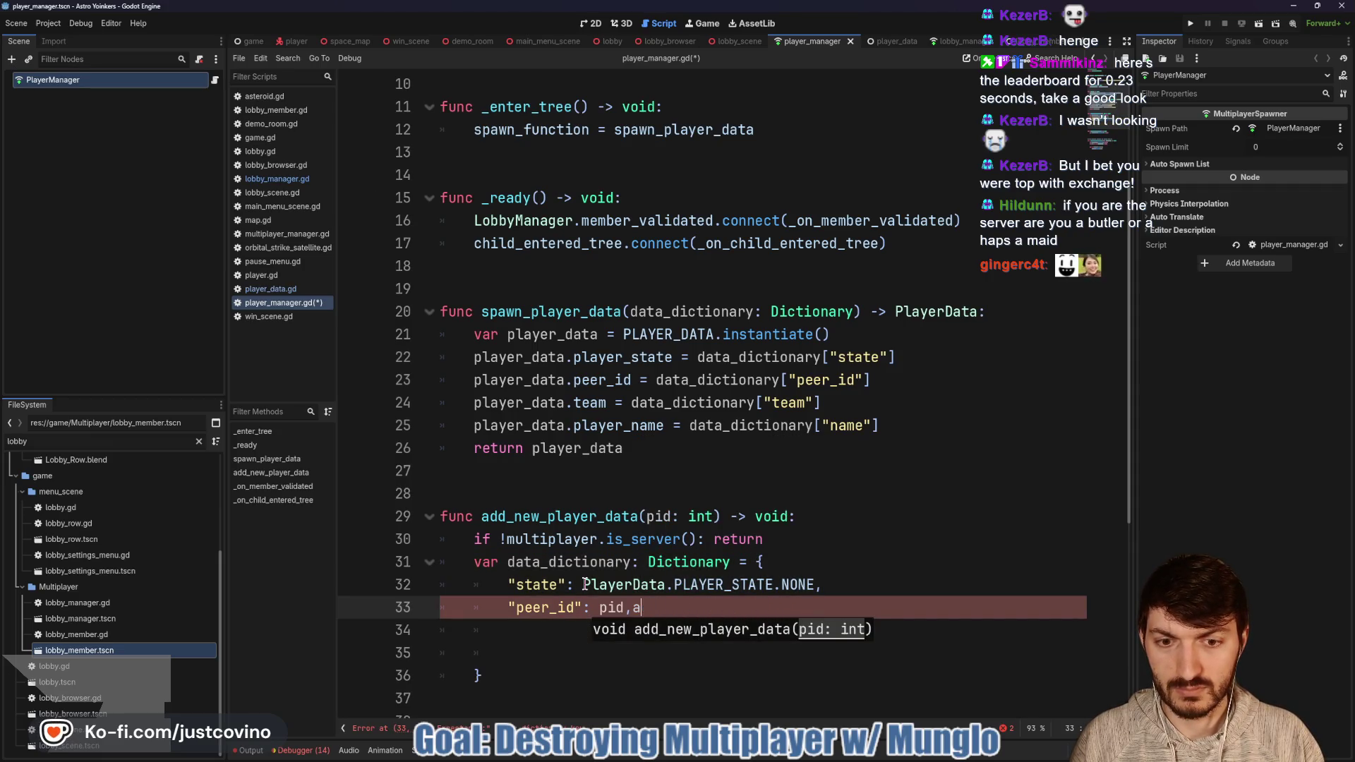
{"action": "key", "text": "Return"}
{"action": "type", "text": "\""}
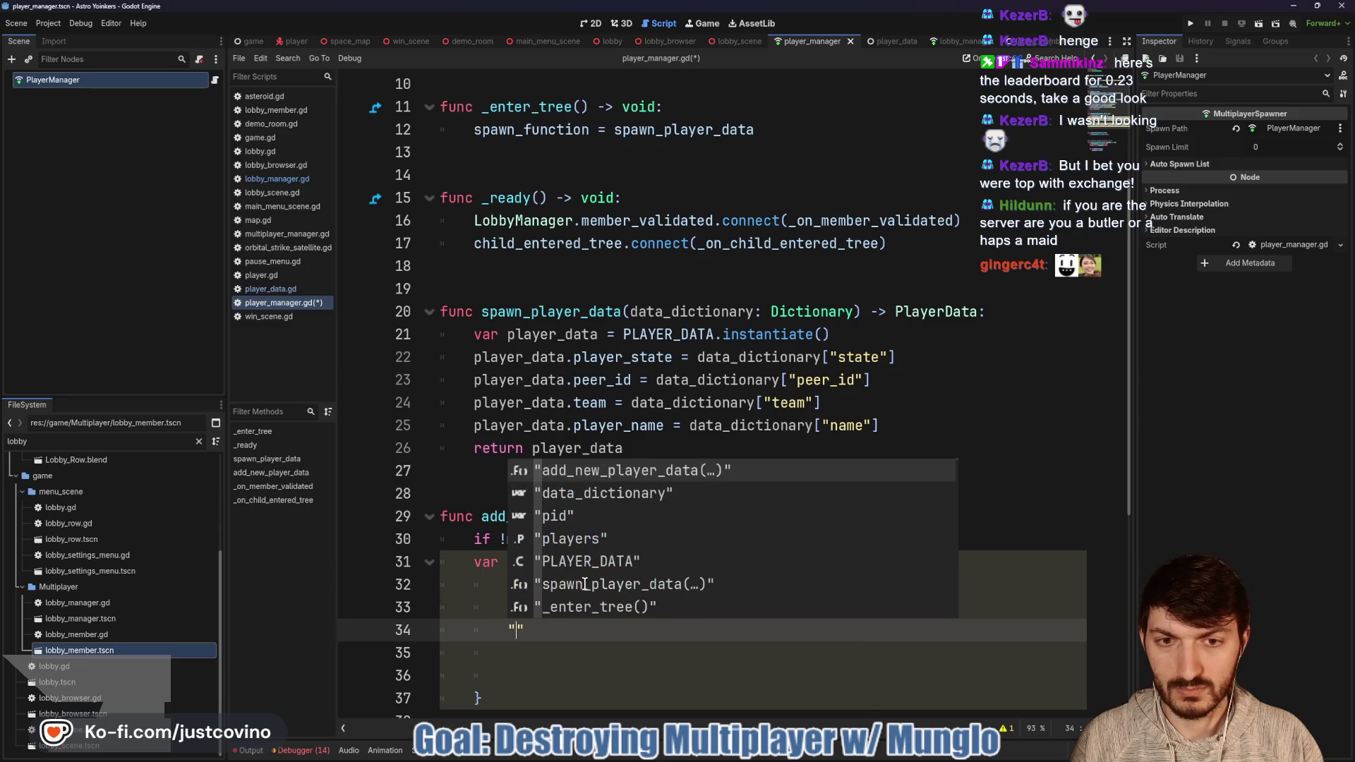
{"action": "type", "text": "team"}
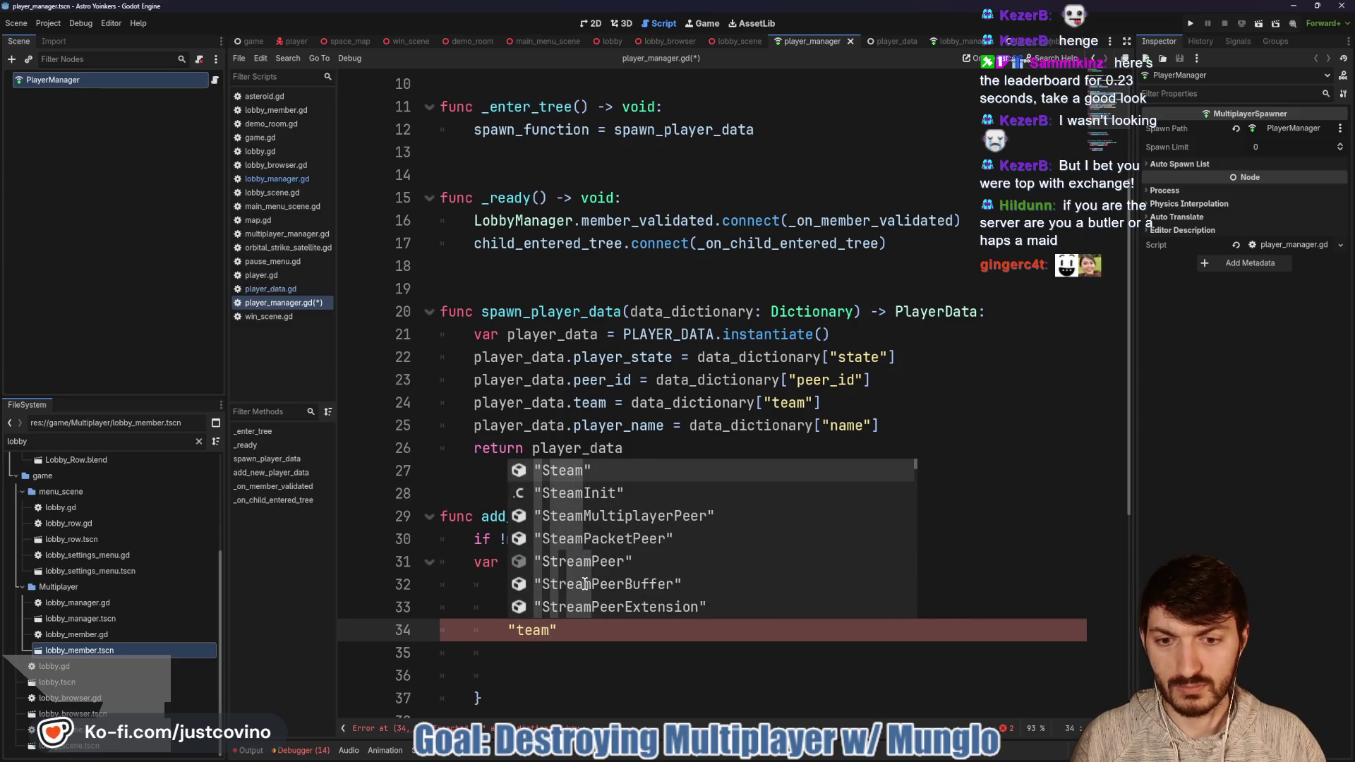
{"action": "type", "text": "\": "}
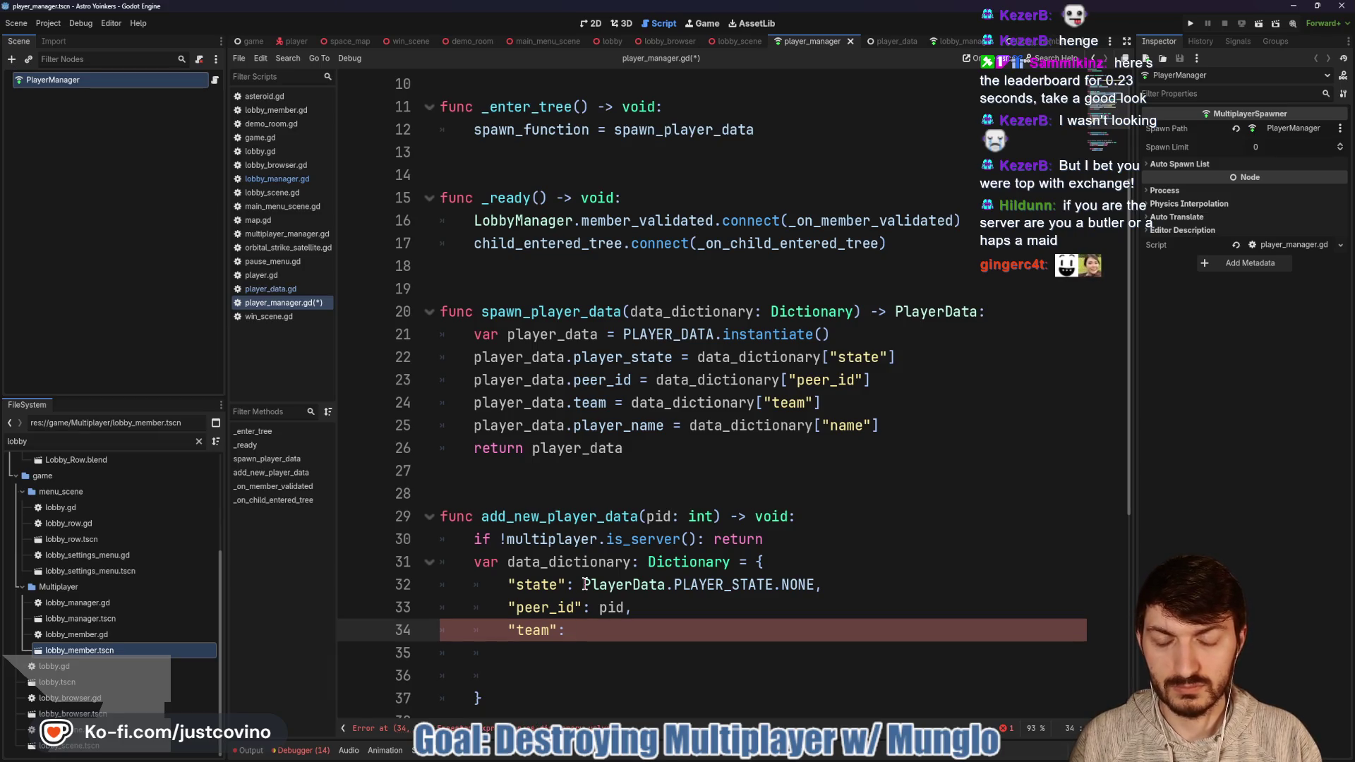
{"action": "type", "text": "Global"}
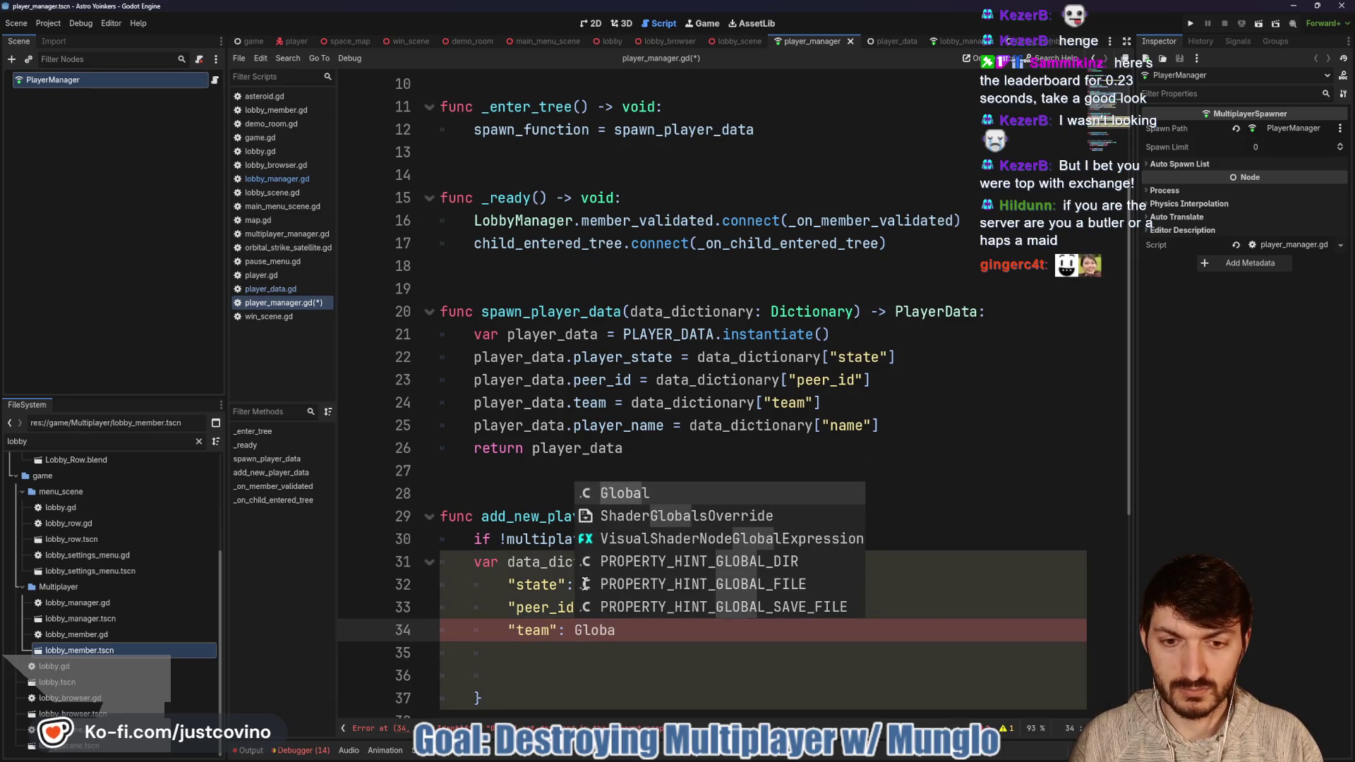
{"action": "key", "text": "Escape"}
{"action": "type", "text": ".Te"}
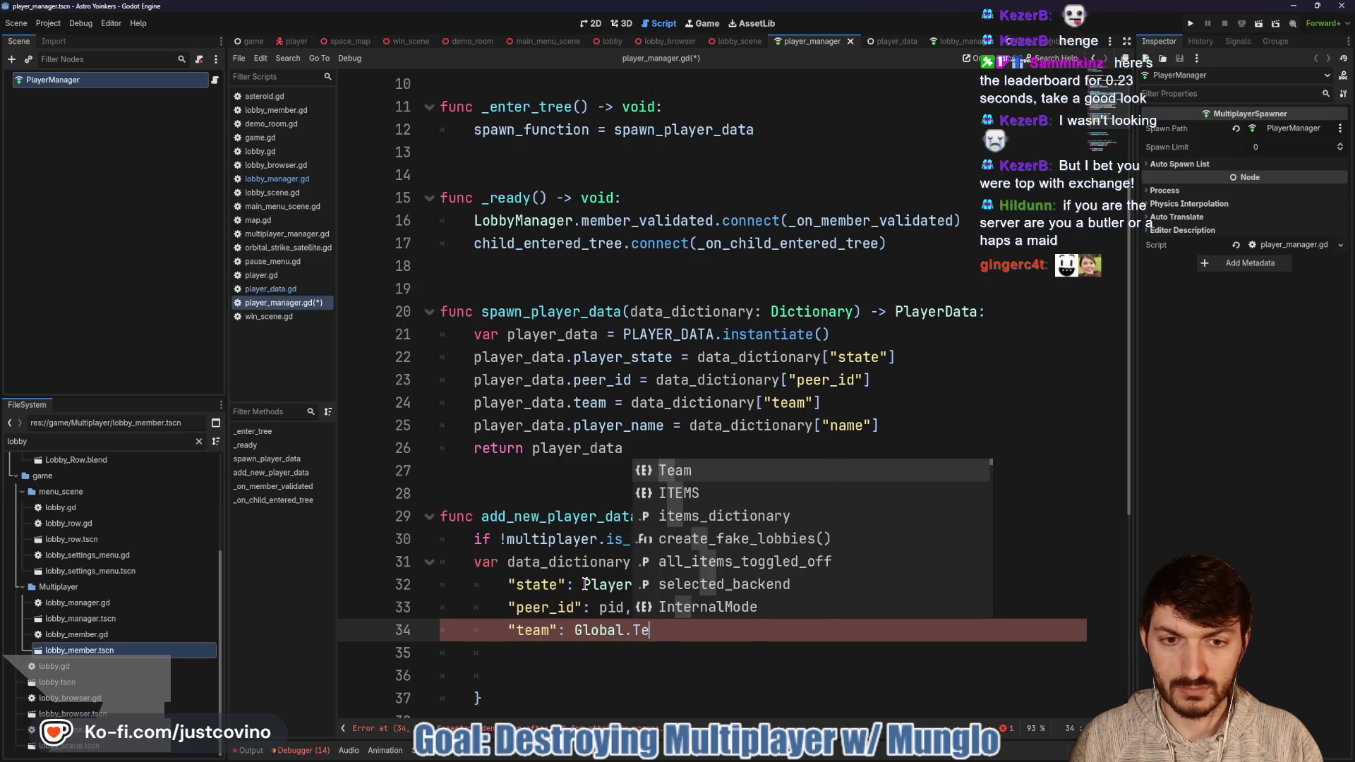
{"action": "type", "text": "am."}
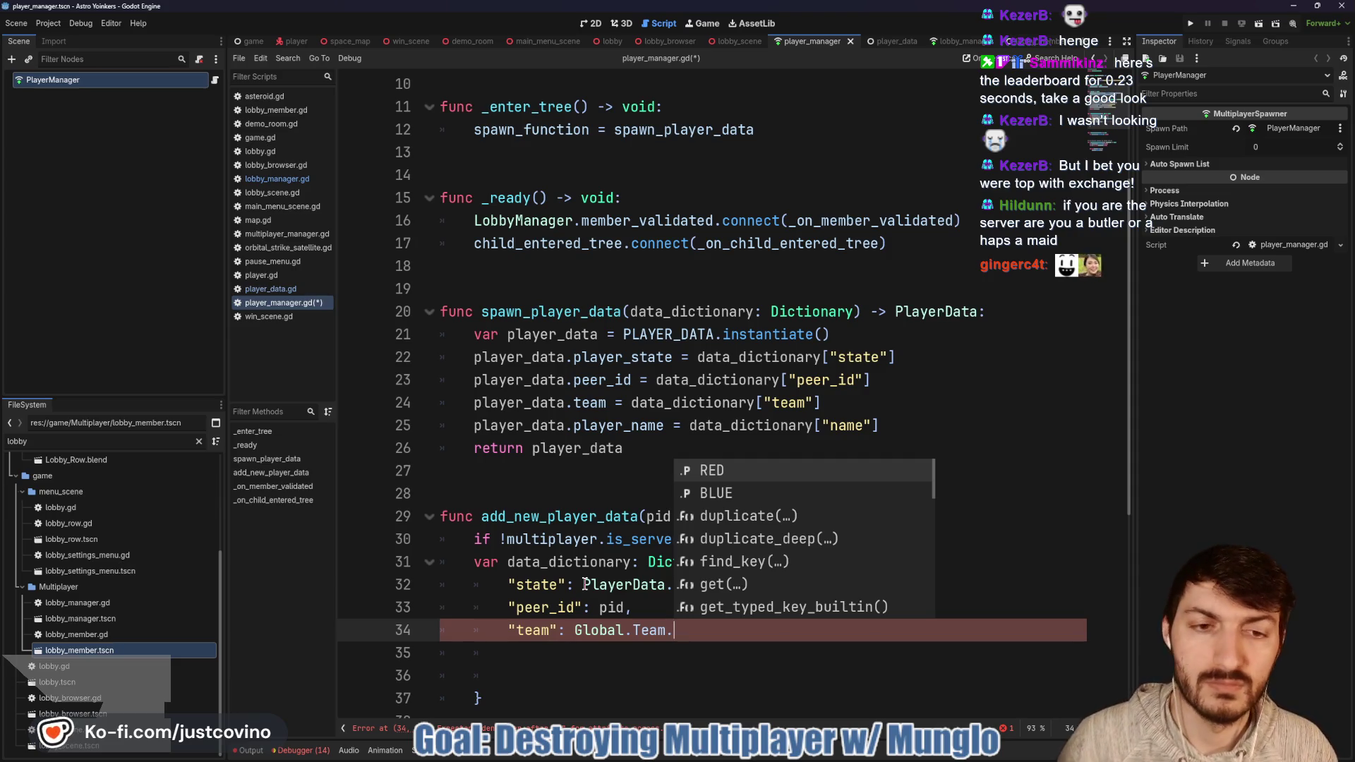
{"action": "key", "text": "Down"}
{"action": "key", "text": "Return"}
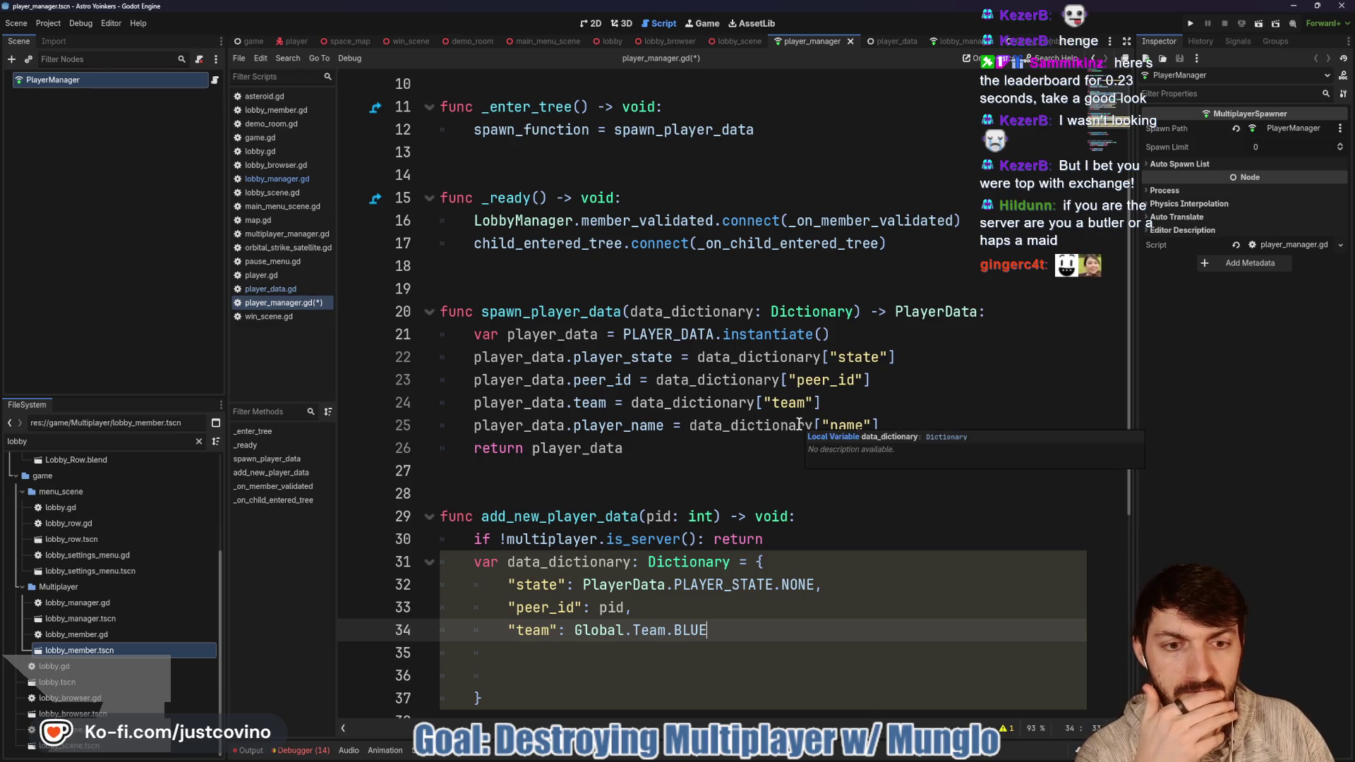
{"action": "left_click", "coordinate": [882, 40]}
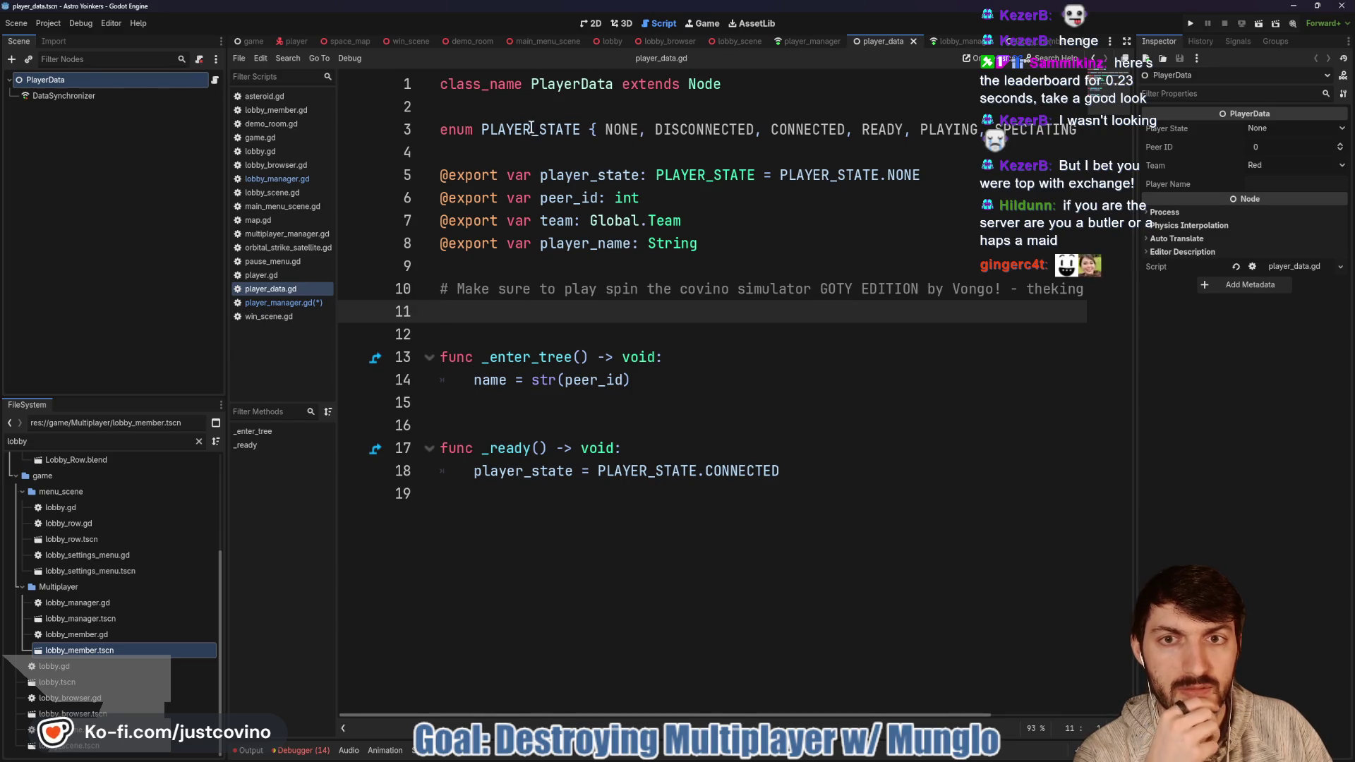
Step: Rename the enum to DATA_STATE and the variable to data_state, including line 18's assignment
{"action": "left_click_drag", "start_coordinate": [529, 128], "coordinate": [479, 129]}
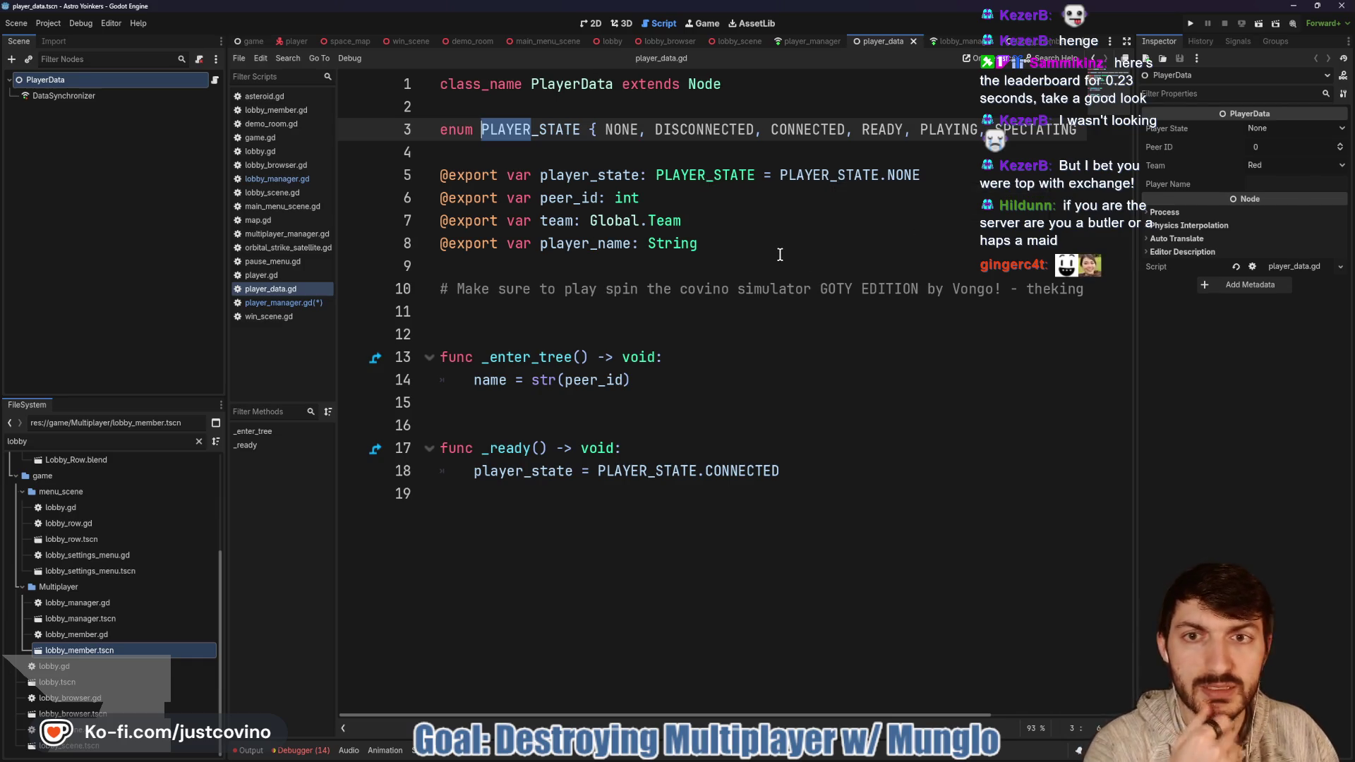
{"action": "type", "text": "DATA"}
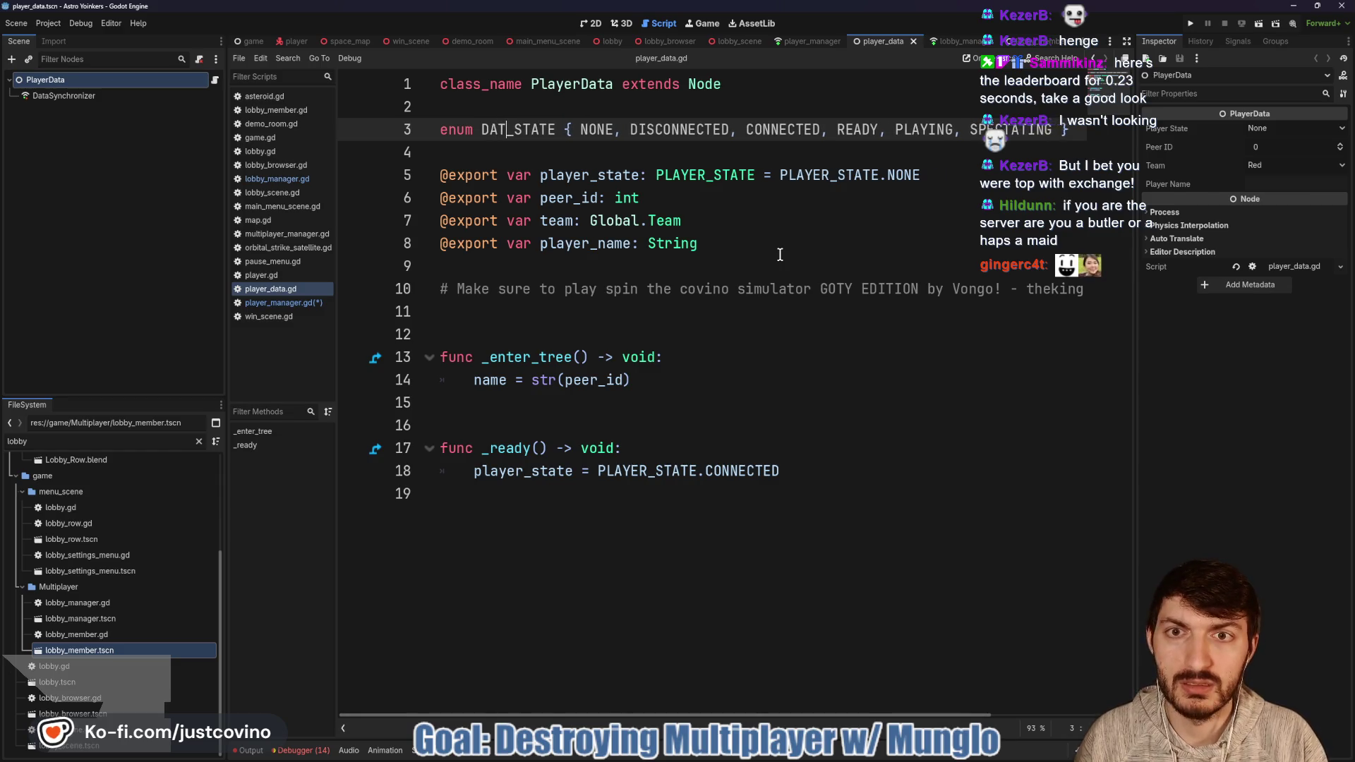
{"action": "left_click_drag", "start_coordinate": [590, 175], "coordinate": [537, 171]}
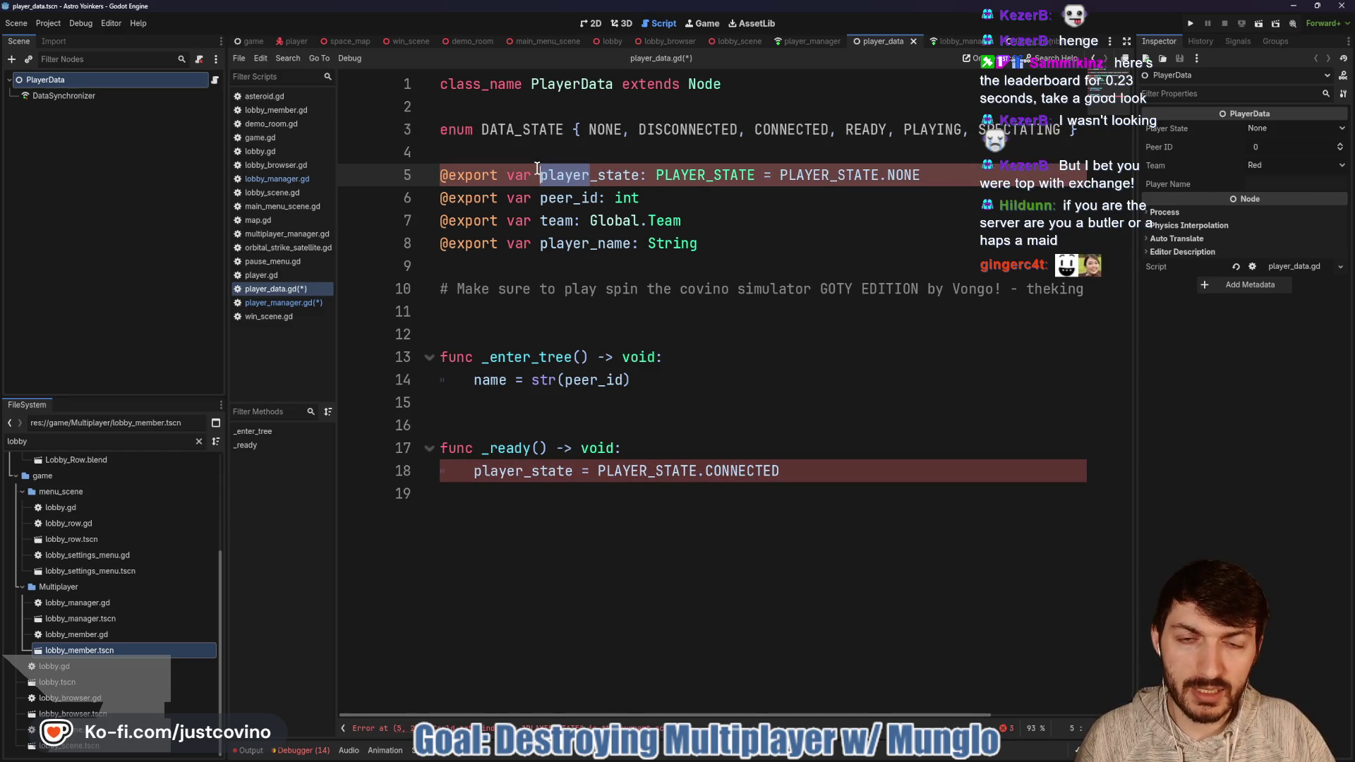
{"action": "type", "text": "data"}
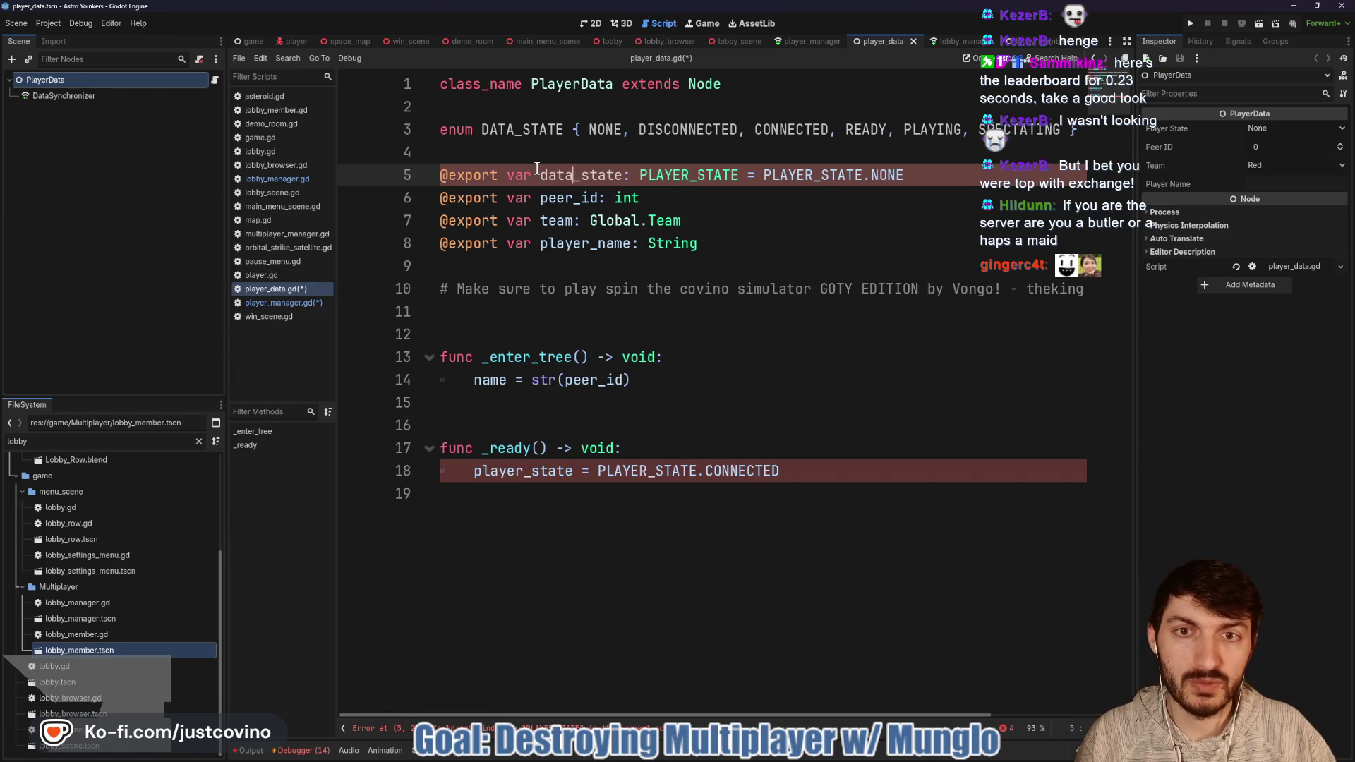
{"action": "left_click", "coordinate": [521, 471]}
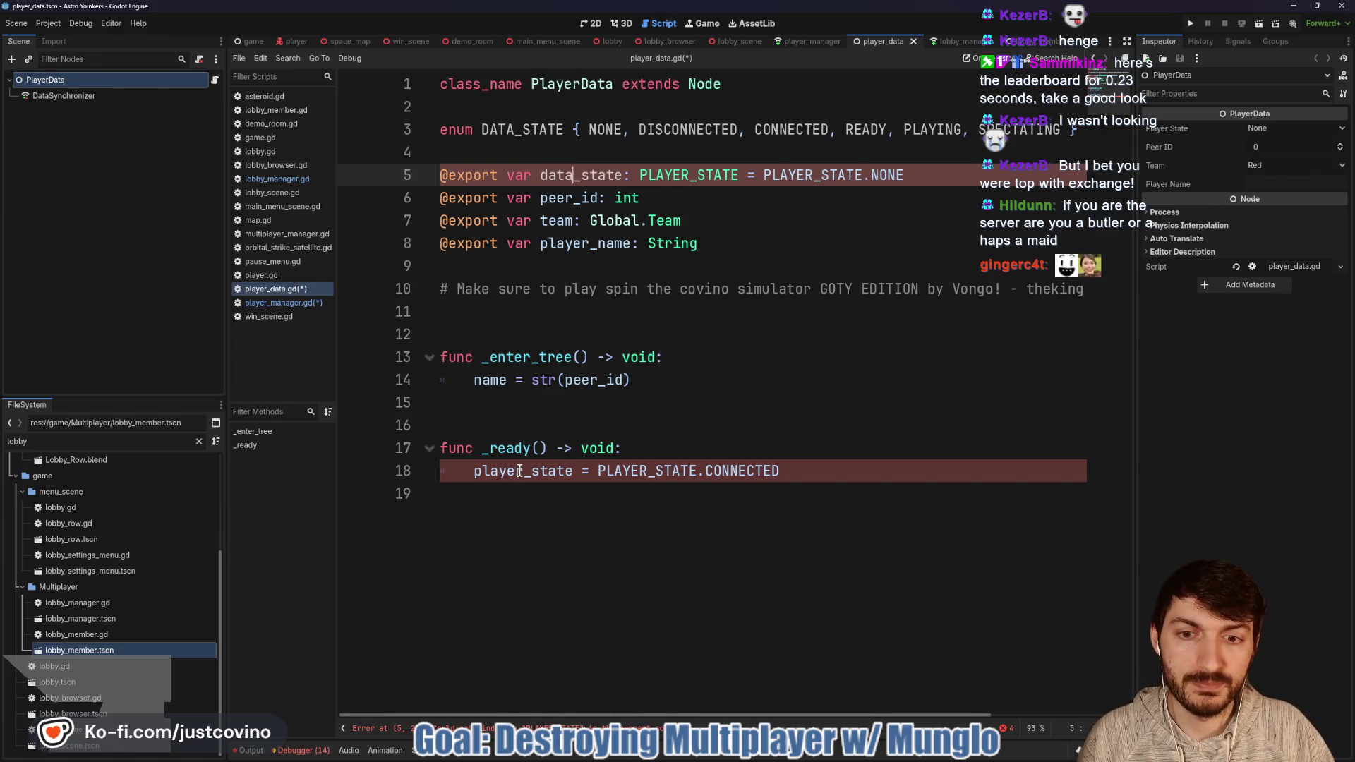
{"action": "left_click_drag", "start_coordinate": [511, 471], "coordinate": [472, 471]}
{"action": "type", "text": "data"}
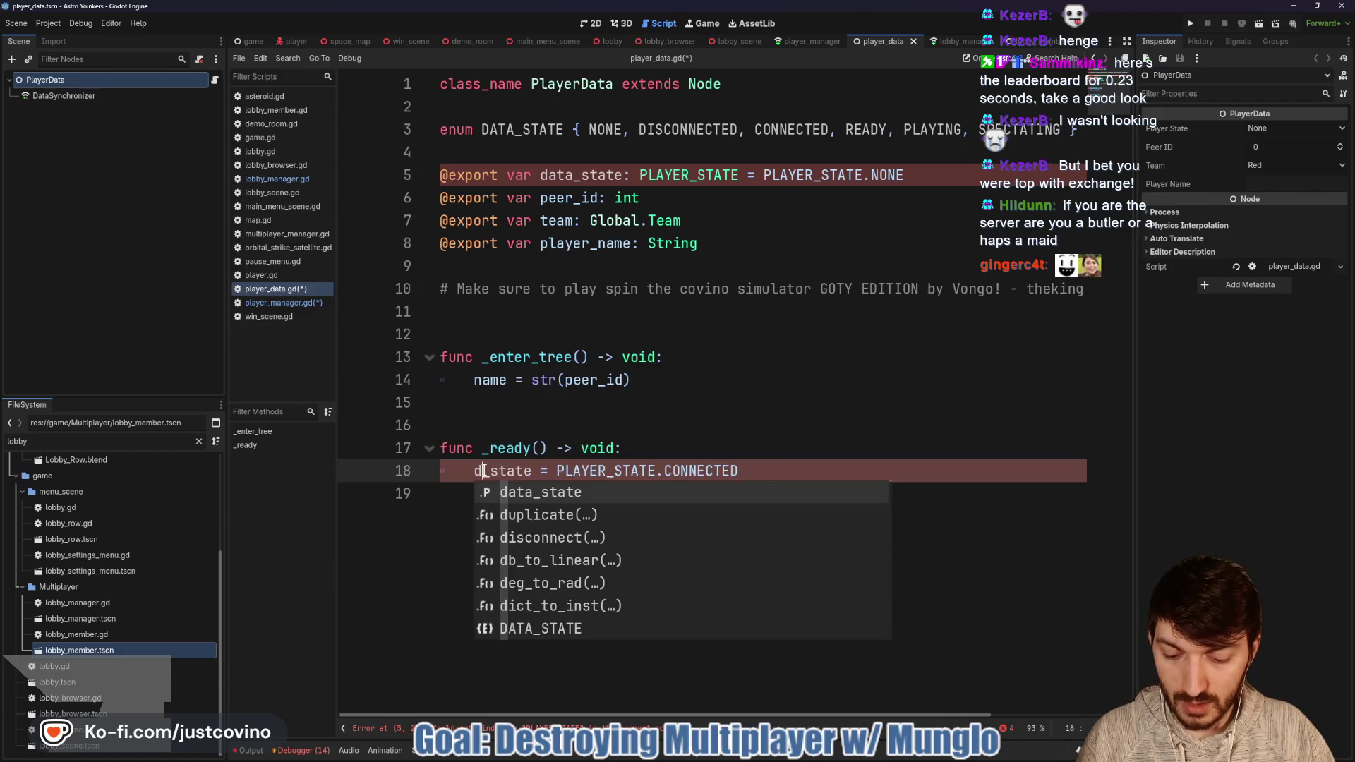
{"action": "left_click", "coordinate": [630, 471]}
{"action": "left_click_drag", "start_coordinate": [630, 471], "coordinate": [582, 468]}
{"action": "type", "text": "DATA"}
{"action": "left_click", "coordinate": [782, 454]}
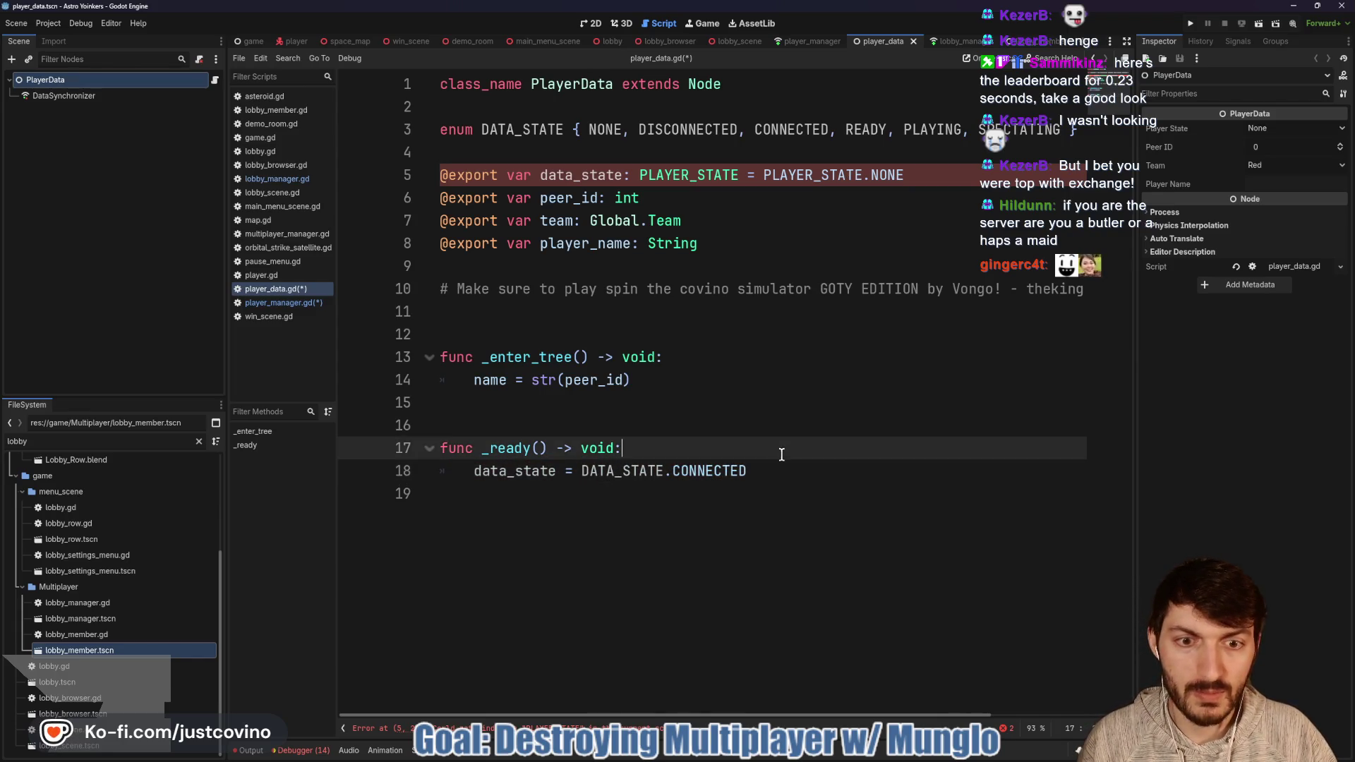
Step: Change line 5's type annotation and default value to use DATA_STATE
{"action": "left_click_drag", "start_coordinate": [817, 177], "coordinate": [763, 178]}
{"action": "type", "text": "DAT"}
{"action": "key", "text": "Tab"}
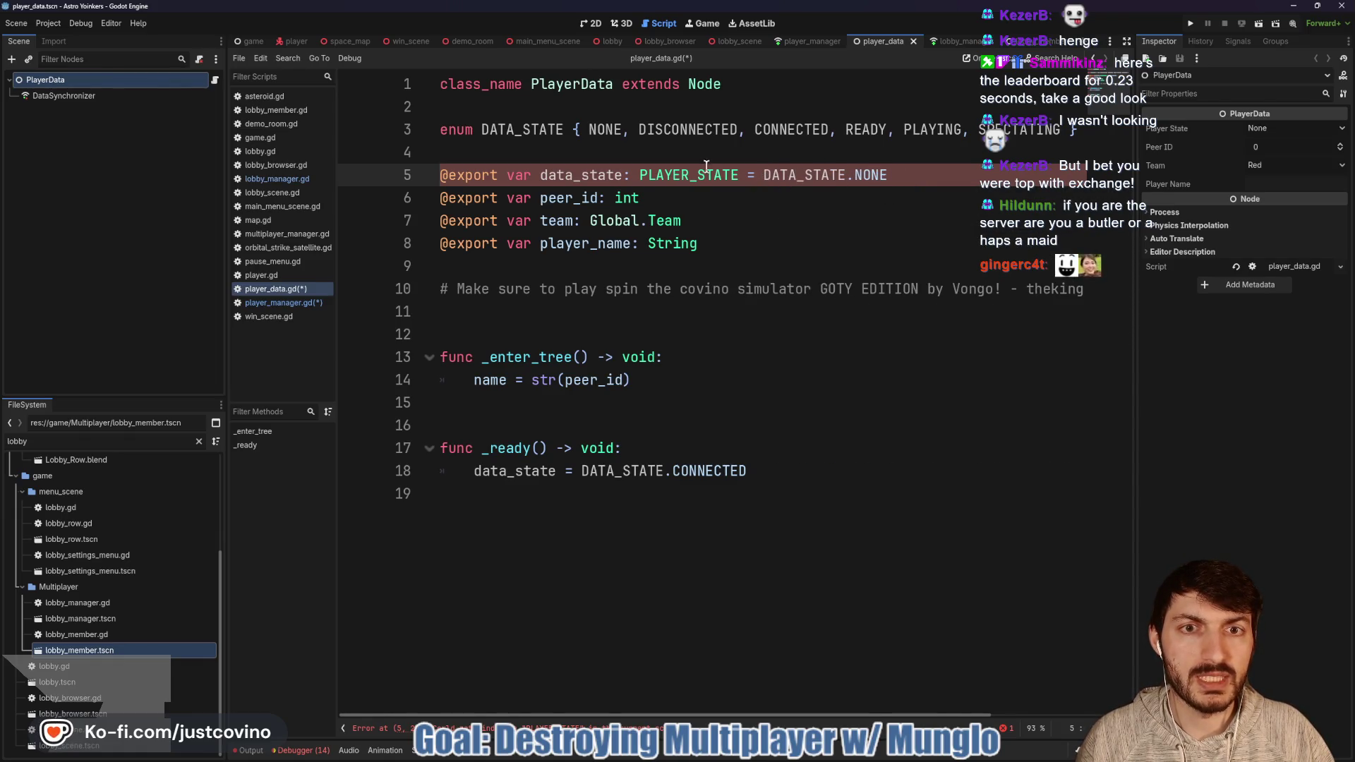
{"action": "left_click_drag", "start_coordinate": [692, 174], "coordinate": [639, 174]}
{"action": "type", "text": "DA"}
{"action": "key", "text": "Tab"}
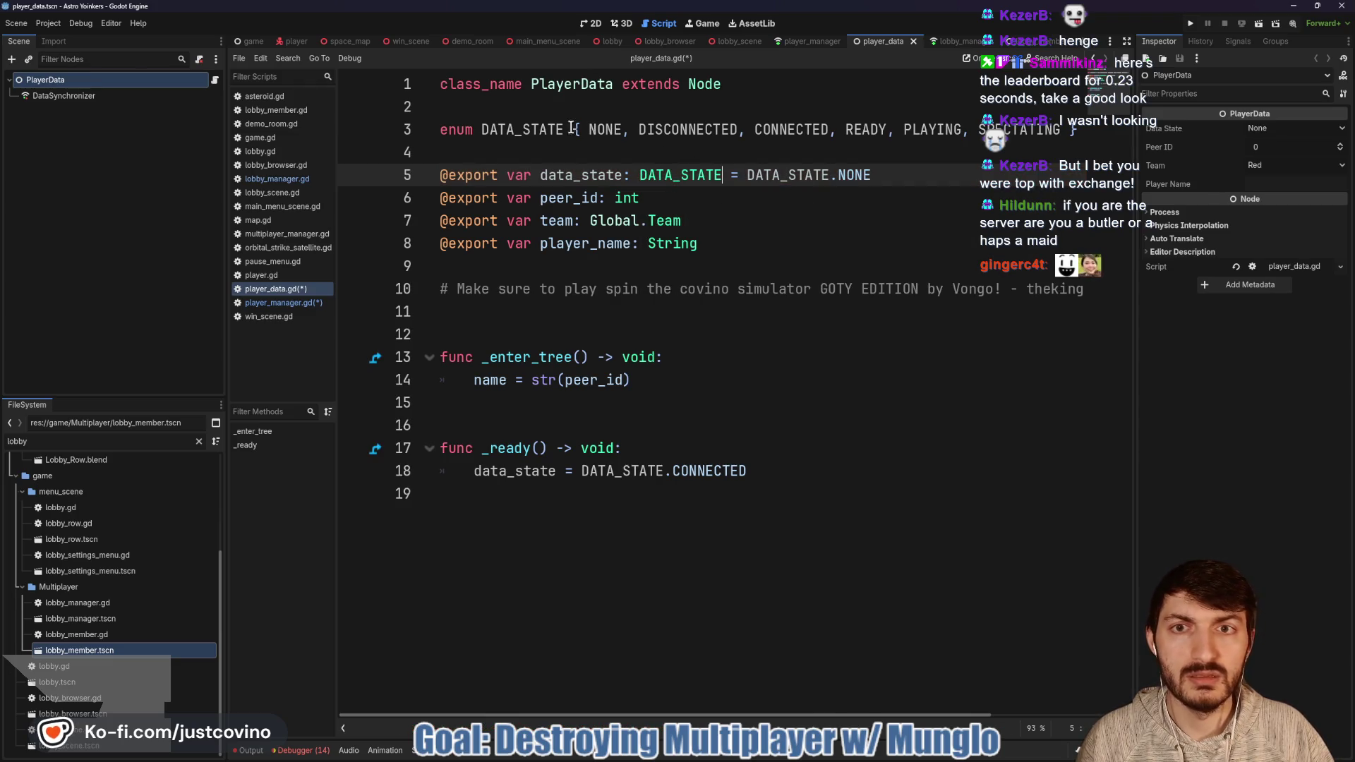
Step: Delete DISCONNECTED, CONNECTED from the enum
{"action": "left_click_drag", "start_coordinate": [637, 129], "coordinate": [835, 130]}
{"action": "key", "text": "BackSpace"}
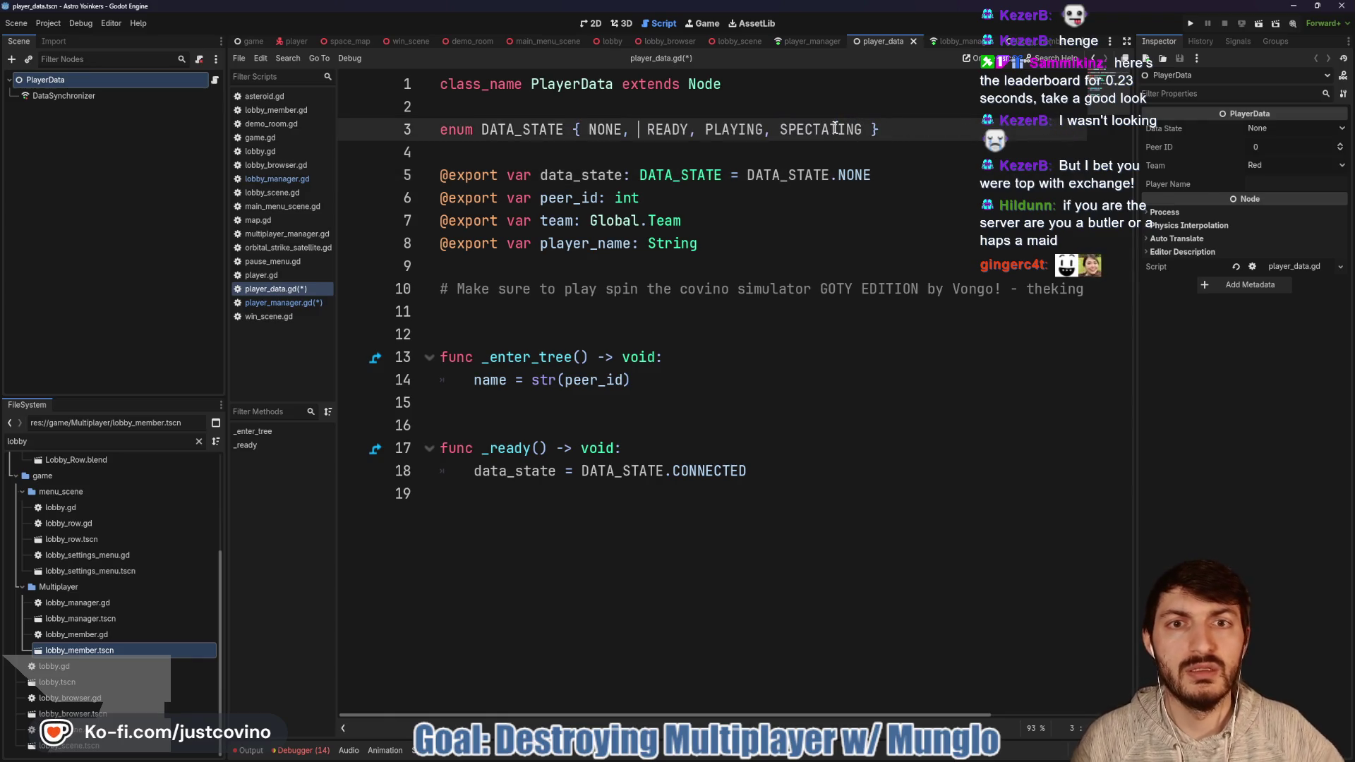
{"action": "key", "text": "BackSpace"}
{"action": "key", "text": "BackSpace"}
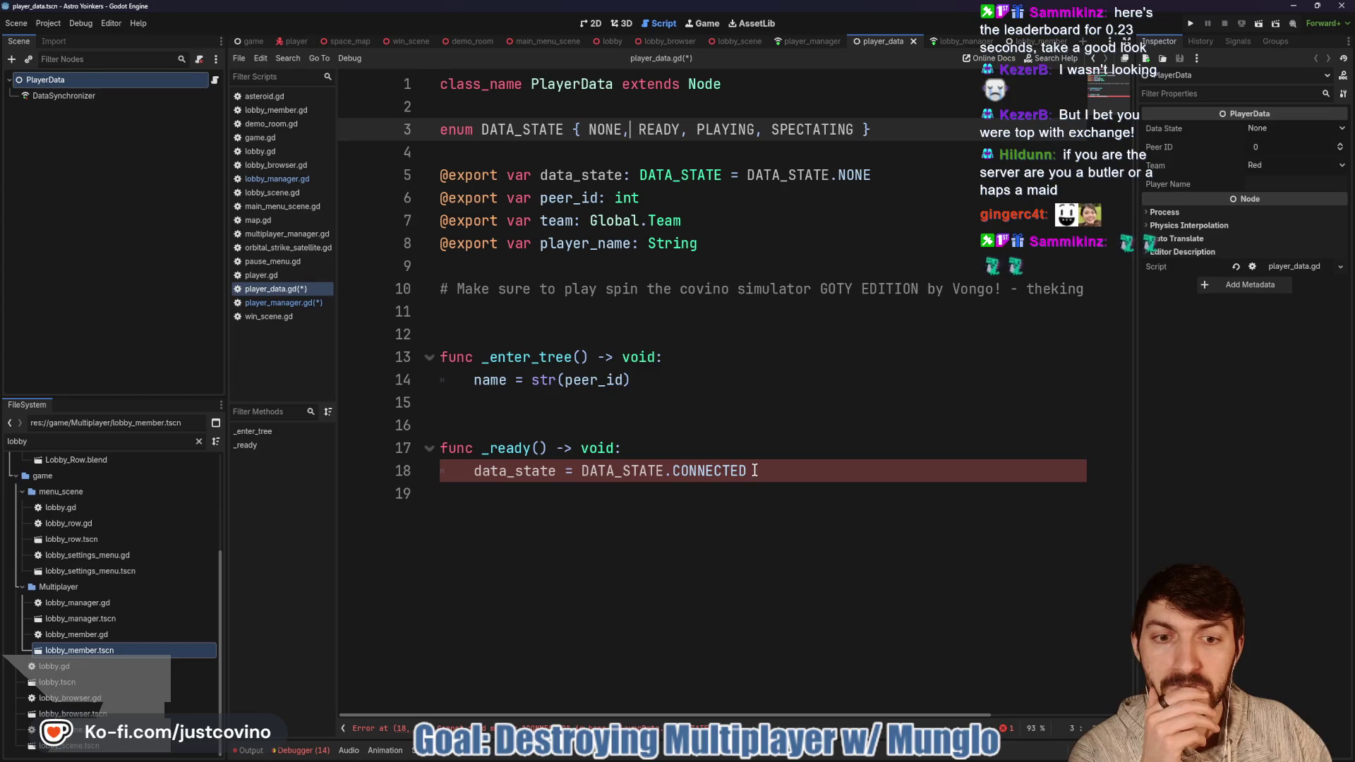
{"action": "left_click_drag", "start_coordinate": [746, 471], "coordinate": [672, 471]}
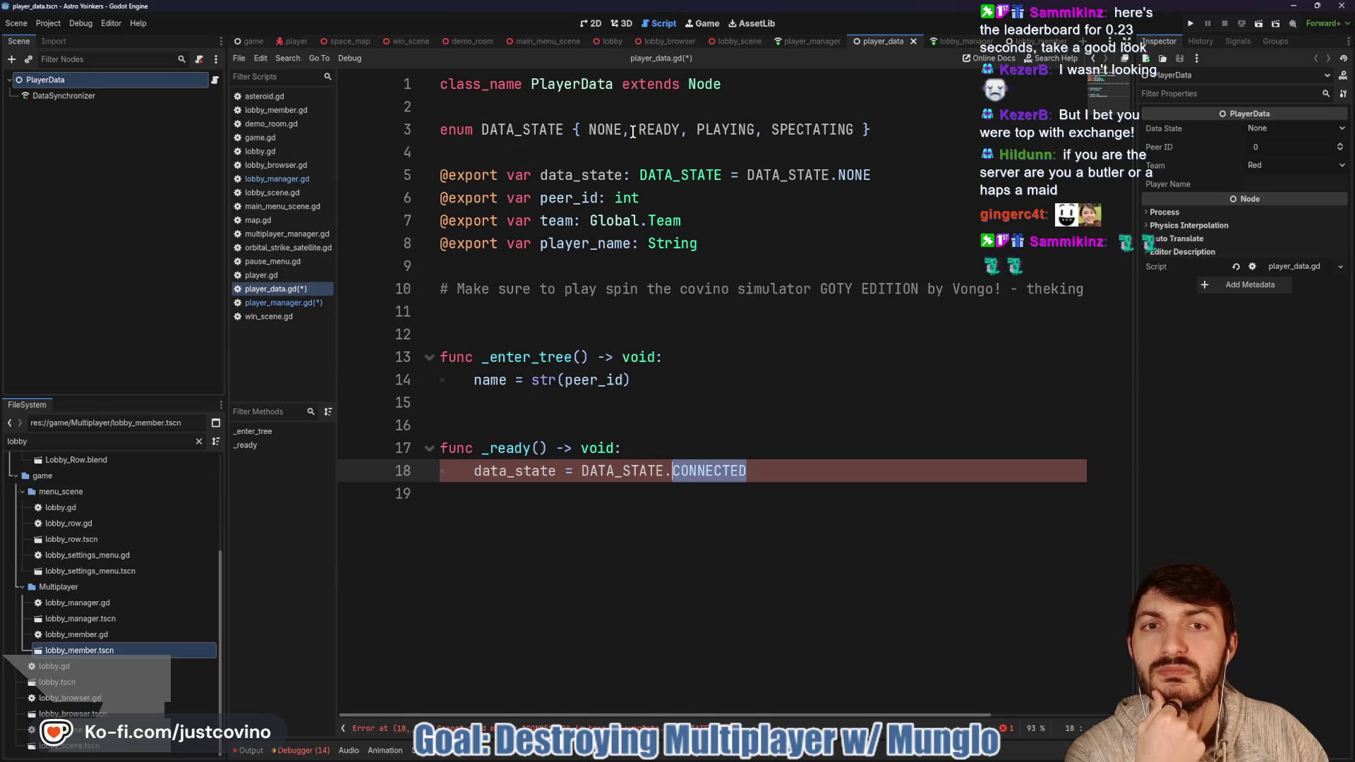
Step: Change line 18 in _ready to set data_state = DATA_STATE.READY
{"action": "mouse_move", "coordinate": [653, 213]}
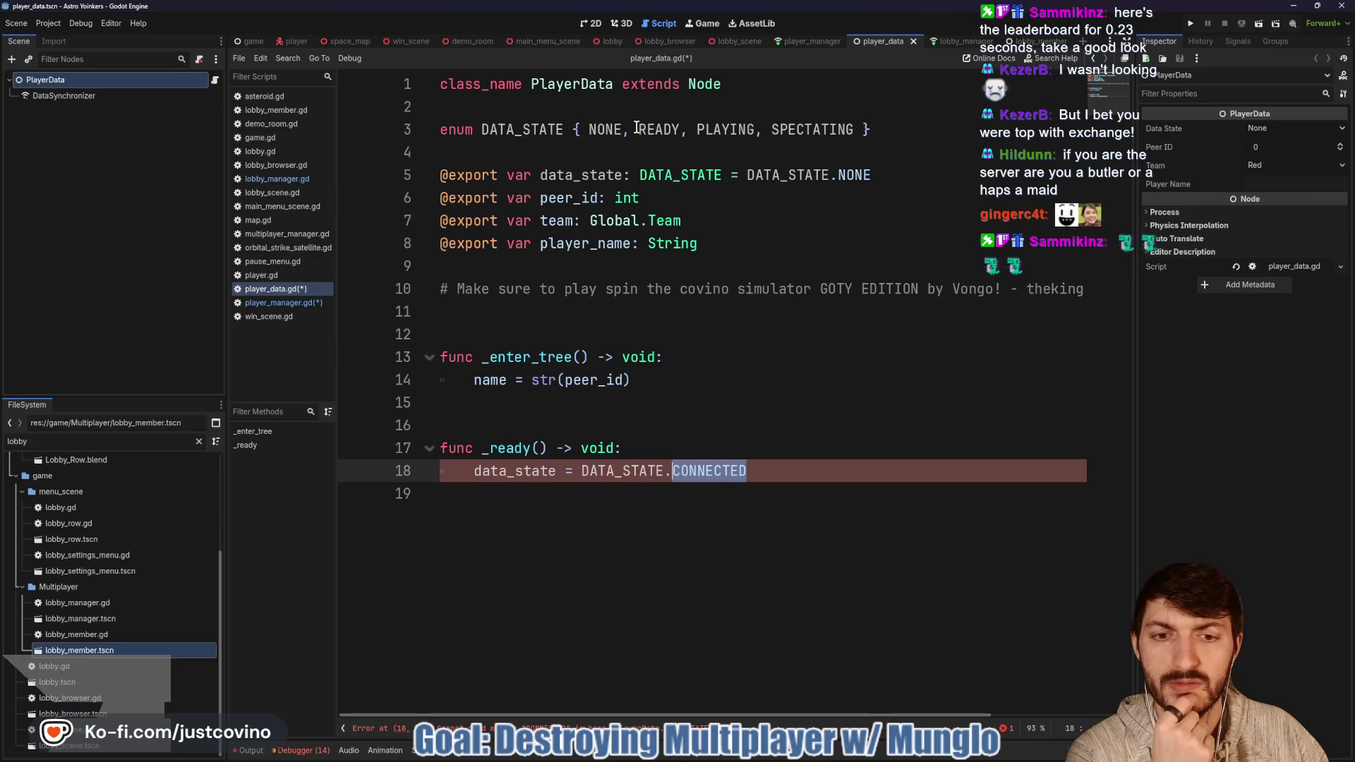
{"action": "left_click", "coordinate": [637, 128]}
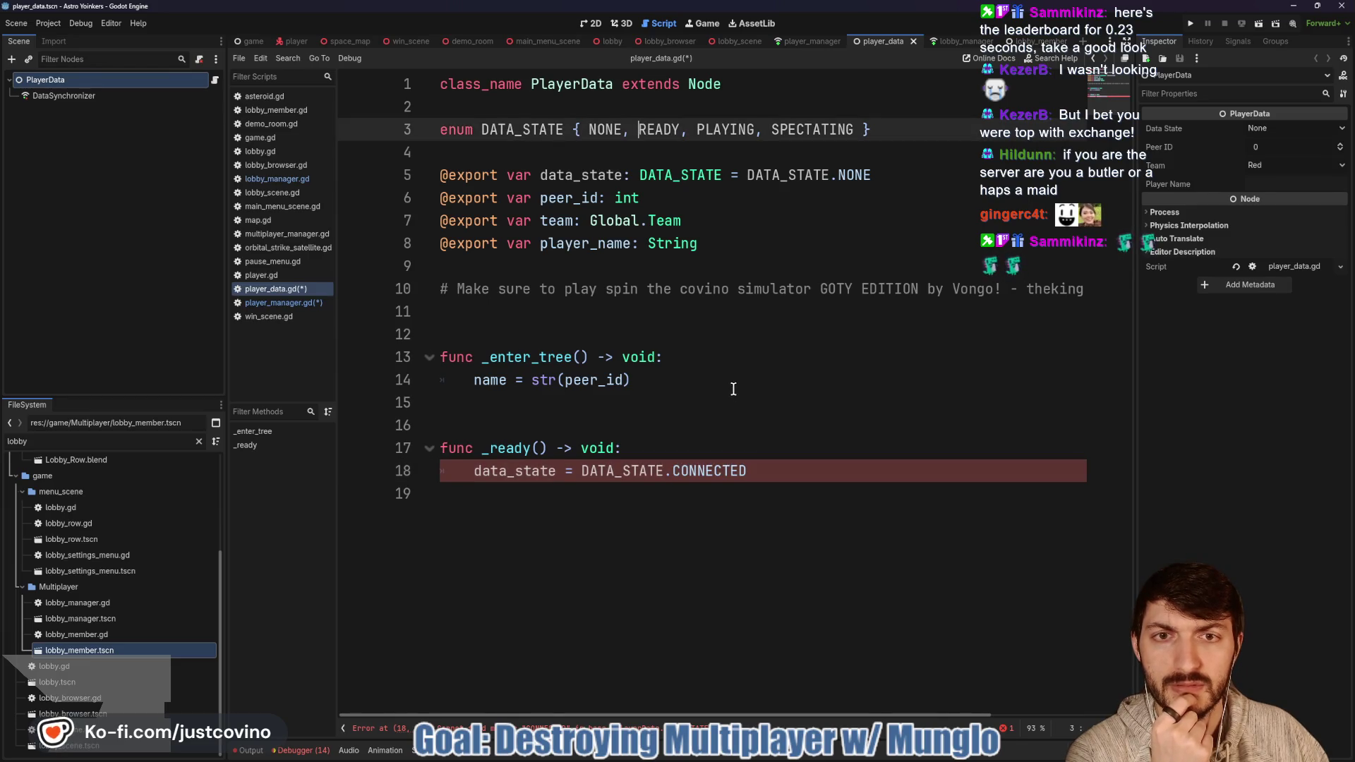
{"action": "double_click", "coordinate": [679, 470]}
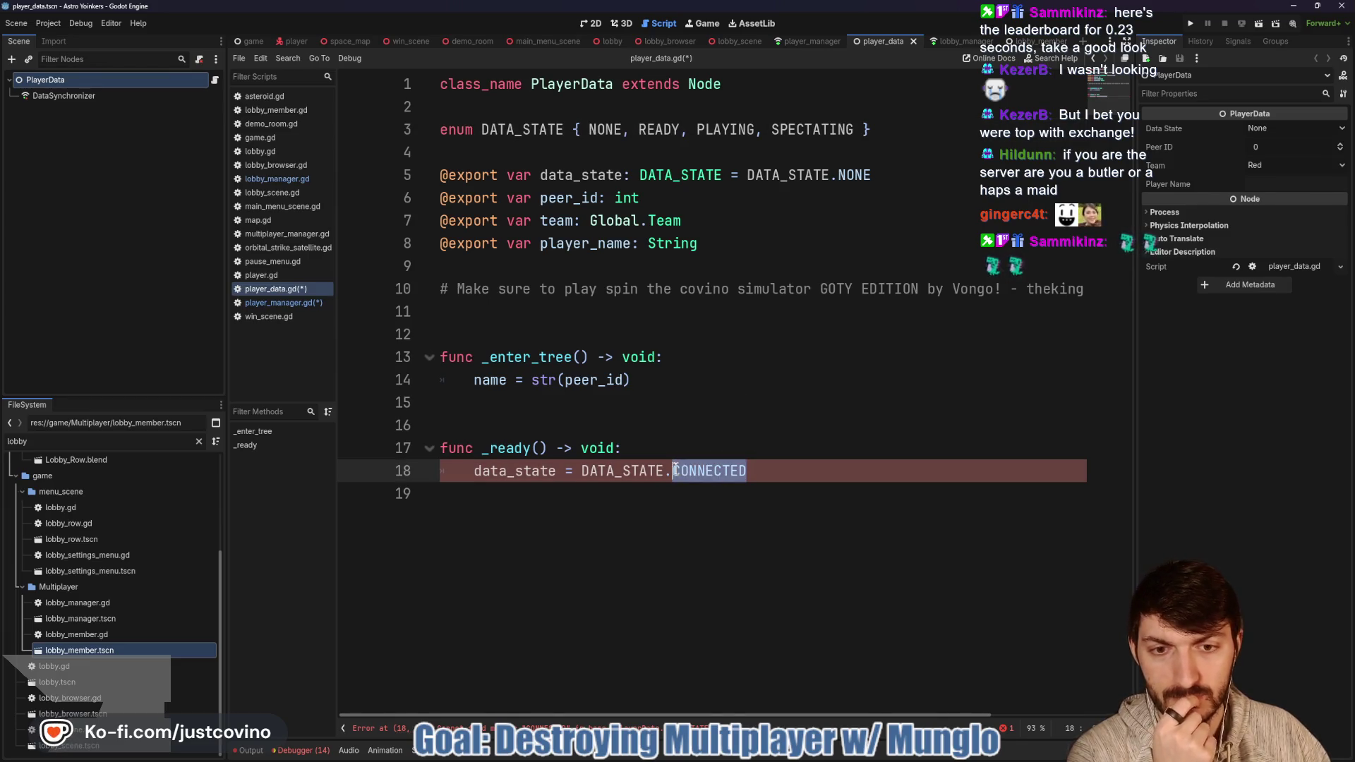
{"action": "type", "text": "READ"}
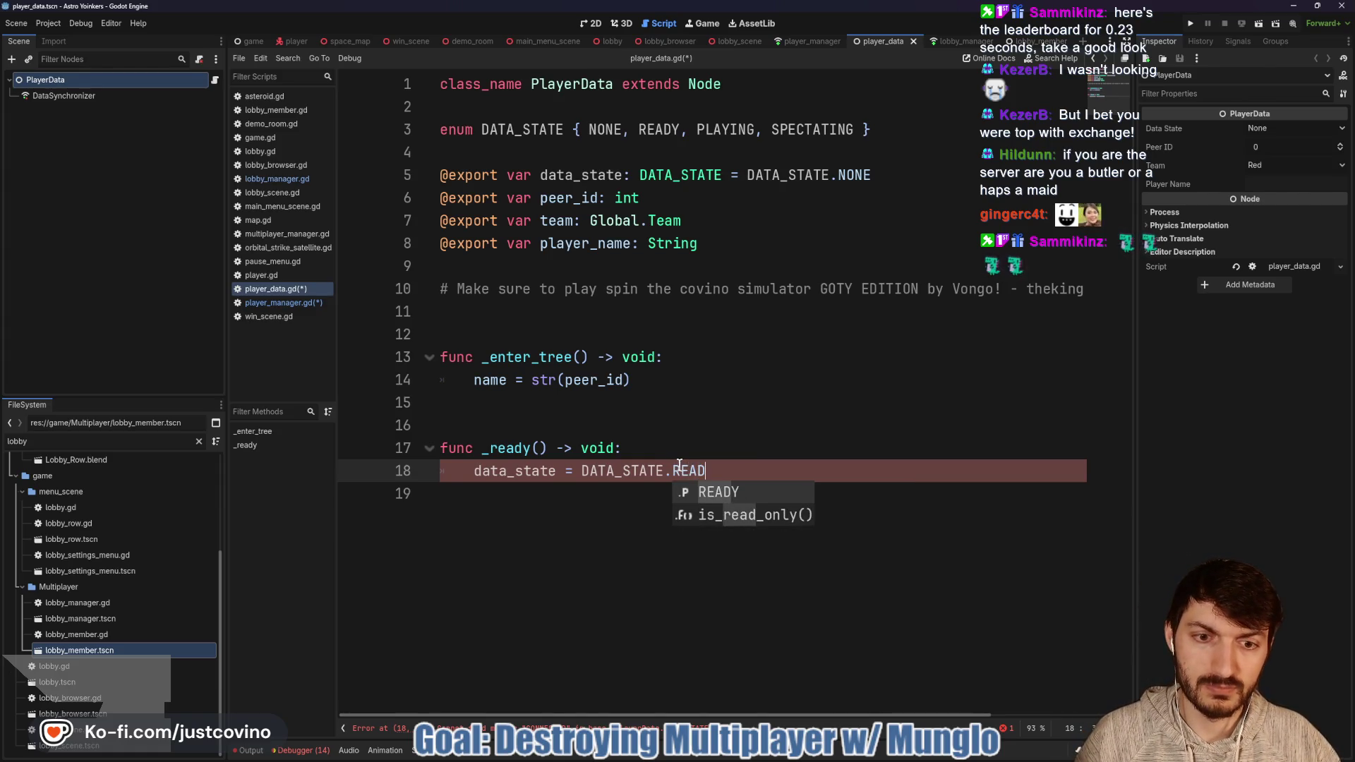
{"action": "key", "text": "Return"}
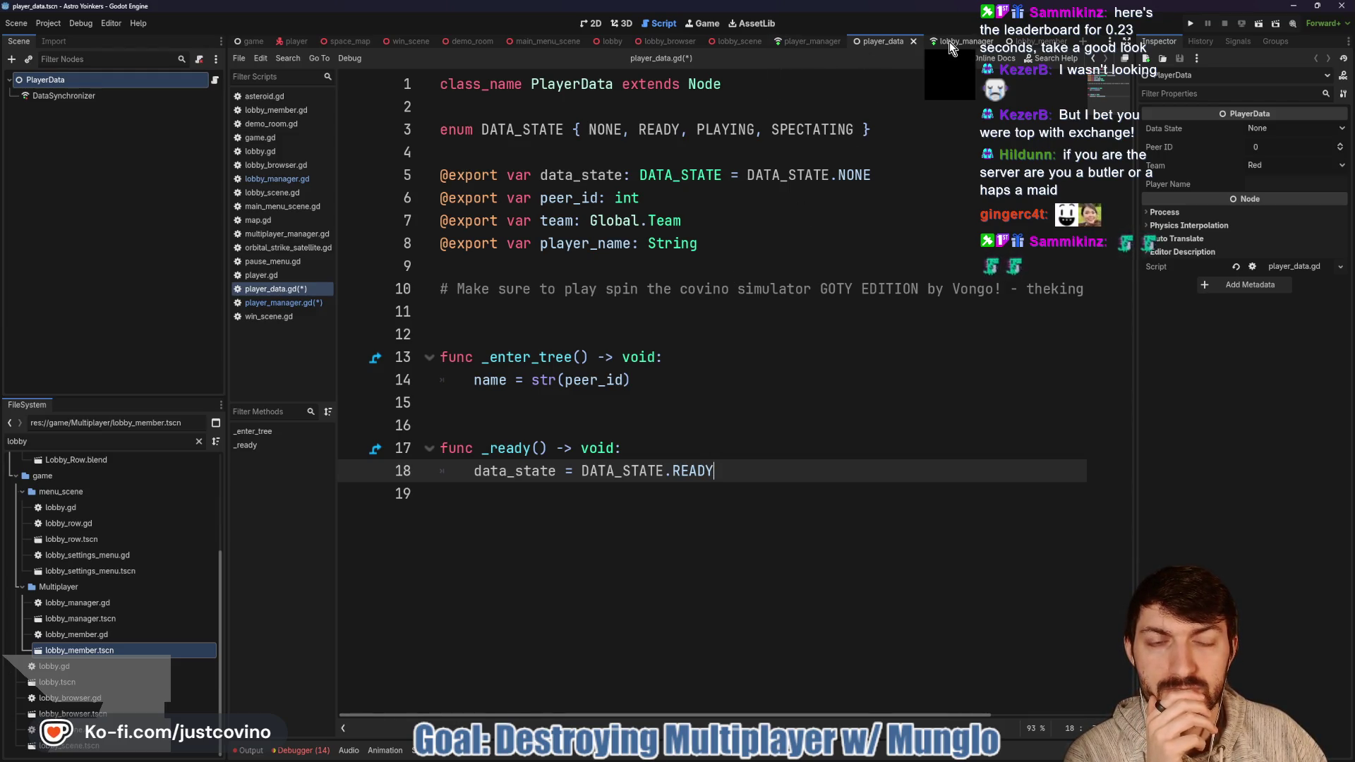
{"action": "left_click", "coordinate": [810, 41]}
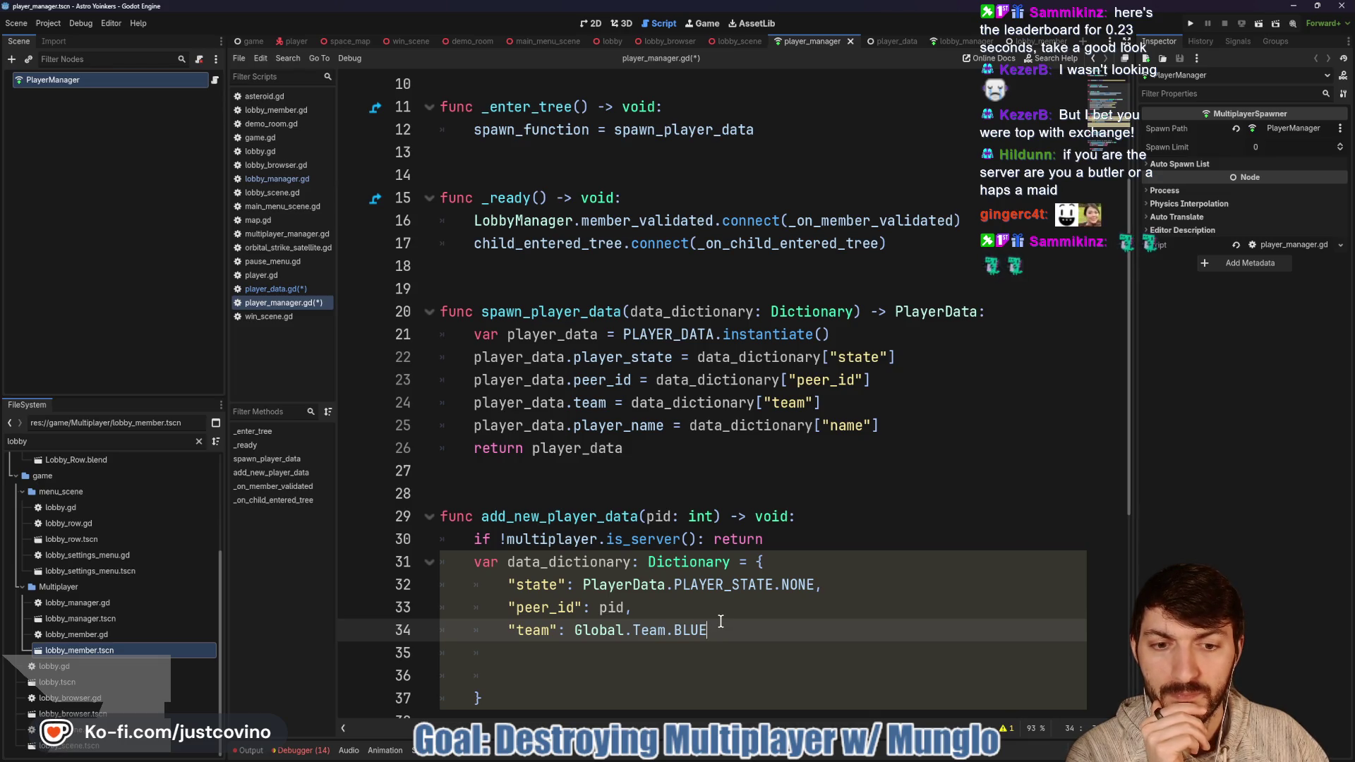
Step: Change line 32's state value from PLAYER_STATE to PlayerData.DATA_STATE.NONE
{"action": "left_click_drag", "start_coordinate": [723, 585], "coordinate": [675, 580]}
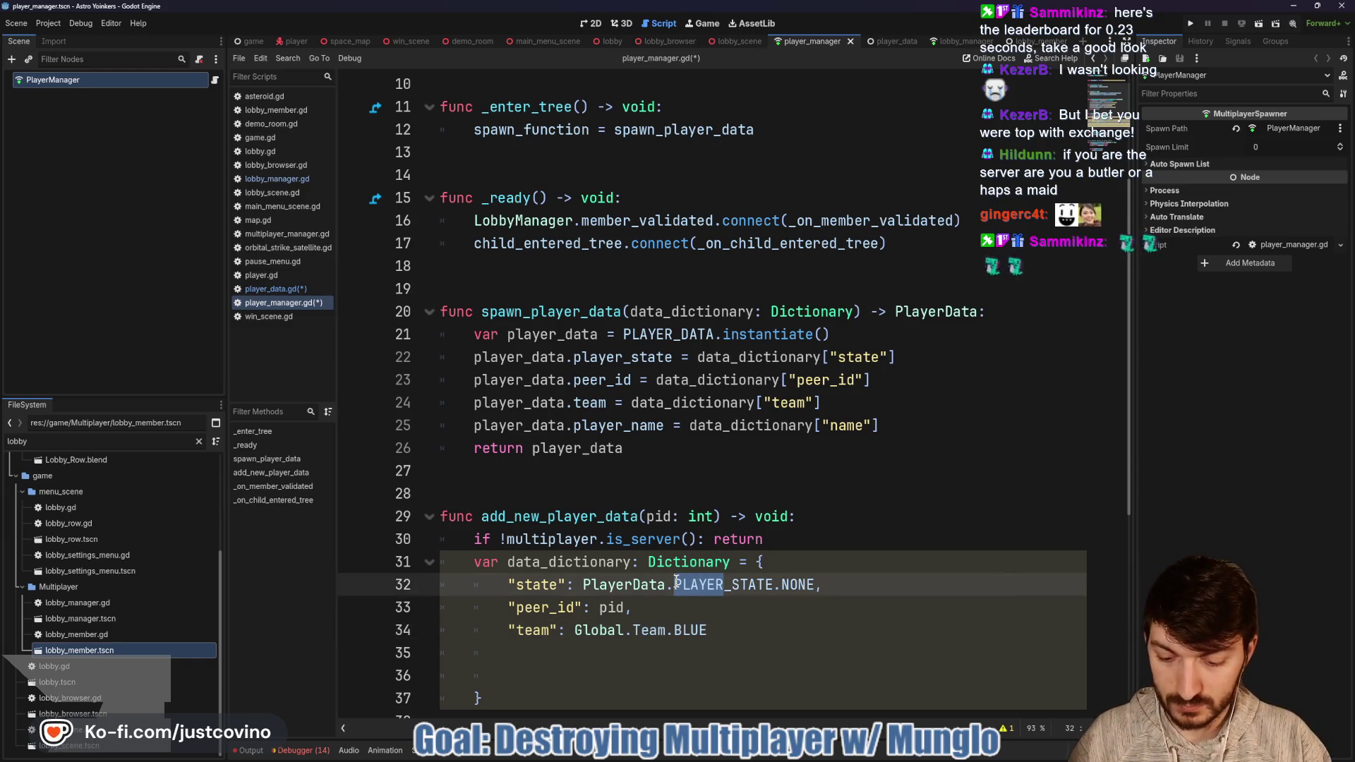
{"action": "type", "text": "DATA"}
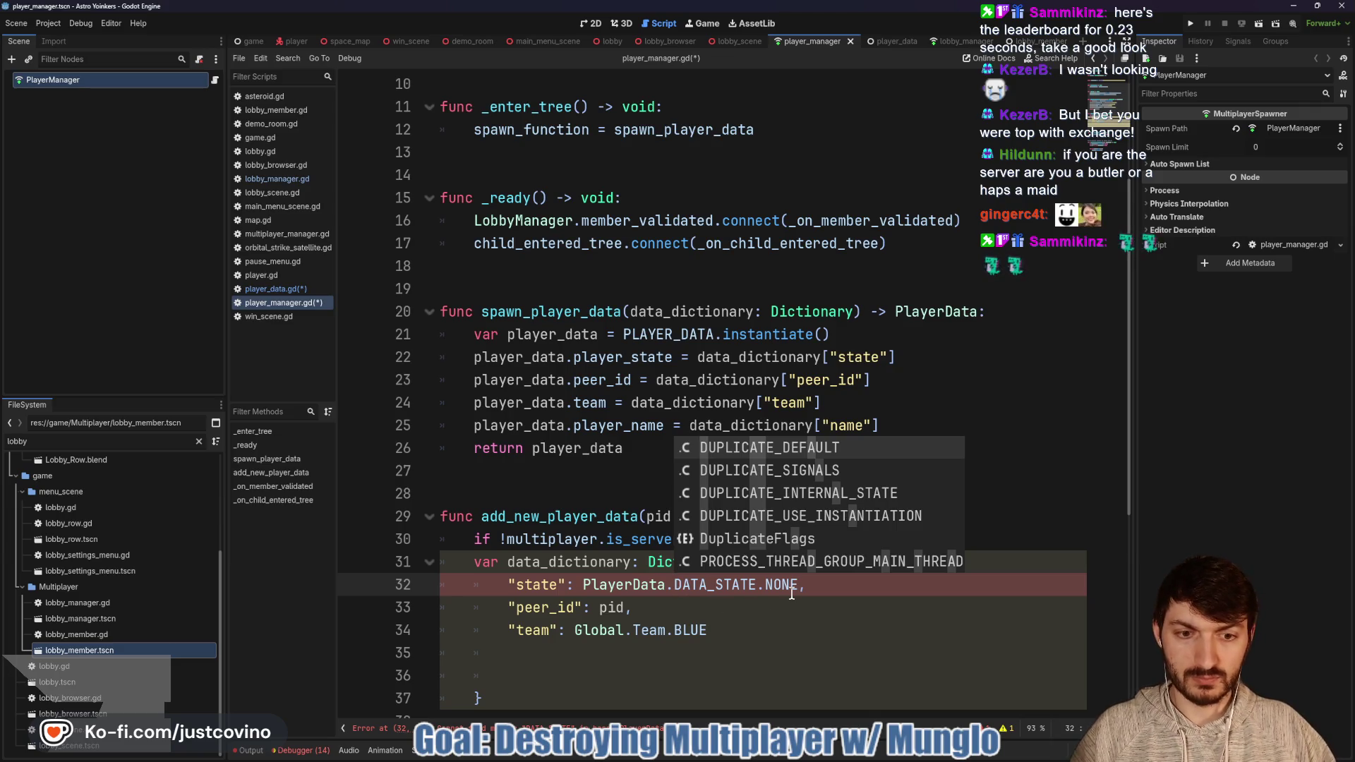
{"action": "left_click", "coordinate": [780, 586]}
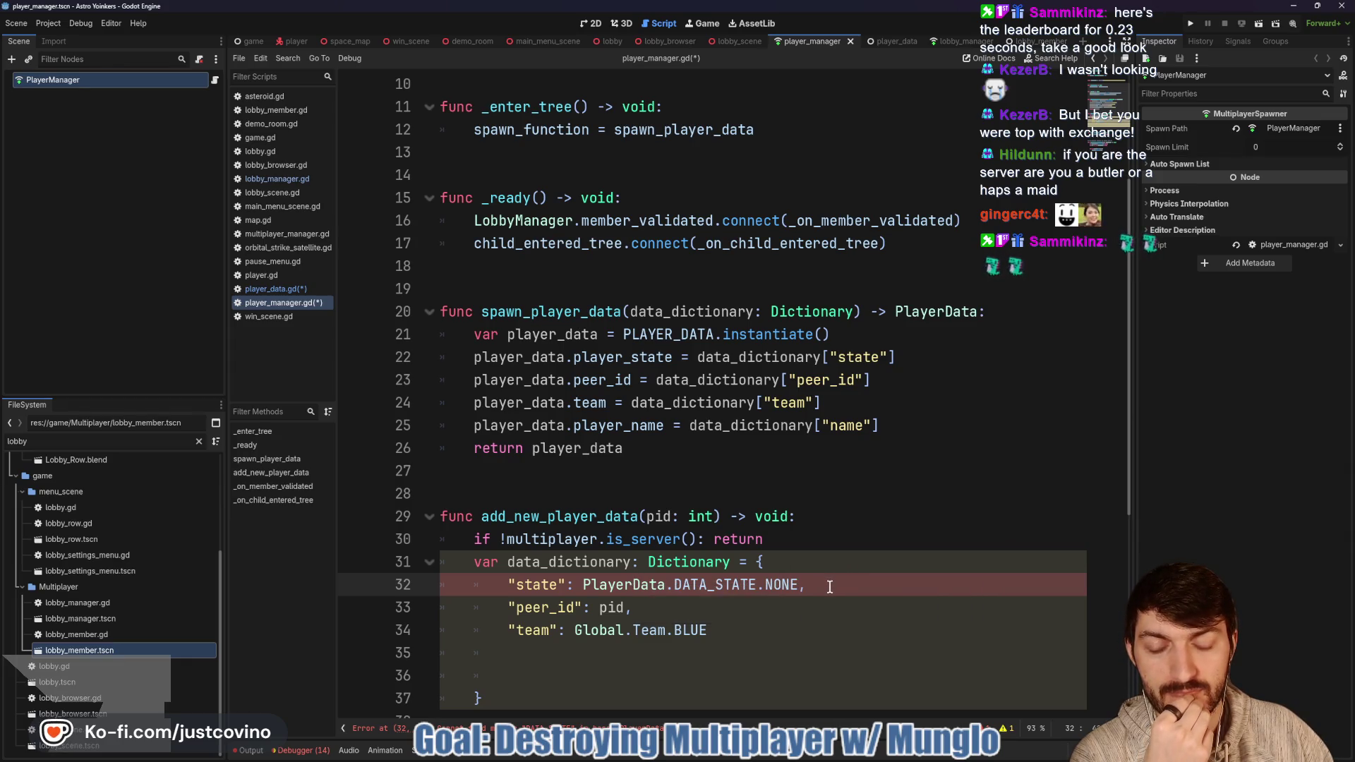
{"action": "left_click", "coordinate": [883, 43]}
{"action": "left_click", "coordinate": [541, 147]}
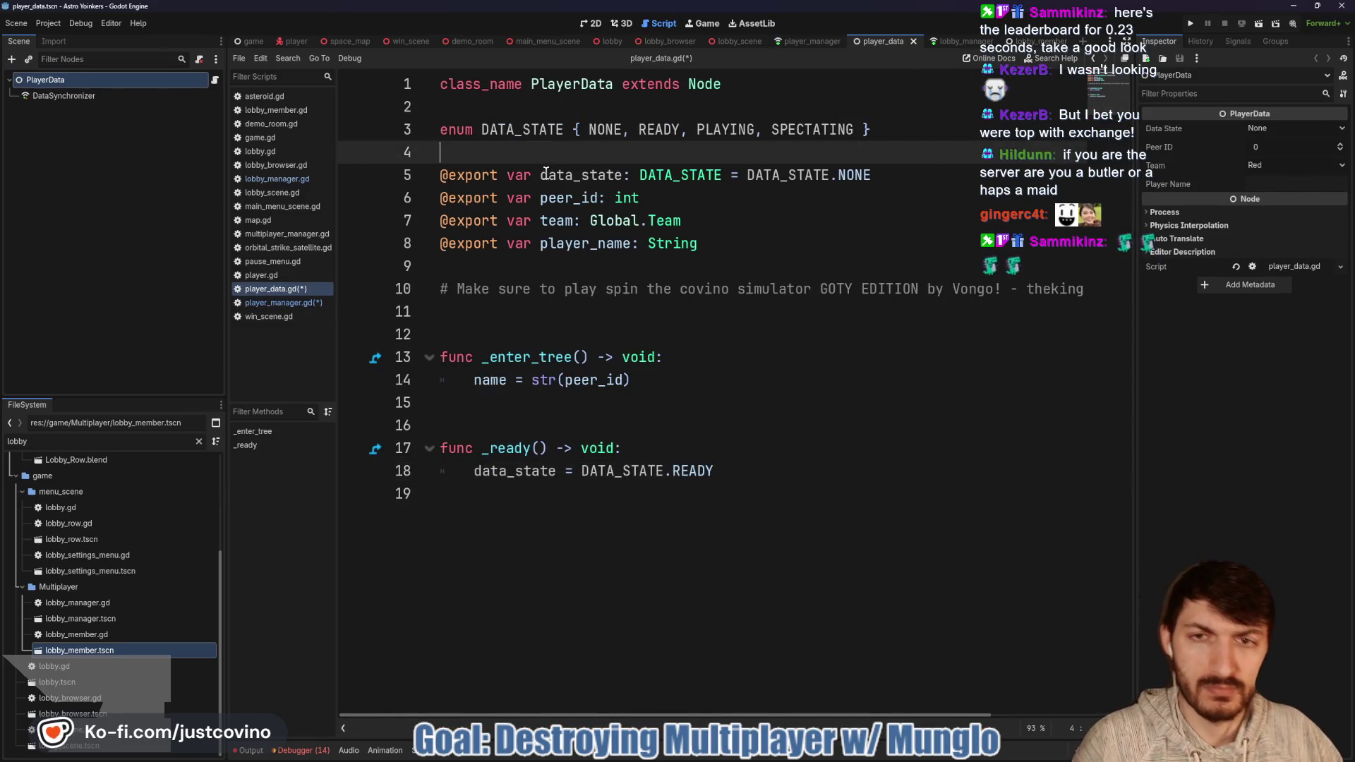
Step: Save the edited scripts
{"action": "key", "text": "ctrl+s"}
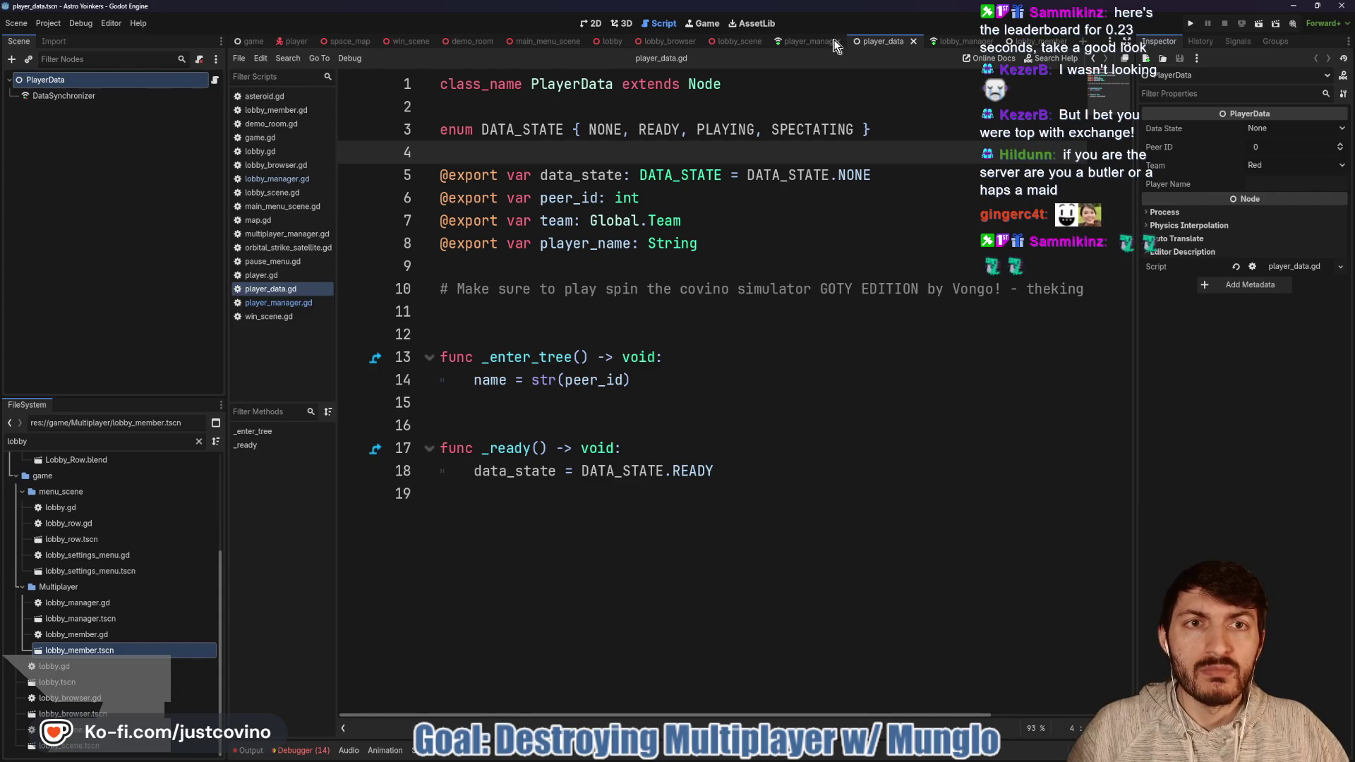
{"action": "left_click", "coordinate": [811, 42]}
{"action": "left_click", "coordinate": [846, 597]}
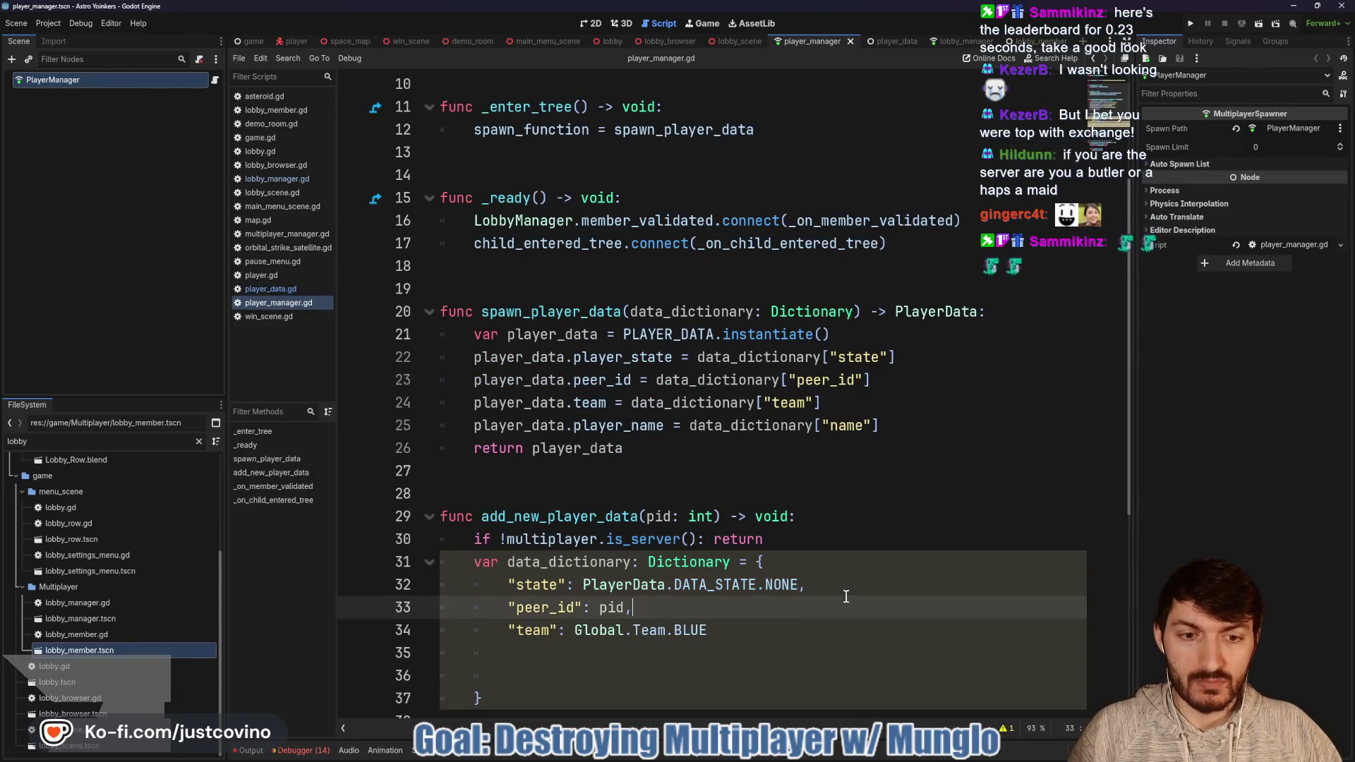
{"action": "left_click", "coordinate": [896, 41]}
Step: Add MISSING after NONE in the DATA_STATE enum and save player_data.gd
{"action": "left_click", "coordinate": [631, 130]}
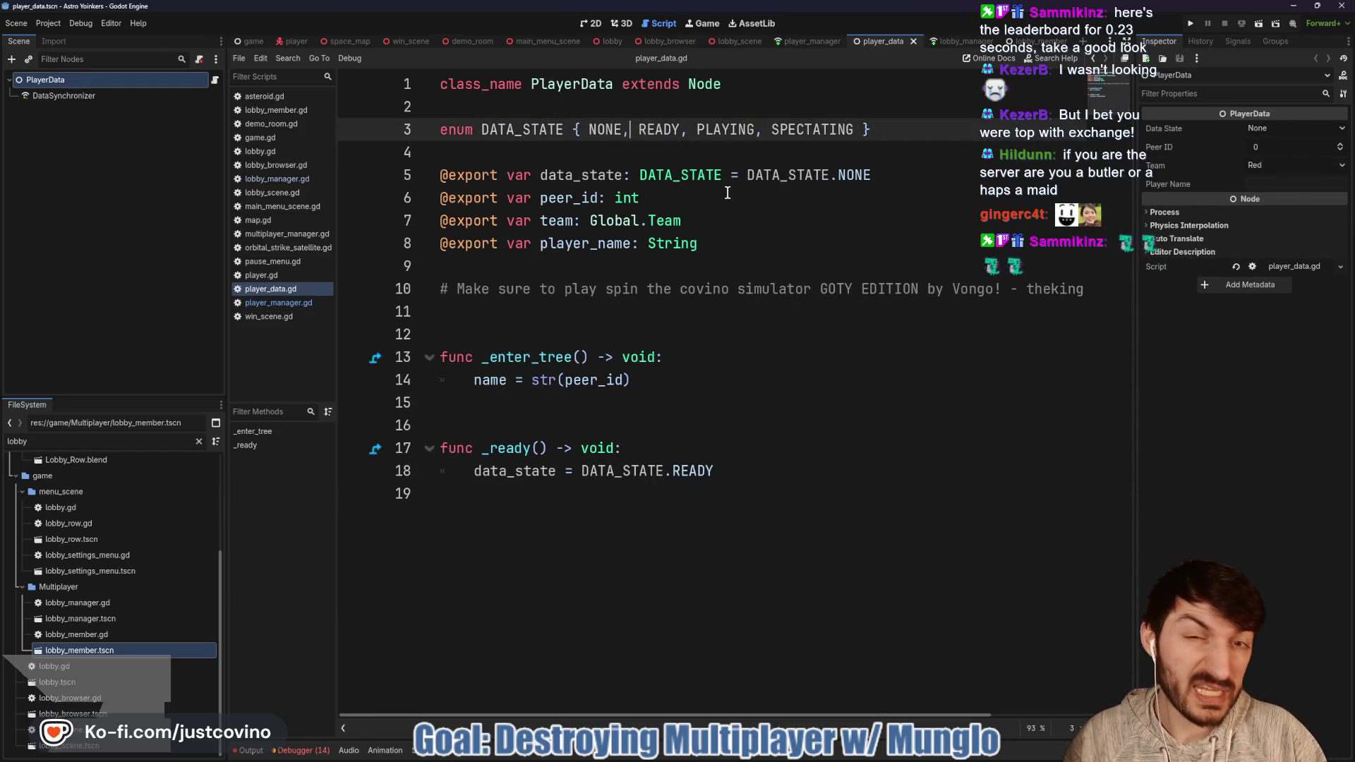
{"action": "type", "text": "WAITING,"}
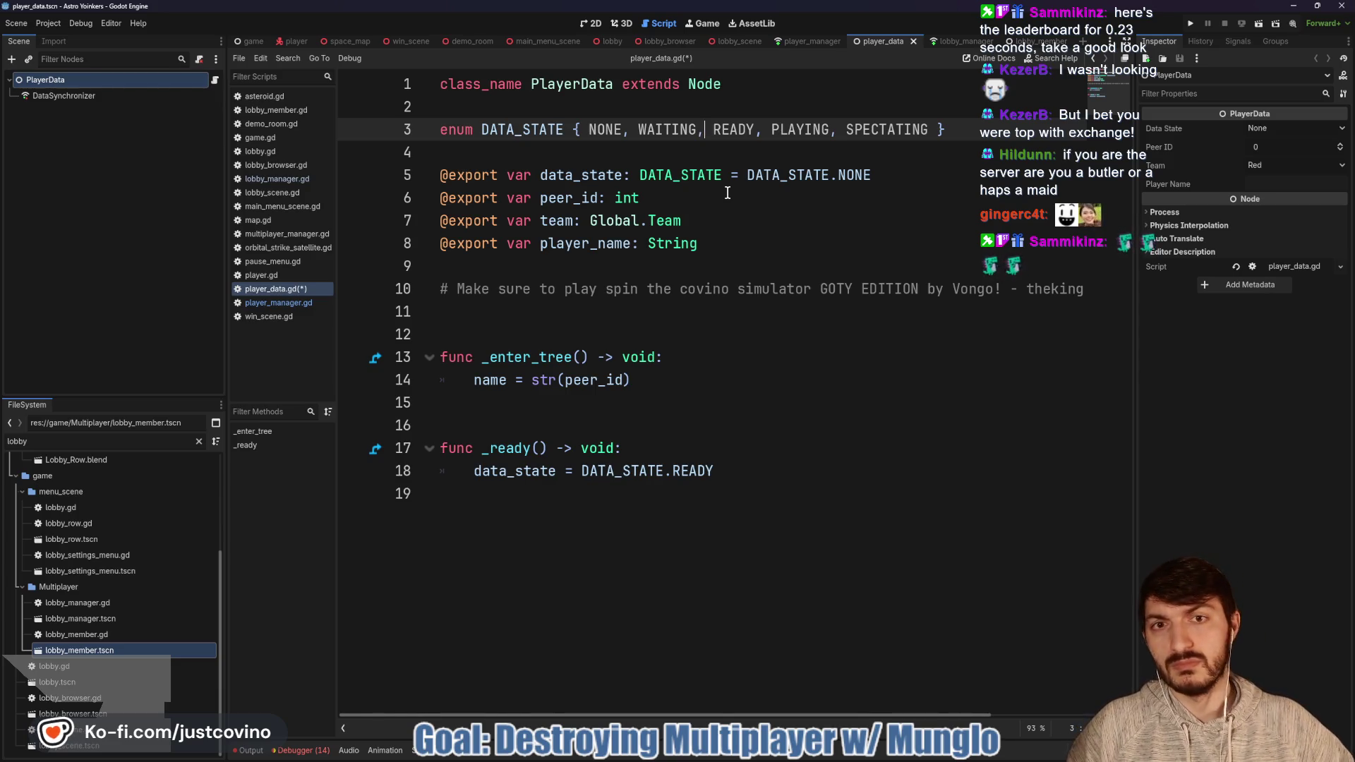
{"action": "left_click_drag", "start_coordinate": [696, 129], "coordinate": [638, 124]}
{"action": "type", "text": "MISSING"}
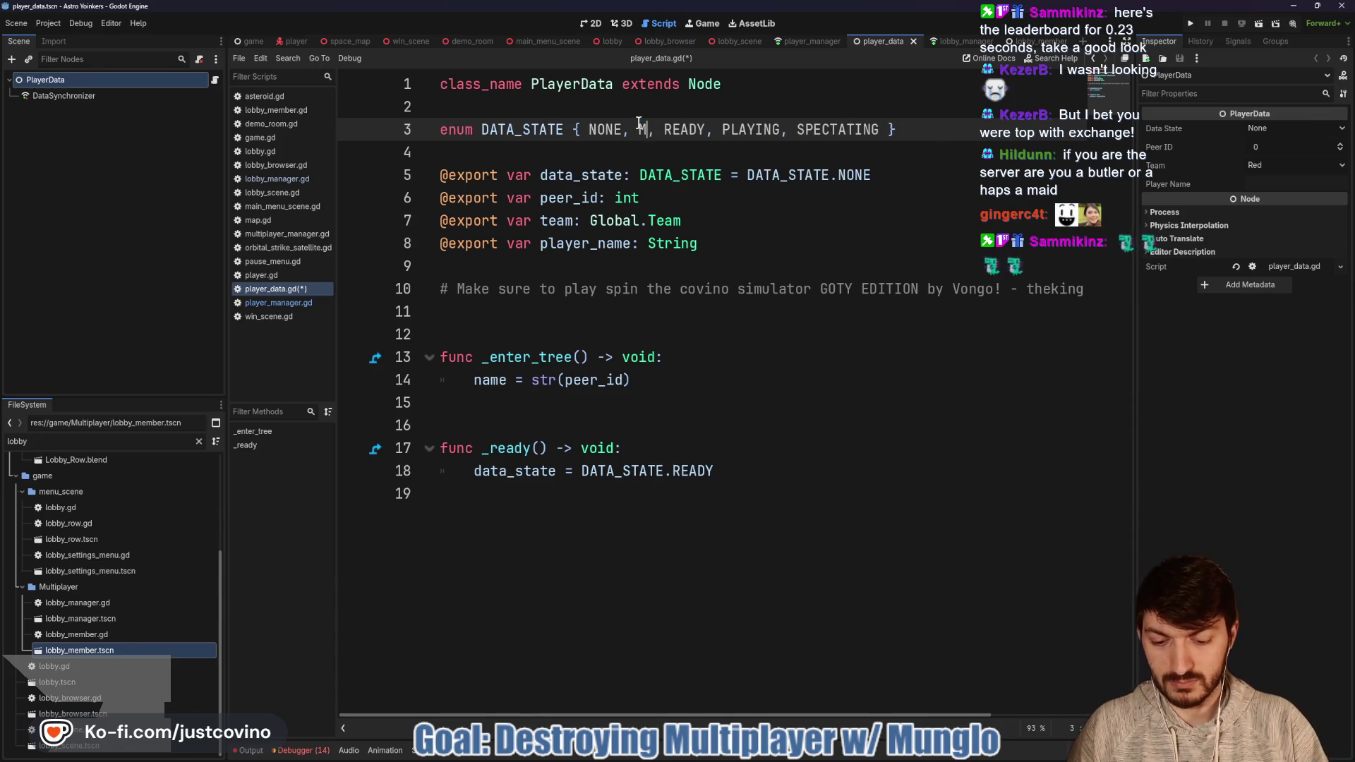
{"action": "key", "text": "ctrl+s"}
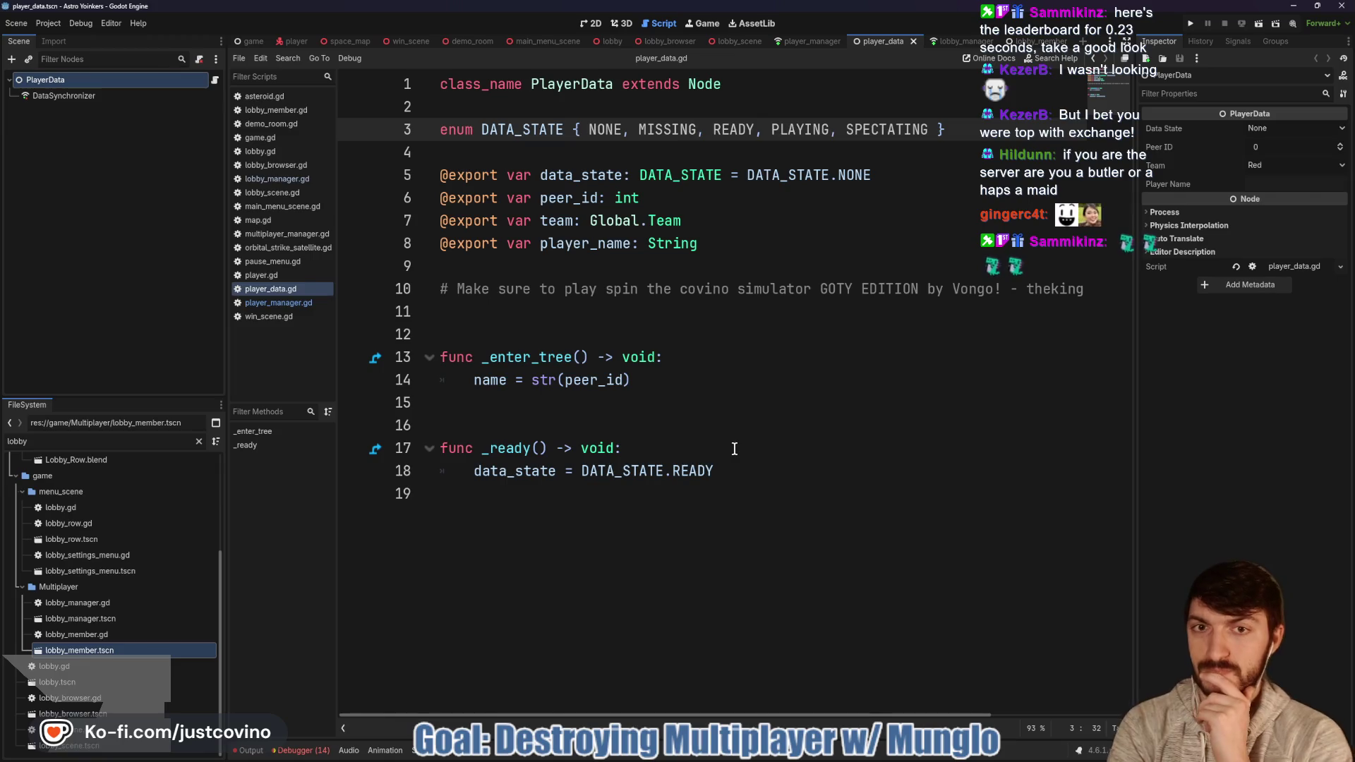
{"action": "left_click", "coordinate": [812, 43]}
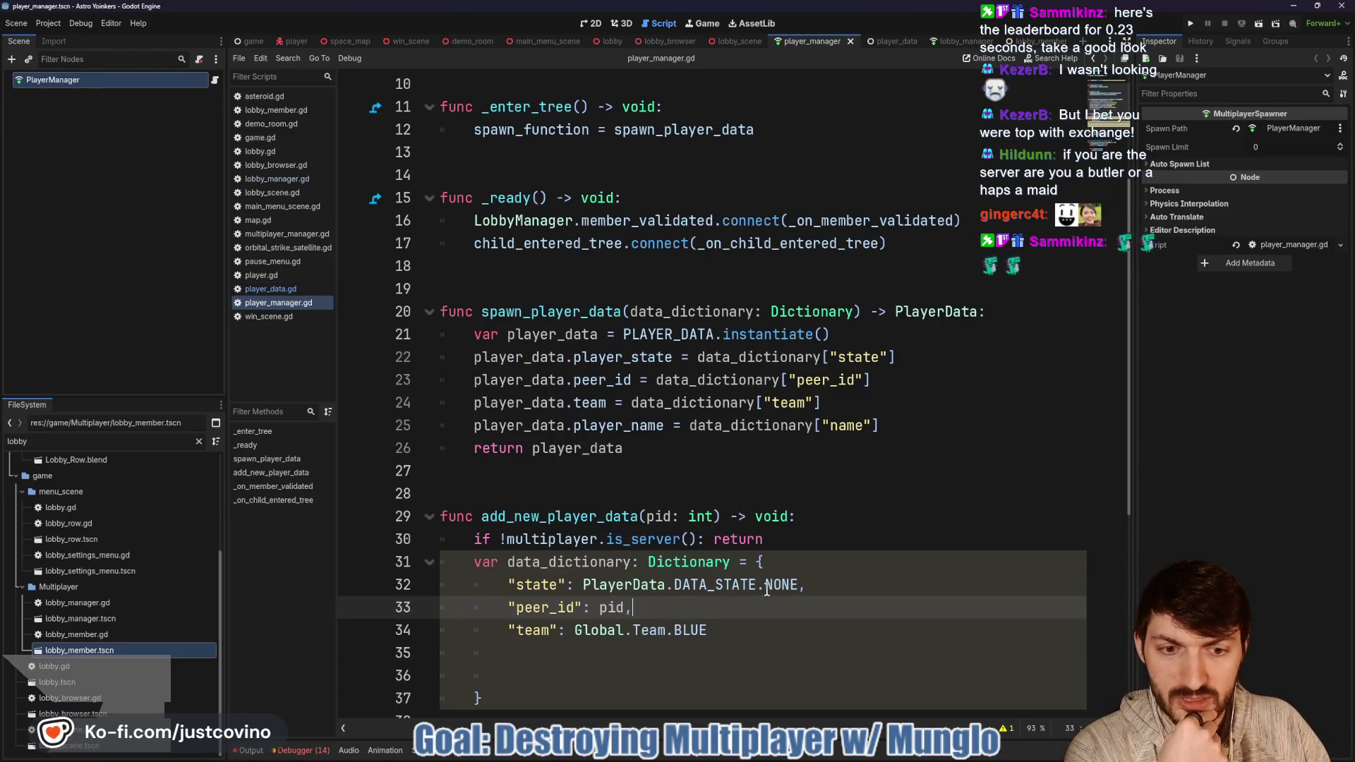
Step: Make the team value Global.Team.RED if pid == 1 else Global.Team.BLUE
{"action": "mouse_move", "coordinate": [765, 586]}
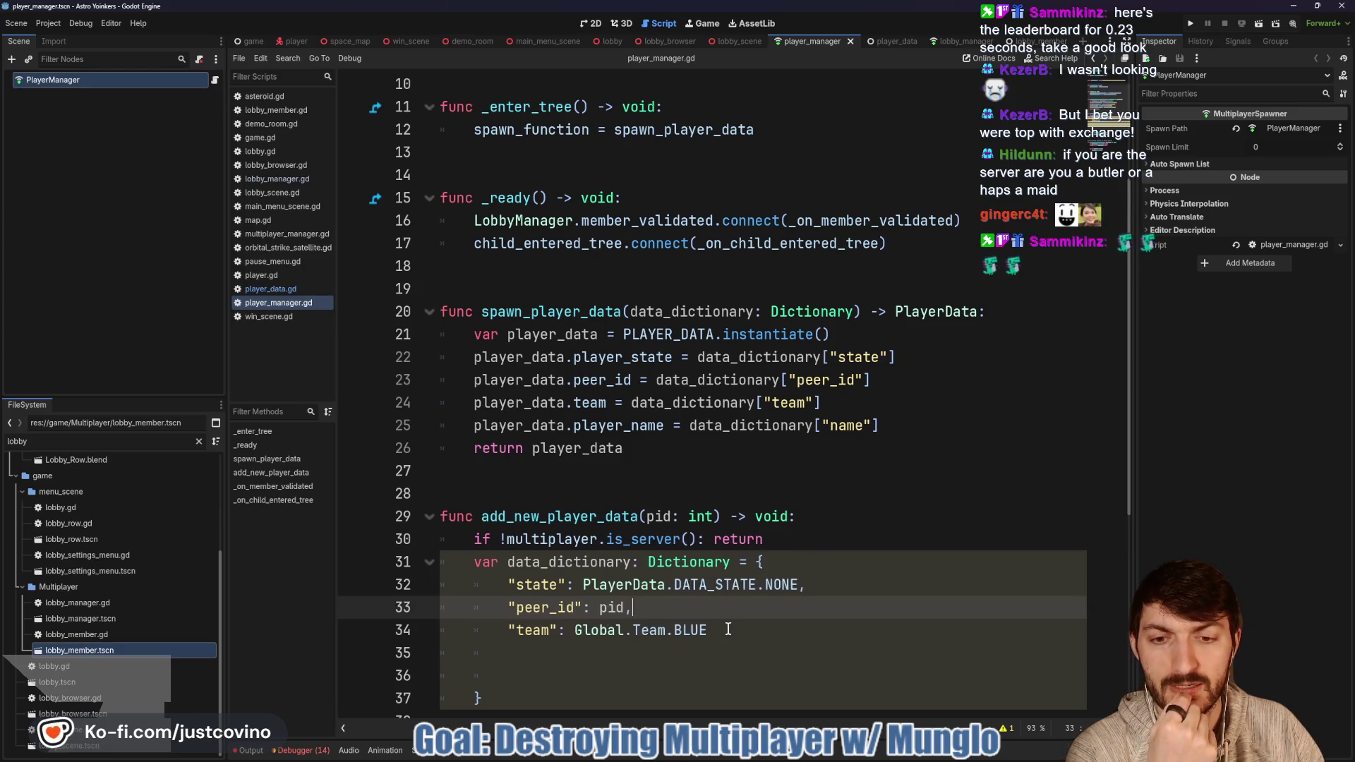
{"action": "scroll", "coordinate": [729, 629], "scroll_direction": "down", "scroll_amount": 1}
{"action": "left_click", "coordinate": [730, 563]}
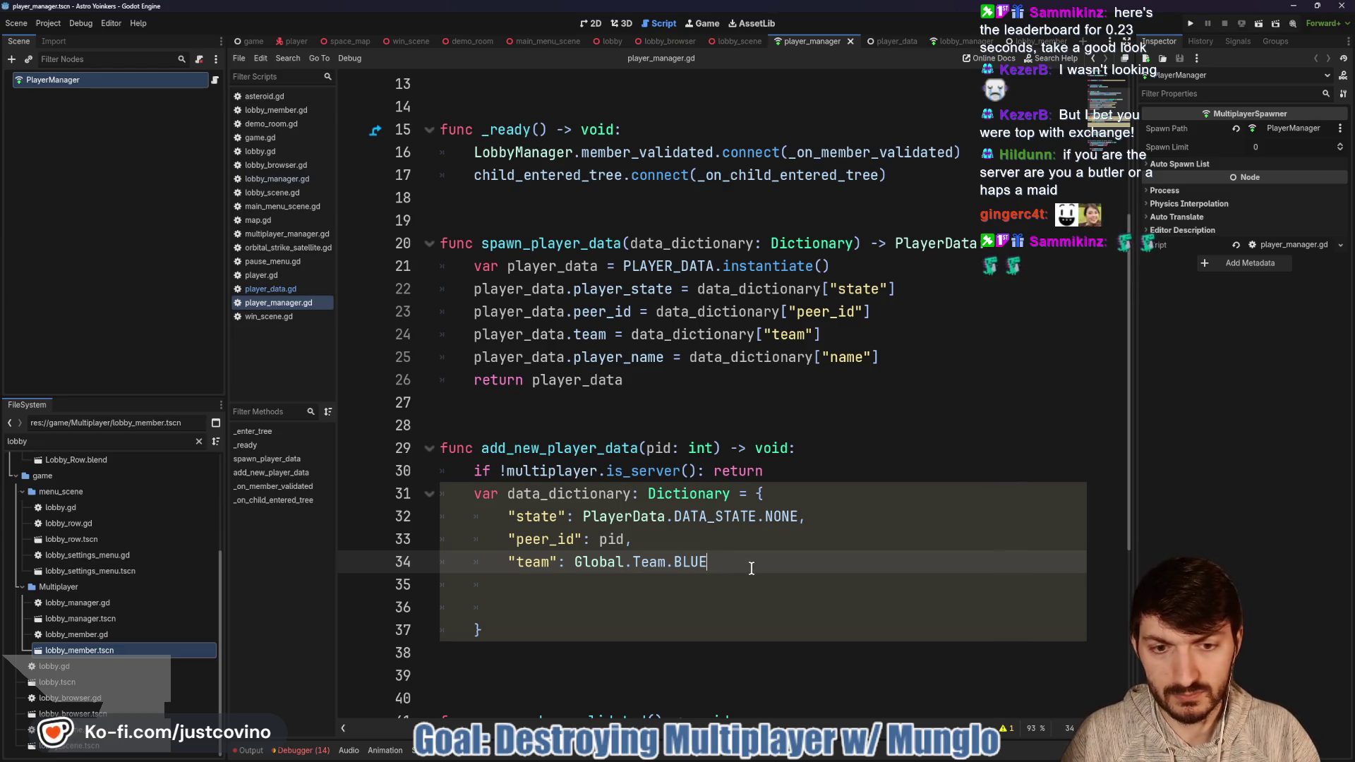
{"action": "key", "text": "BackSpace"}
{"action": "key", "text": "BackSpace"}
{"action": "type", "text": "ED"}
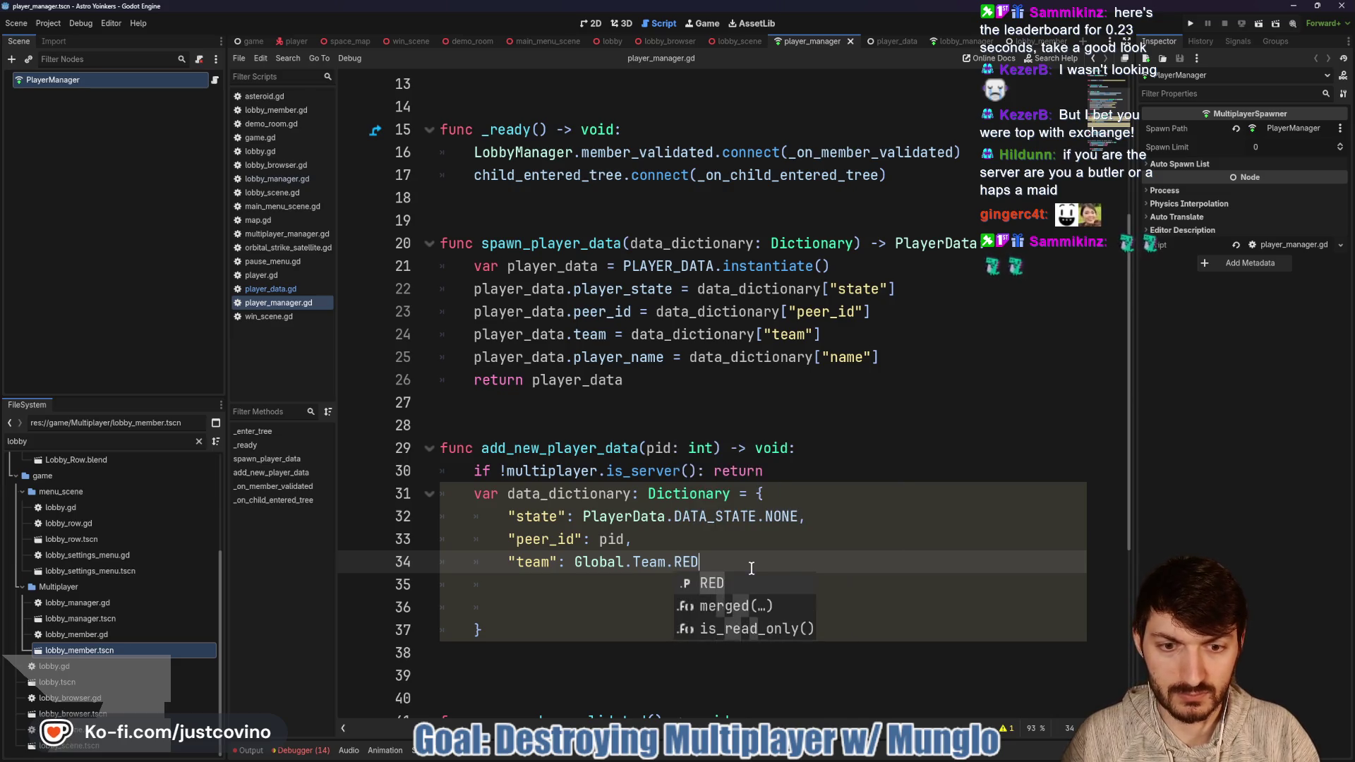
{"action": "type", "text": " if pid == 1 else "}
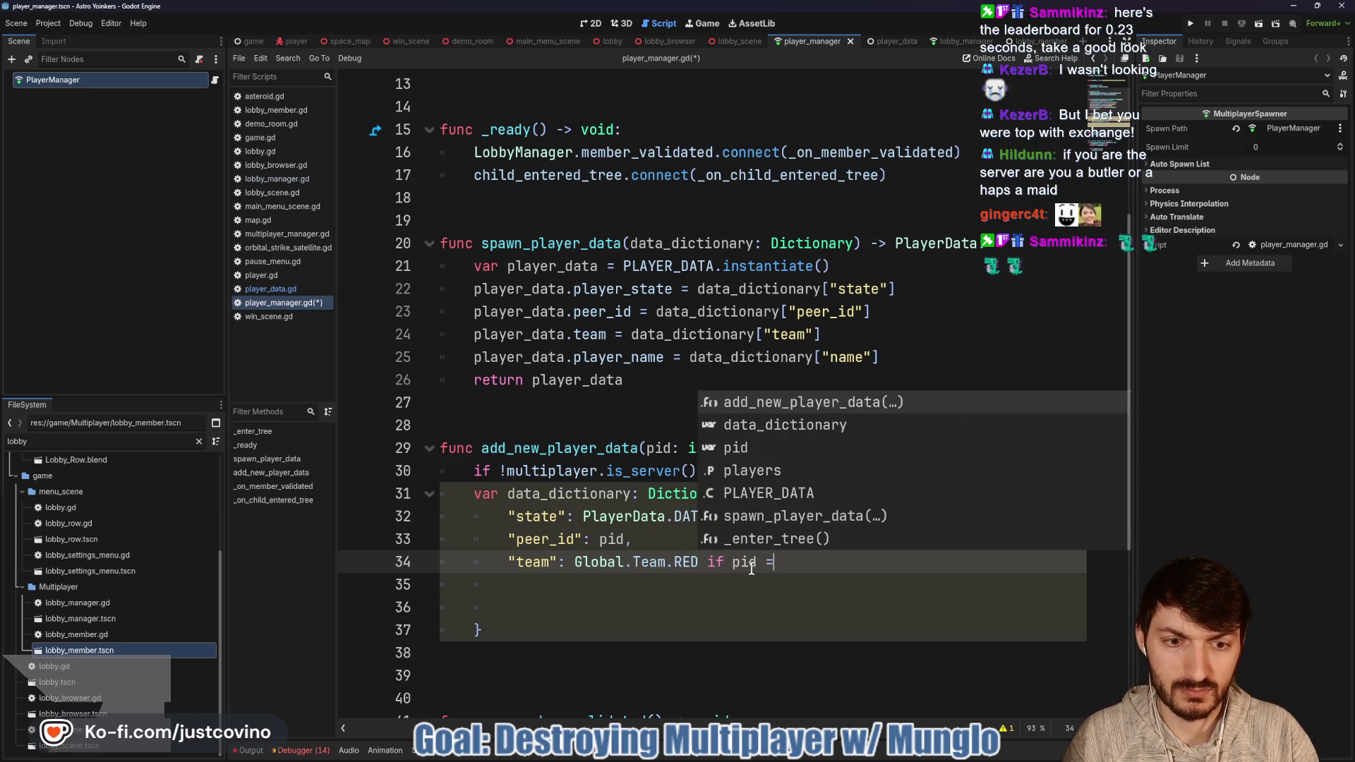
{"action": "type", "text": "Global.TEAM"}
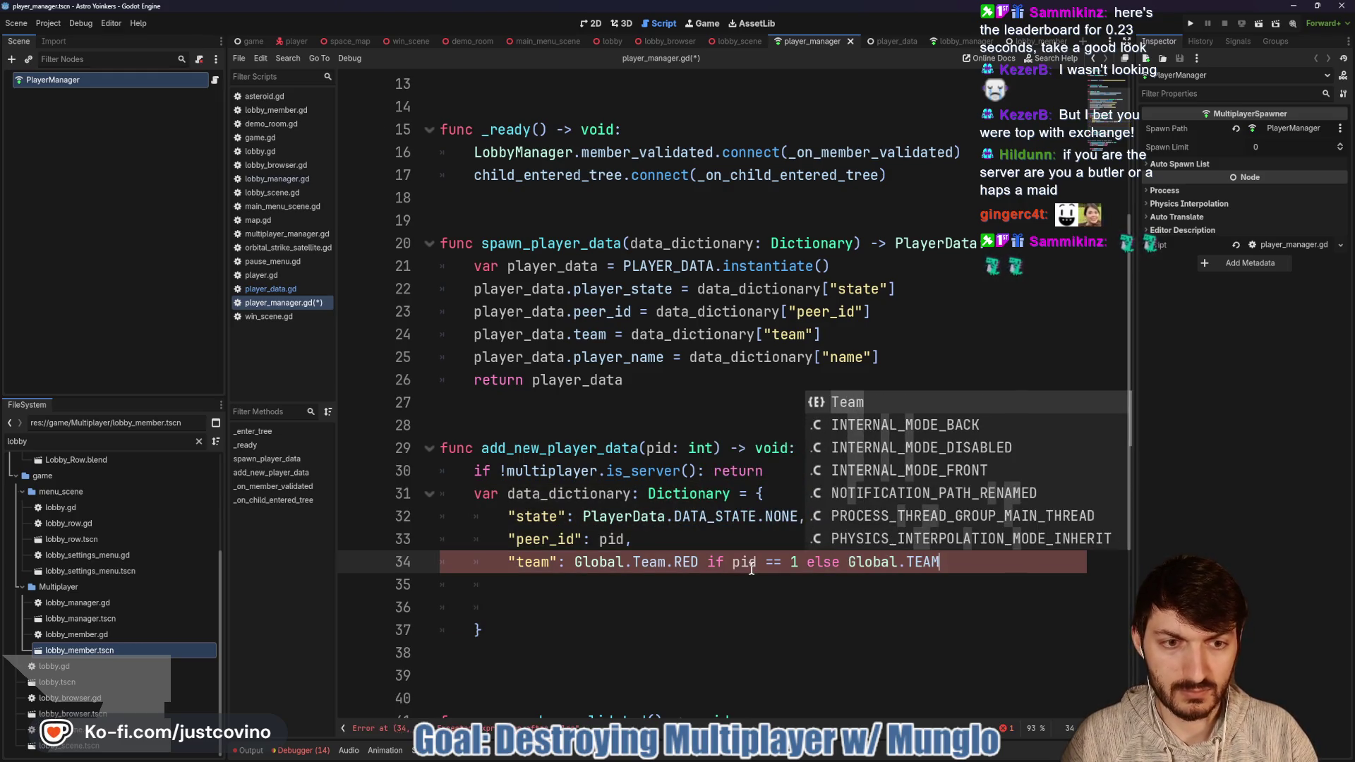
{"action": "key", "text": "Escape"}
{"action": "type", "text": "am.BLUE,"}
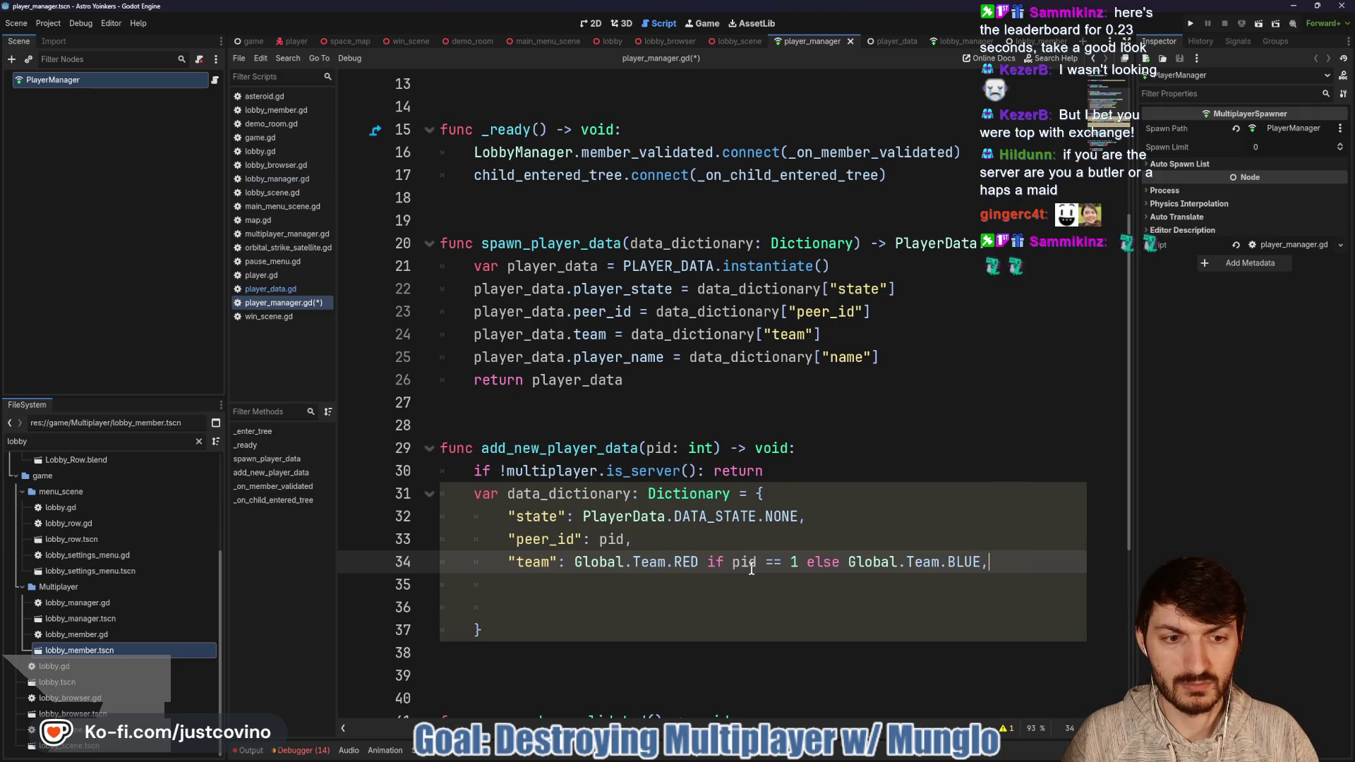
Step: Add a "name": str(pid) entry, remove the extra blank lines, and save
{"action": "key", "text": "Return"}
{"action": "type", "text": "\""}
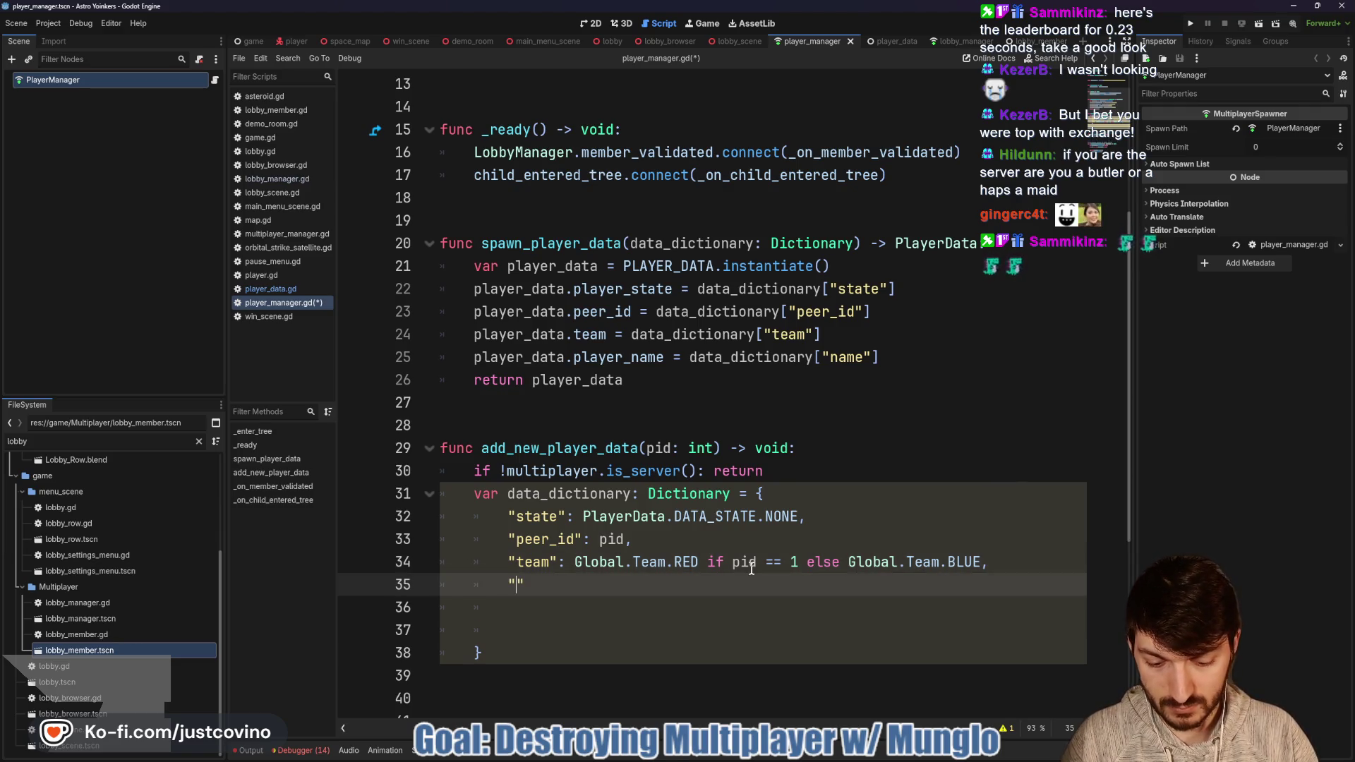
{"action": "type", "text": "name\": str(pid"}
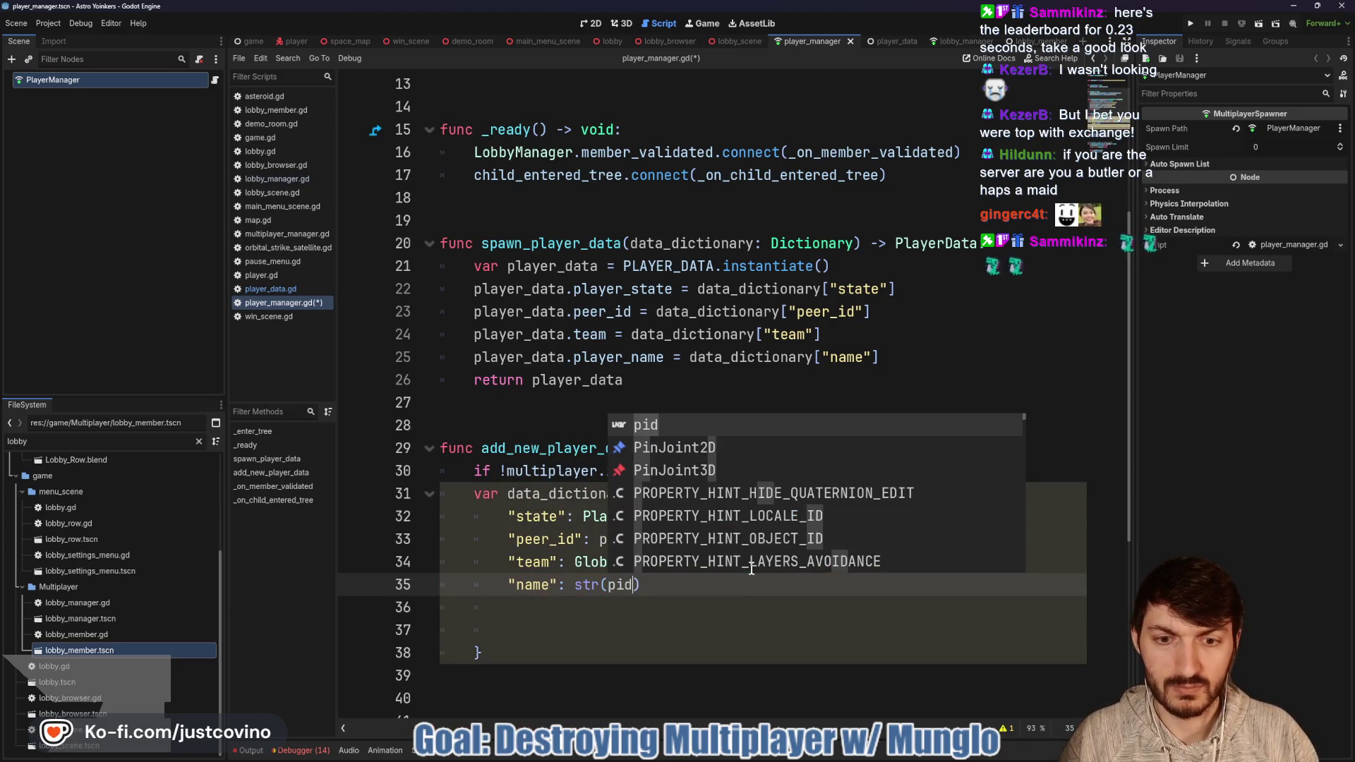
{"action": "left_click", "coordinate": [667, 593]}
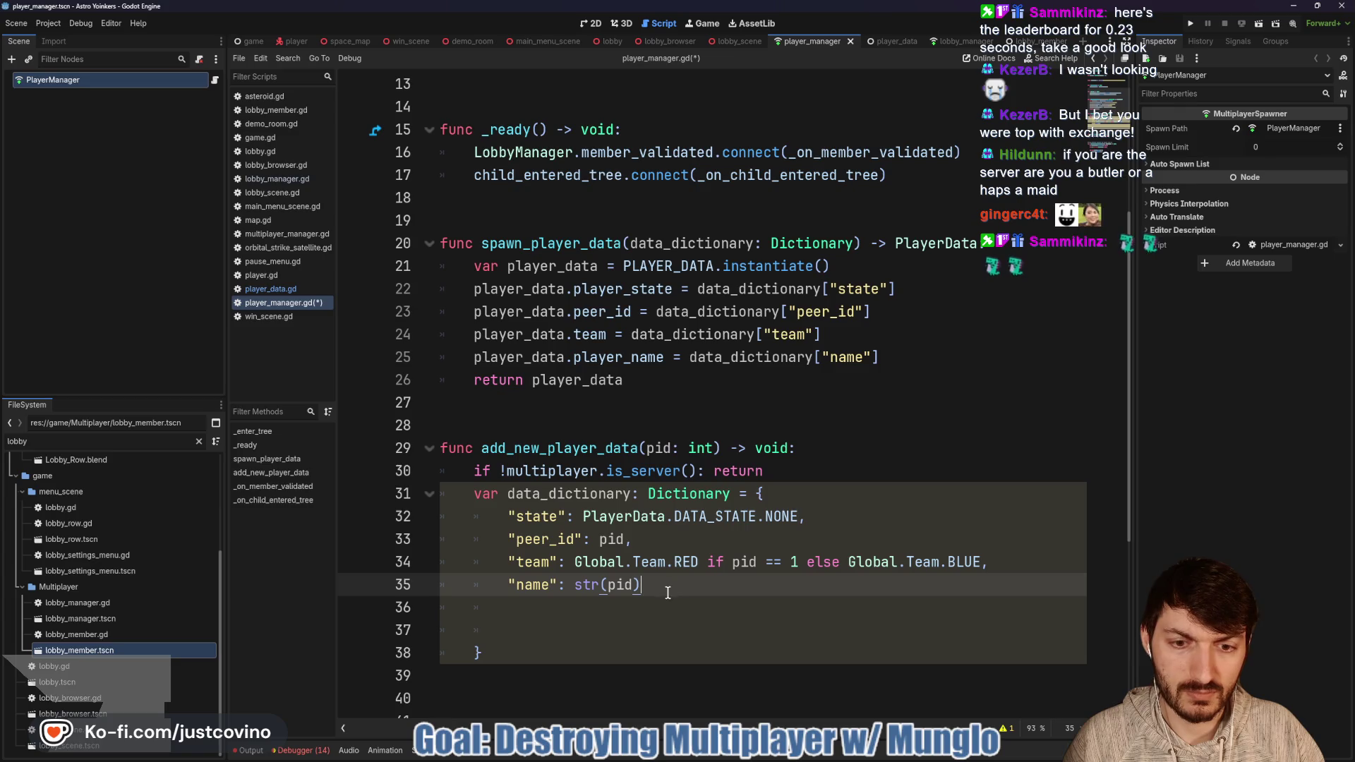
{"action": "left_click", "coordinate": [568, 613]}
{"action": "key", "text": "BackSpace"}
{"action": "key", "text": "BackSpace"}
{"action": "key", "text": "BackSpace"}
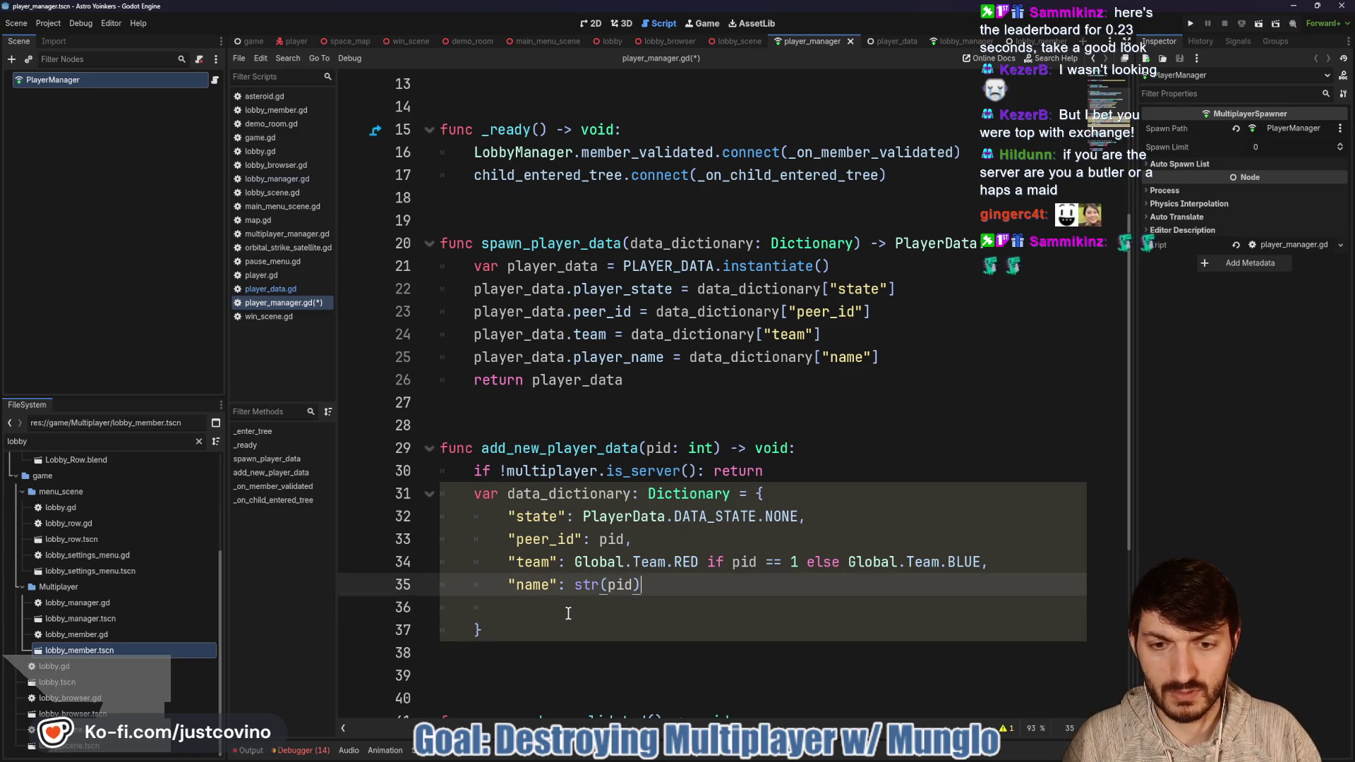
{"action": "left_click", "coordinate": [562, 612]}
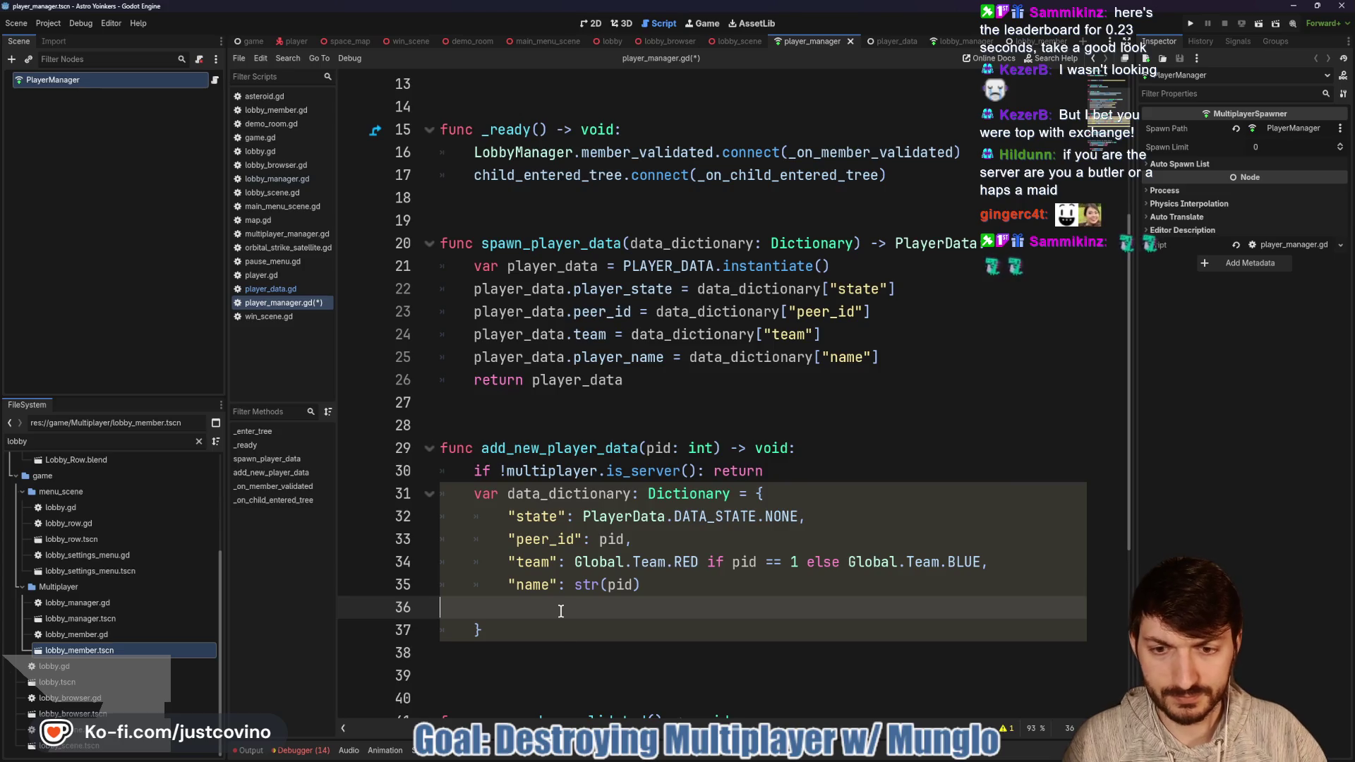
{"action": "key", "text": "BackSpace"}
{"action": "key", "text": "ctrl+s"}
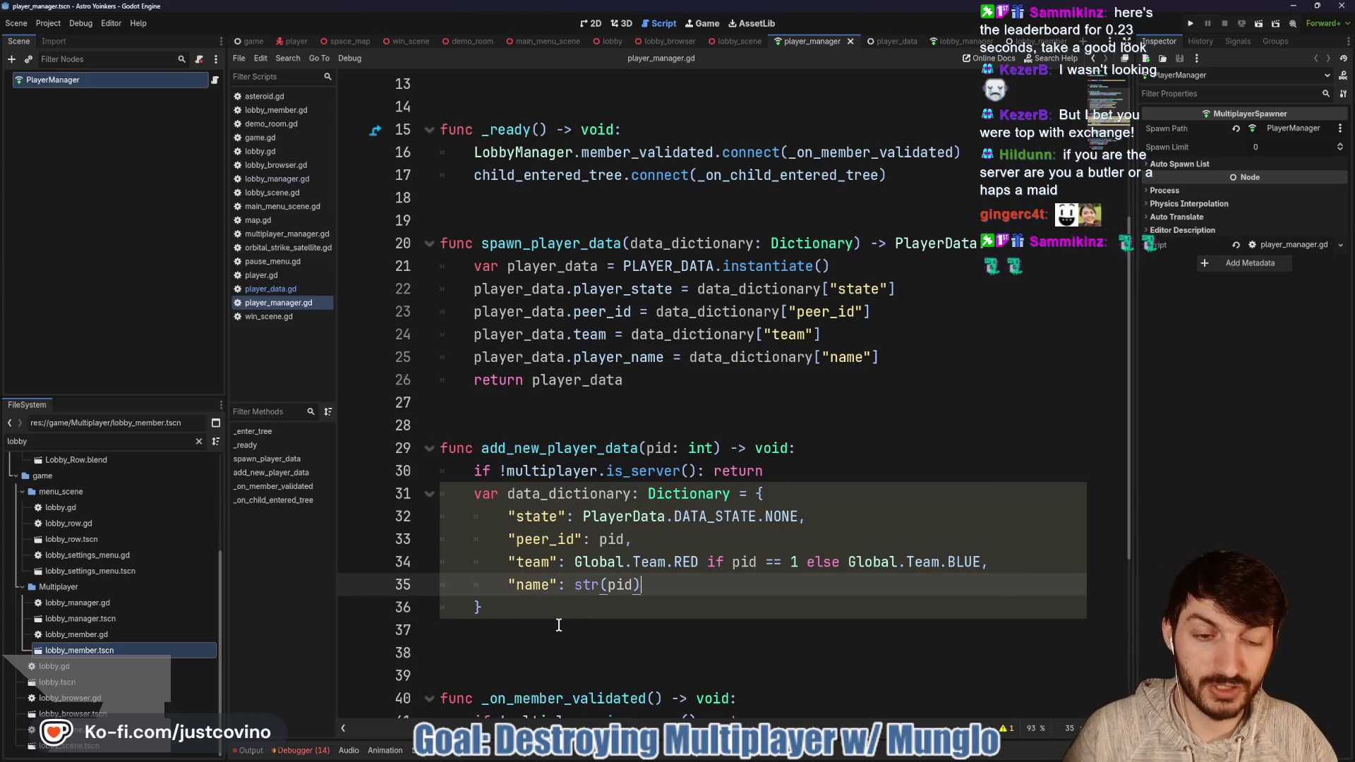
{"action": "left_click", "coordinate": [555, 626]}
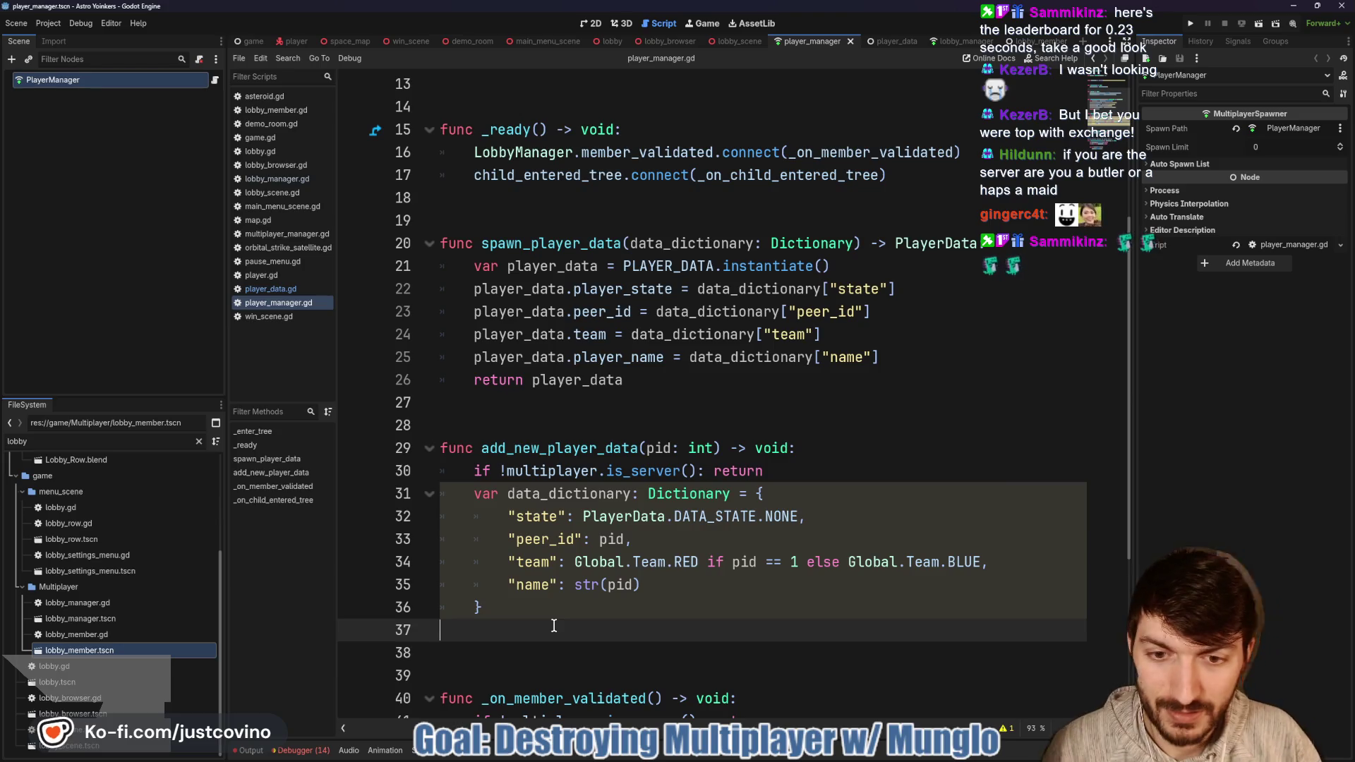
{"action": "scroll", "coordinate": [577, 518], "scroll_direction": "down", "scroll_amount": 1}
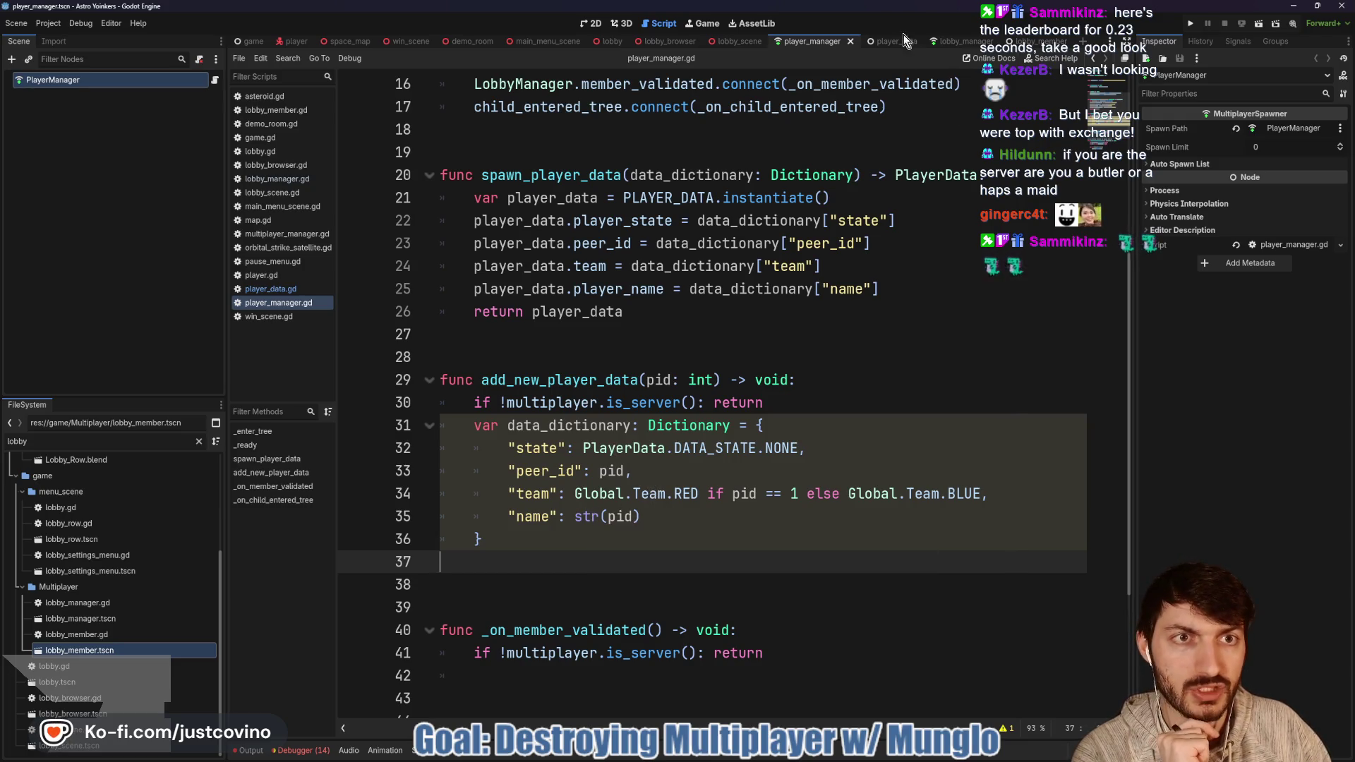
{"action": "left_click", "coordinate": [960, 41]}
{"action": "scroll", "coordinate": [613, 345], "scroll_direction": "down", "scroll_amount": 5}
{"action": "scroll", "coordinate": [613, 345], "scroll_direction": "up", "scroll_amount": 3}
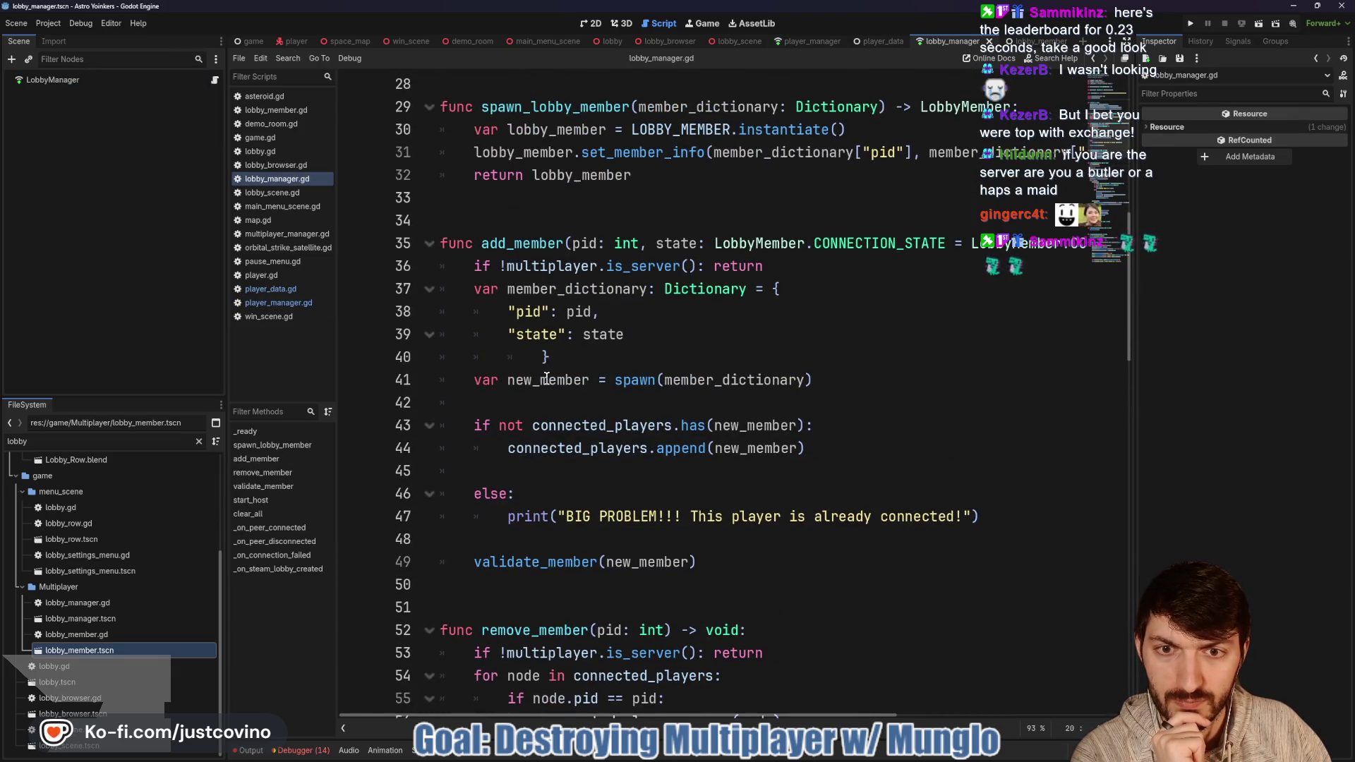
{"action": "left_click_drag", "start_coordinate": [864, 449], "coordinate": [427, 424]}
{"action": "left_click", "coordinate": [795, 40]}
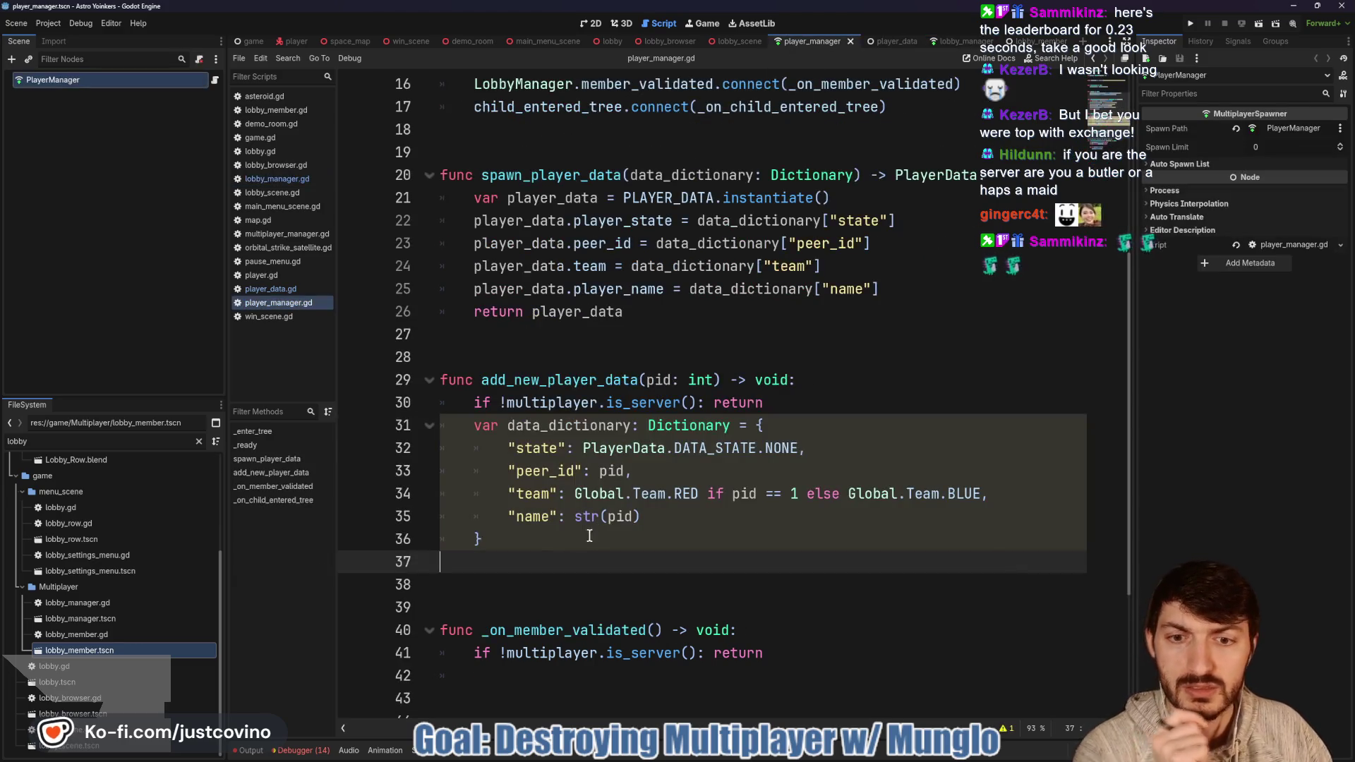
Step: Add a spawn(data_dictionary) call on line 37 of add_new_player_data
{"action": "type", "text": "spawn"}
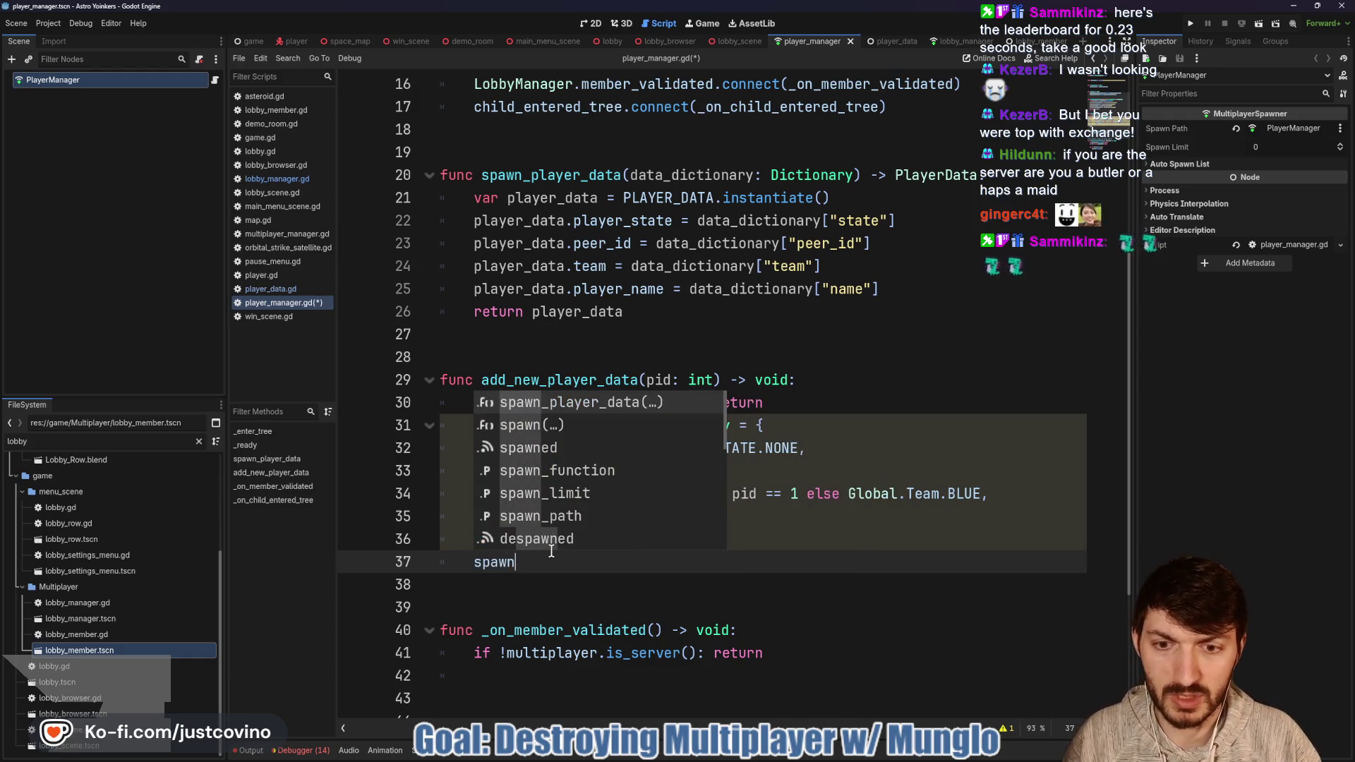
{"action": "type", "text": "("}
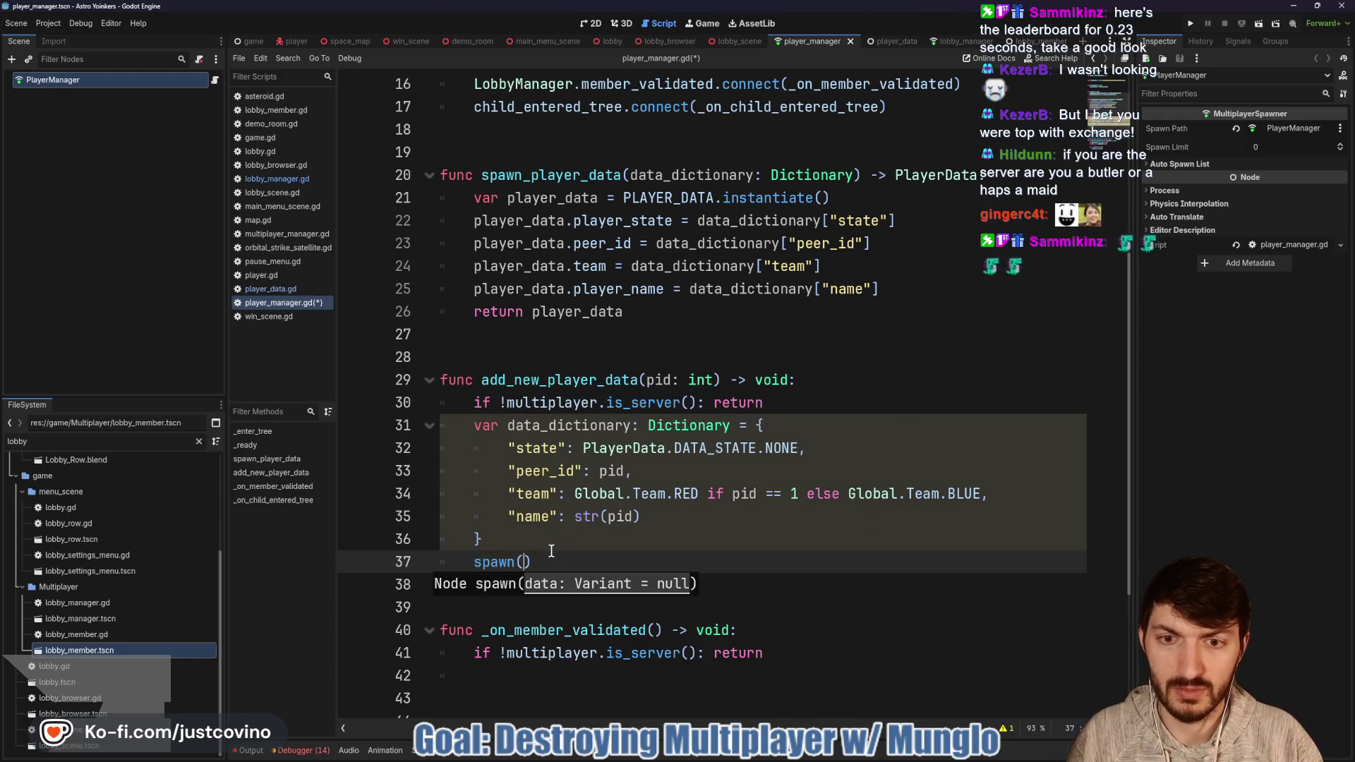
{"action": "type", "text": "data"}
{"action": "key", "text": "Return"}
{"action": "left_click", "coordinate": [706, 562]}
{"action": "key", "text": "Return"}
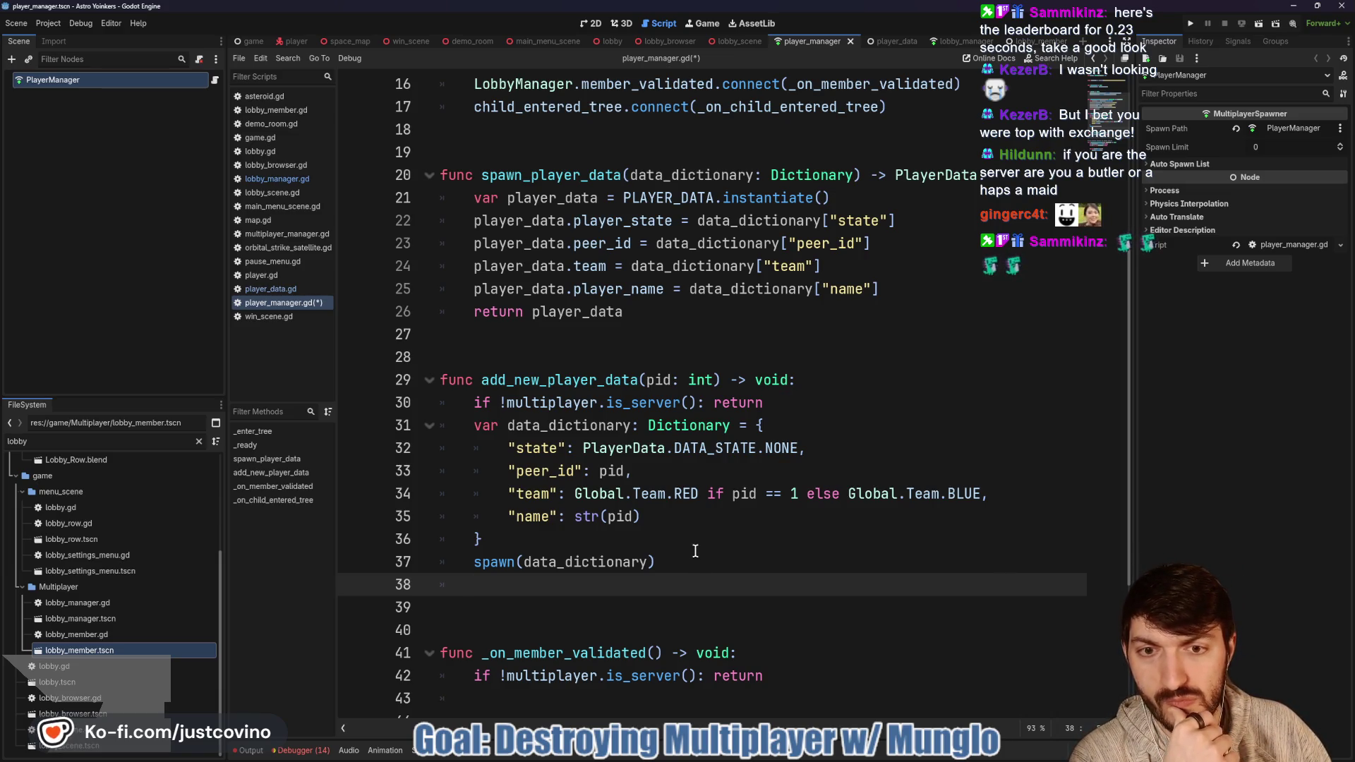
{"action": "scroll", "coordinate": [695, 551], "scroll_direction": "down", "scroll_amount": 1}
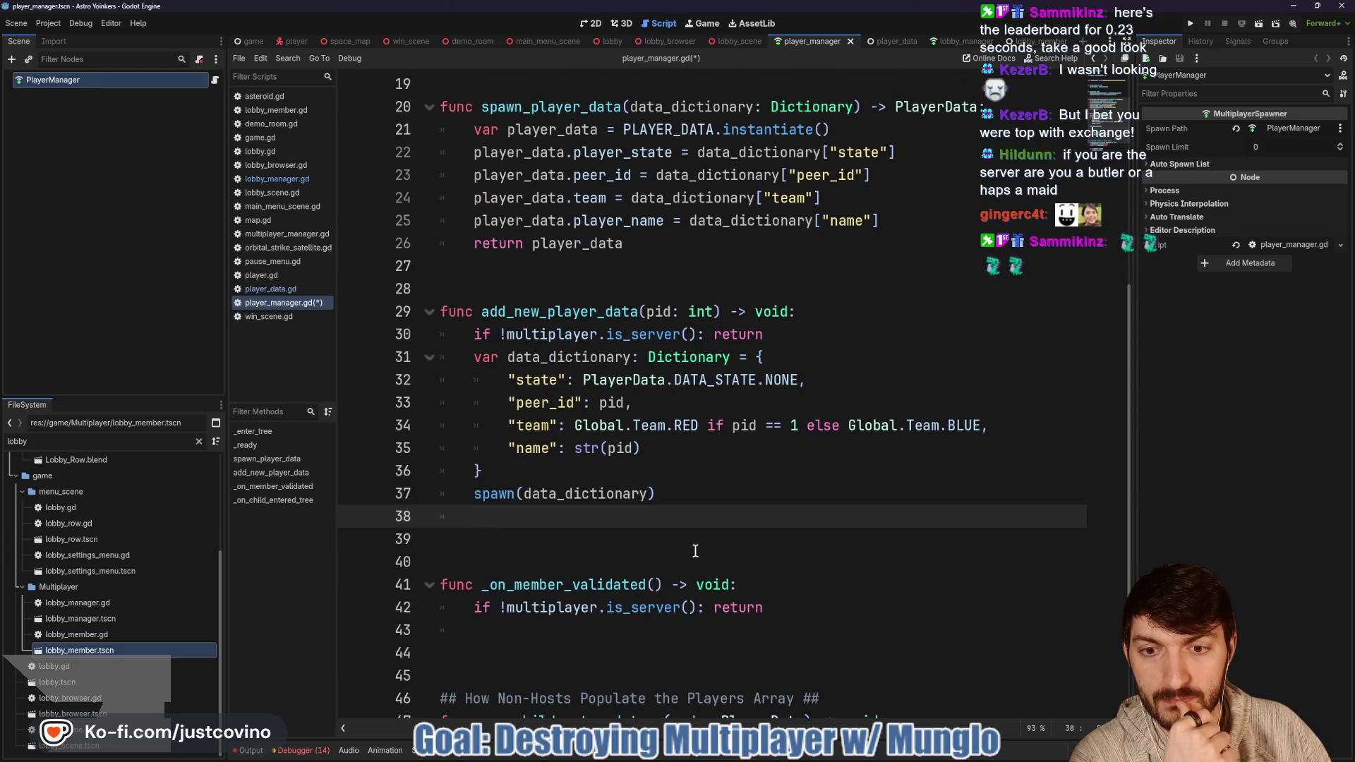
{"action": "left_click", "coordinate": [960, 41]}
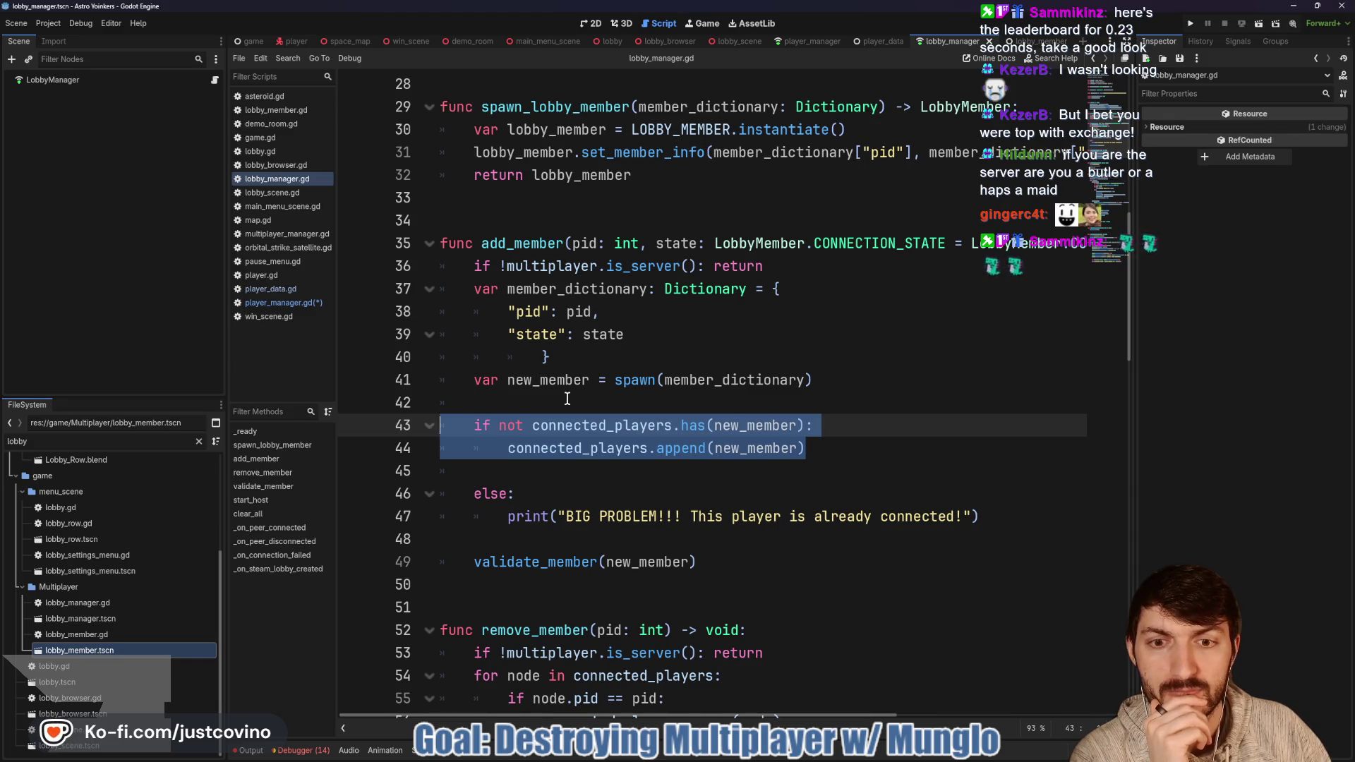
Step: Start an 'if not players.has()' check above the spawn call in add_new_player_data
{"action": "left_click", "coordinate": [567, 399]}
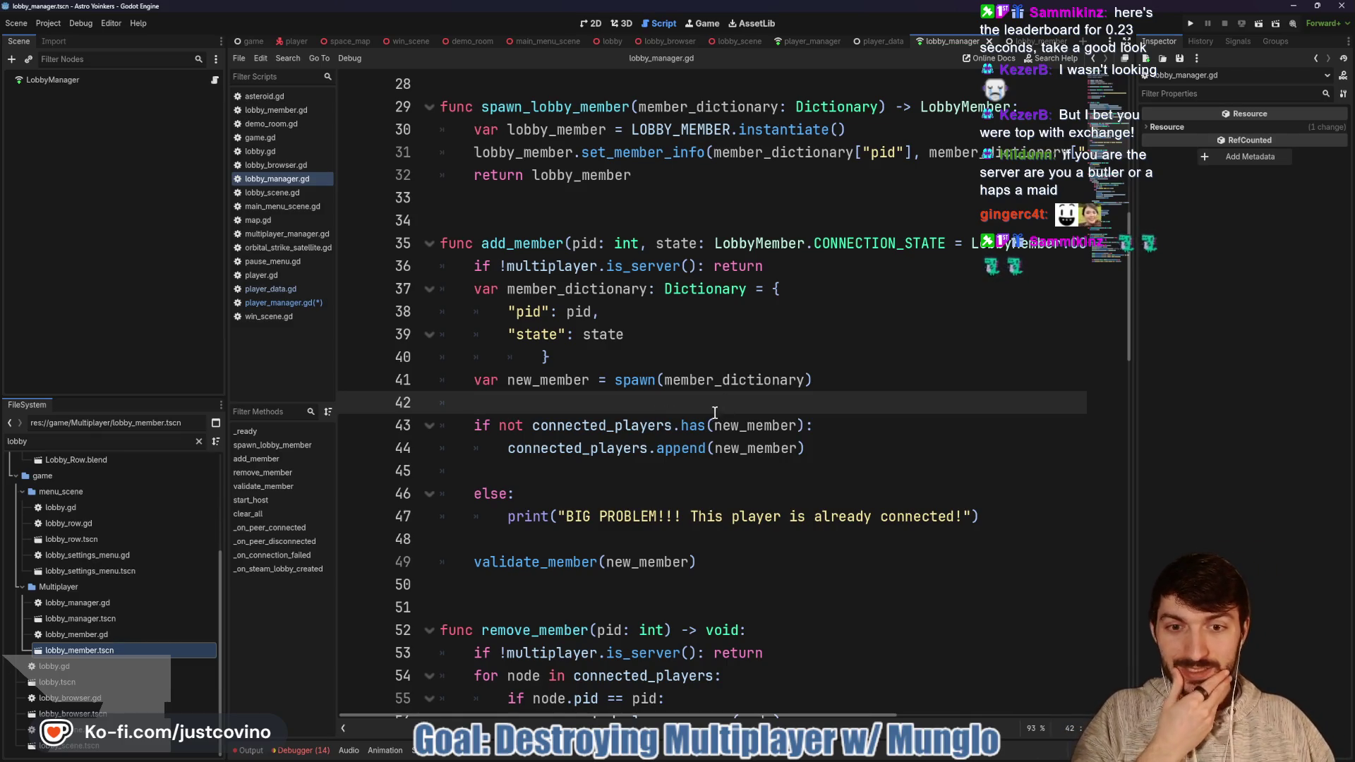
{"action": "left_click", "coordinate": [812, 40]}
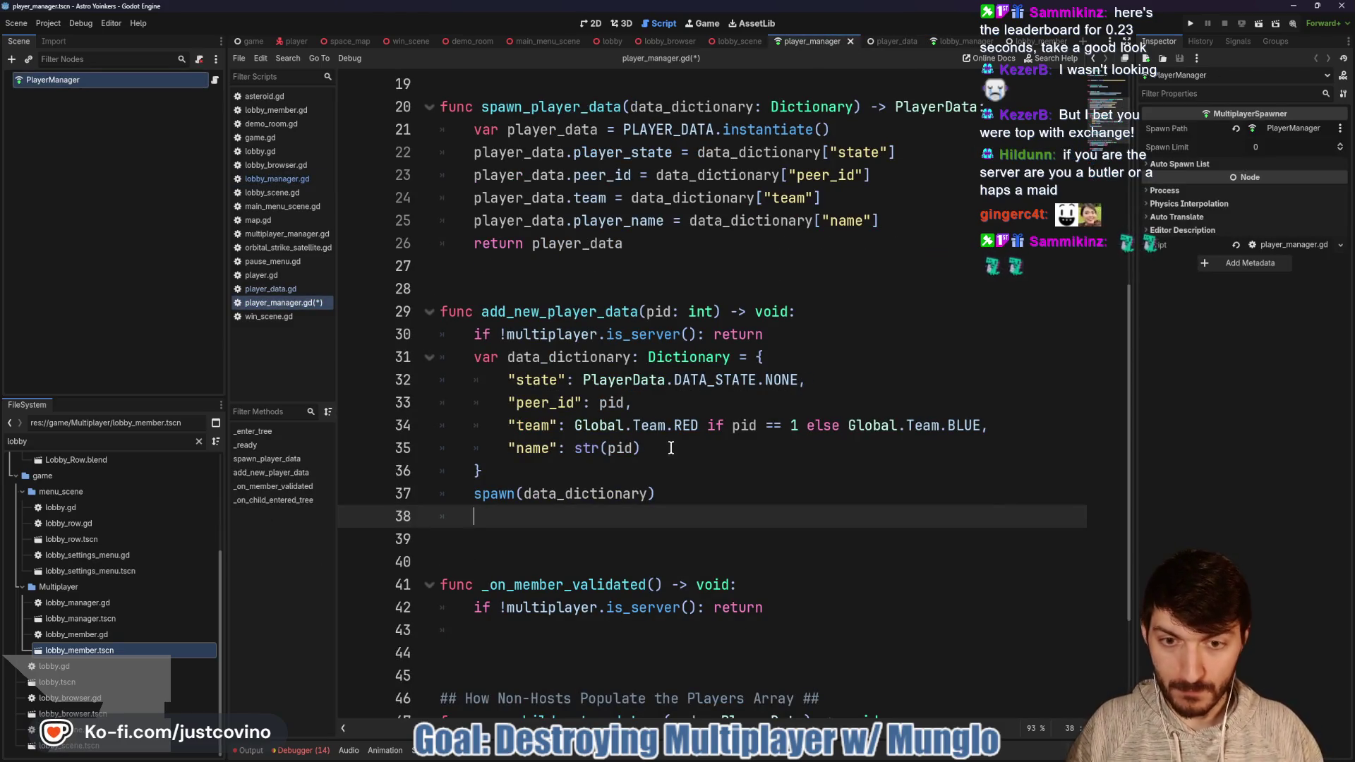
{"action": "key", "text": "Return"}
{"action": "key", "text": "Up"}
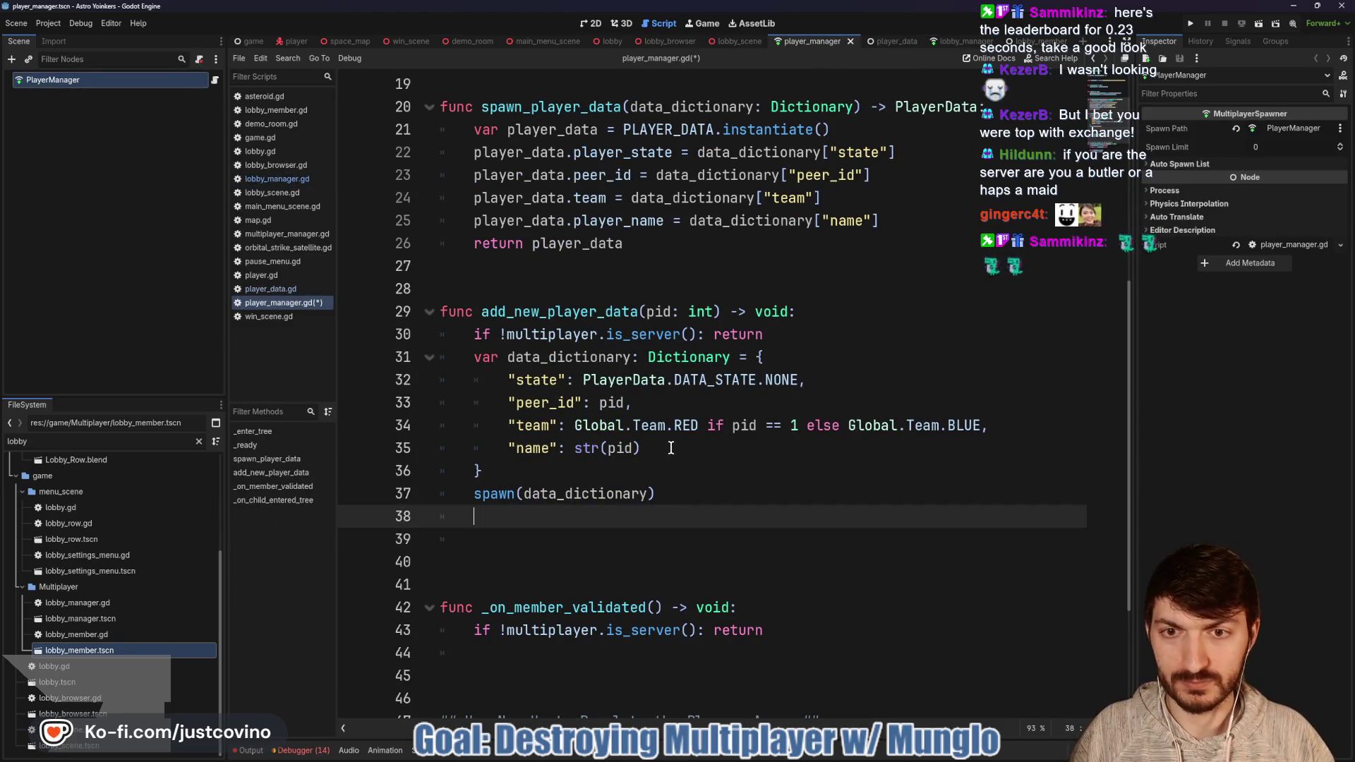
{"action": "type", "text": "if not"}
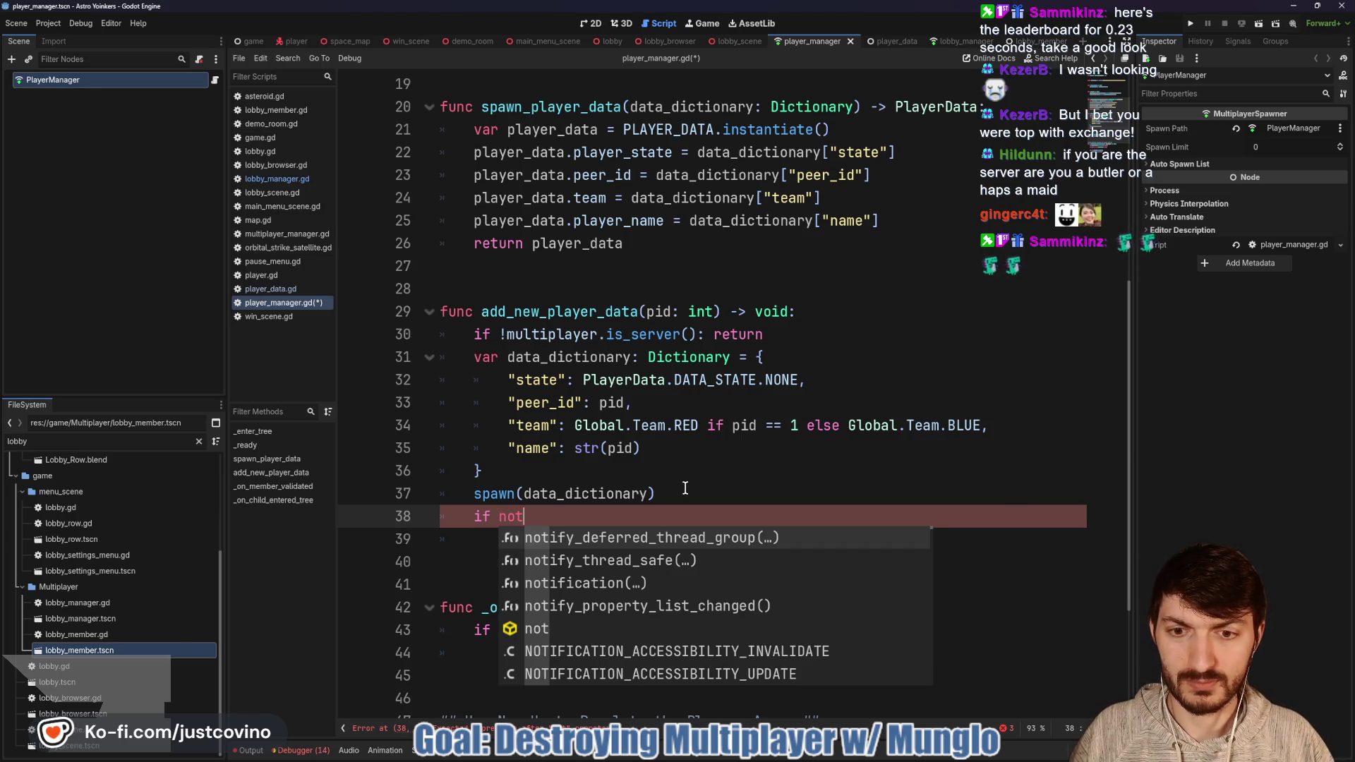
{"action": "type", "text": " pla"}
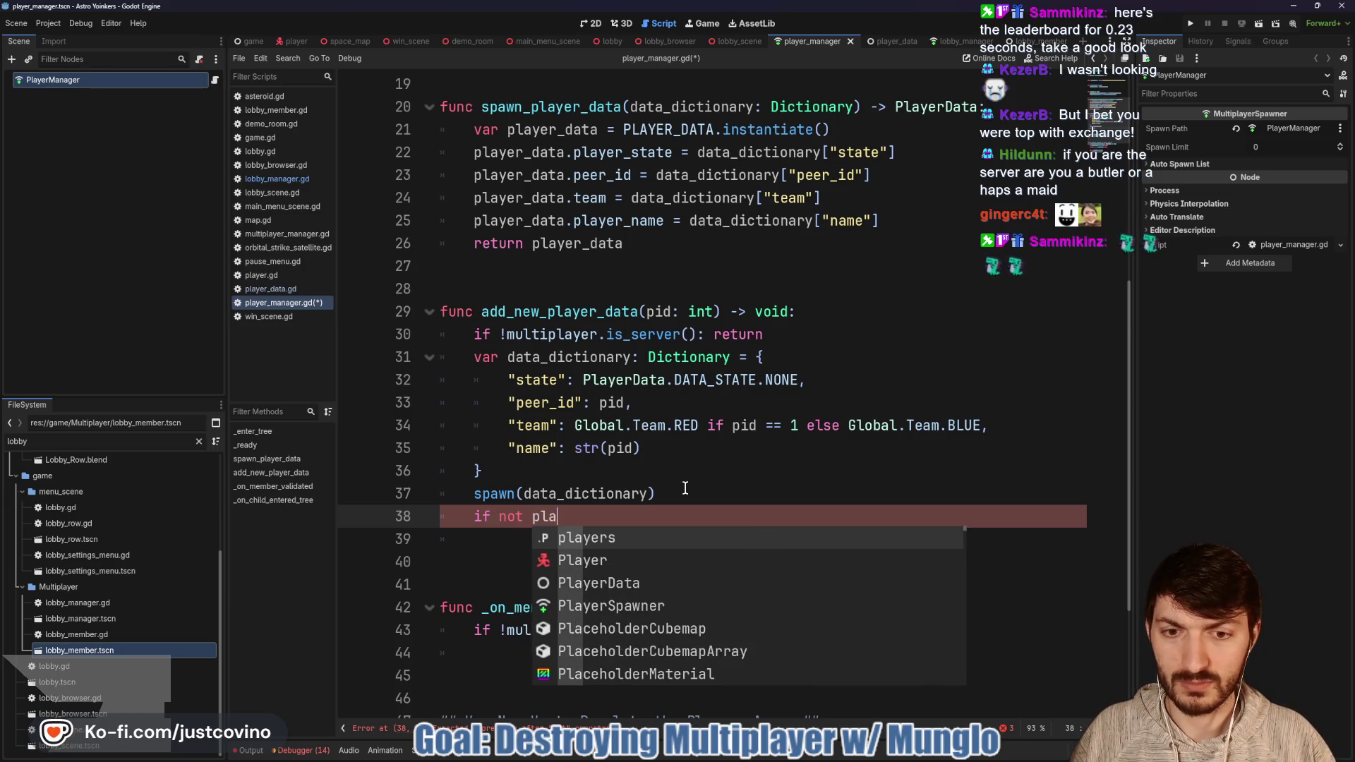
{"action": "key", "text": "Return"}
{"action": "type", "text": ".has"}
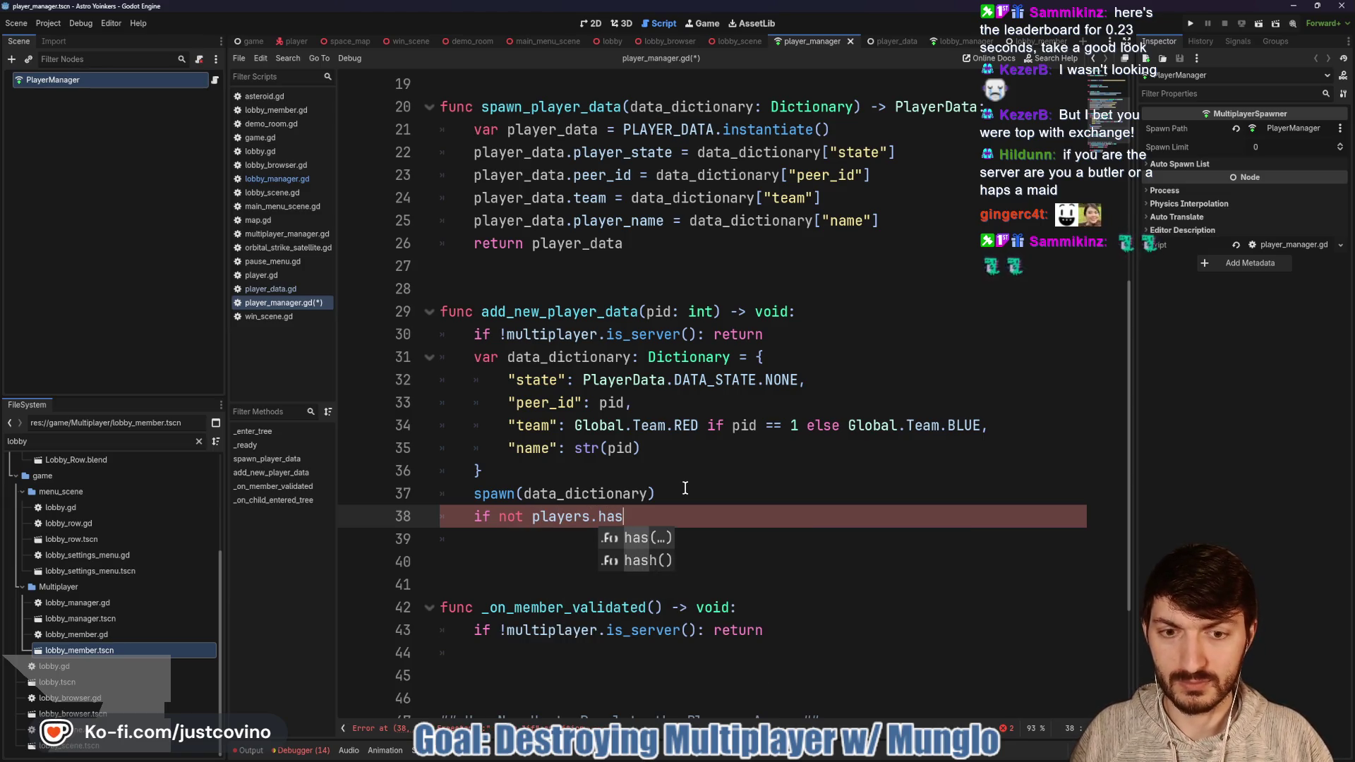
{"action": "key", "text": "Return"}
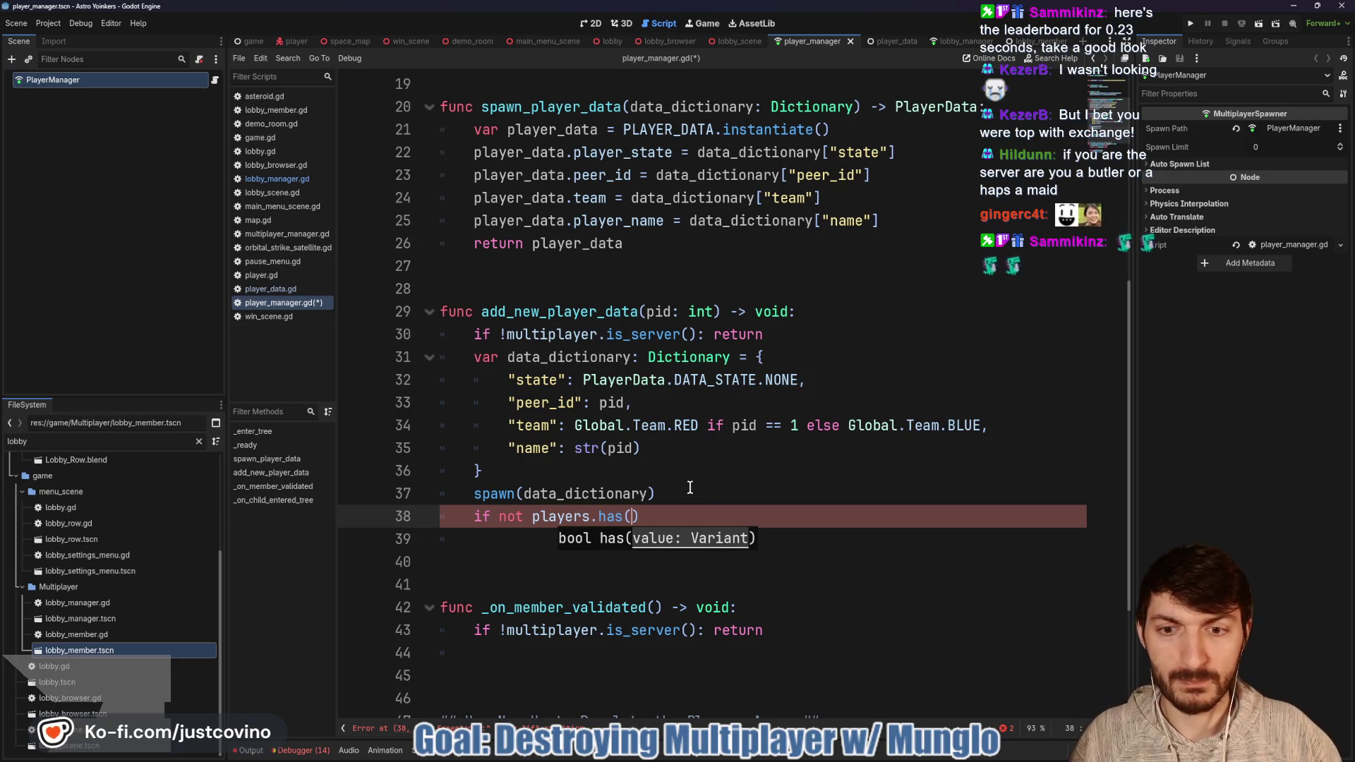
Step: Store the spawn result as new_player_data and pass it to the has() check
{"action": "left_click", "coordinate": [972, 45]}
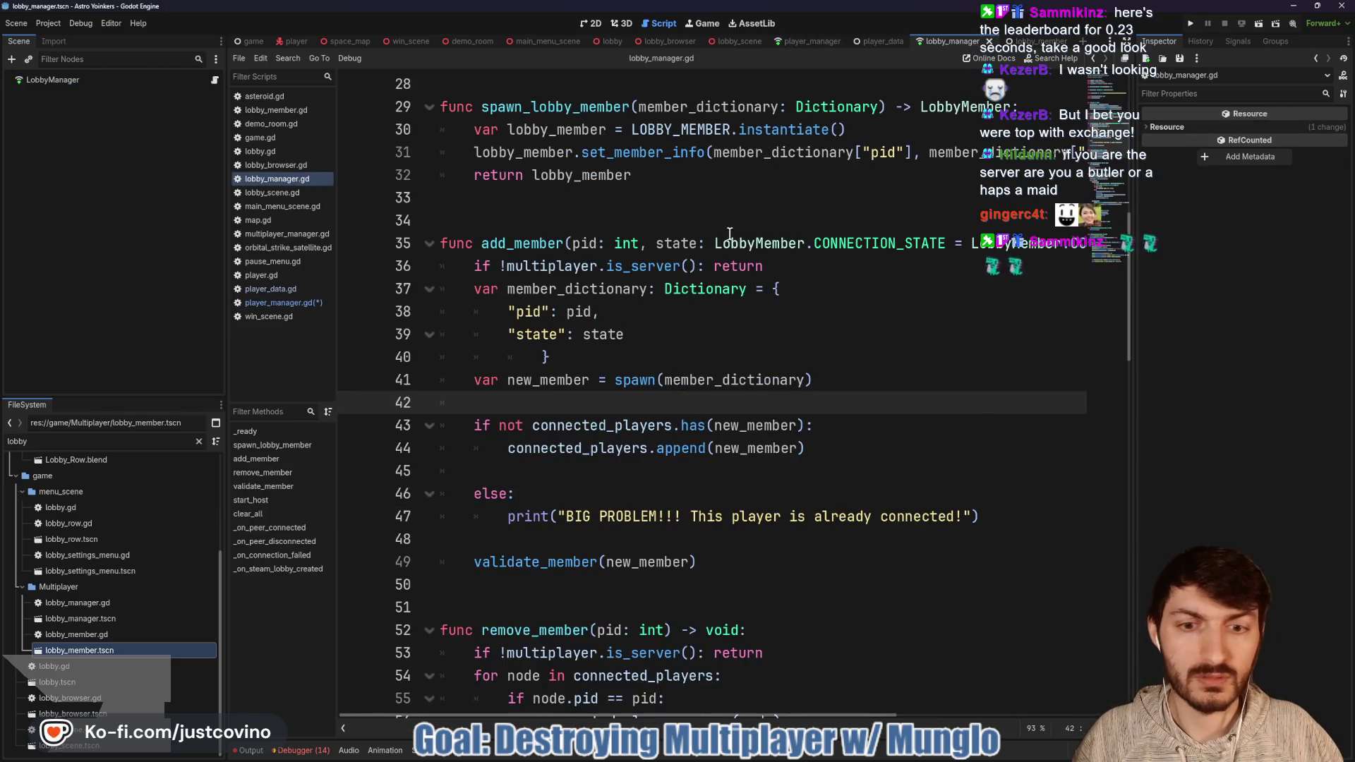
{"action": "left_click", "coordinate": [809, 41]}
{"action": "left_click", "coordinate": [473, 494]}
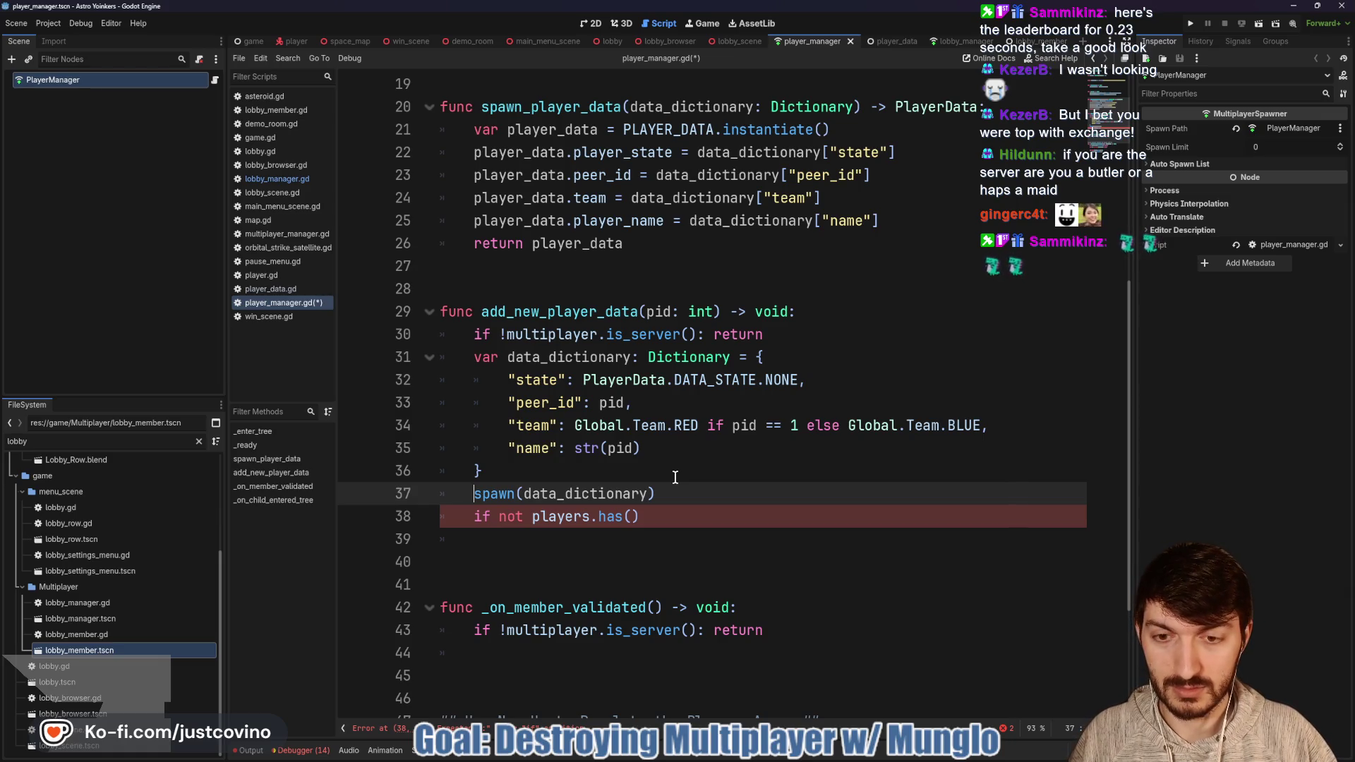
{"action": "type", "text": "var new_player_data ="}
{"action": "left_click", "coordinate": [629, 510]}
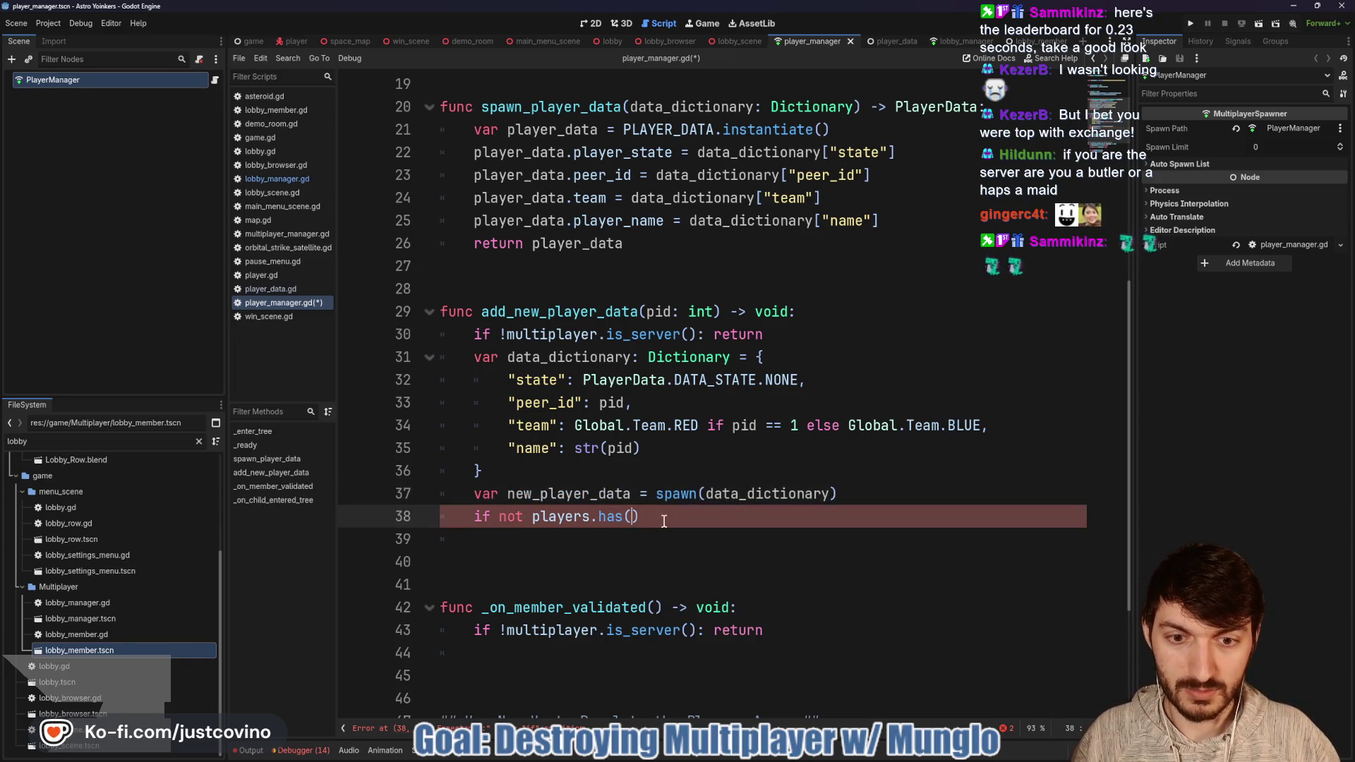
{"action": "type", "text": "new_player_data"}
{"action": "key", "text": "Return"}
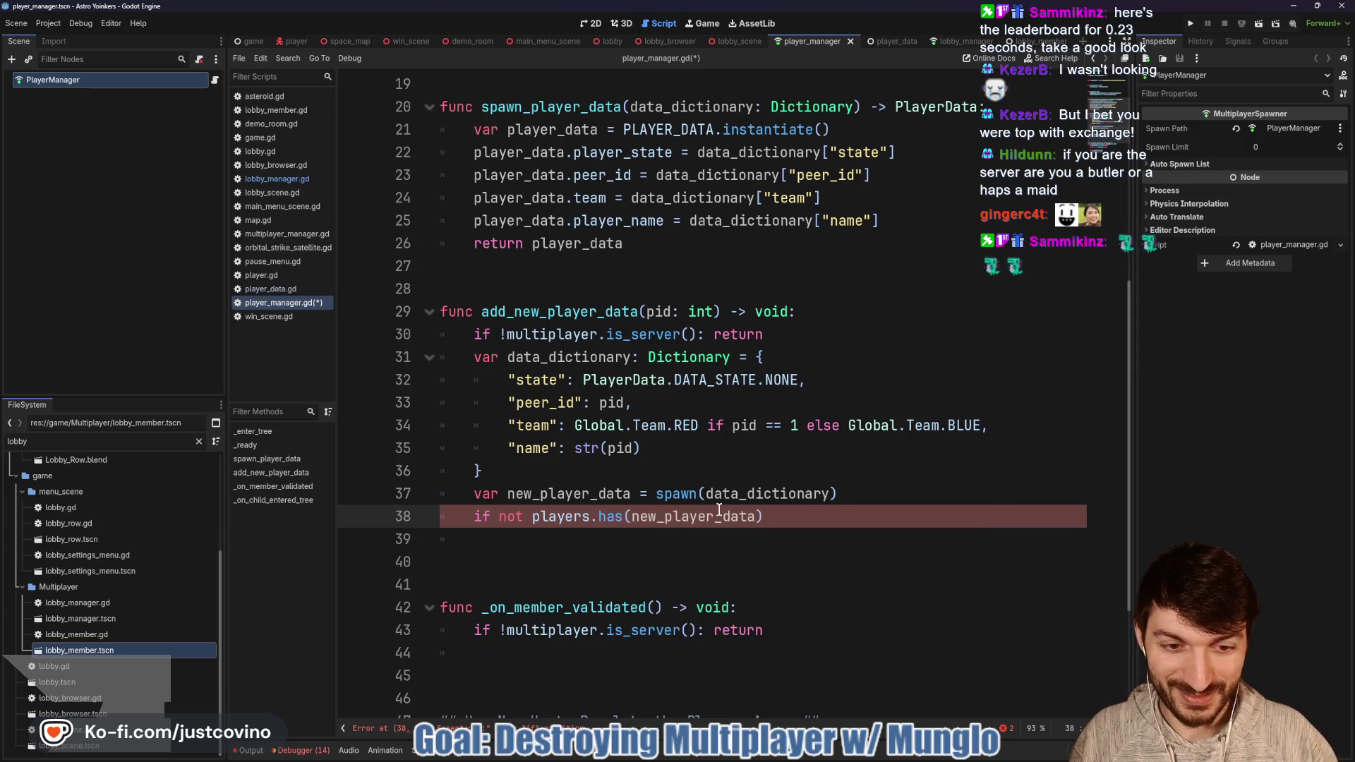
{"action": "key", "text": "Right"}
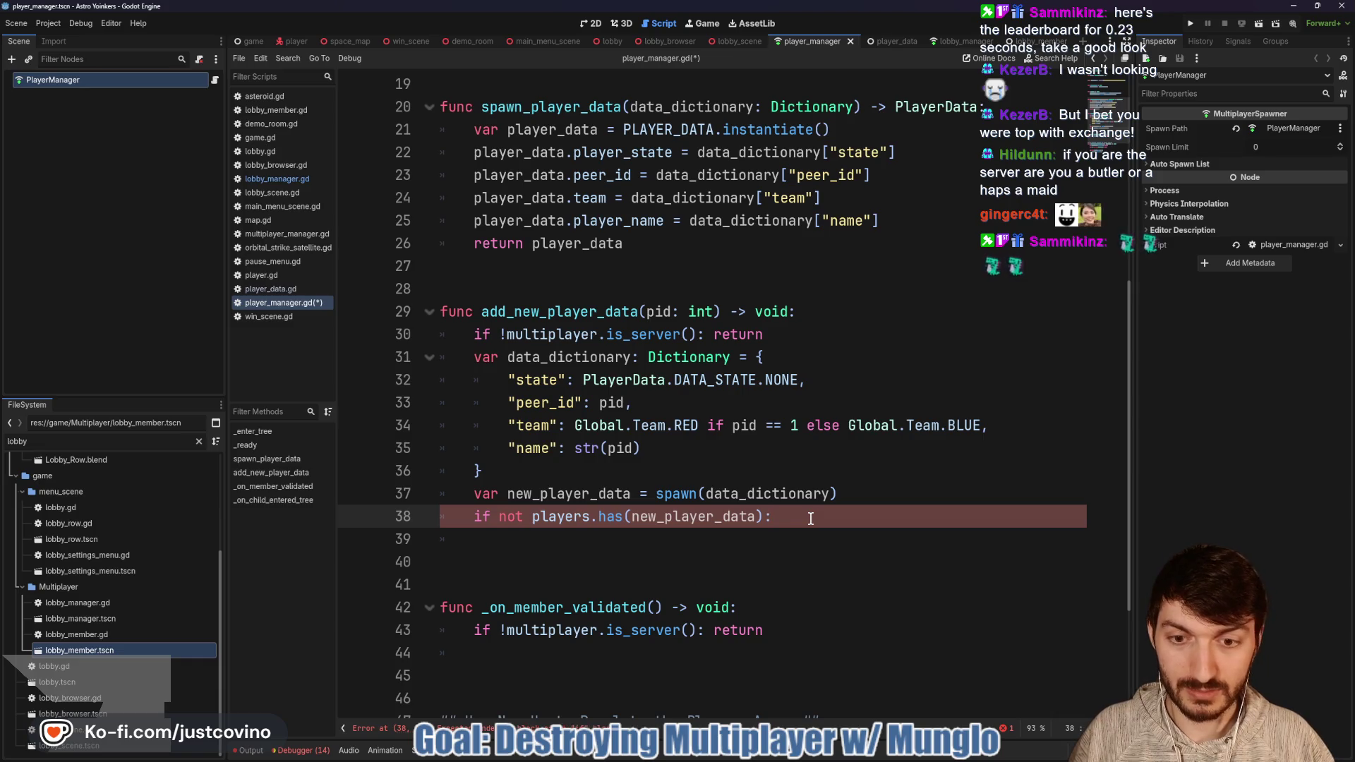
{"action": "key", "text": "Return"}
Step: Add players.append(new_player_data) as the body of the if block
{"action": "left_click", "coordinate": [950, 41]}
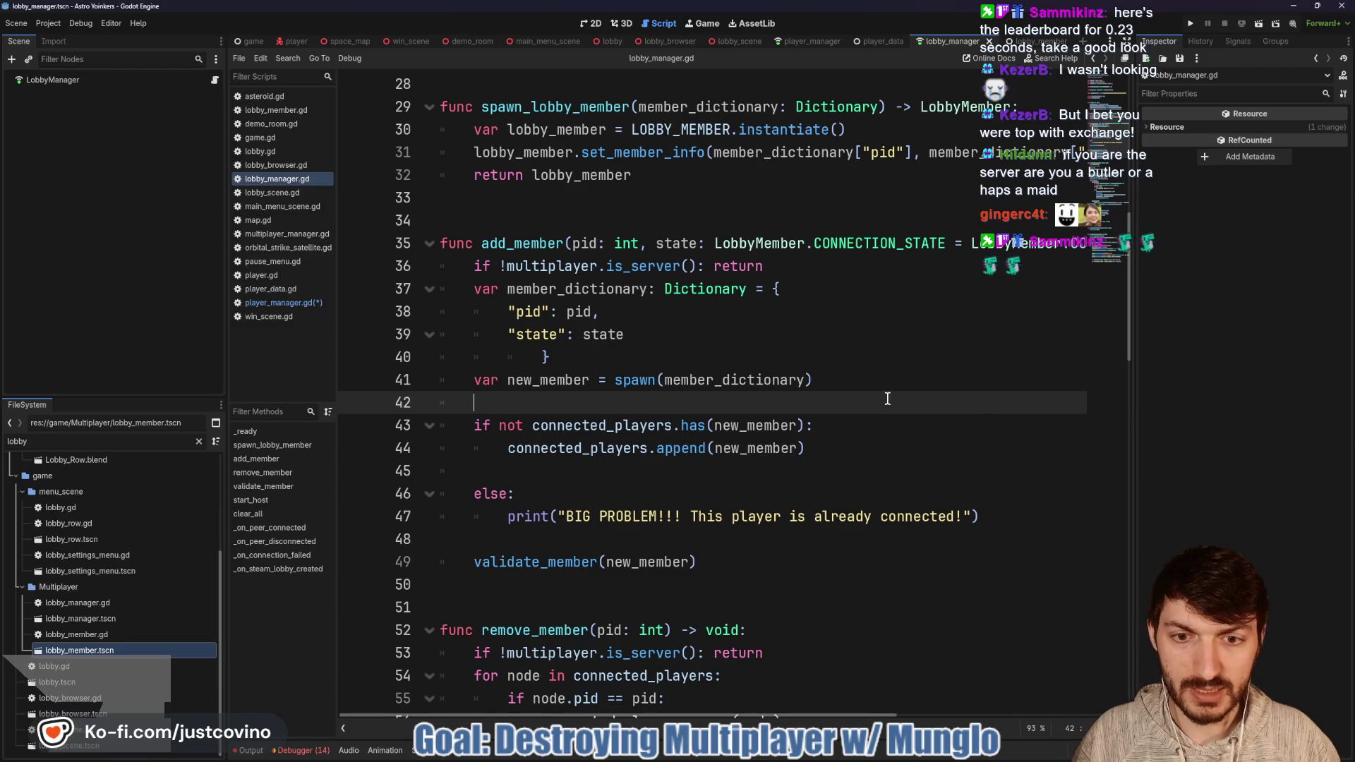
{"action": "key", "text": "alt+Left"}
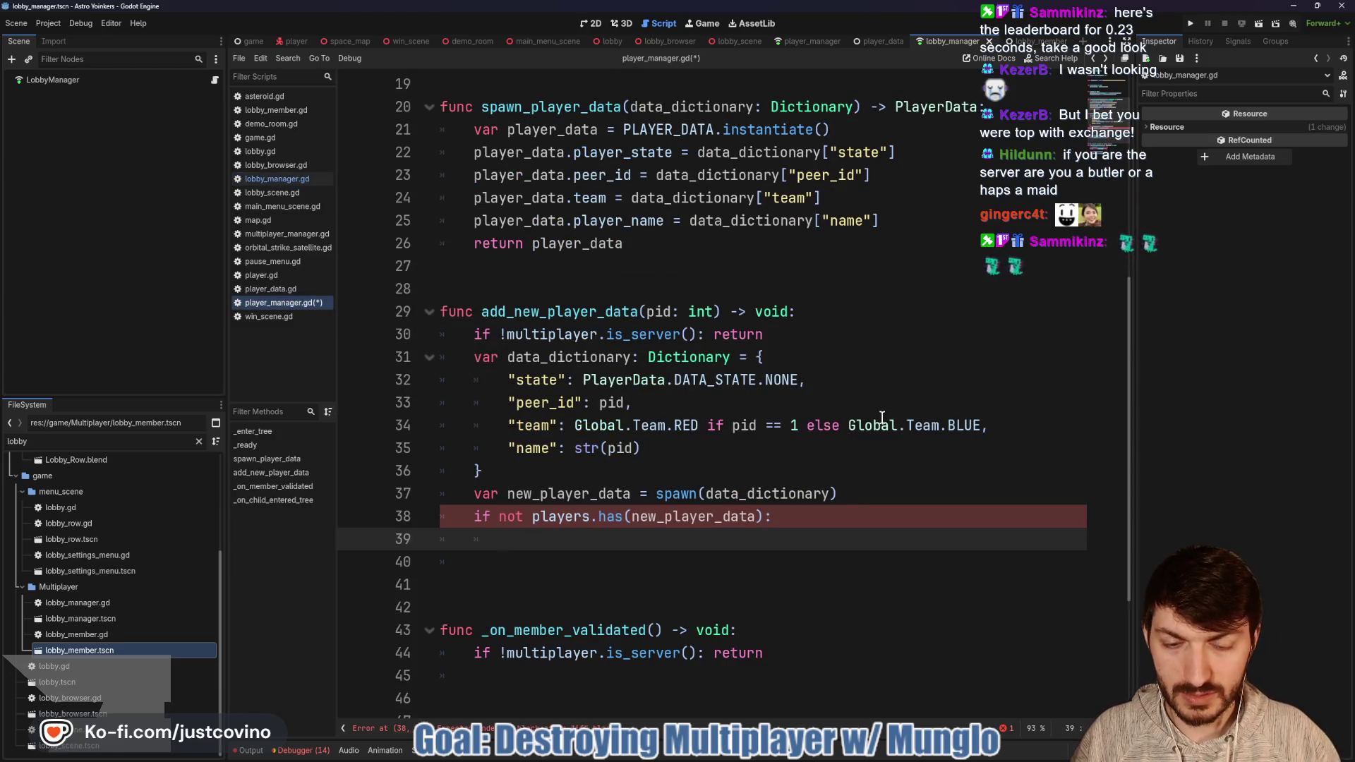
{"action": "key", "text": "Tab"}
{"action": "type", "text": "players."}
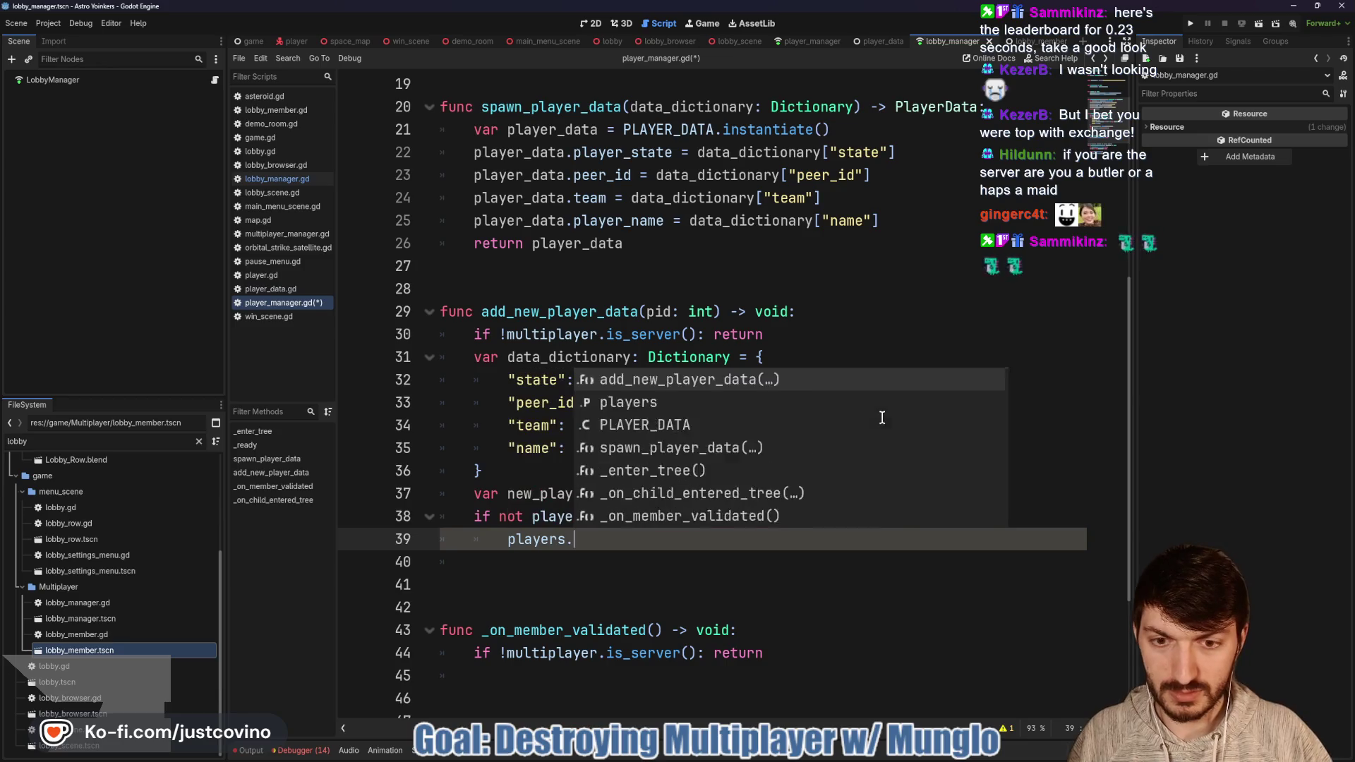
{"action": "type", "text": "app"}
{"action": "key", "text": "Return"}
{"action": "type", "text": "new"}
{"action": "key", "text": "Return"}
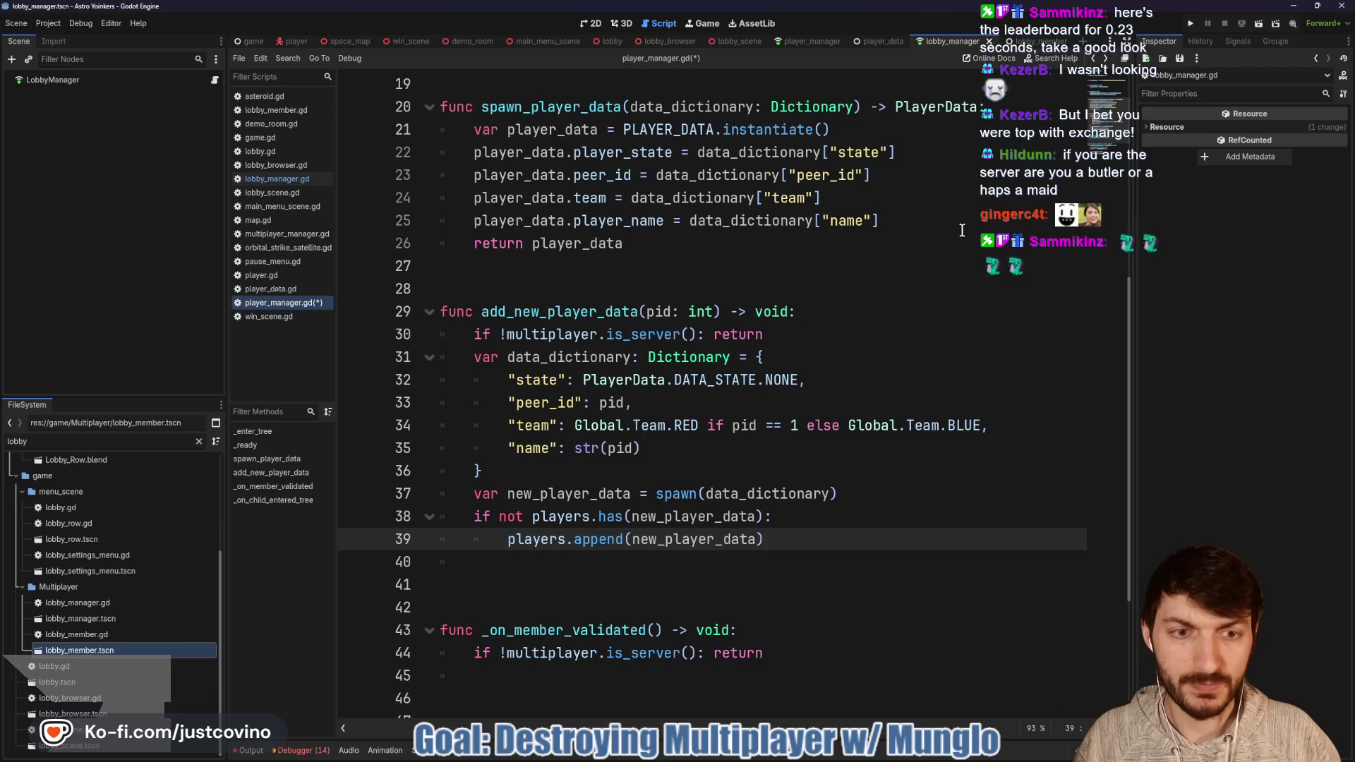
Step: Check the lobby_member and lobby_manager scenes, then return to the player_manager scene
{"action": "left_click", "coordinate": [1031, 41]}
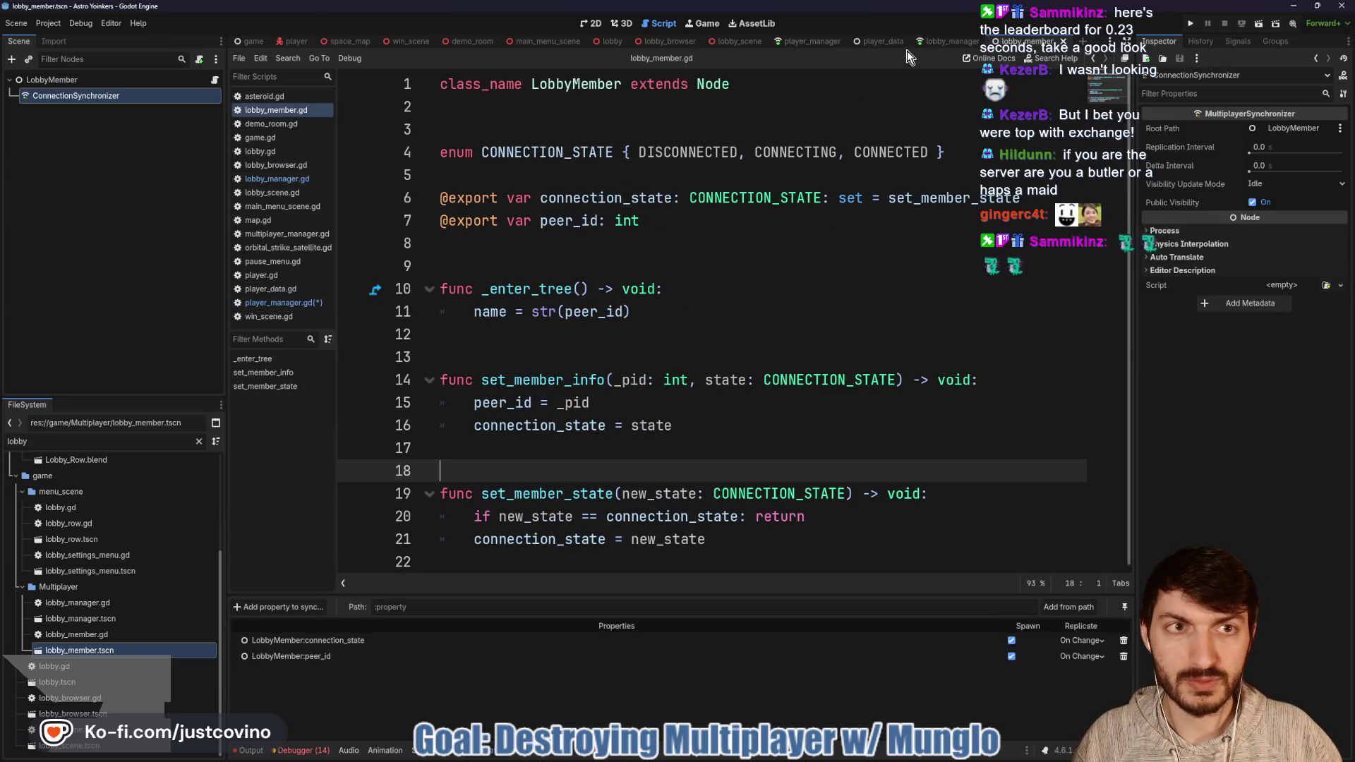
{"action": "left_click", "coordinate": [918, 47]}
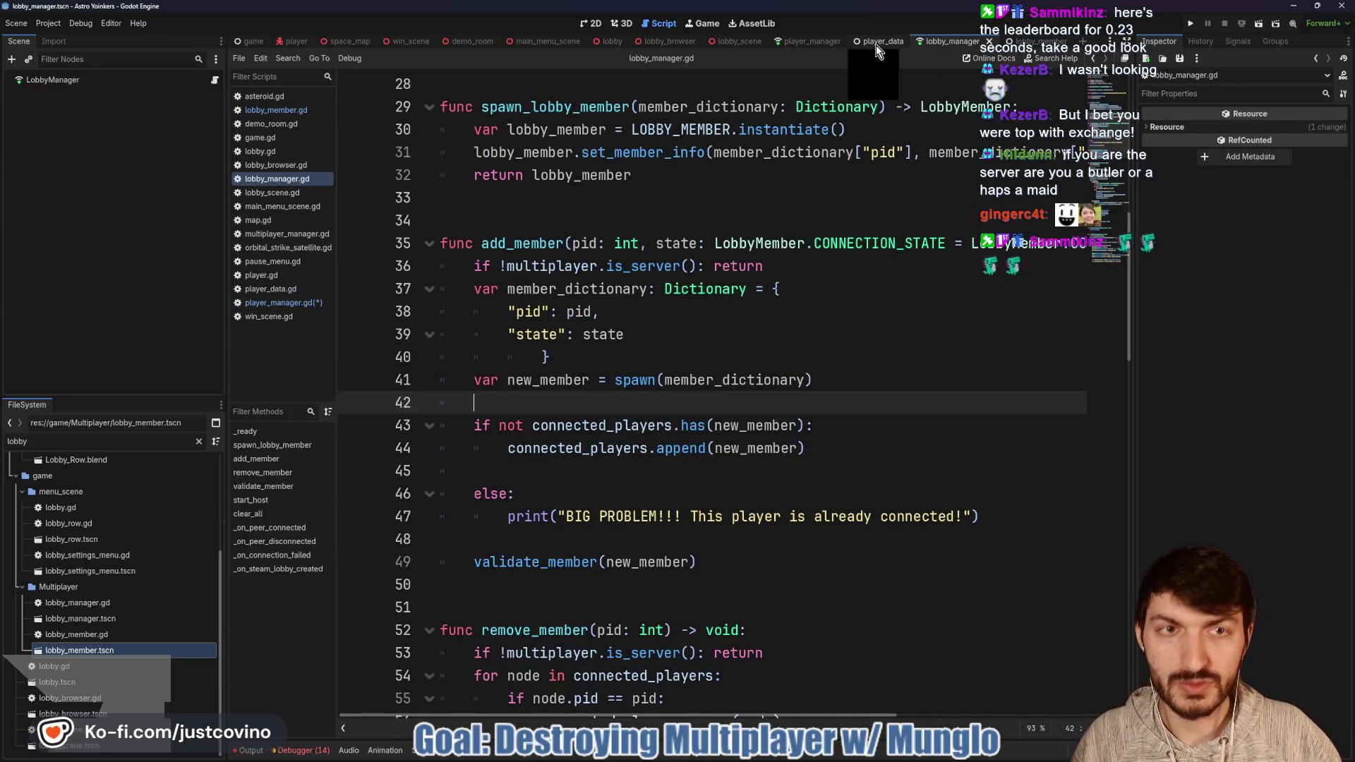
{"action": "left_click", "coordinate": [809, 44]}
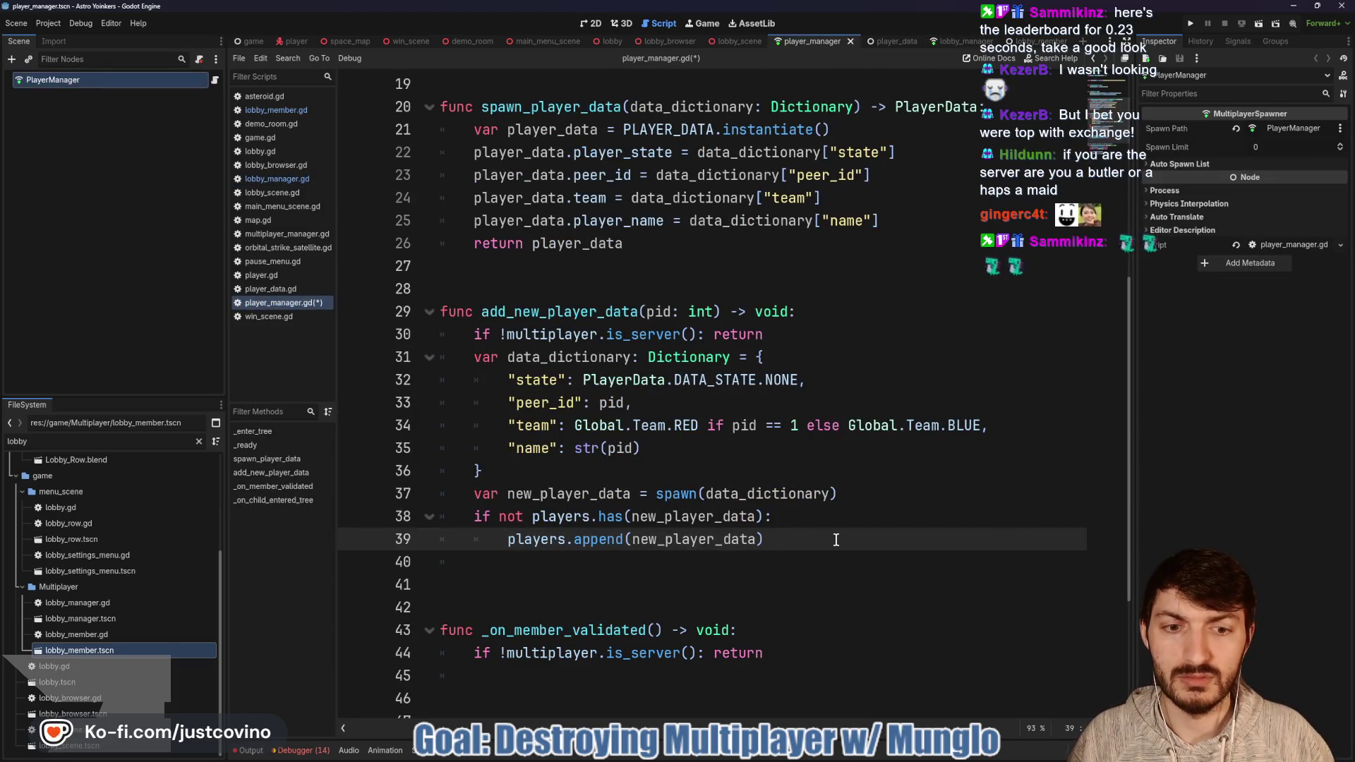
{"action": "key", "text": "Return"}
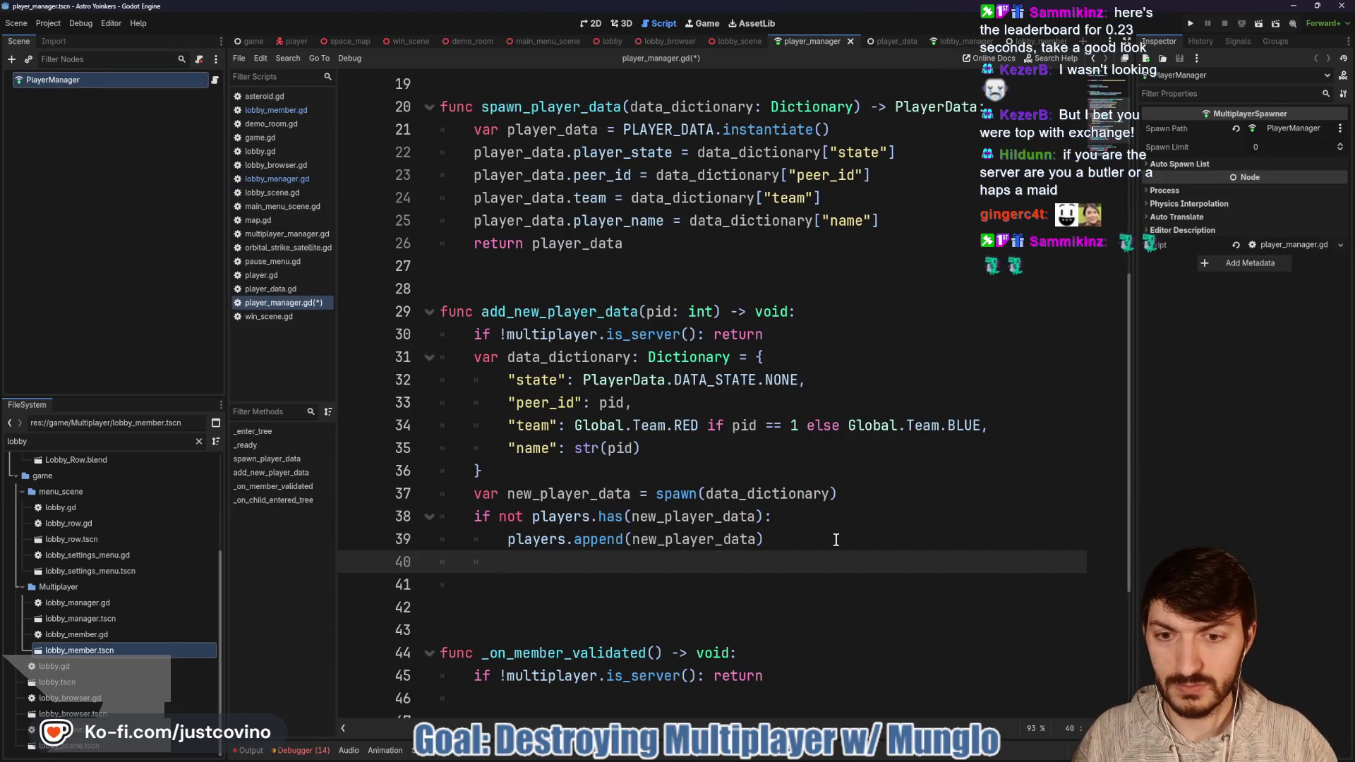
Step: Add an else branch printing "MEGA ERROR SOMETHING HAS GONE WRONG!" and save the script
{"action": "type", "text": "else:"}
{"action": "key", "text": "Return"}
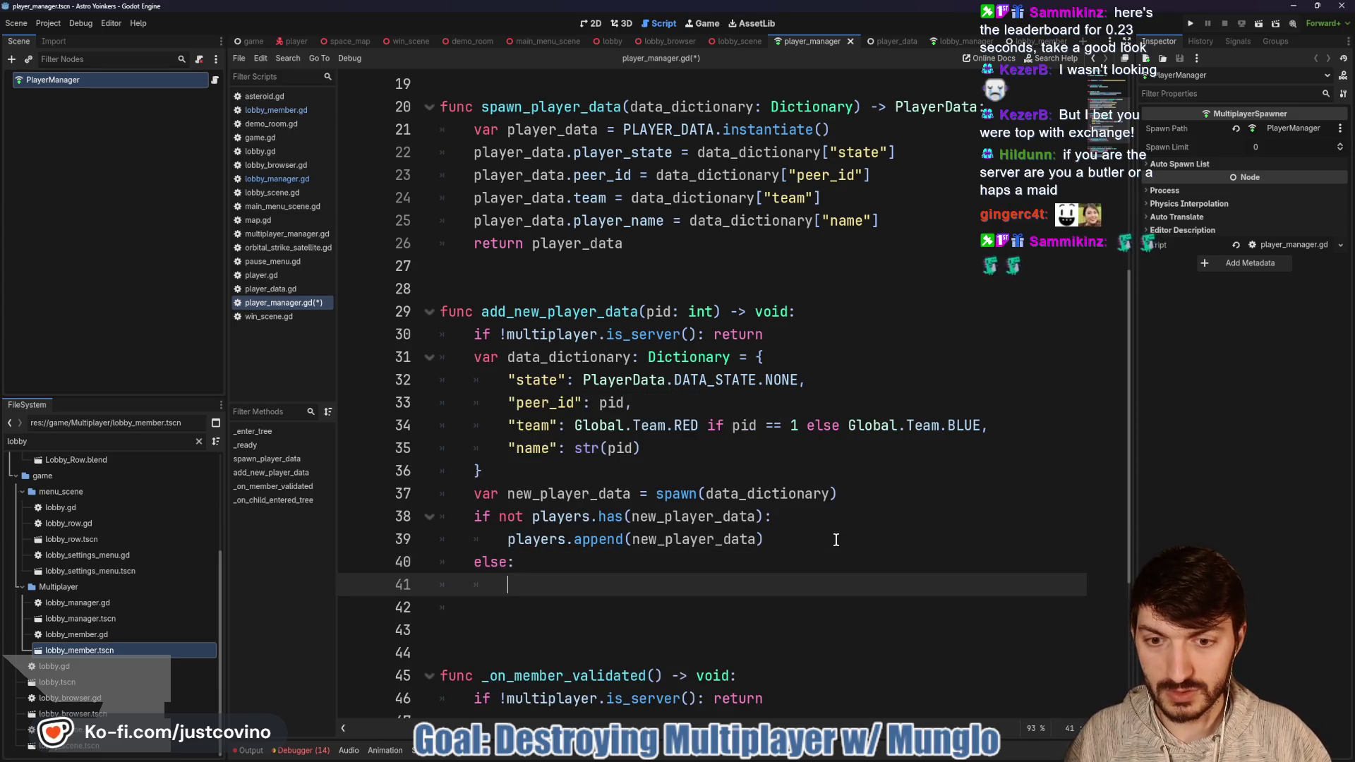
{"action": "type", "text": "print(\""}
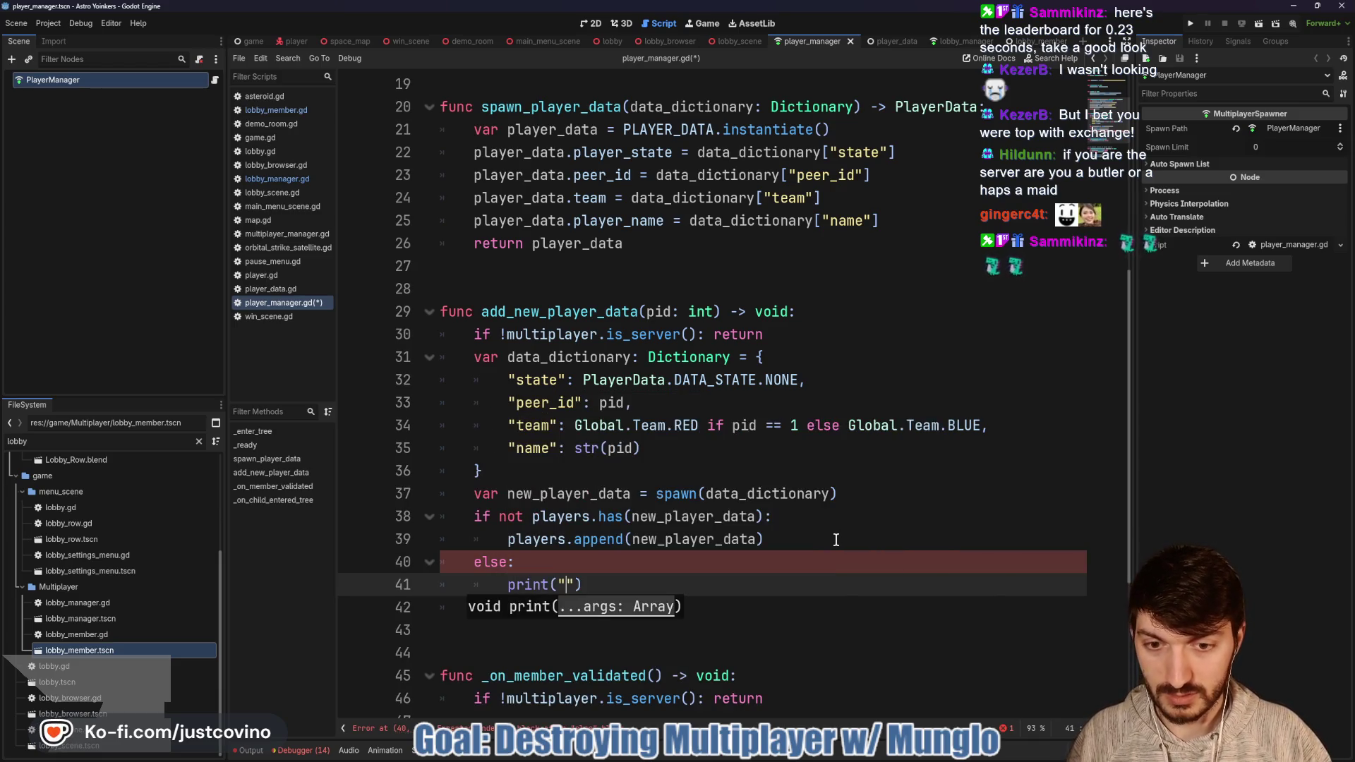
{"action": "type", "text": "ROR Y"}
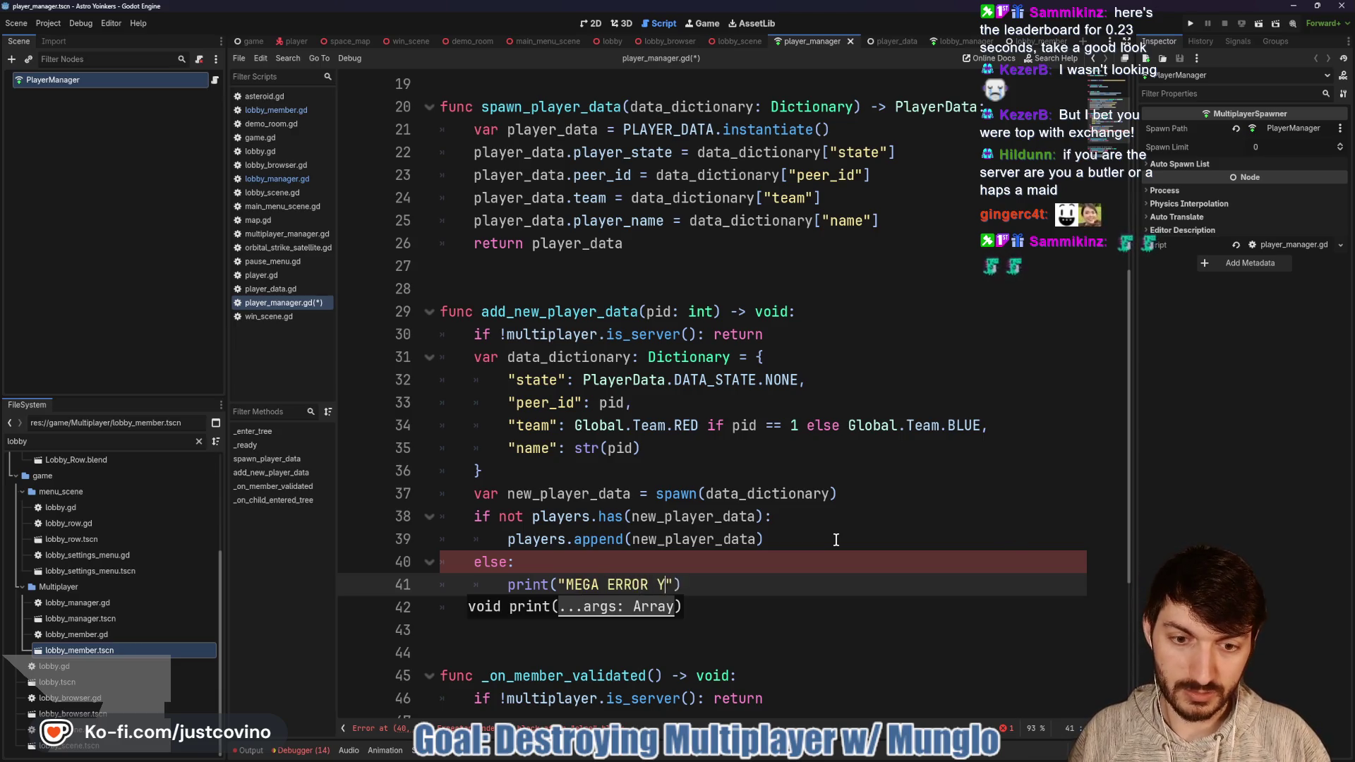
{"action": "type", "text": "ULDNT BE B"}
{"action": "key", "text": "BackSpace"}
{"action": "key", "text": "BackSpace"}
{"action": "type", "text": "S"}
{"action": "key", "text": "BackSpace"}
{"action": "key", "text": "BackSpace"}
{"action": "key", "text": "BackSpace"}
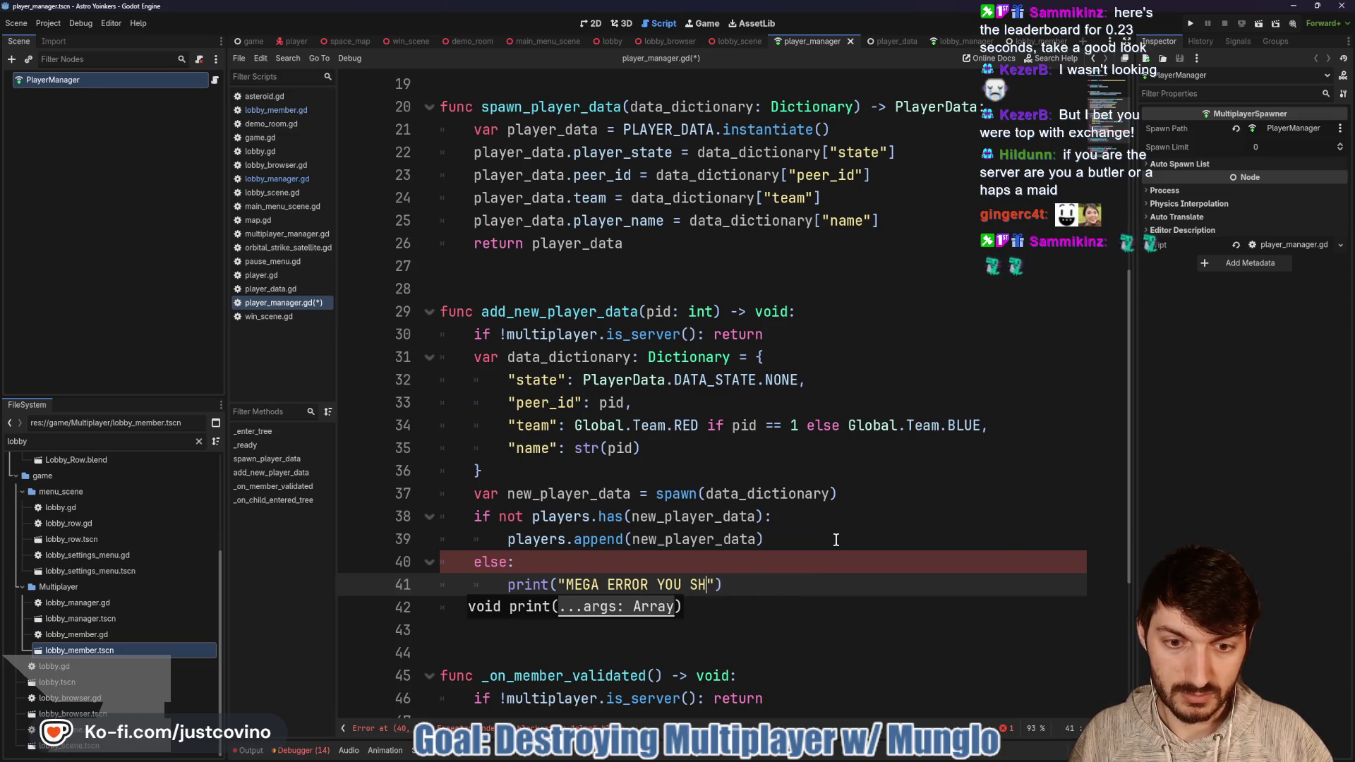
{"action": "type", "text": "SOMETHI"}
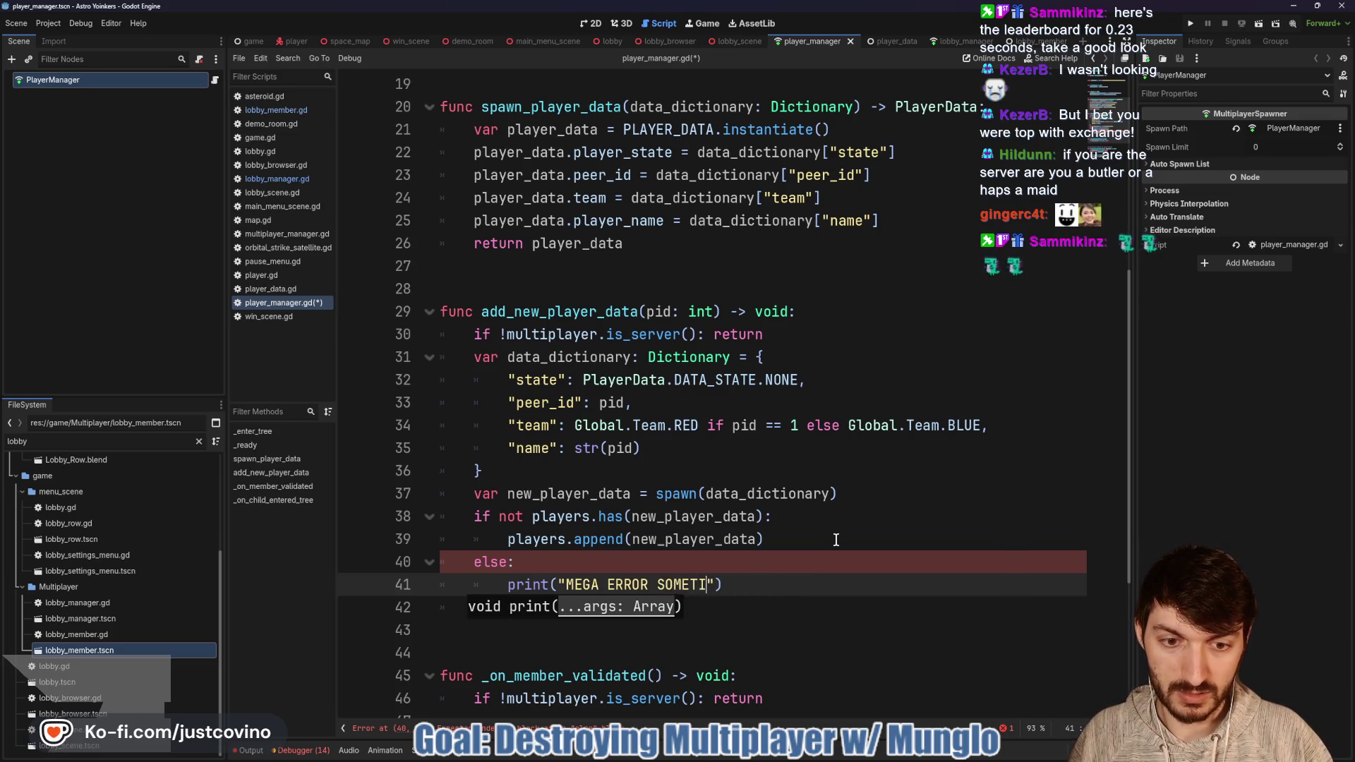
{"action": "type", "text": "NG HAS GONE WRONG"}
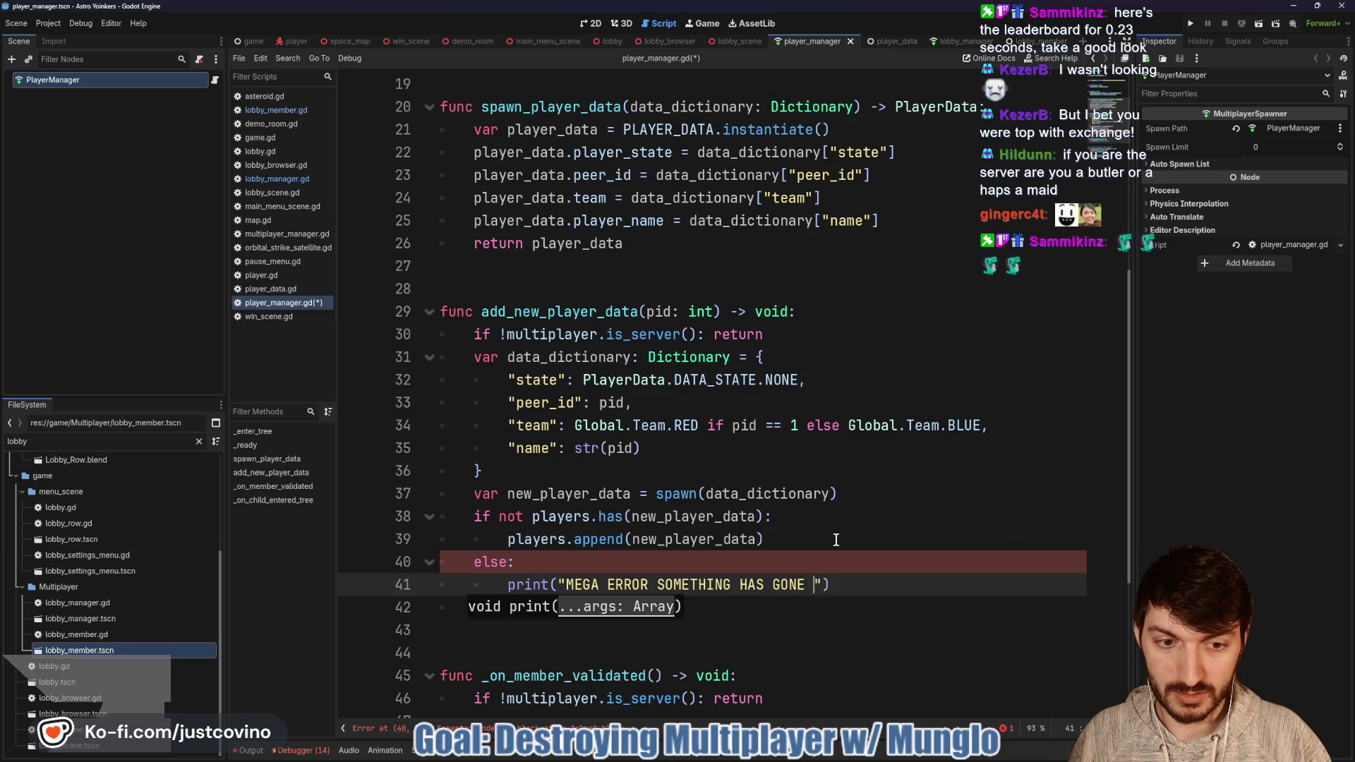
{"action": "type", "text": "!"}
{"action": "key", "text": "ctrl+s"}
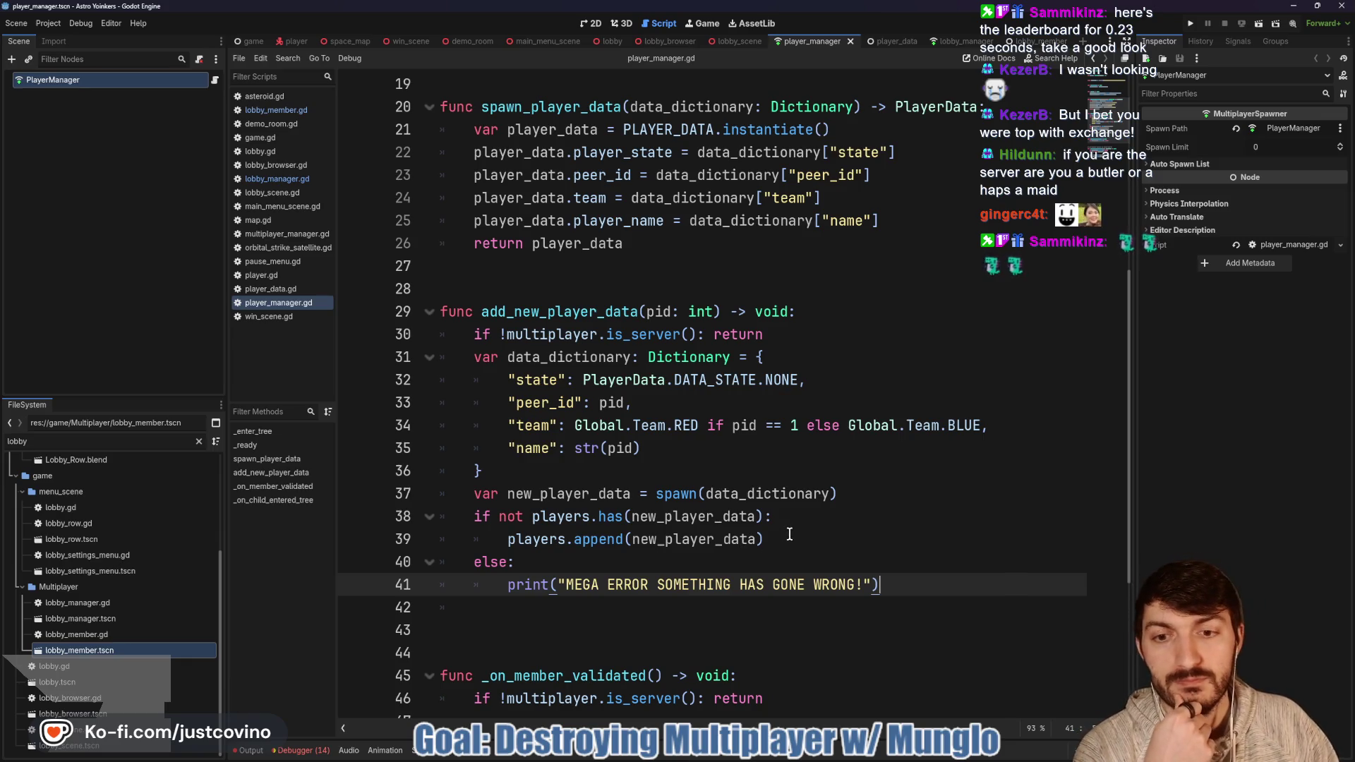
Step: Insert a blank line after the spawn call on line 37 and save again
{"action": "left_click", "coordinate": [879, 487]}
{"action": "key", "text": "Return"}
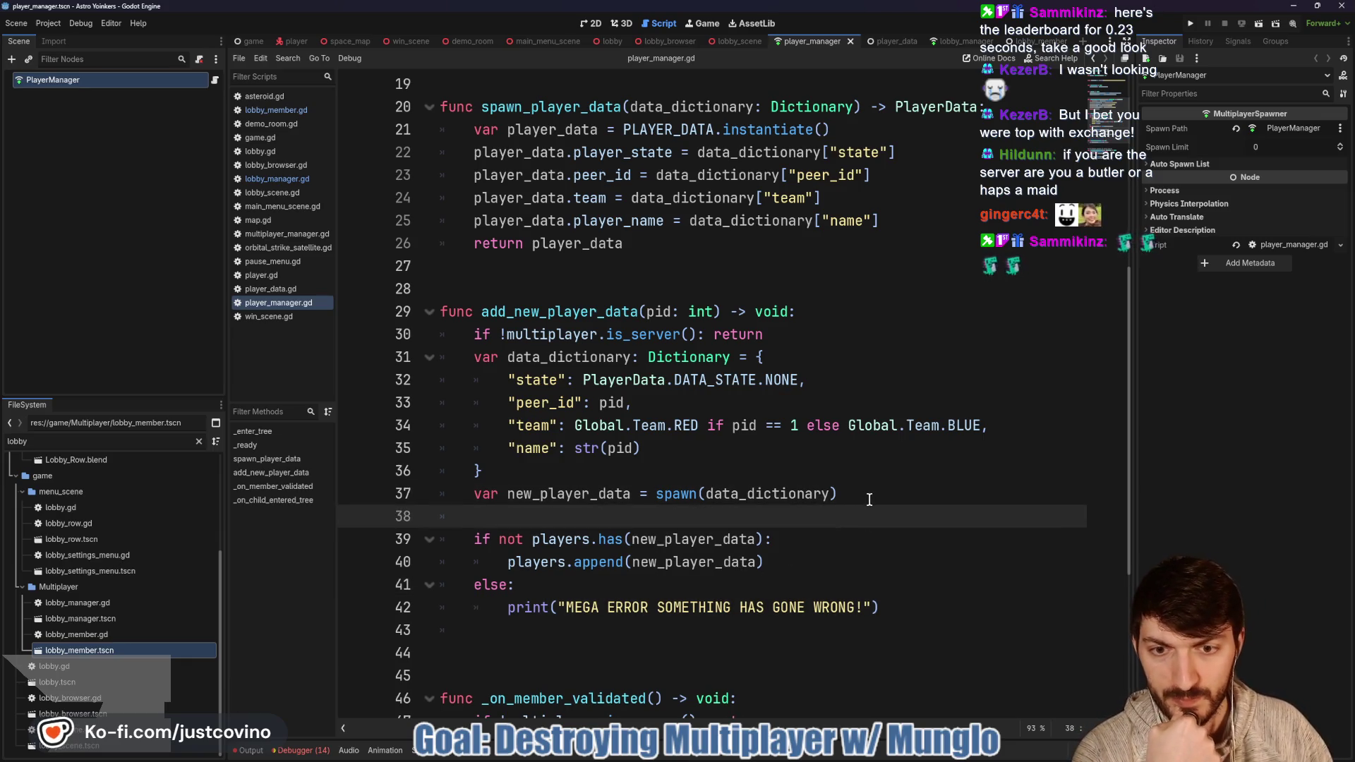
{"action": "scroll", "coordinate": [880, 489], "scroll_direction": "down", "scroll_amount": 1}
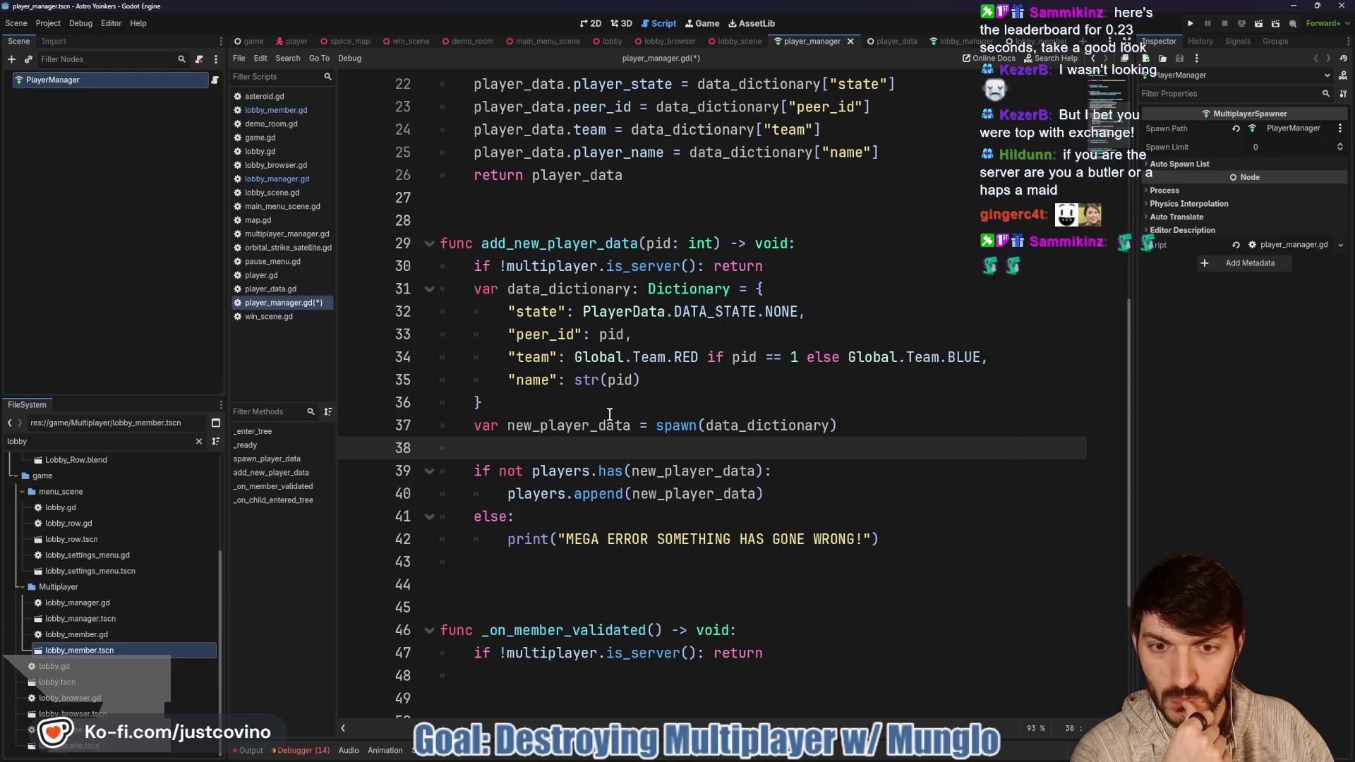
{"action": "key", "text": "ctrl+s"}
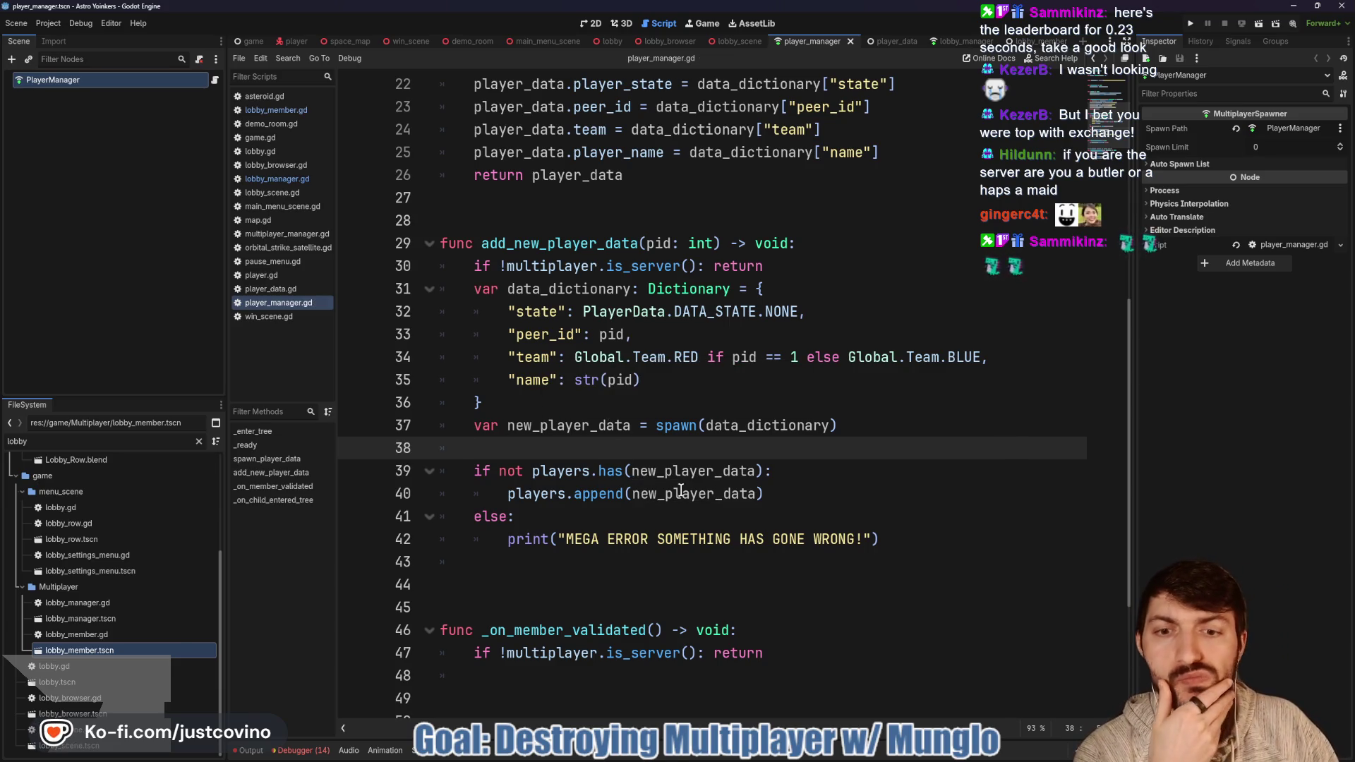
{"action": "left_click", "coordinate": [612, 570]}
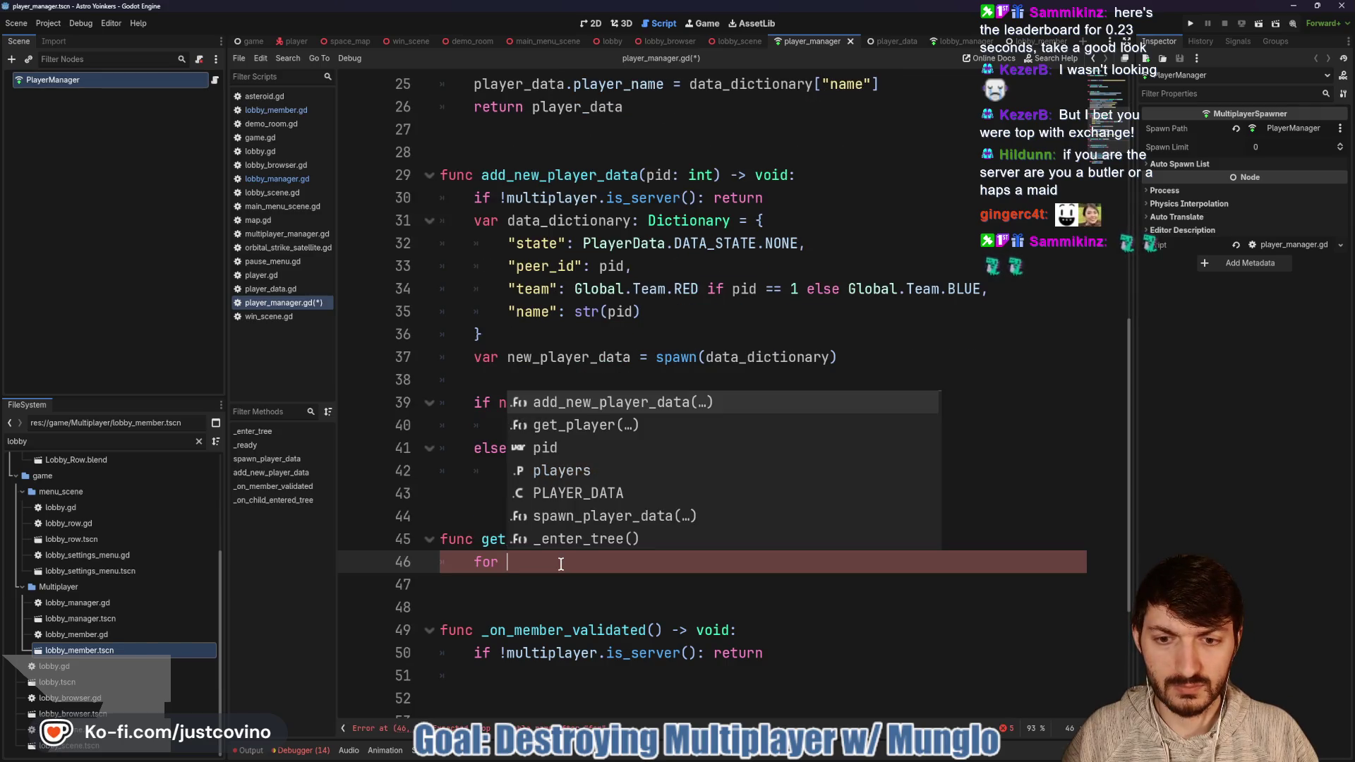
Step: Loop over players and return the player whose peer_id equals pid
{"action": "type", "text": "player"}
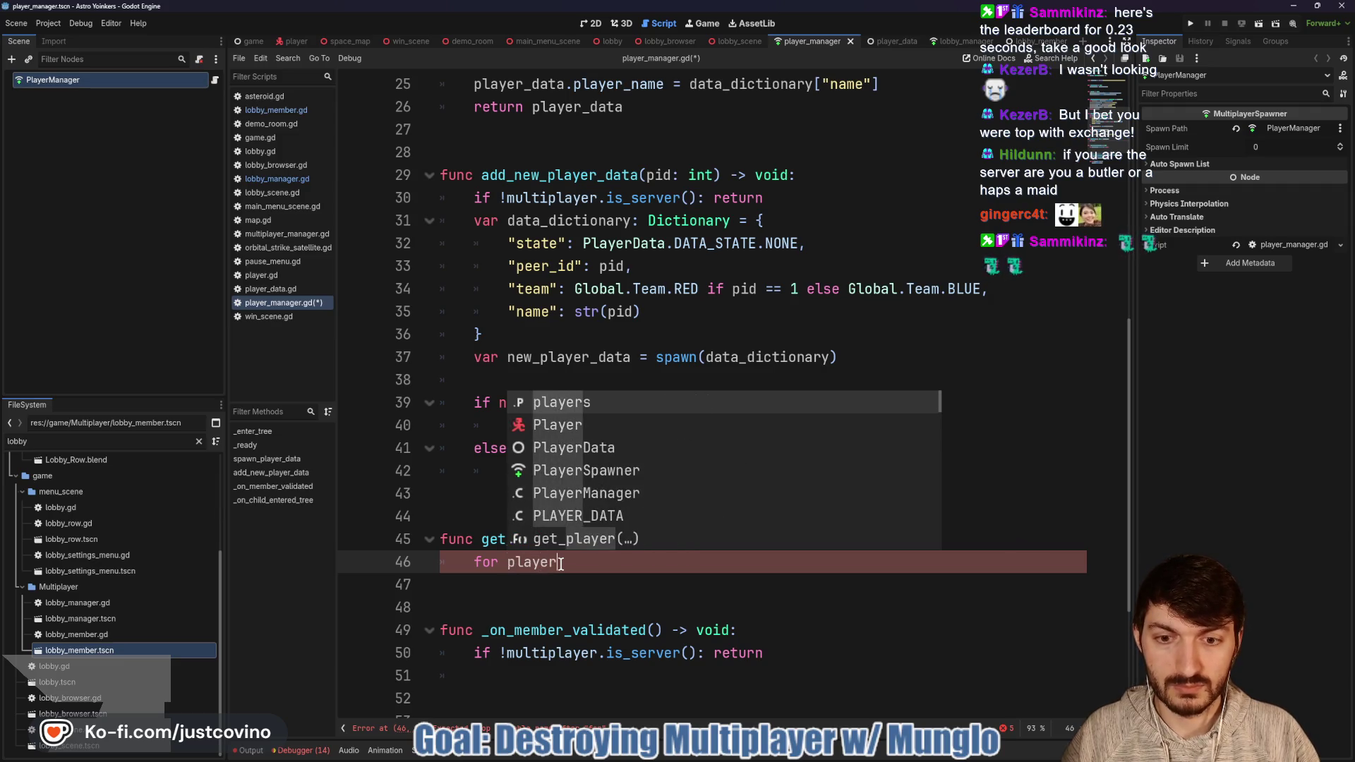
{"action": "type", "text": " in players:"}
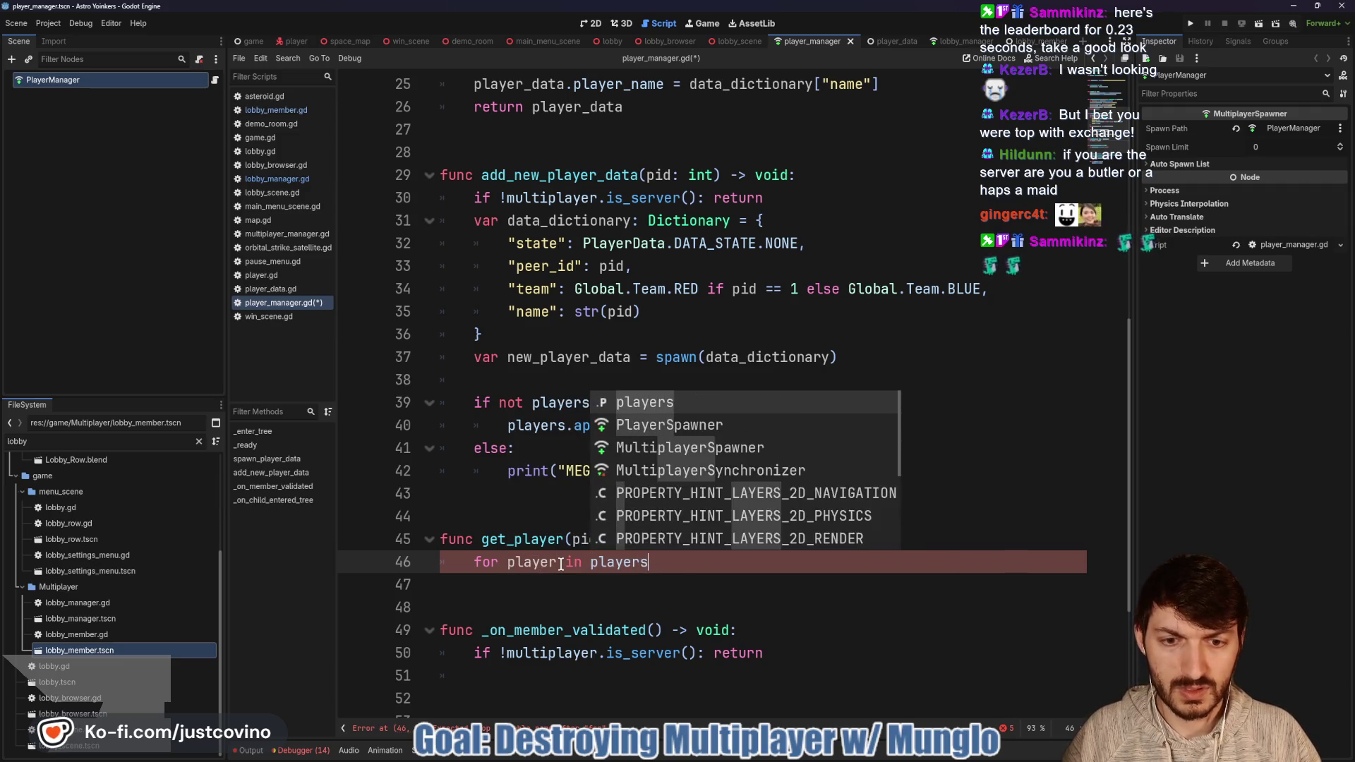
{"action": "key", "text": "Return"}
{"action": "type", "text": "if"}
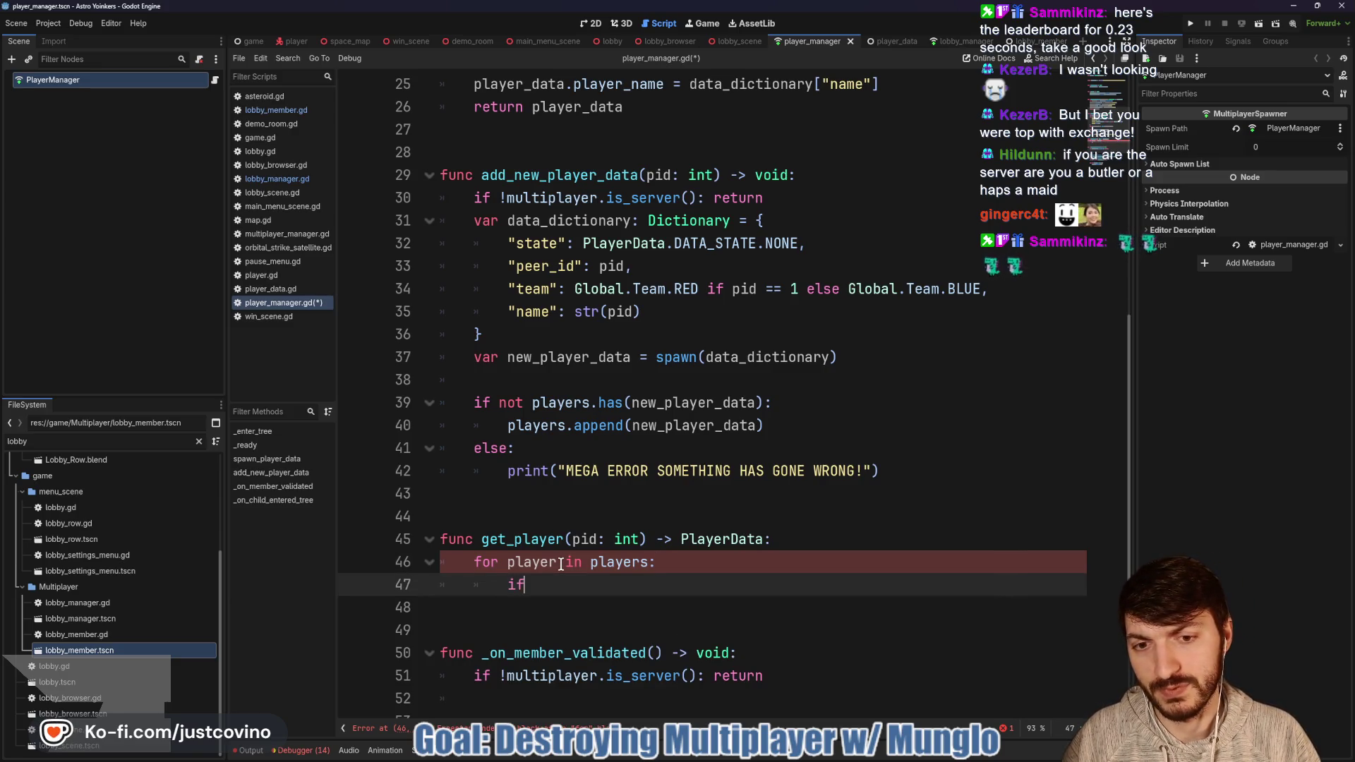
{"action": "type", "text": " player.pid"}
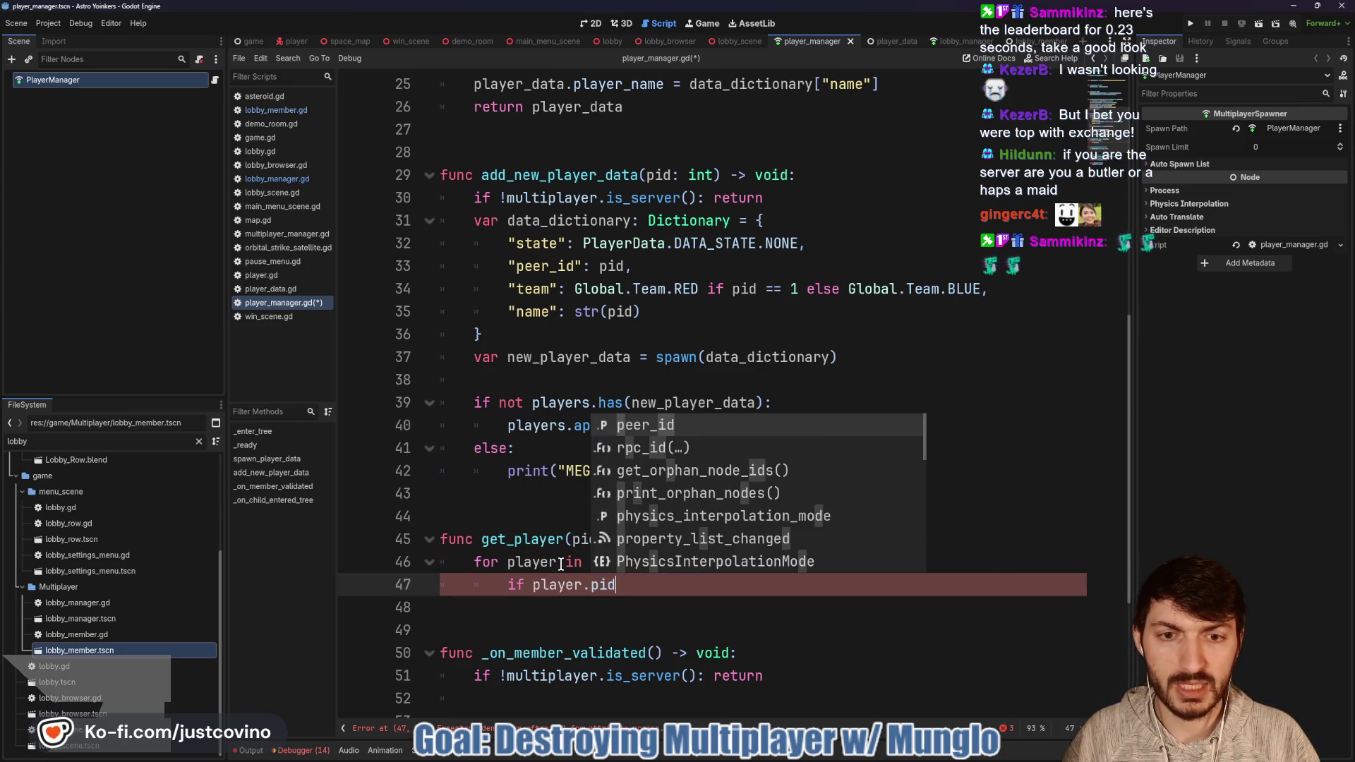
{"action": "key", "text": "Return"}
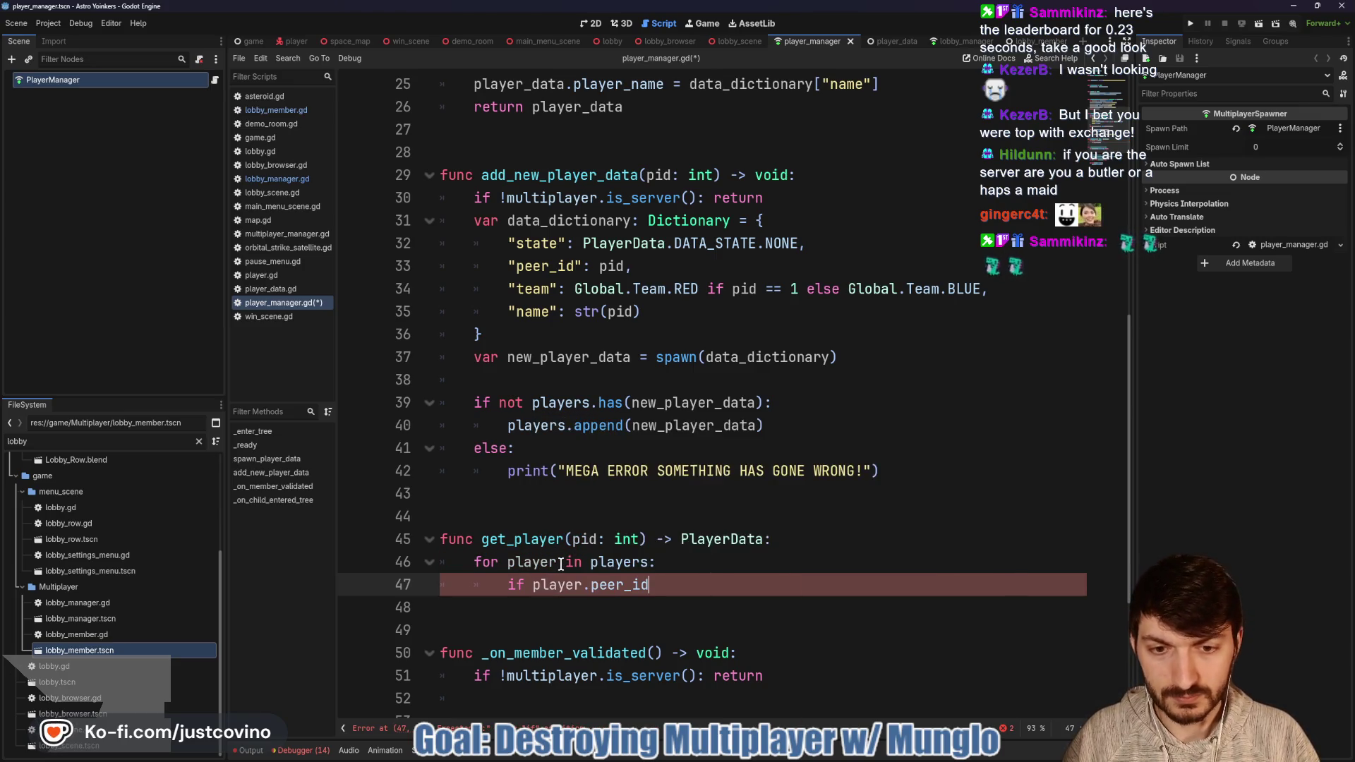
{"action": "type", "text": "= pid:"}
{"action": "key", "text": "Return"}
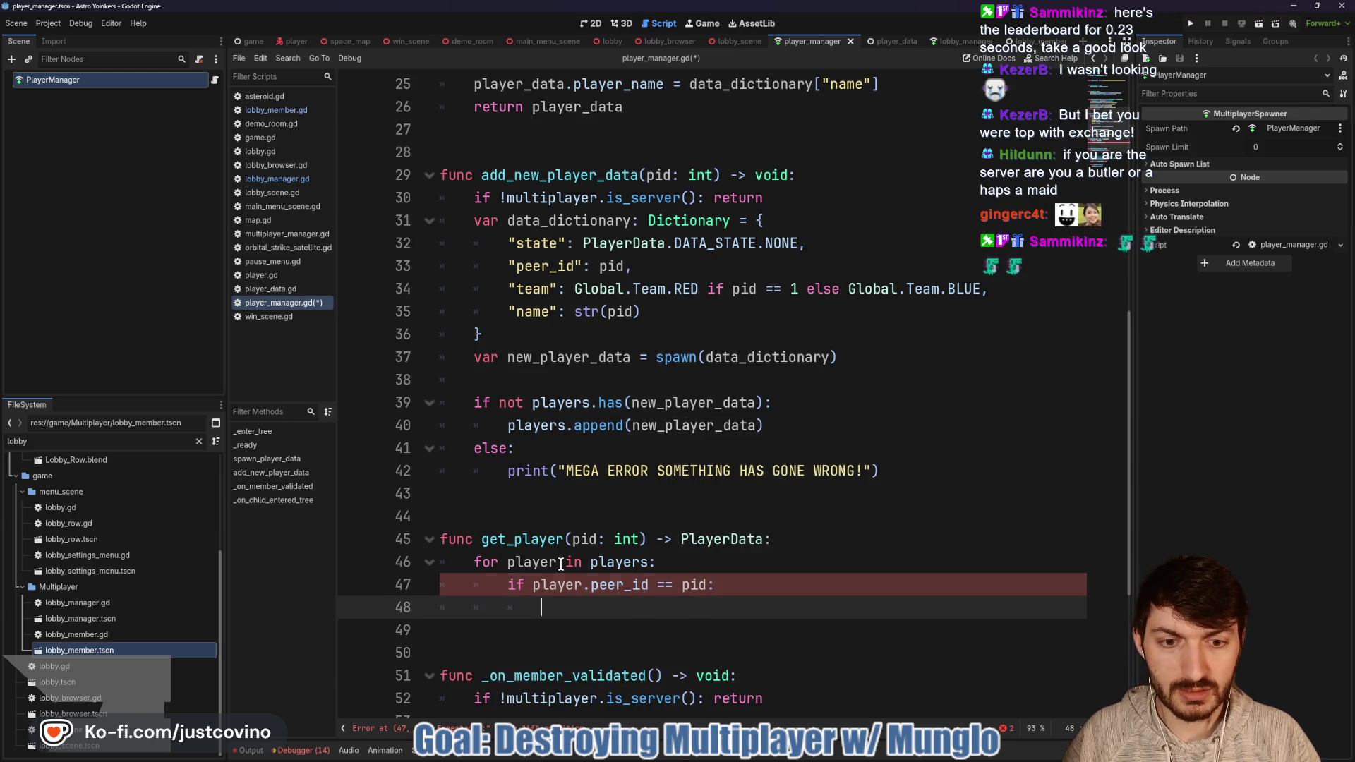
{"action": "type", "text": "return player"}
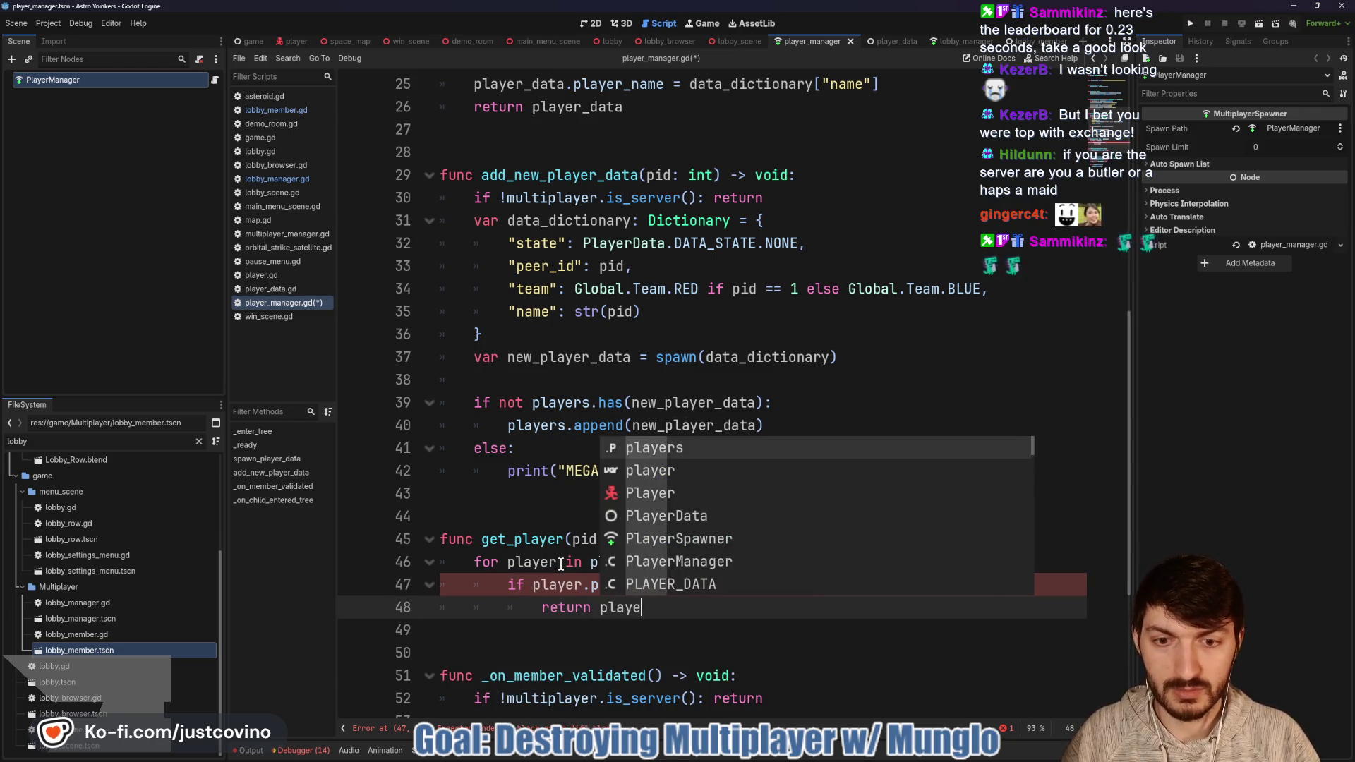
{"action": "key", "text": "Escape"}
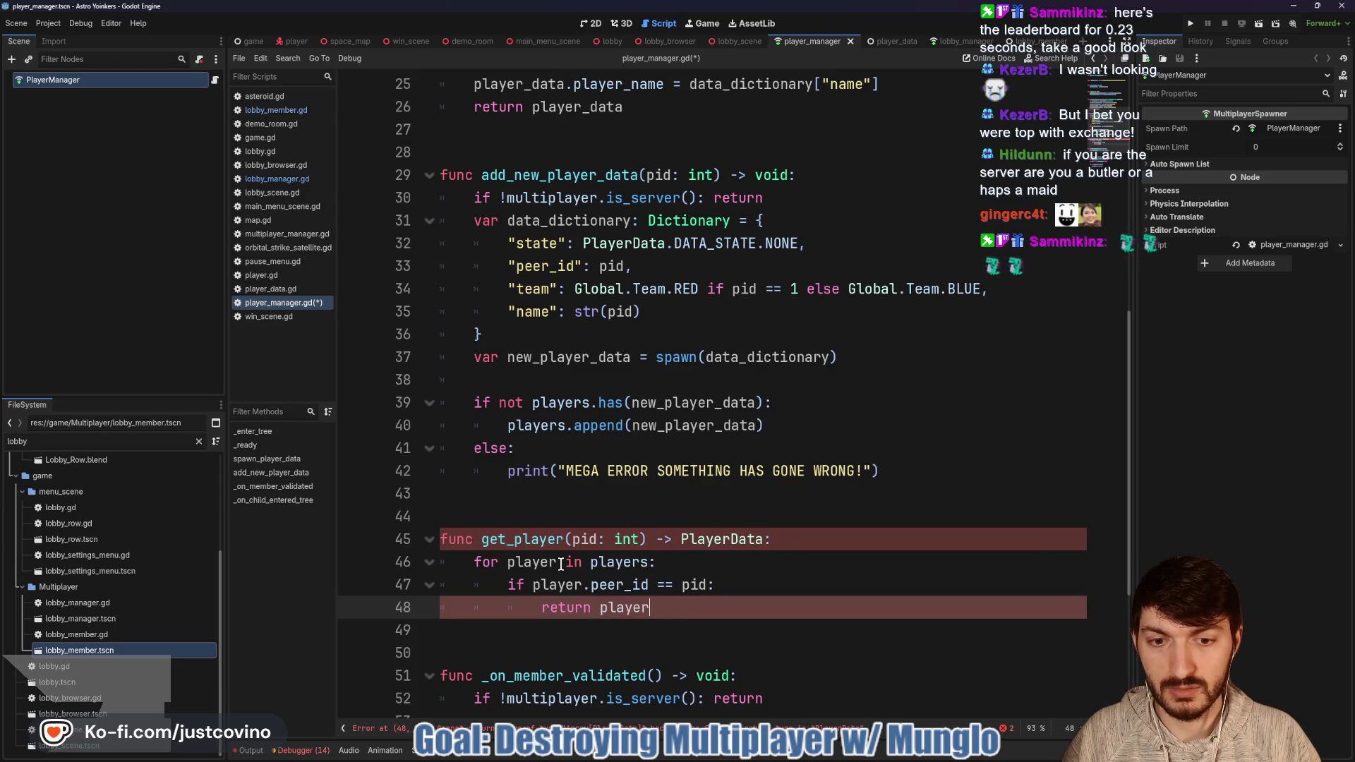
Step: Return null after the loop when no player matches, and save the script
{"action": "key", "text": "Return"}
{"action": "key", "text": "BackSpace"}
{"action": "type", "text": "return Player"}
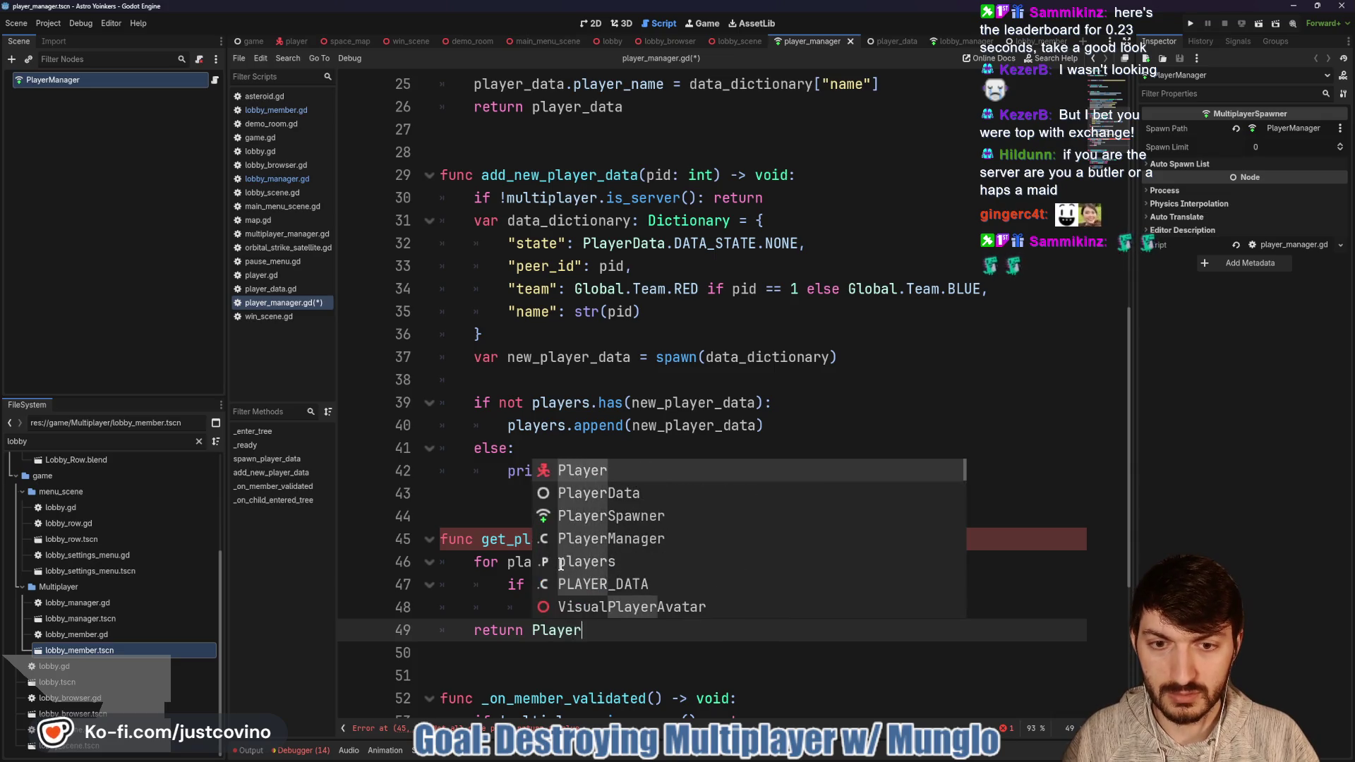
{"action": "type", "text": "Data"}
{"action": "key", "text": "BackSpace"}
{"action": "key", "text": "BackSpace"}
{"action": "key", "text": "BackSpace"}
{"action": "key", "text": "BackSpace"}
{"action": "type", "text": "null"}
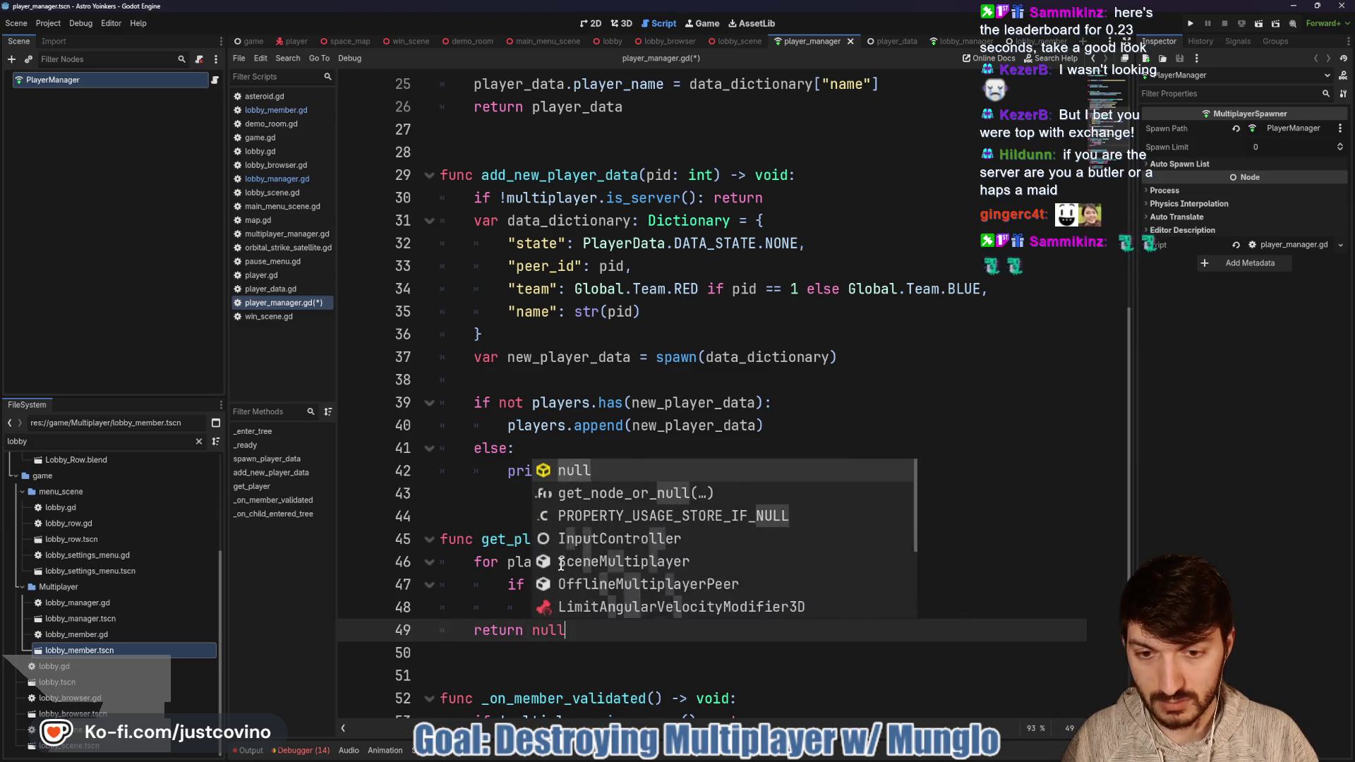
{"action": "key", "text": "ctrl+s"}
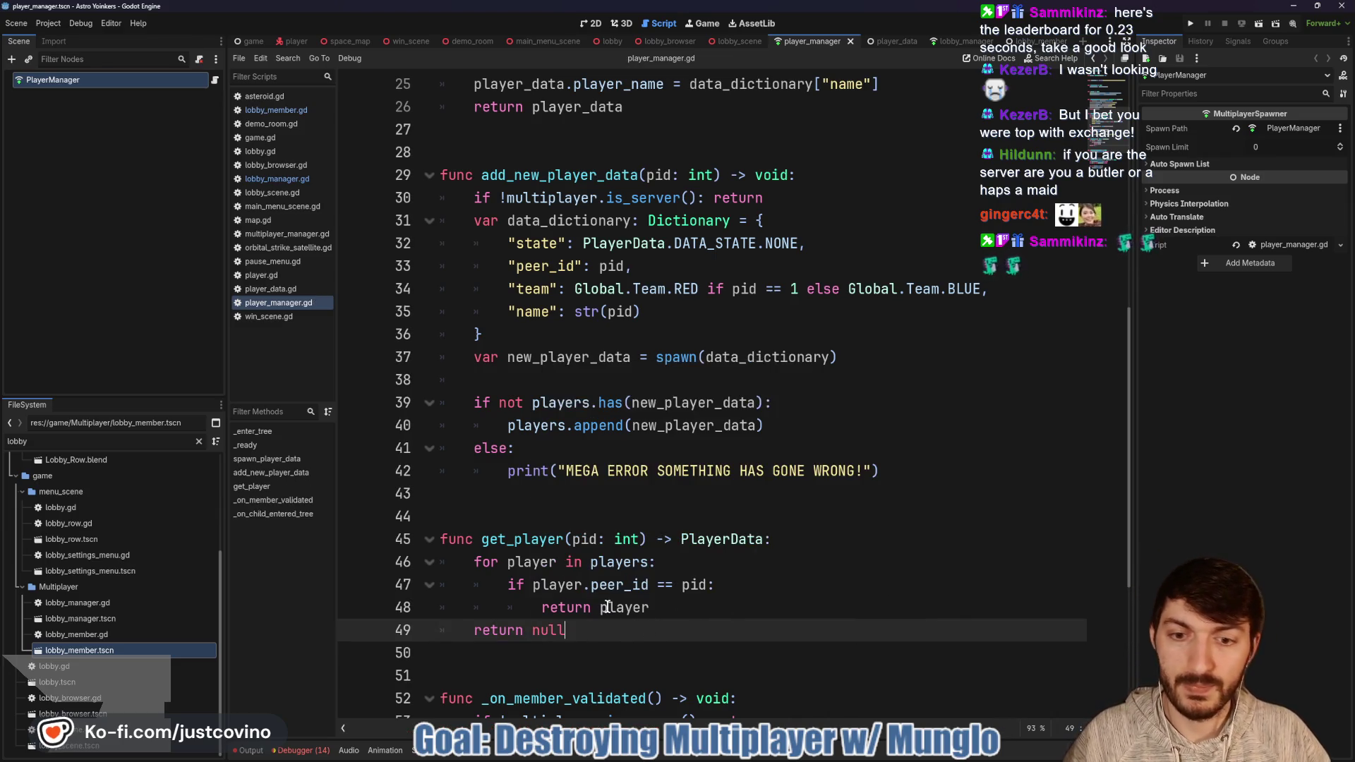
{"action": "scroll", "coordinate": [614, 593], "scroll_direction": "down", "scroll_amount": 2}
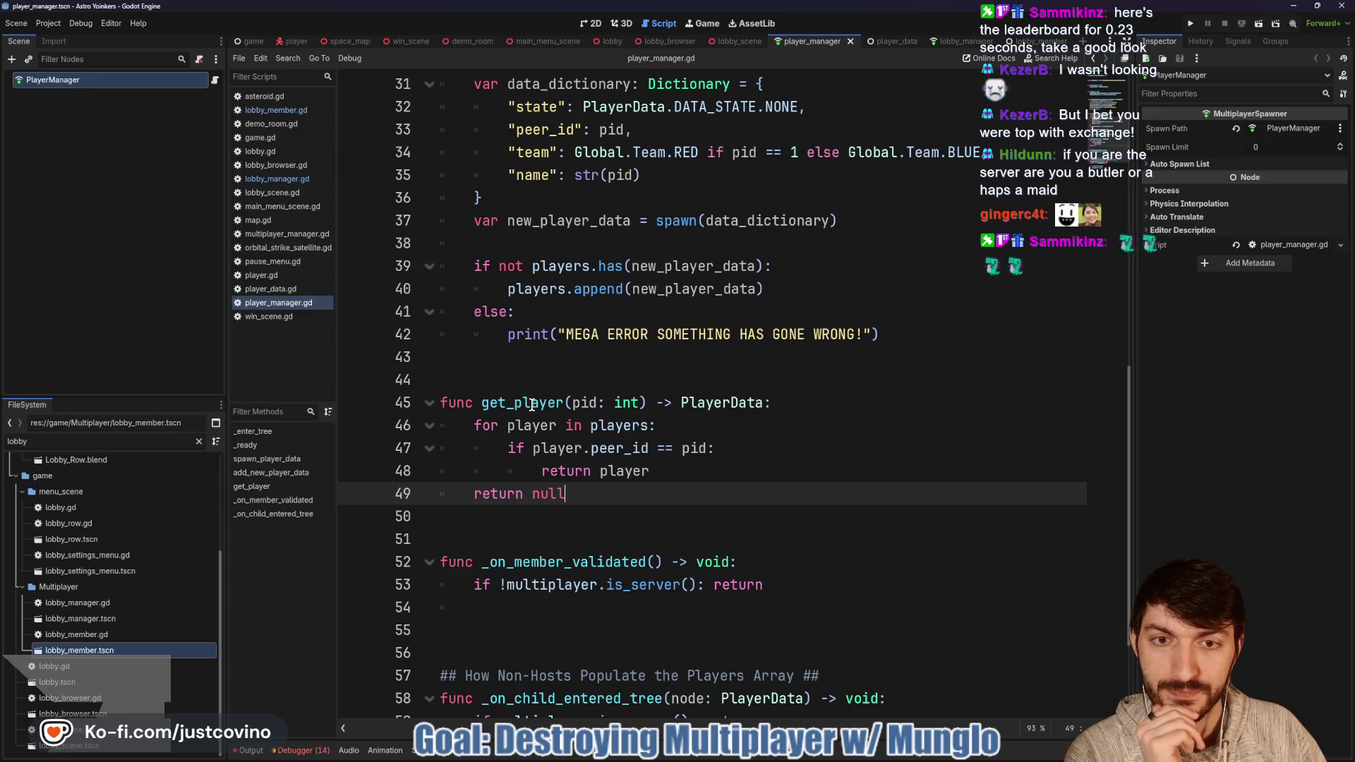
{"action": "left_click", "coordinate": [494, 389]}
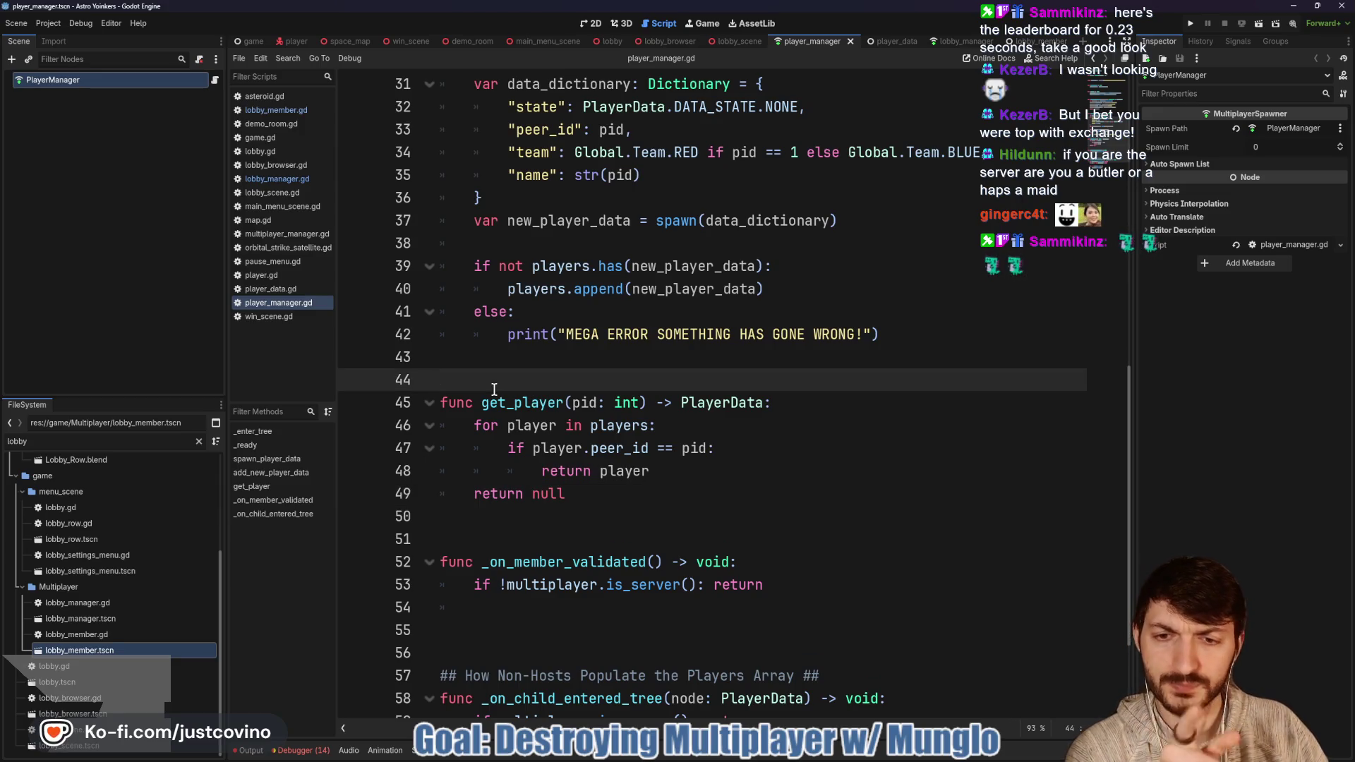
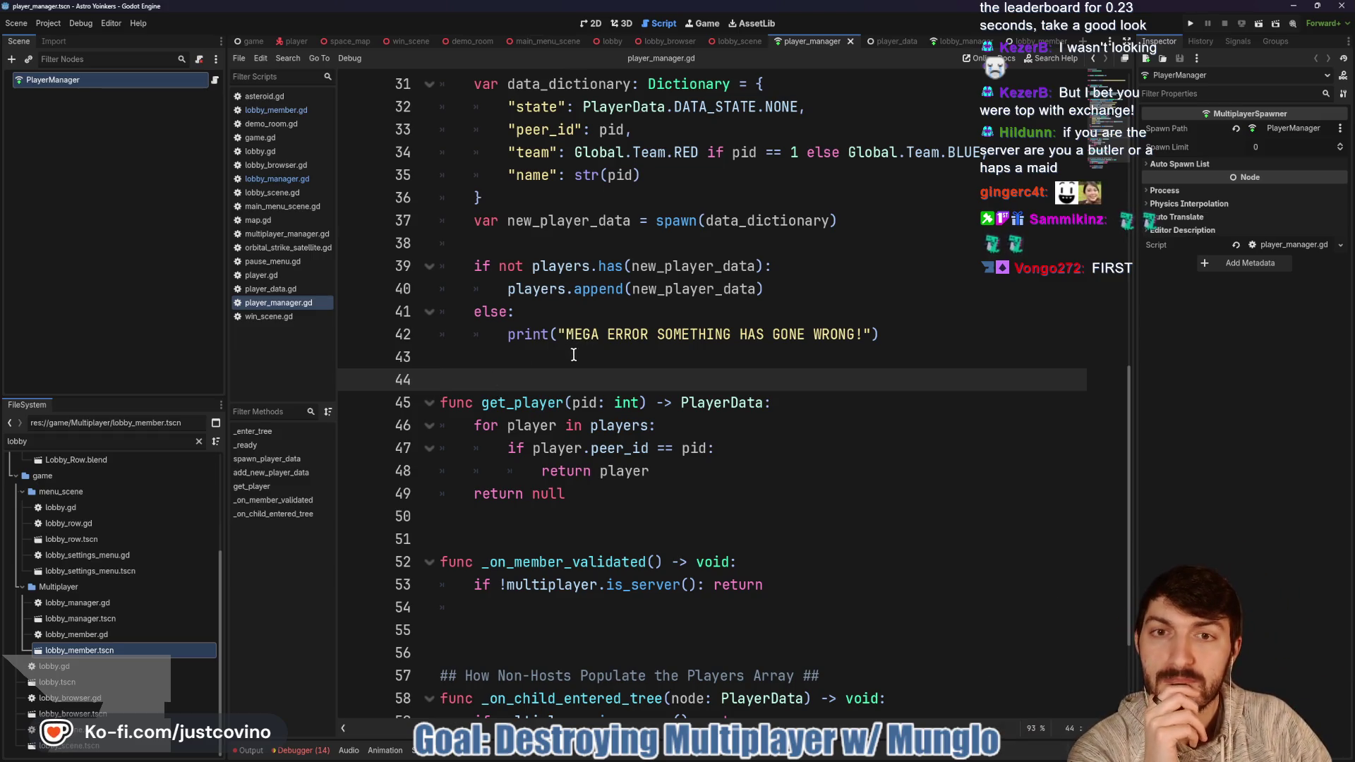
Step: Review player_manager.gd's get_player function, then bring up the player_data.gd script
{"action": "scroll", "coordinate": [574, 353], "scroll_direction": "up", "scroll_amount": 1}
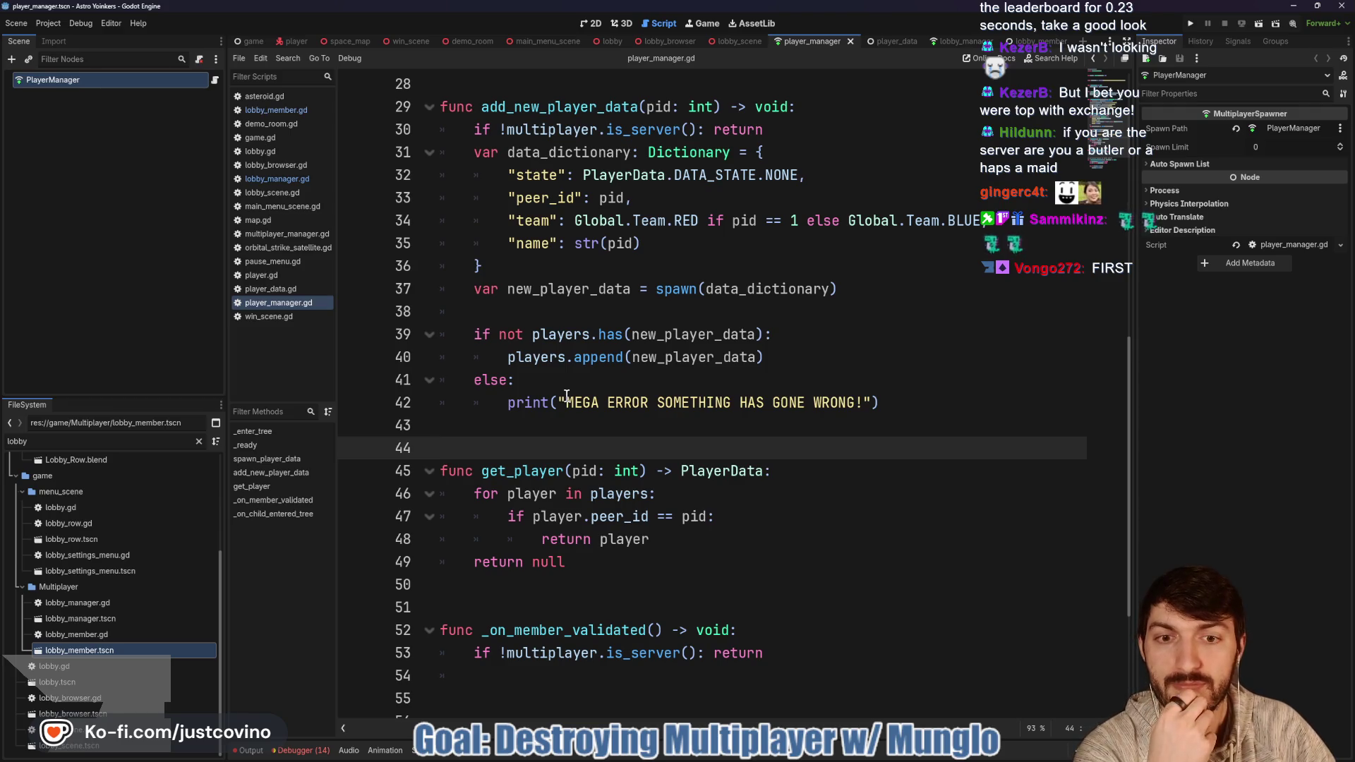
{"action": "scroll", "coordinate": [567, 397], "scroll_direction": "up", "scroll_amount": 9}
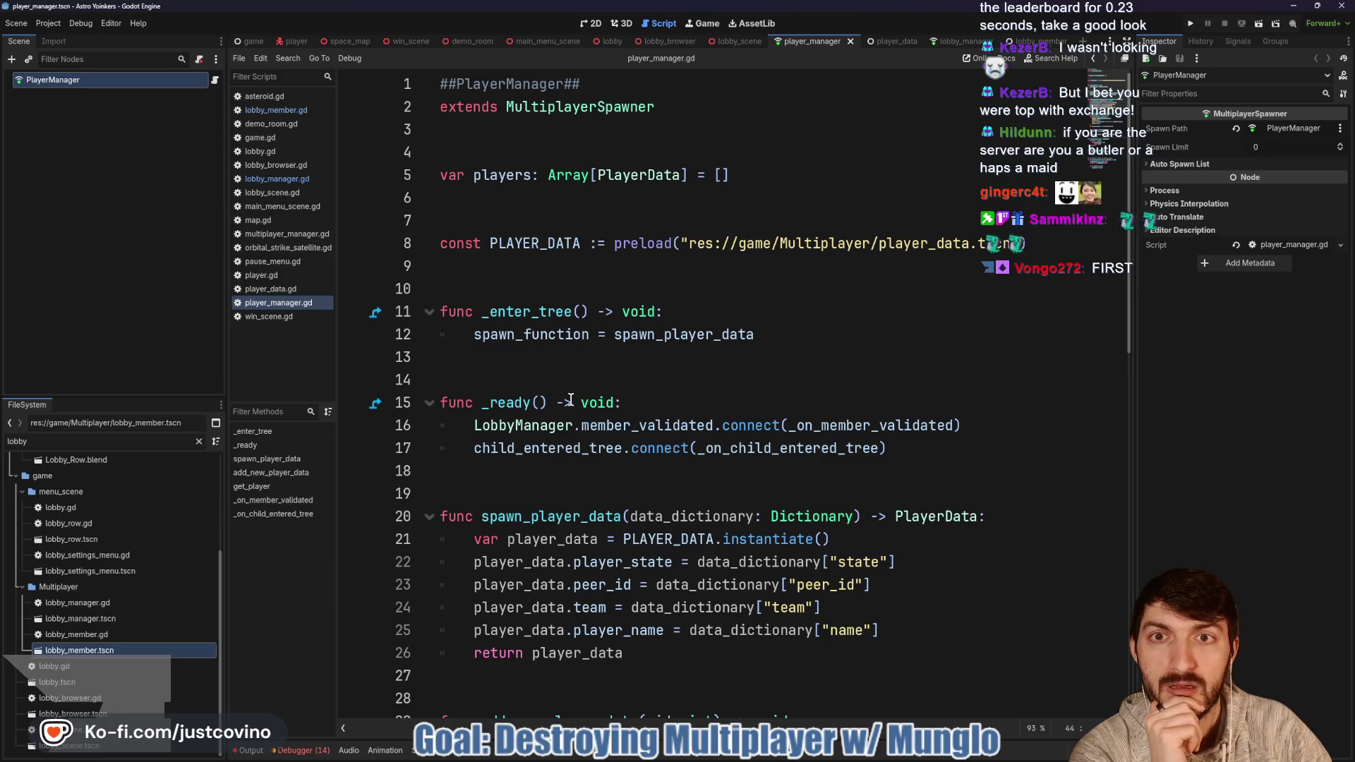
{"action": "scroll", "coordinate": [570, 399], "scroll_direction": "down", "scroll_amount": 10}
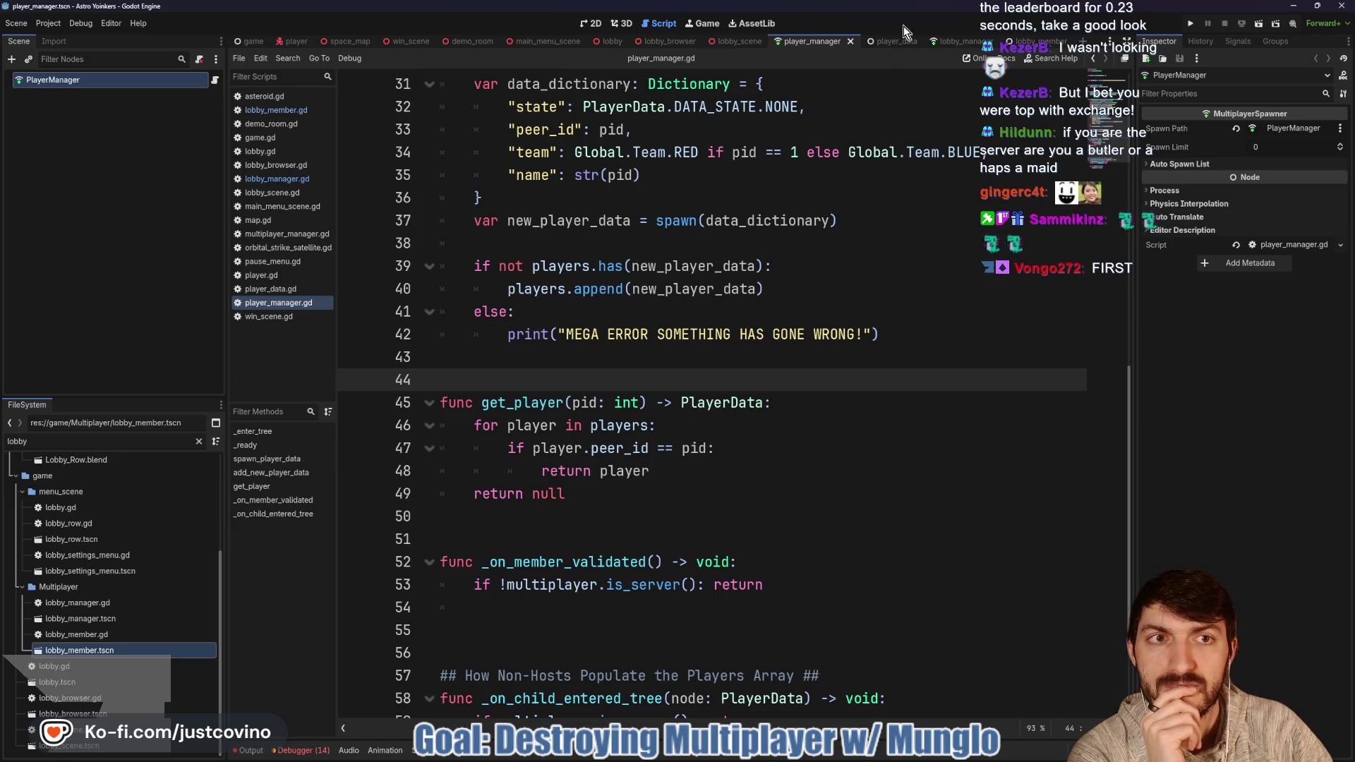
{"action": "left_click", "coordinate": [891, 42]}
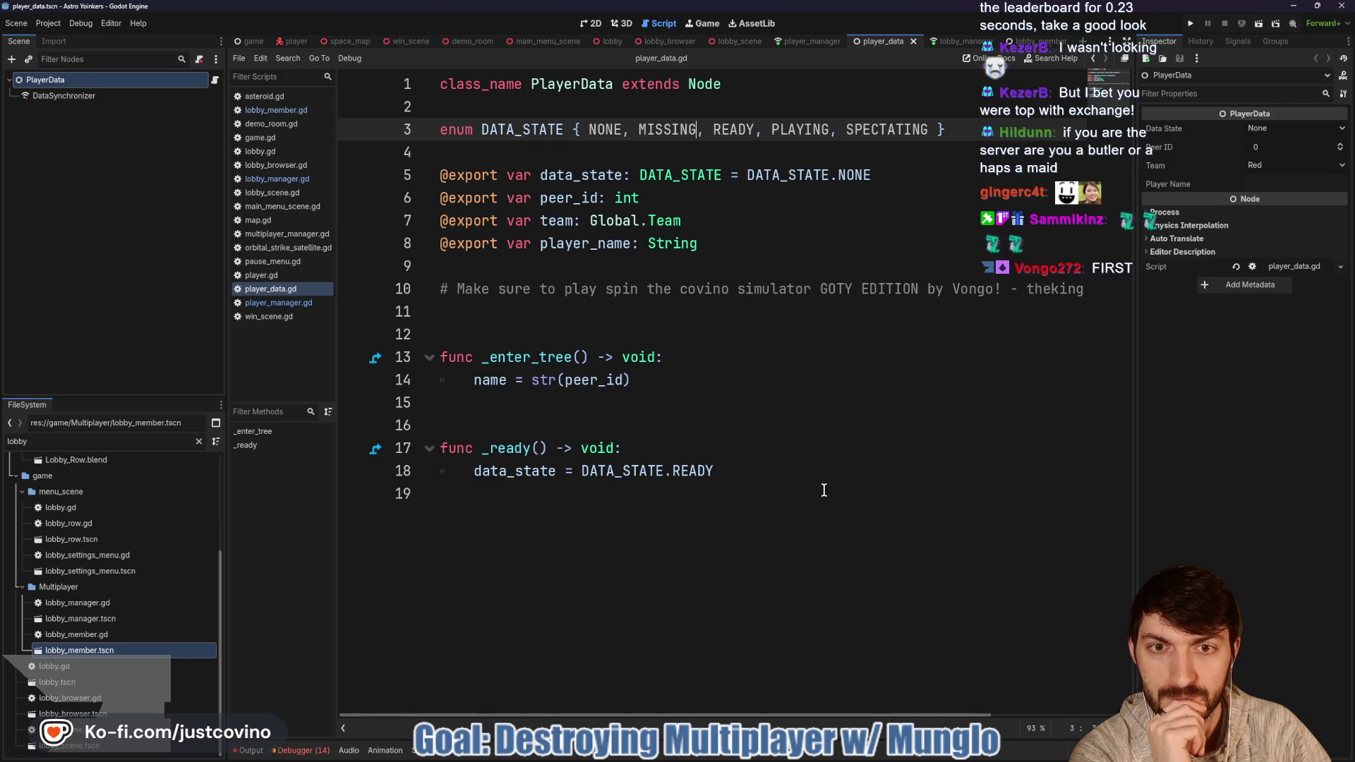
Step: Inspect the DataSynchronizer's replicated properties, then place the caret on the script's empty last line
{"action": "left_click", "coordinate": [65, 96]}
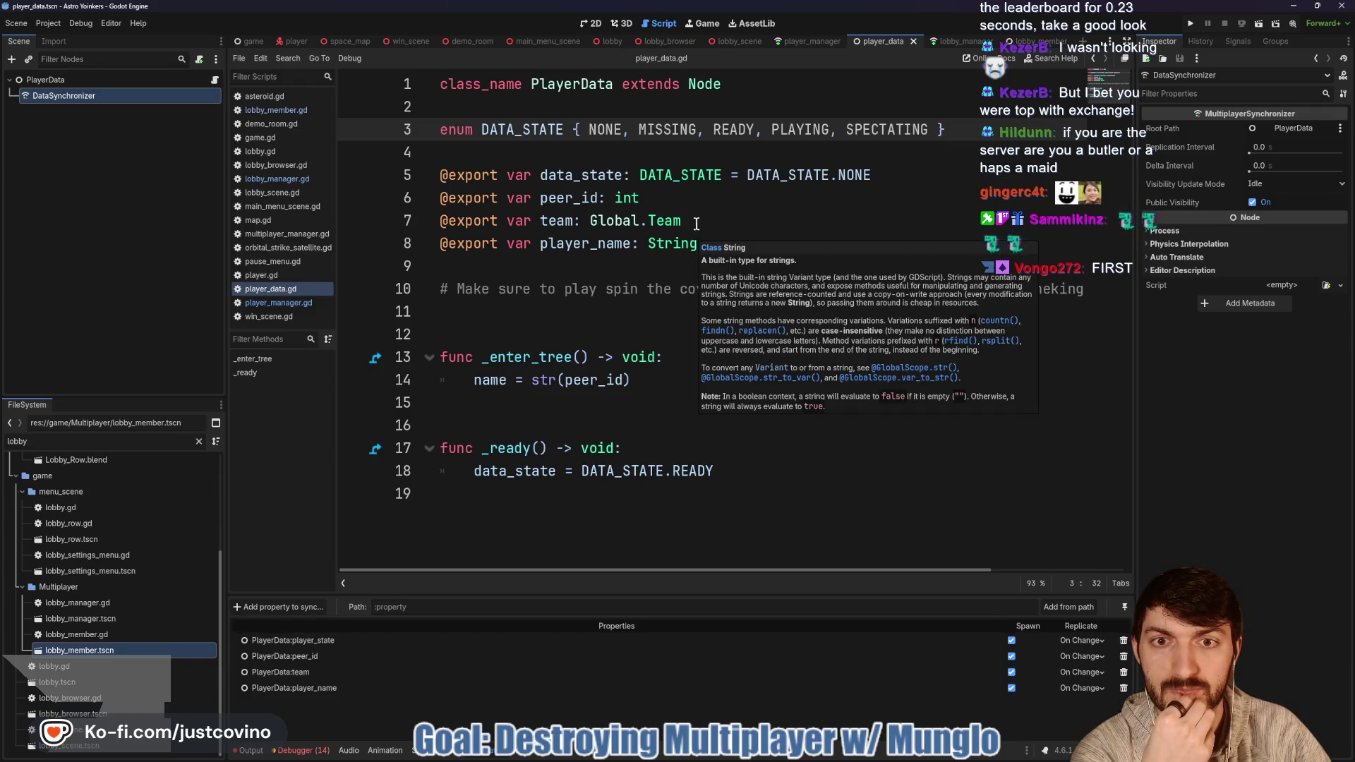
{"action": "left_click", "coordinate": [698, 221]}
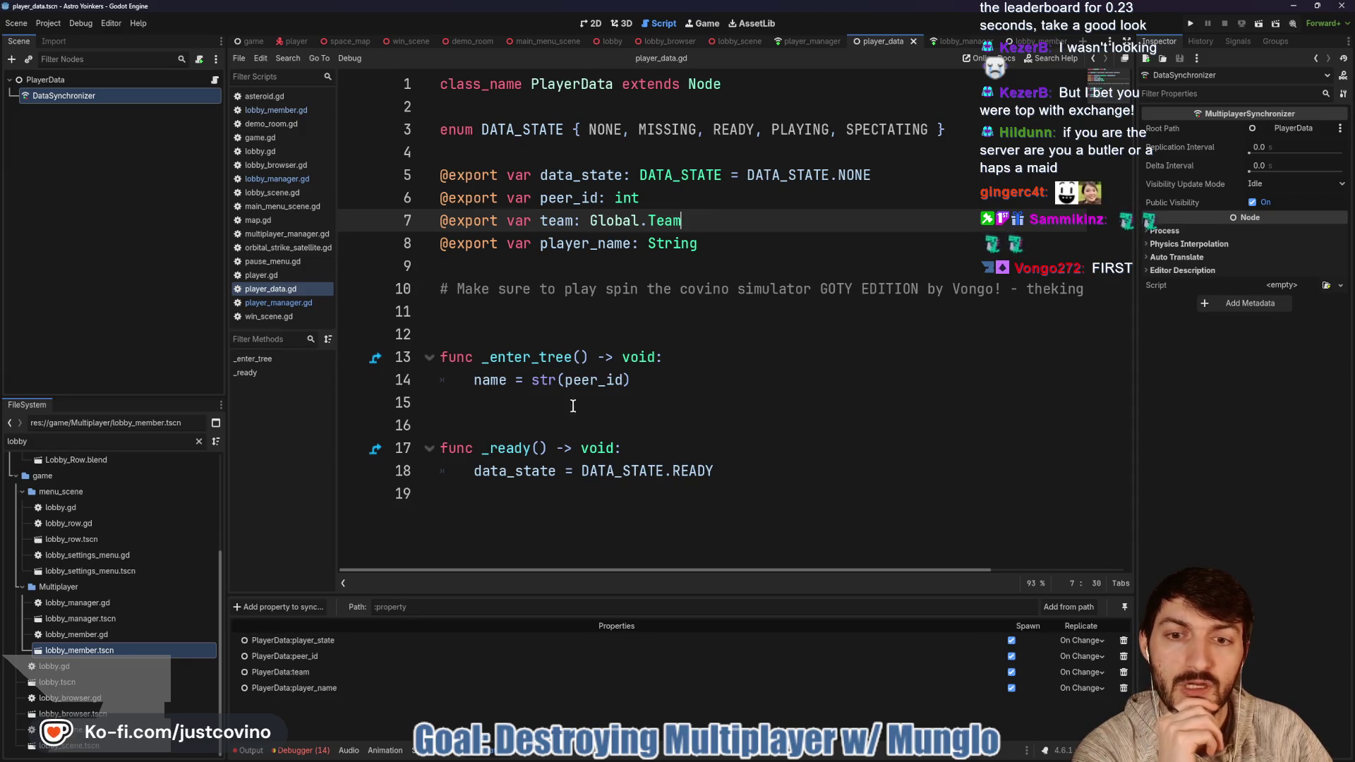
{"action": "left_click", "coordinate": [539, 524]}
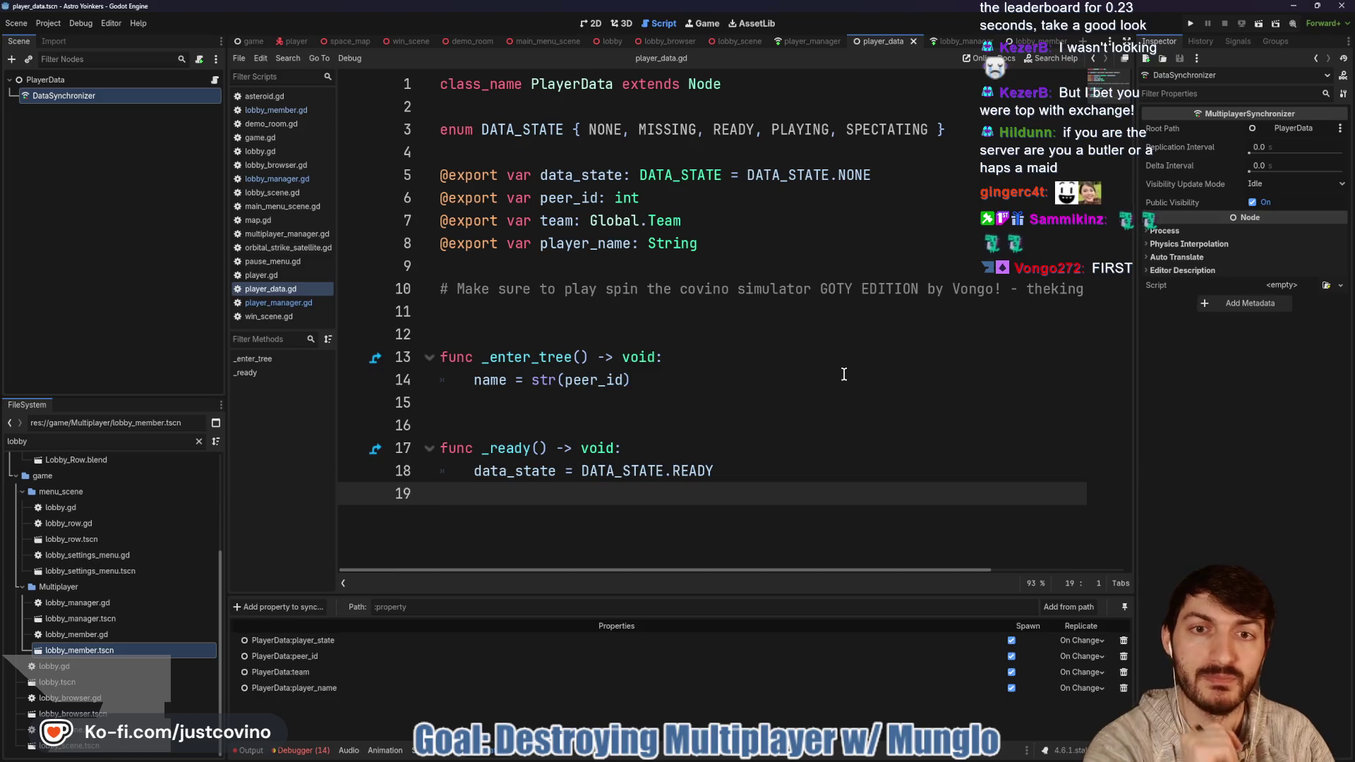
Step: Write the signature func set_team(new_team: Global.Team) -> void: below _ready
{"action": "key", "text": "Return"}
{"action": "type", "text": "func set_team"}
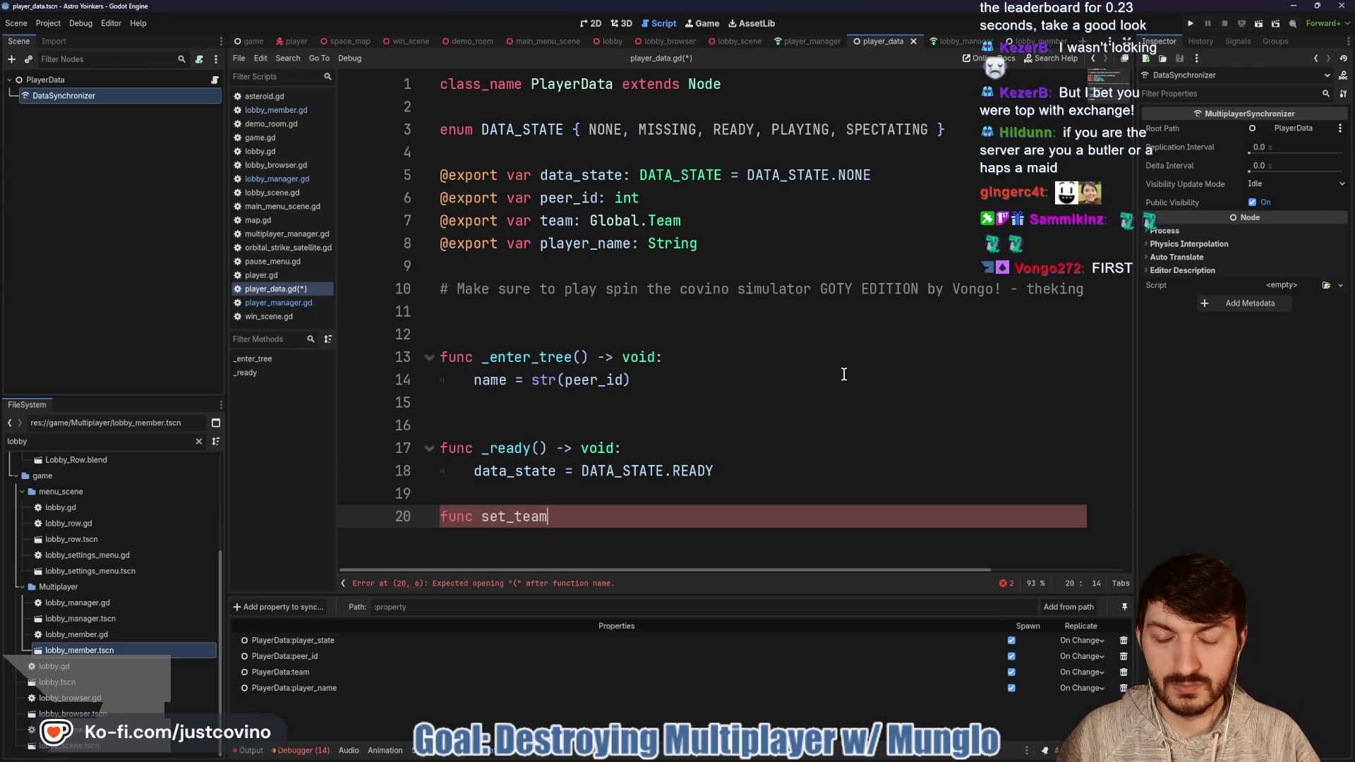
{"action": "type", "text": ")"}
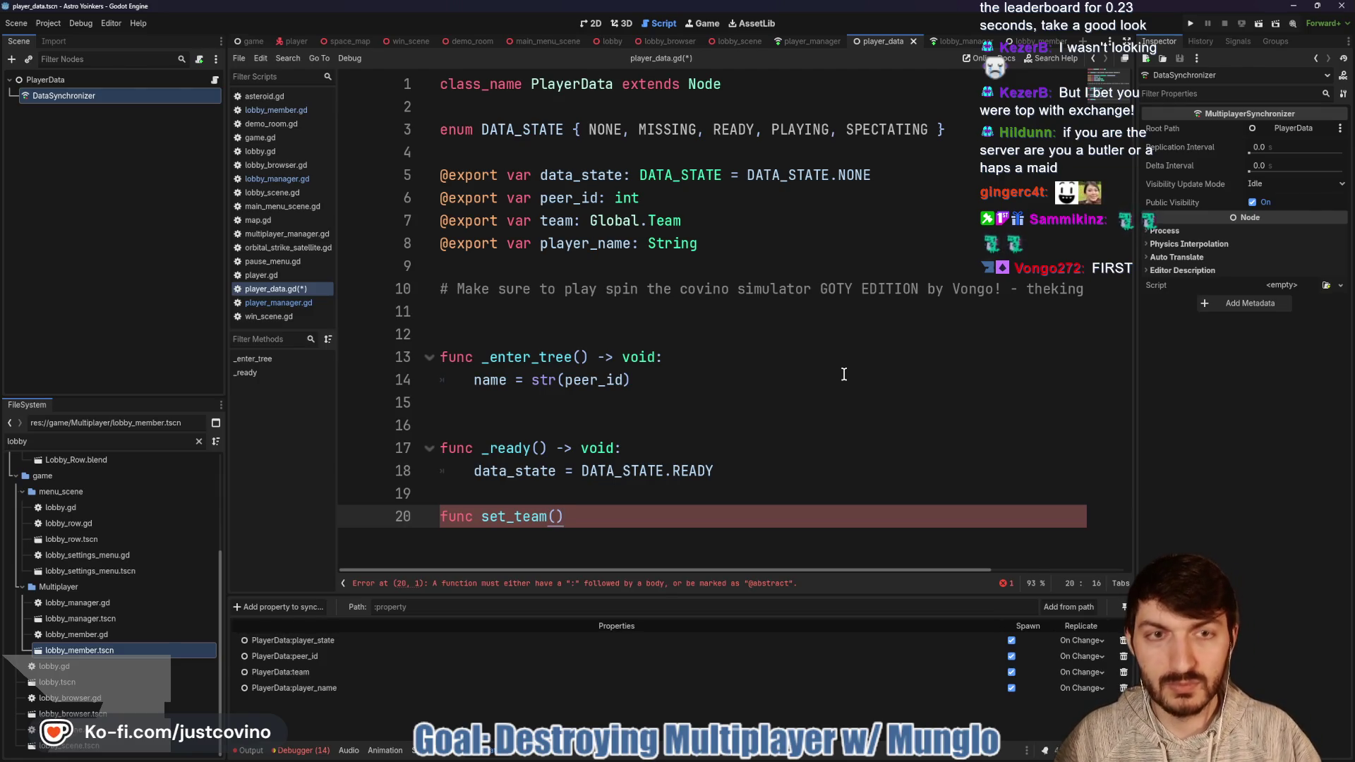
{"action": "left_click", "coordinate": [949, 41]}
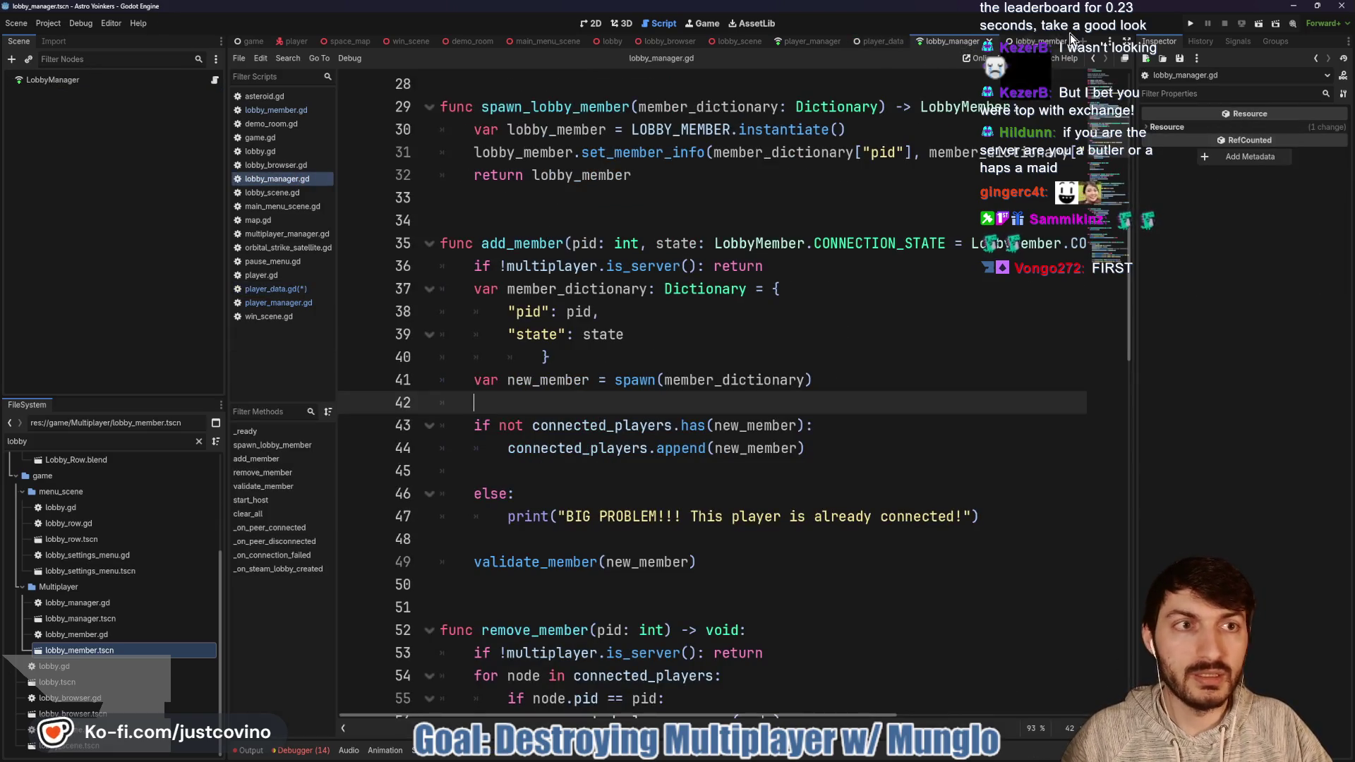
{"action": "left_click", "coordinate": [1027, 41]}
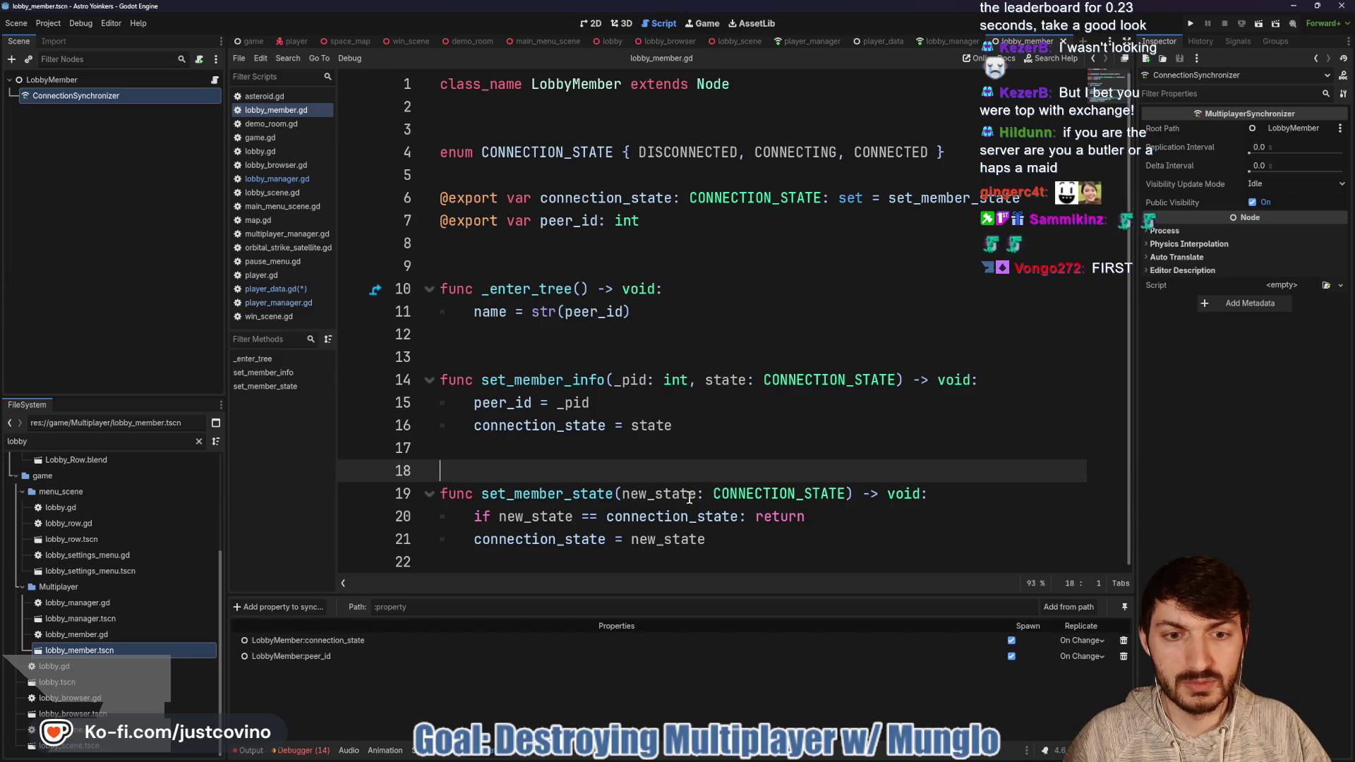
{"action": "left_click", "coordinate": [818, 41]}
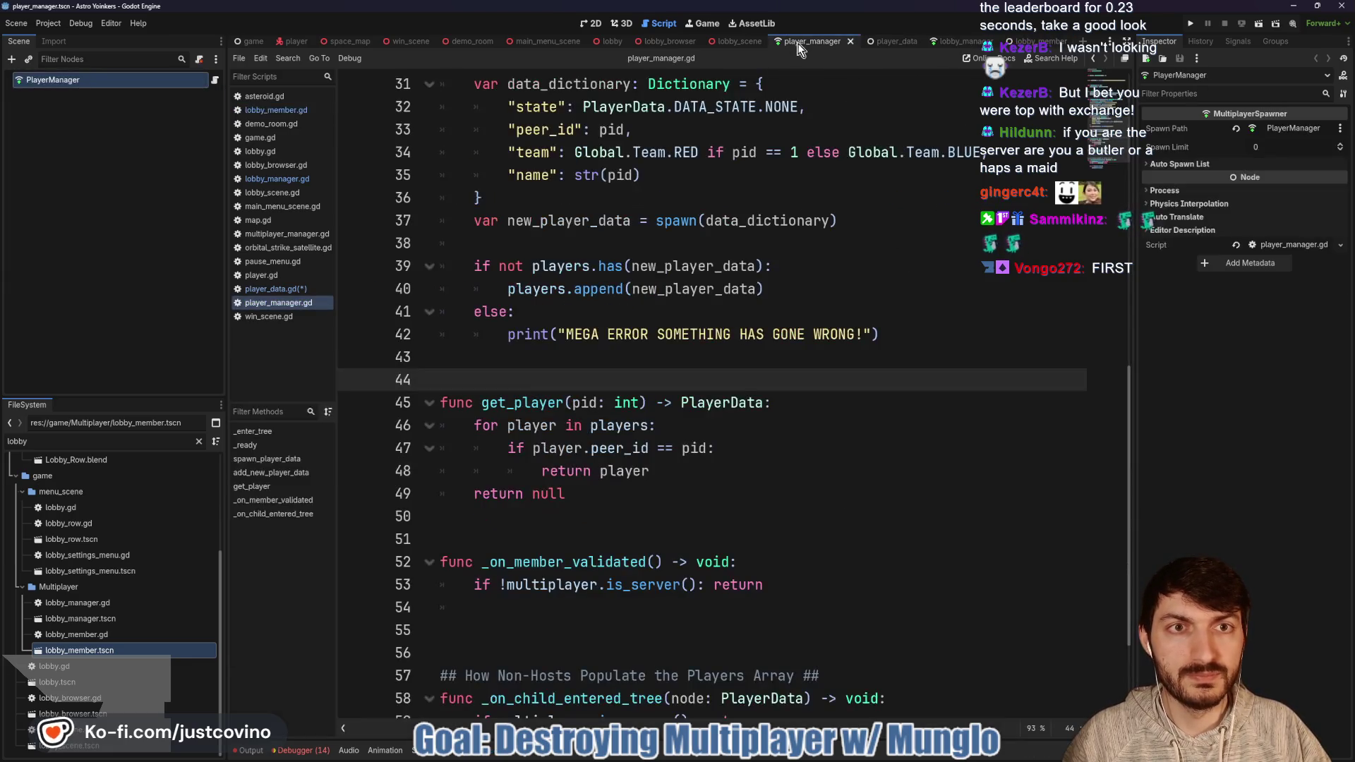
{"action": "left_click", "coordinate": [884, 41]}
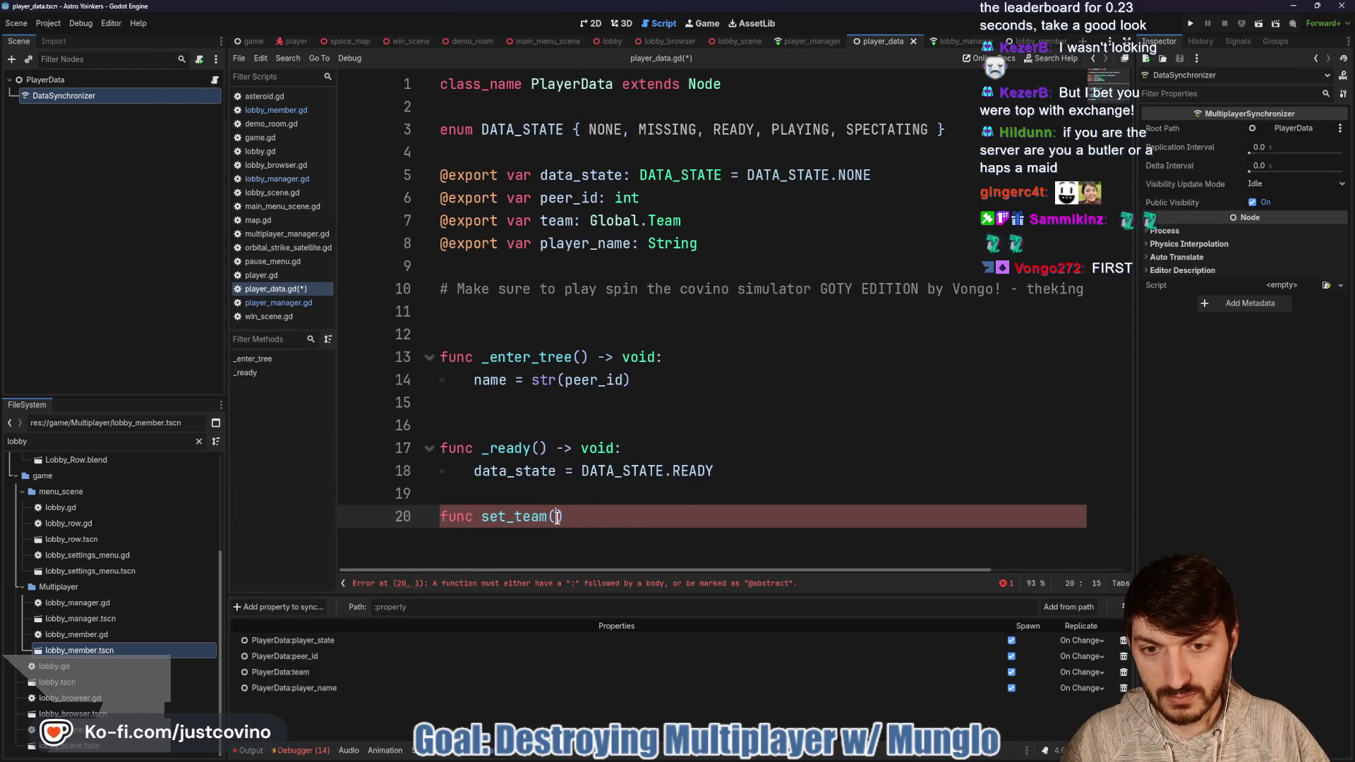
{"action": "type", "text": "w_team: Glo"}
{"action": "key", "text": "Return"}
{"action": "type", "text": ".T"}
{"action": "key", "text": "Return"}
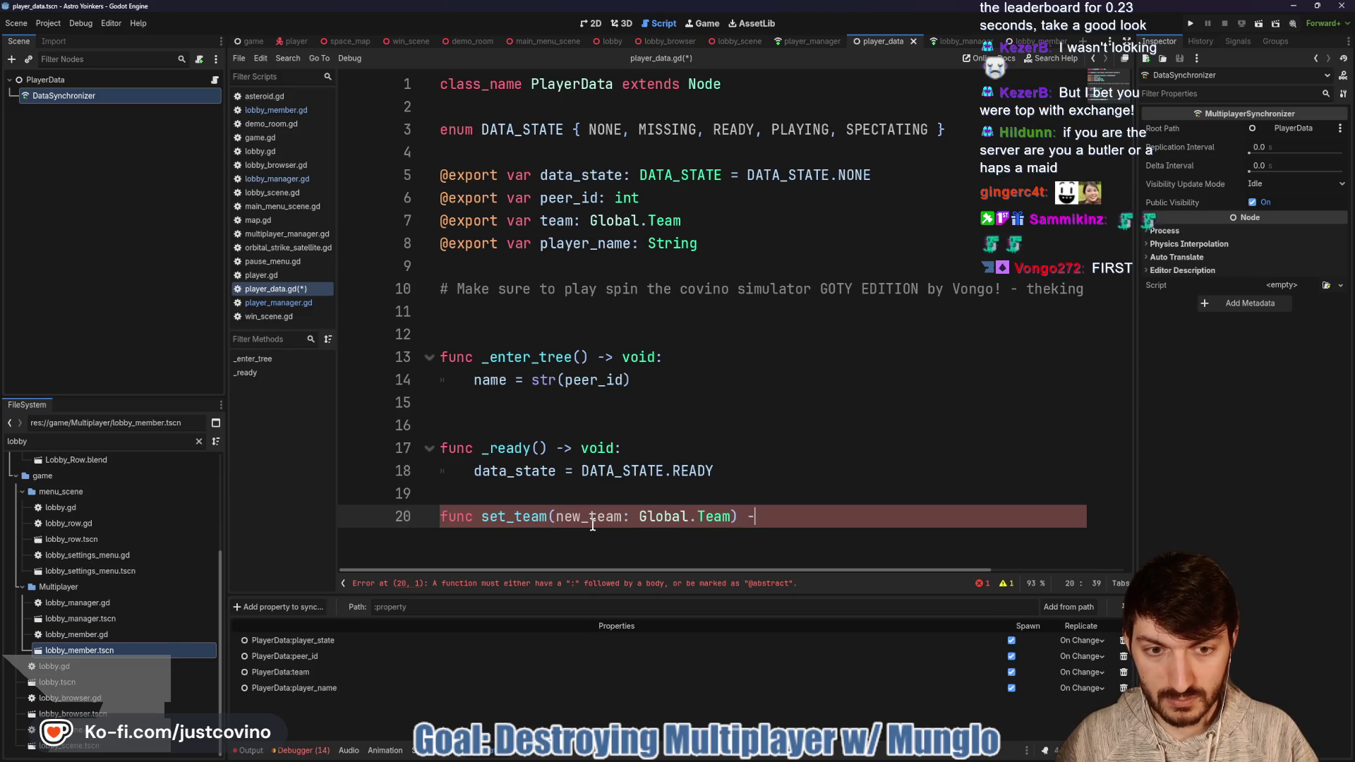
{"action": "type", "text": "void:"}
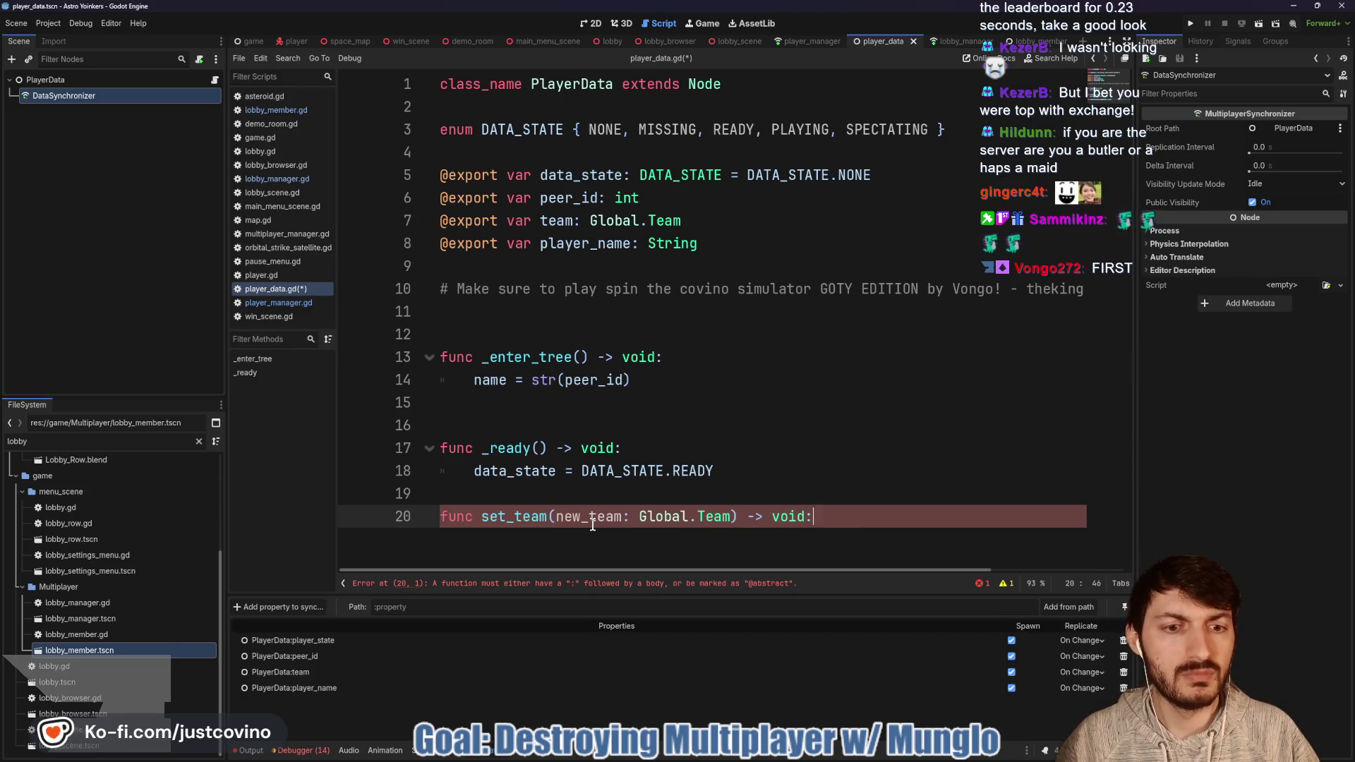
{"action": "key", "text": "Return"}
Step: Give set_team the body 'if new_team == team: return' and 'team = new_team'
{"action": "left_click", "coordinate": [1031, 43]}
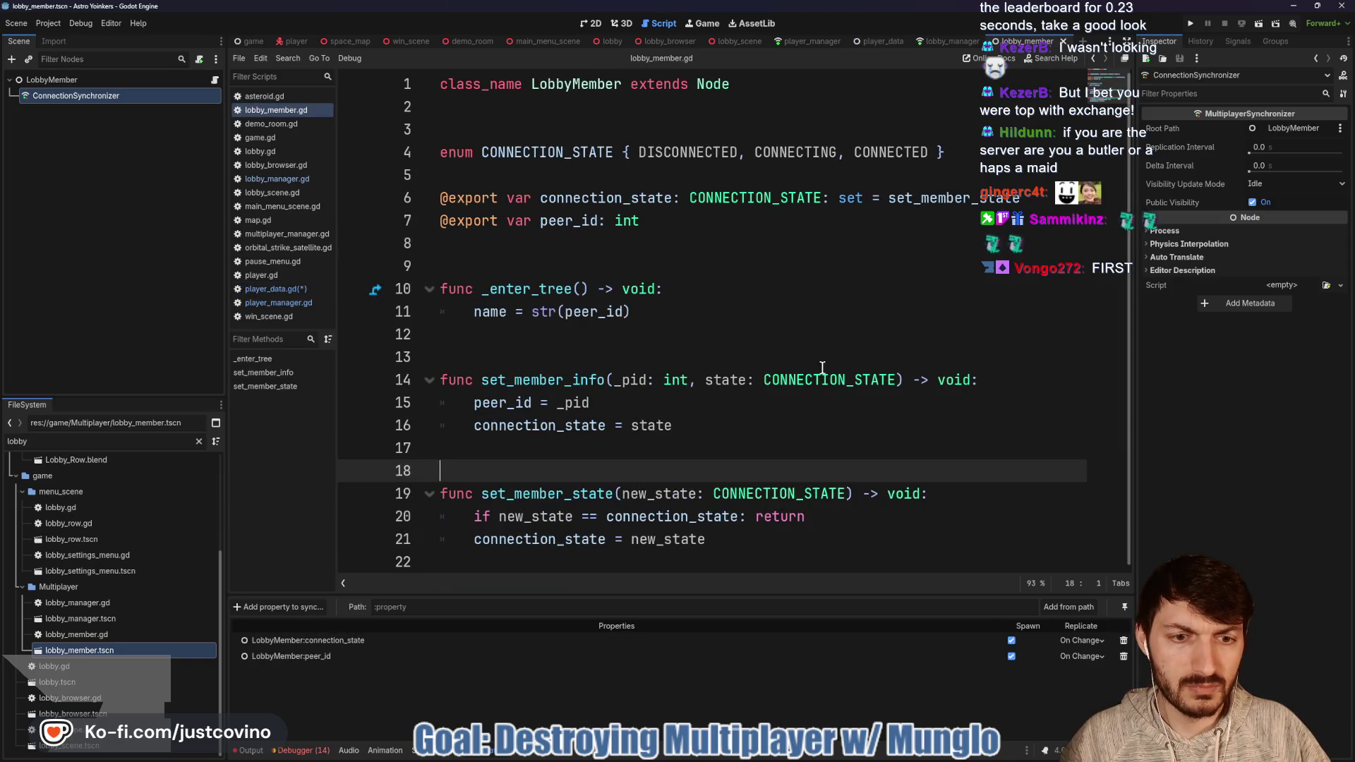
{"action": "left_click", "coordinate": [946, 42]}
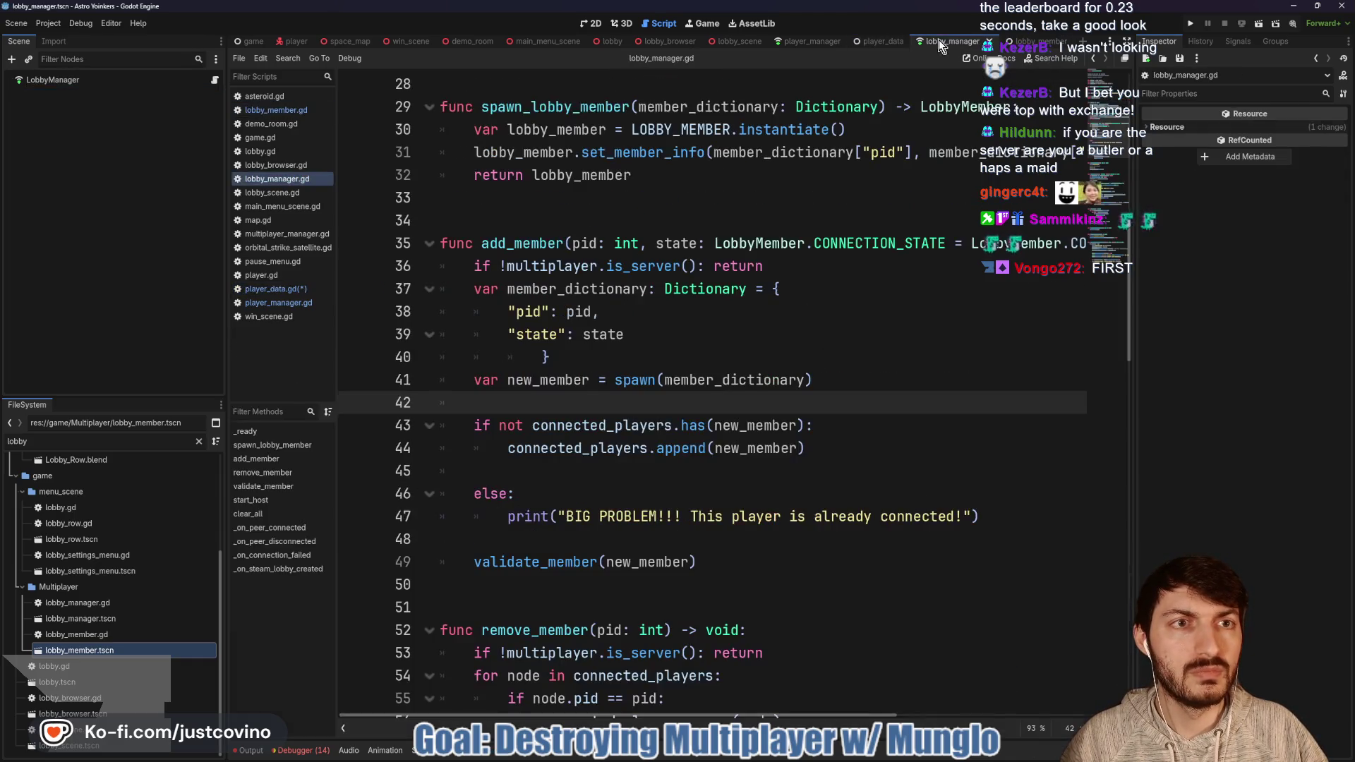
{"action": "left_click", "coordinate": [883, 41]}
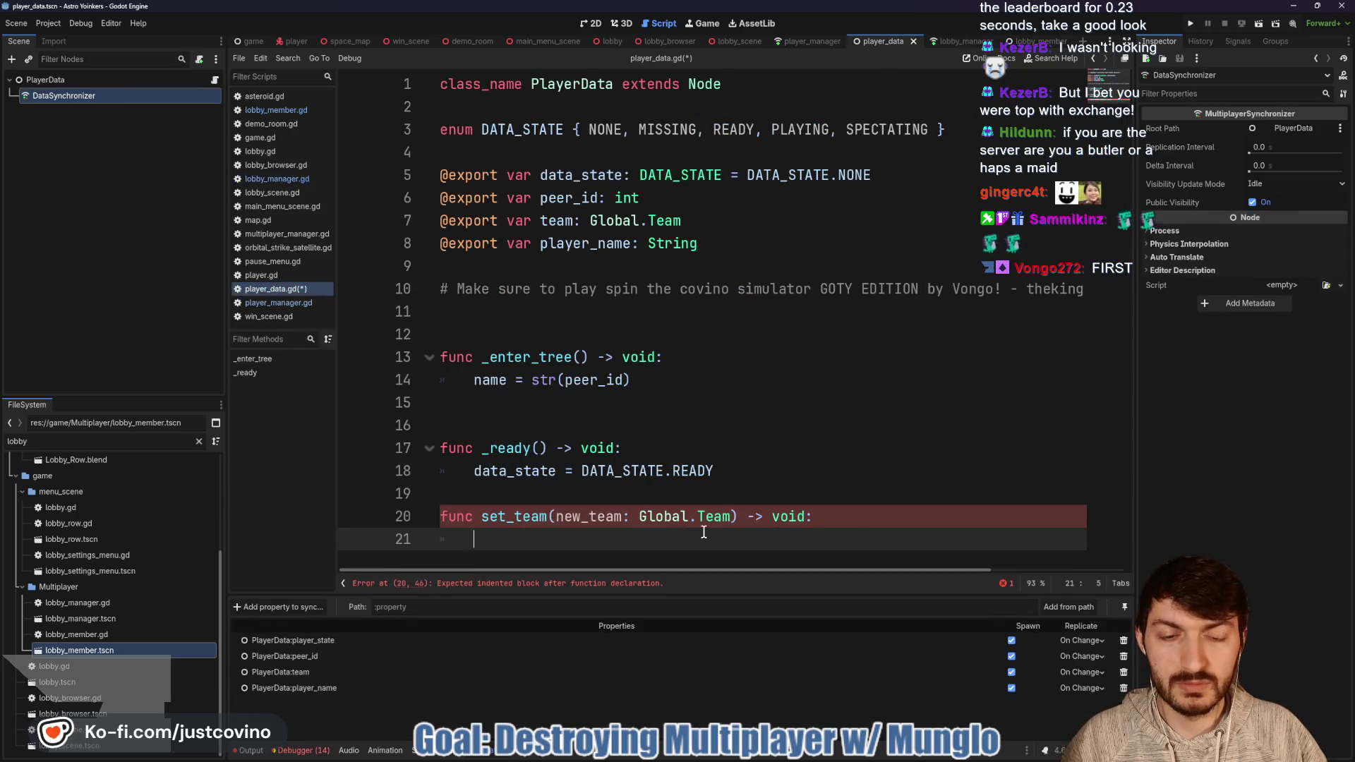
{"action": "type", "text": "if"}
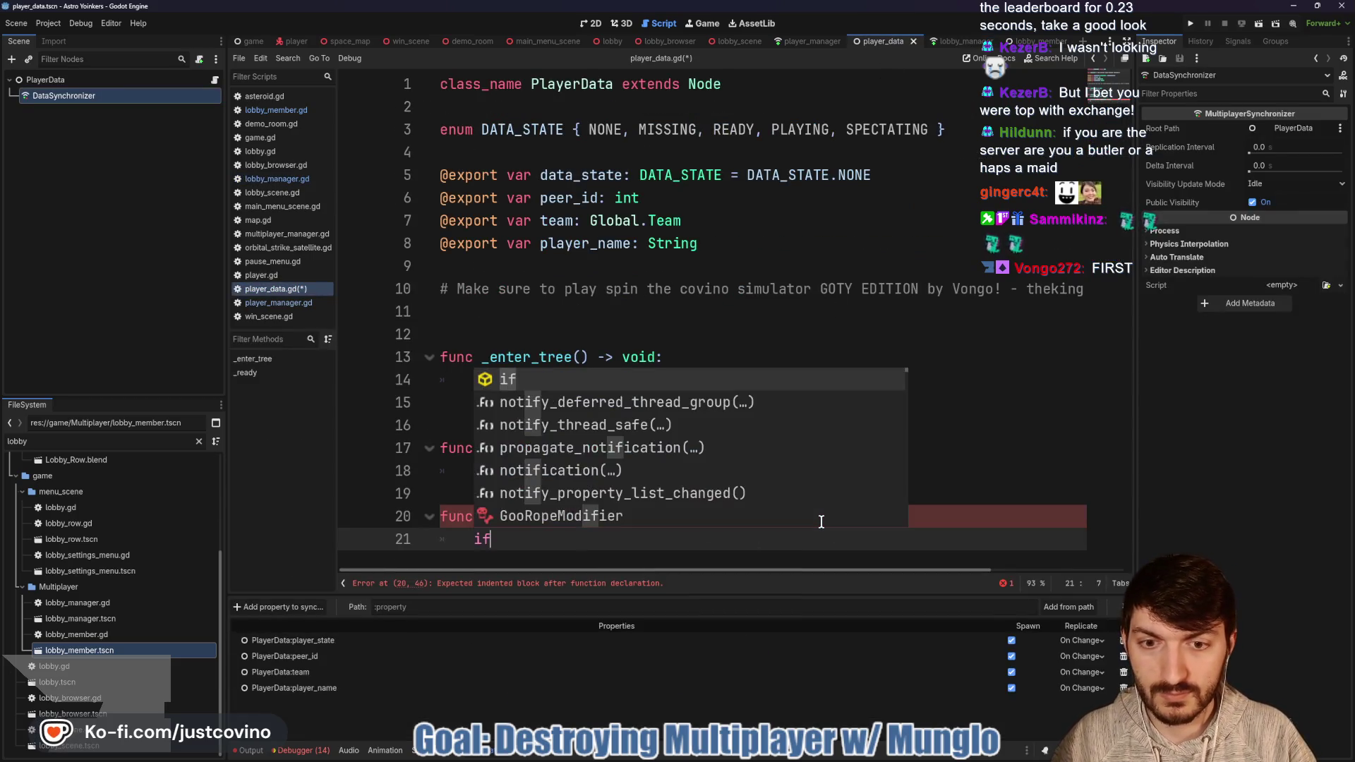
{"action": "type", "text": " new_team "}
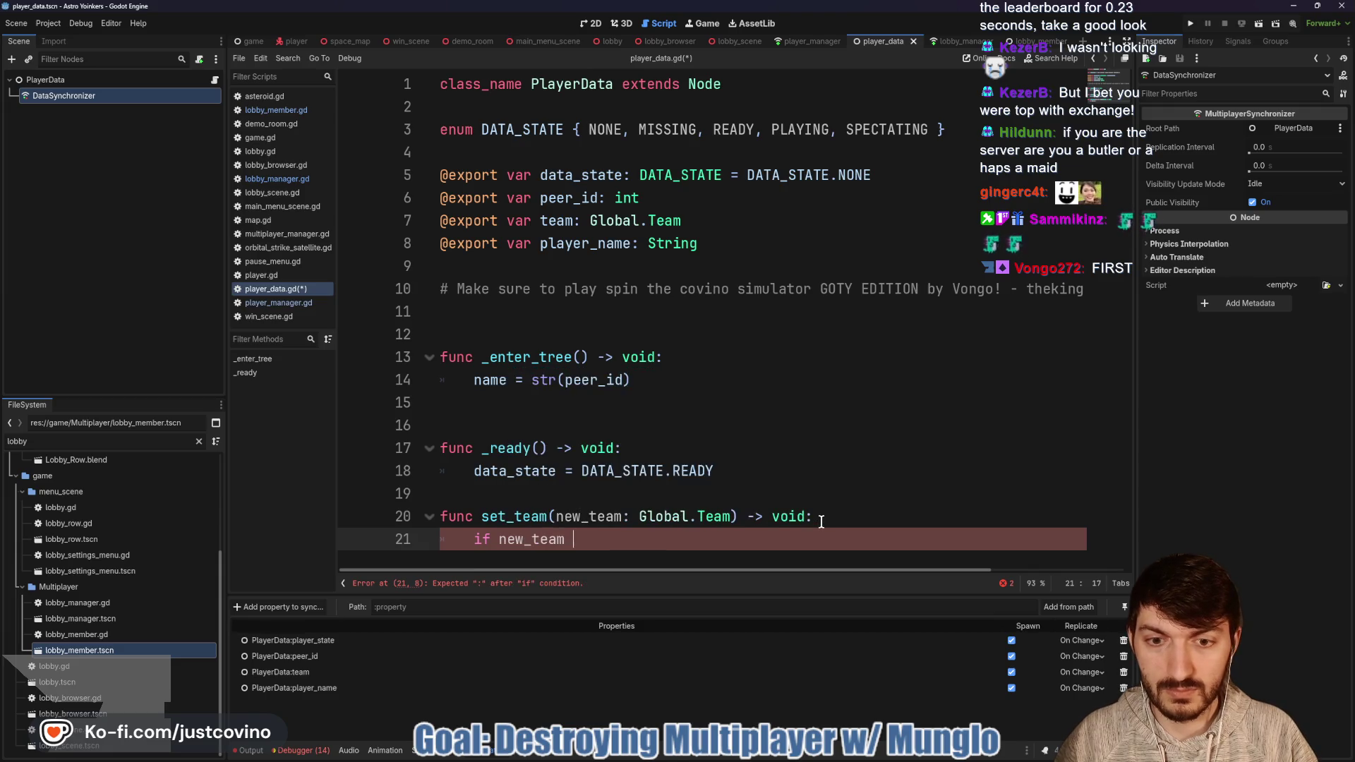
{"action": "type", "text": "== t"}
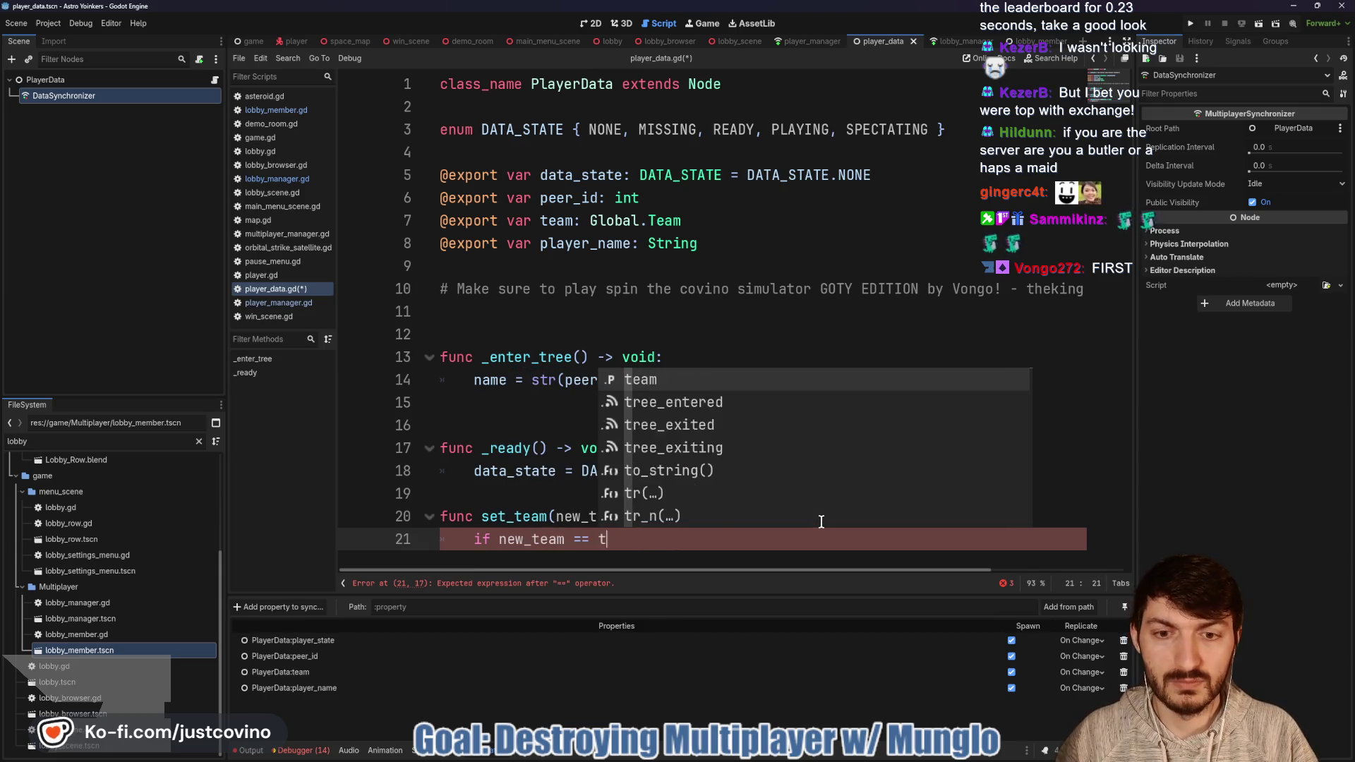
{"action": "type", "text": "eam: return"}
{"action": "key", "text": "Return"}
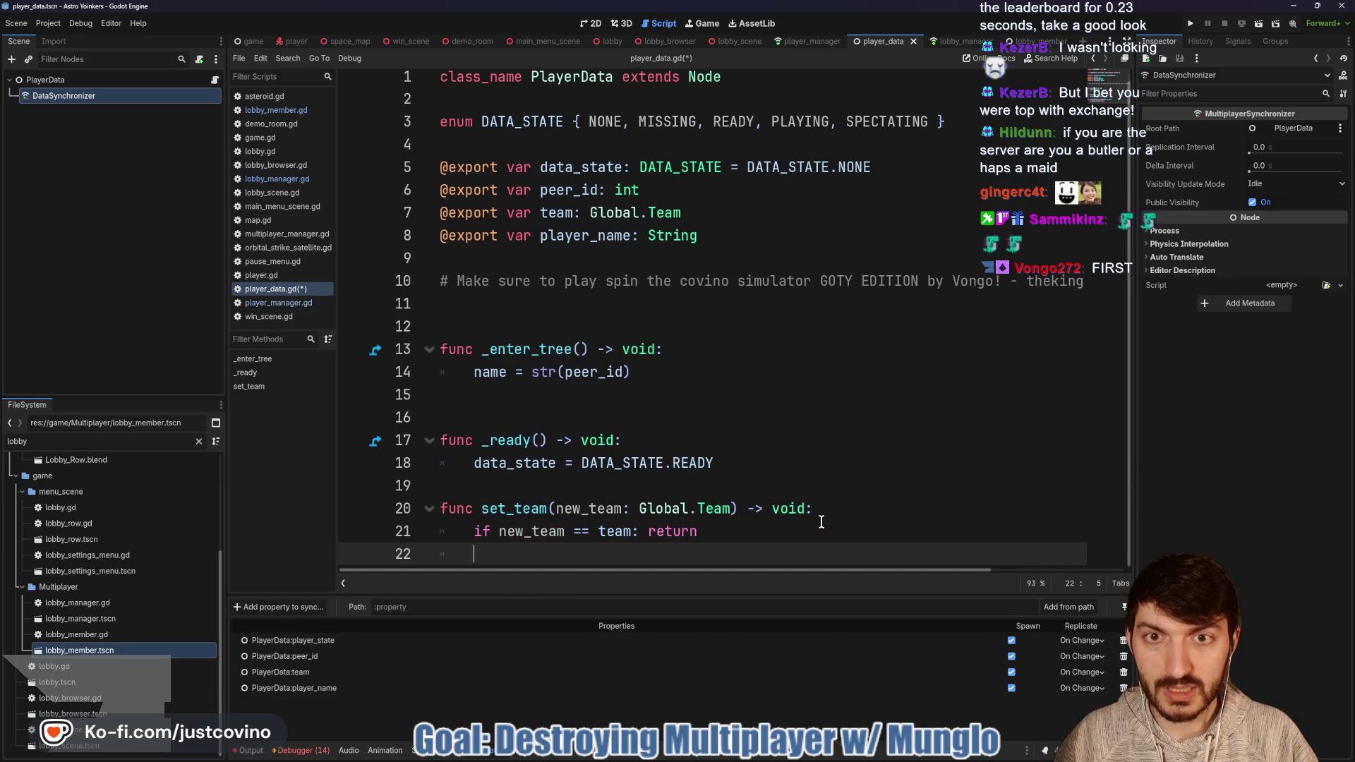
{"action": "type", "text": "team -"}
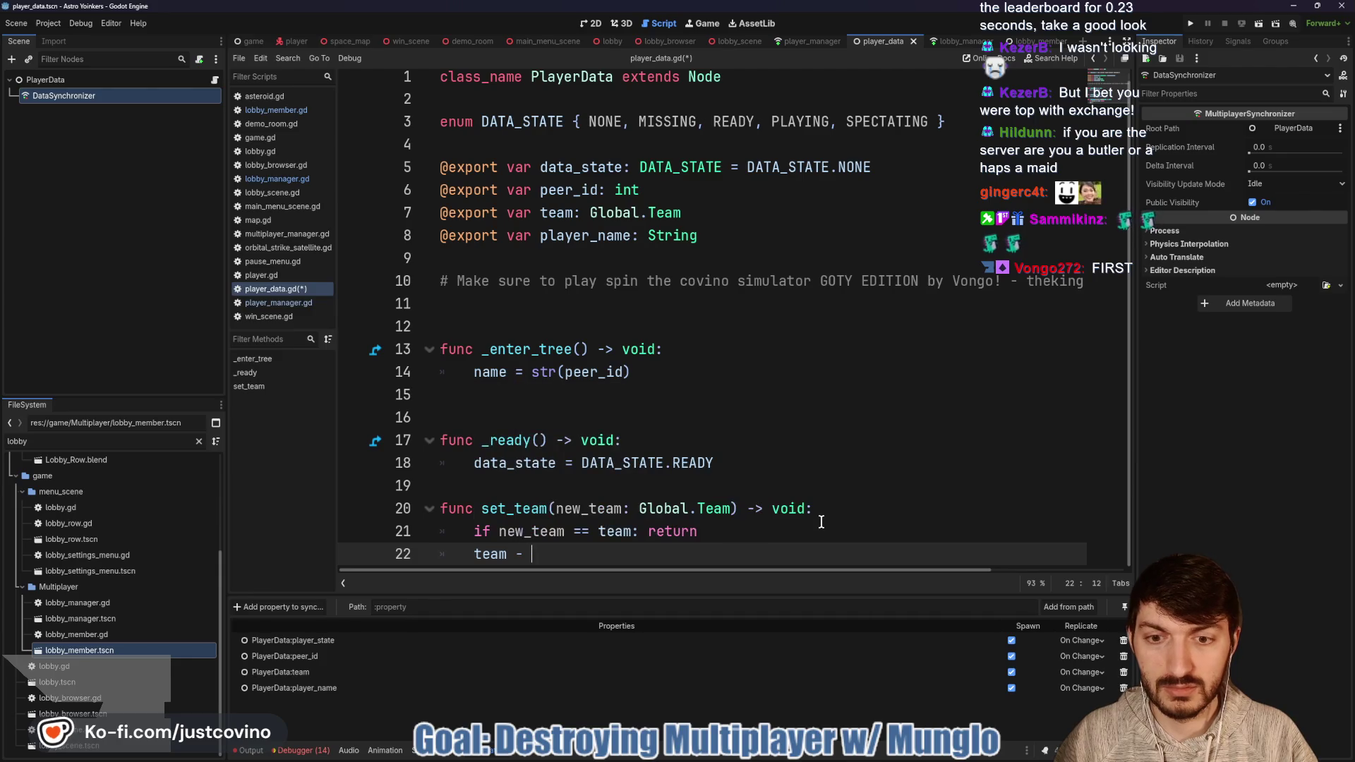
{"action": "key", "text": "BackSpace"}
{"action": "type", "text": "= new"}
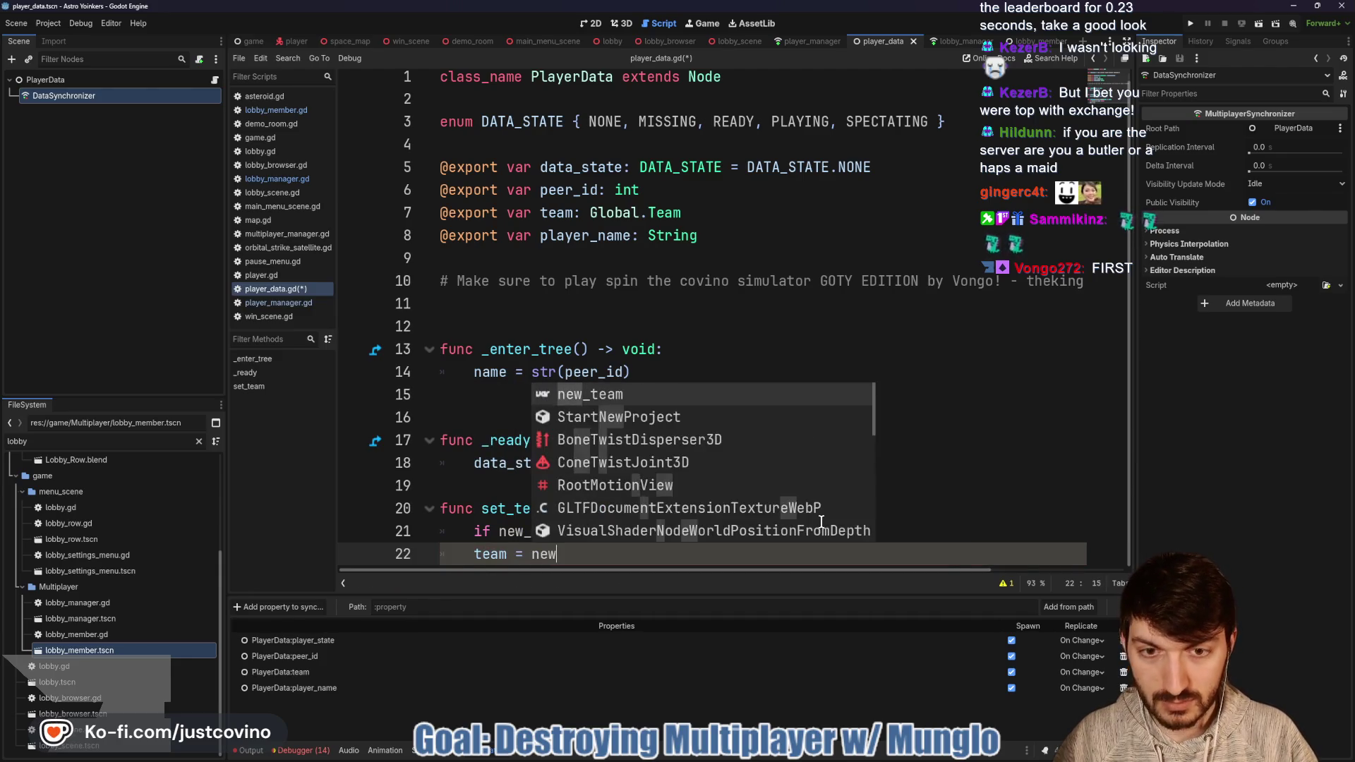
{"action": "key", "text": "Return"}
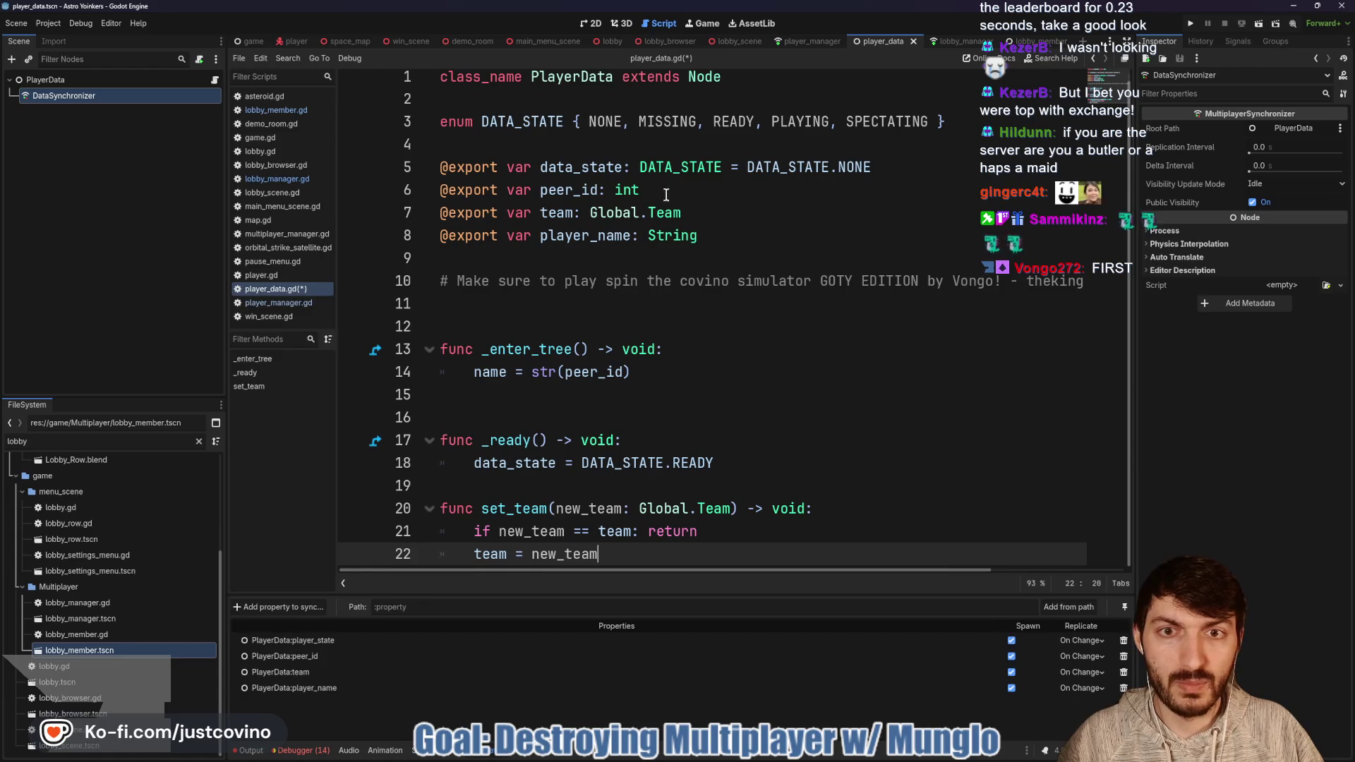
{"action": "left_click", "coordinate": [720, 212]}
Step: Make set_team the setter of the team variable (: set = set_team) and save player_data.gd
{"action": "type", "text": "="}
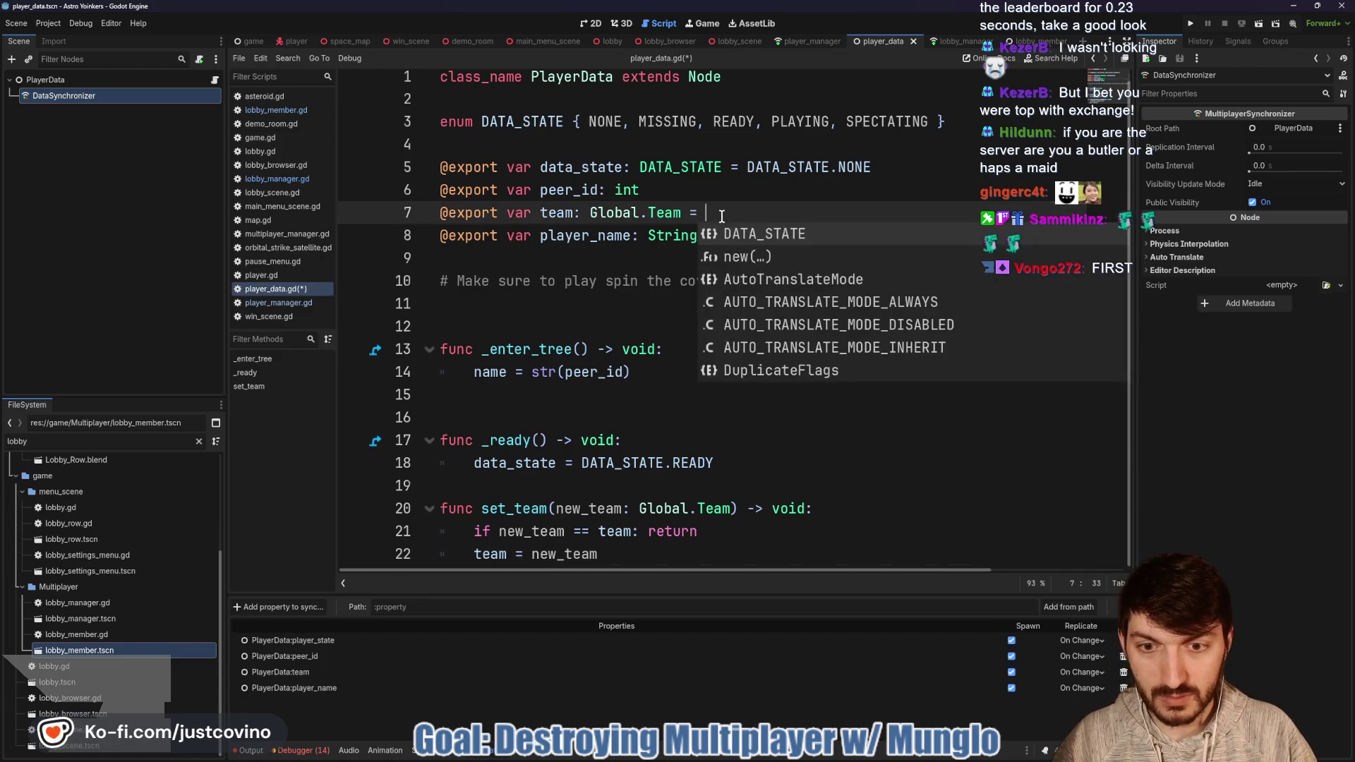
{"action": "key", "text": "BackSpace"}
{"action": "type", "text": "set"}
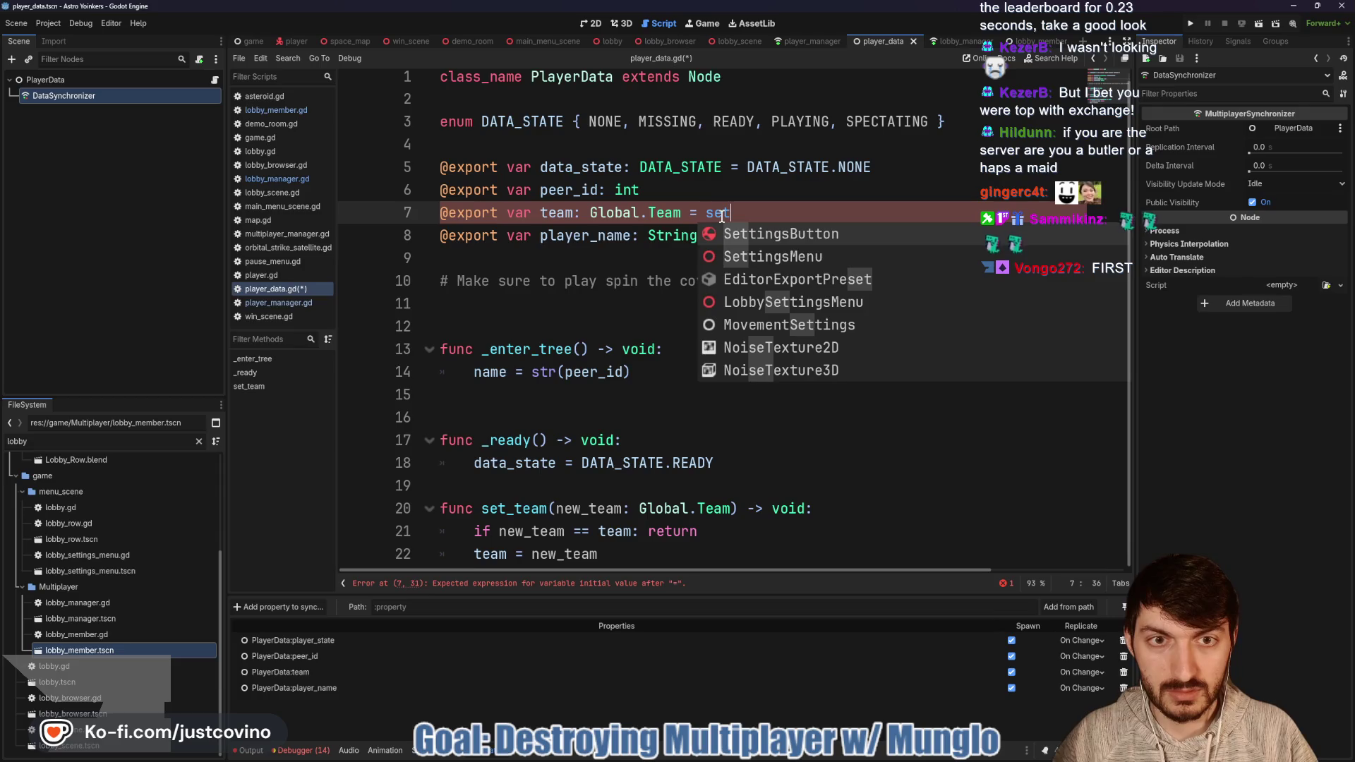
{"action": "key", "text": "BackSpace"}
{"action": "key", "text": "BackSpace"}
{"action": "key", "text": "BackSpace"}
{"action": "key", "text": "BackSpace"}
{"action": "key", "text": "BackSpace"}
{"action": "key", "text": "BackSpace"}
{"action": "type", "text": ":"}
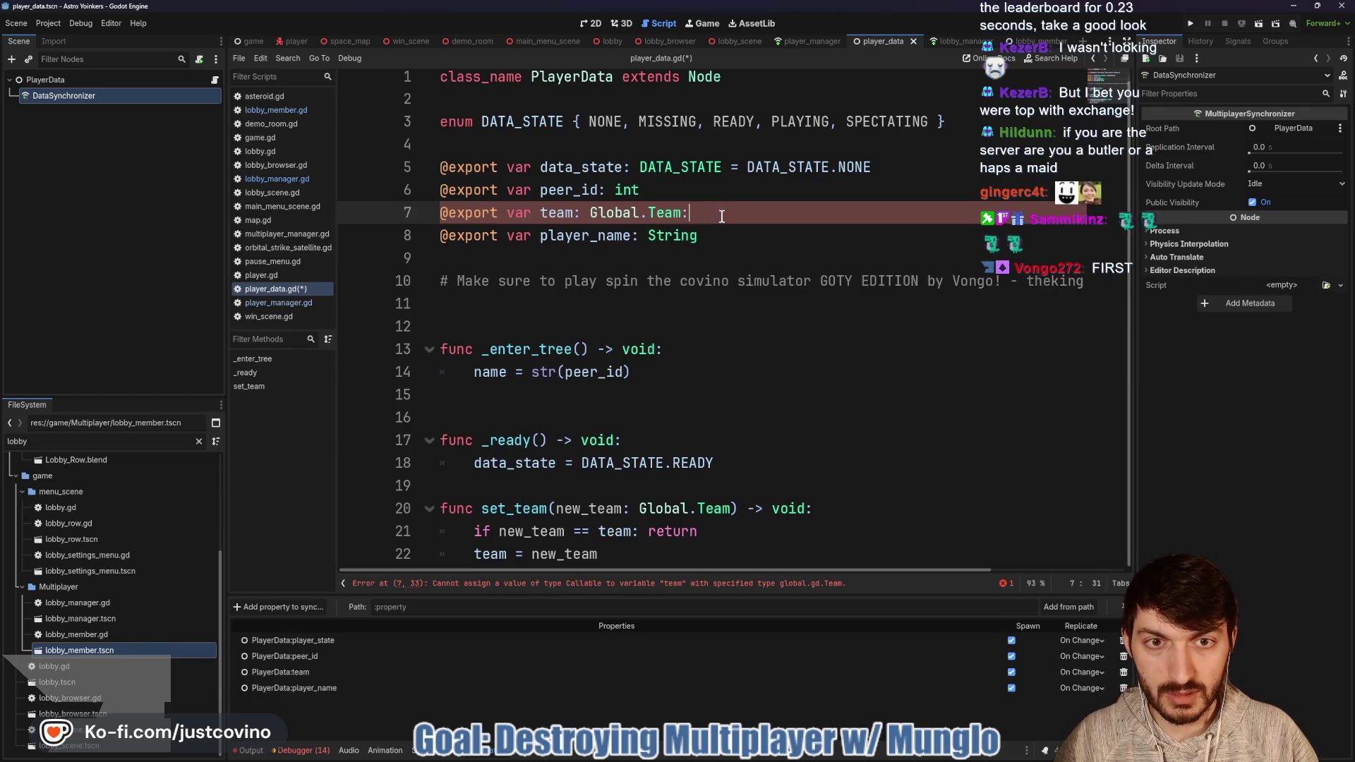
{"action": "type", "text": " set = se"}
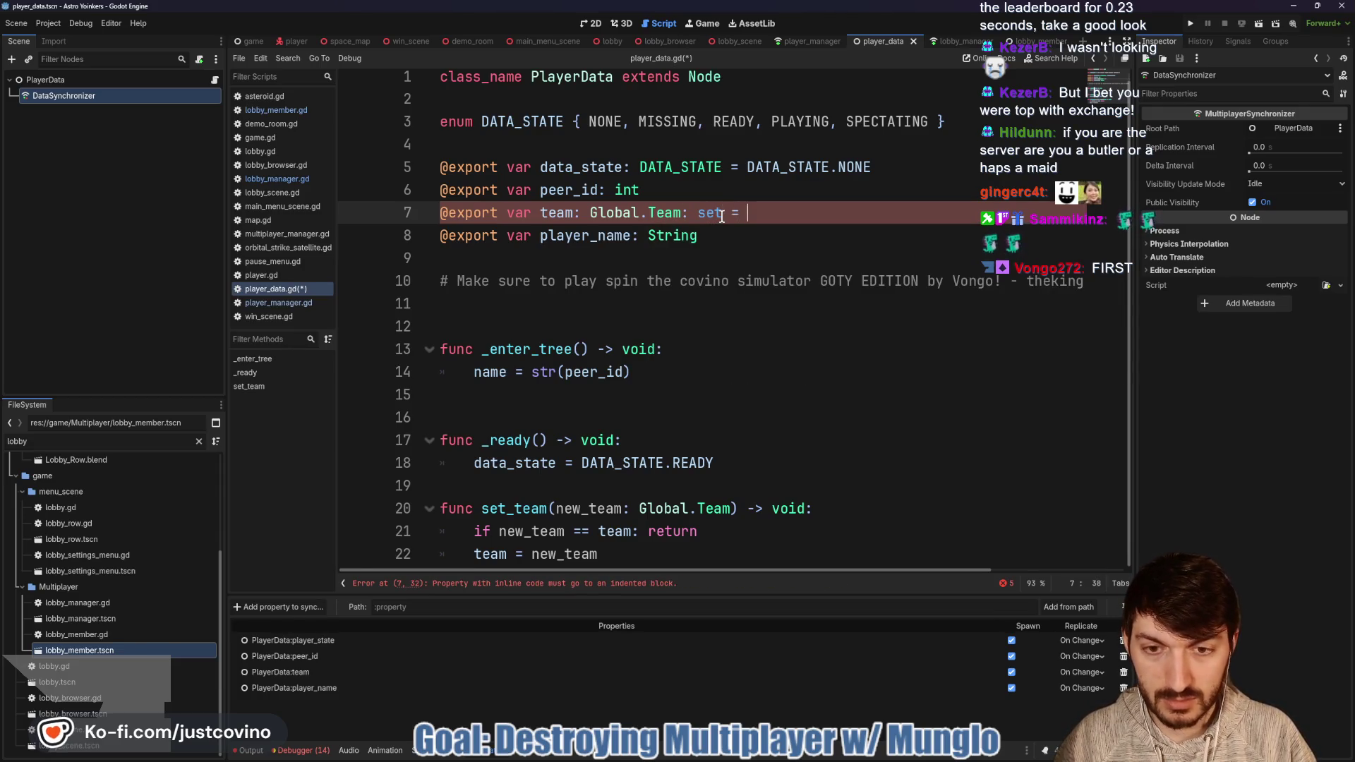
{"action": "key", "text": "Return"}
{"action": "key", "text": "Down"}
{"action": "key", "text": "Down"}
{"action": "key", "text": "ctrl+s"}
Step: Add a blank line before set_team and review where team, set_team and peer_id are used
{"action": "left_click", "coordinate": [560, 487]}
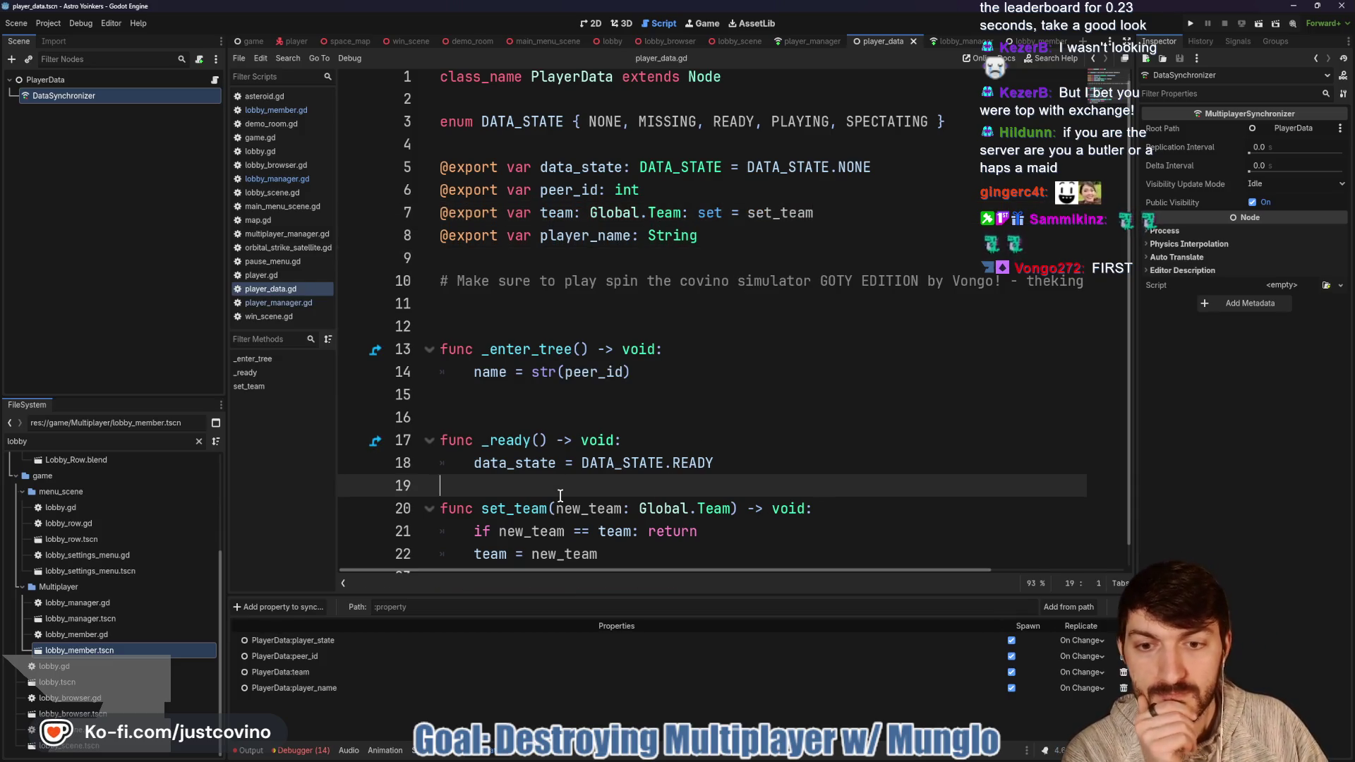
{"action": "key", "text": "Return"}
{"action": "scroll", "coordinate": [669, 415], "scroll_direction": "down", "scroll_amount": 1}
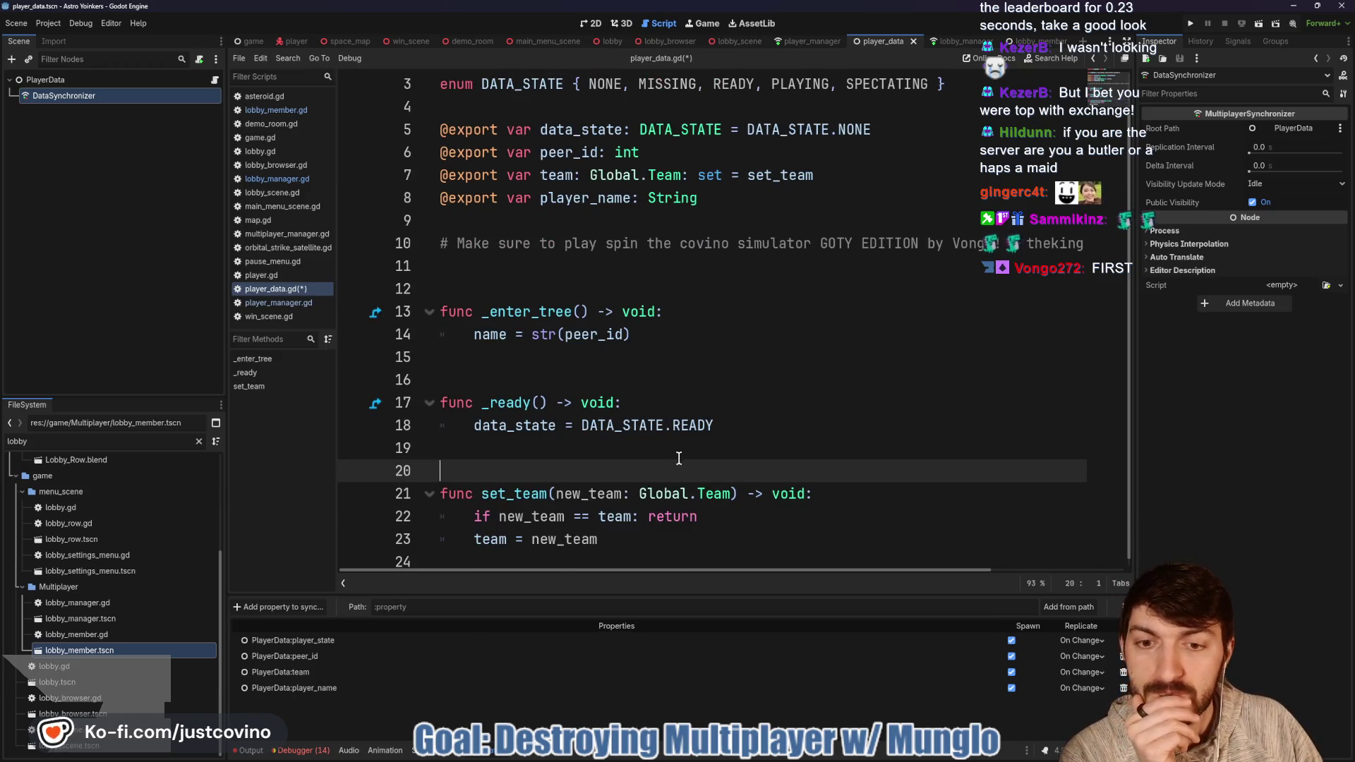
{"action": "left_click", "coordinate": [1036, 45]}
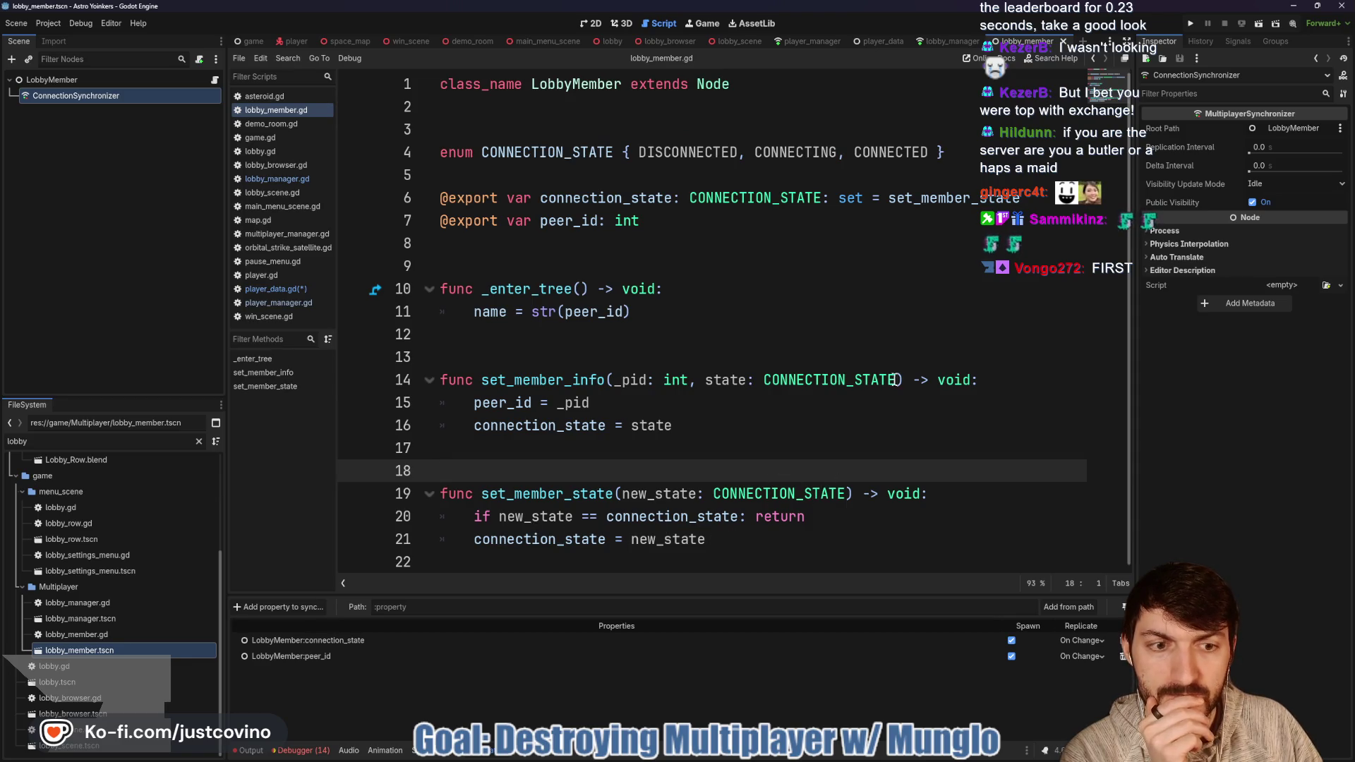
{"action": "left_click", "coordinate": [939, 42]}
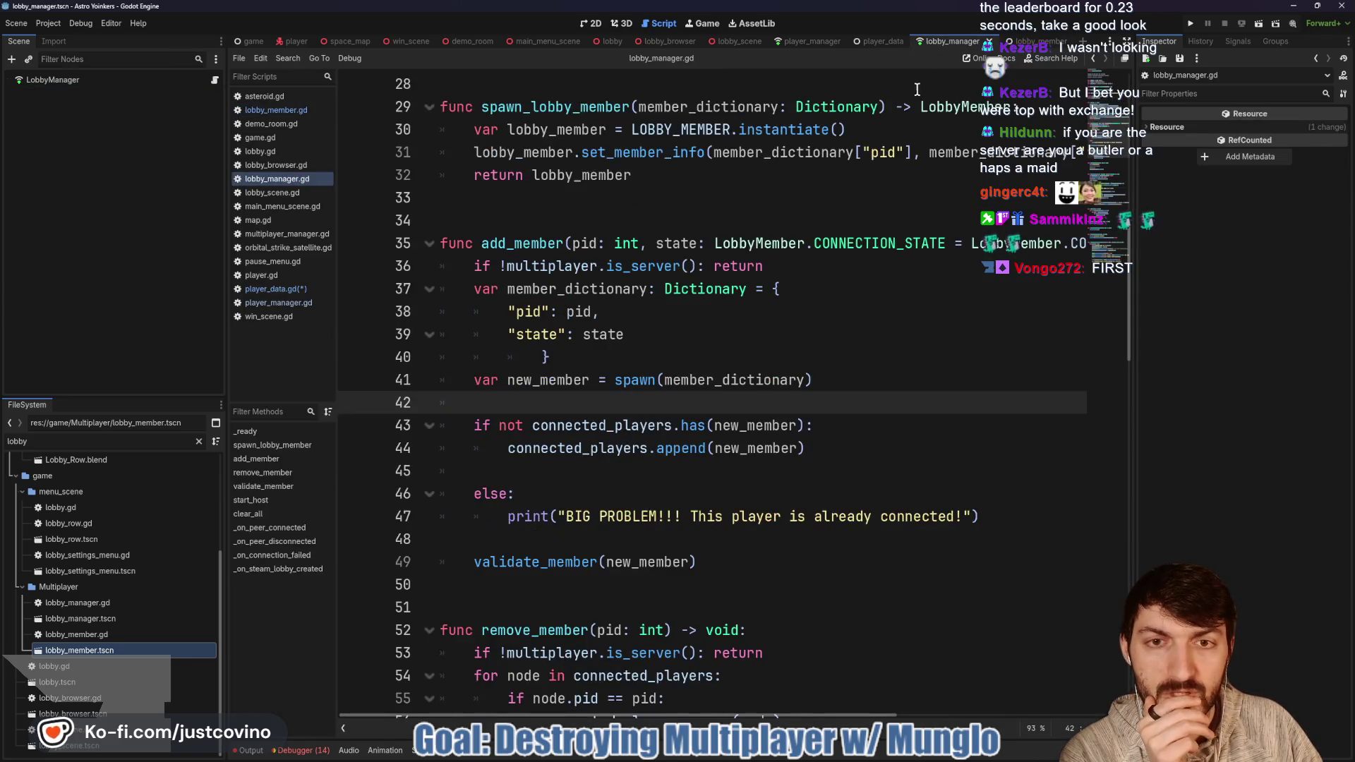
{"action": "left_click", "coordinate": [880, 42]}
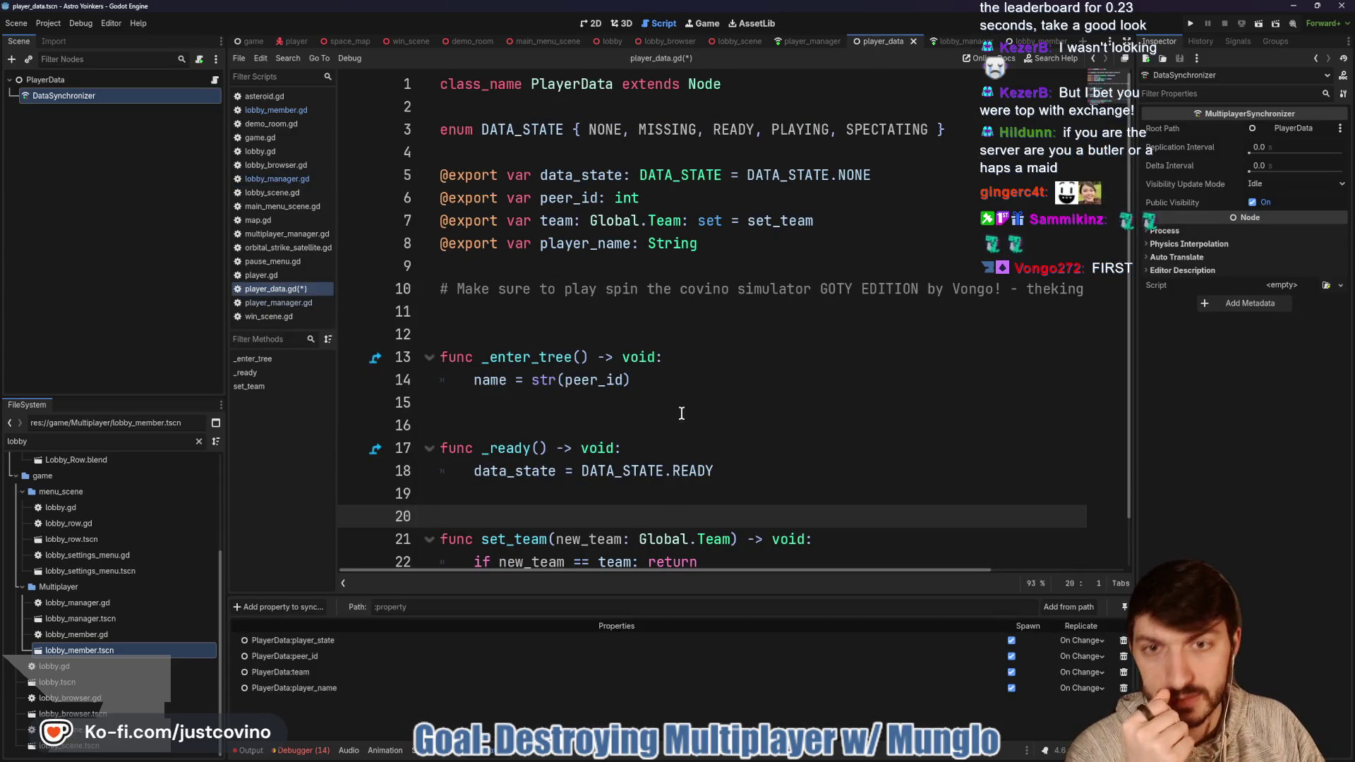
{"action": "double_click", "coordinate": [557, 221]}
{"action": "scroll", "coordinate": [663, 360], "scroll_direction": "down", "scroll_amount": 1}
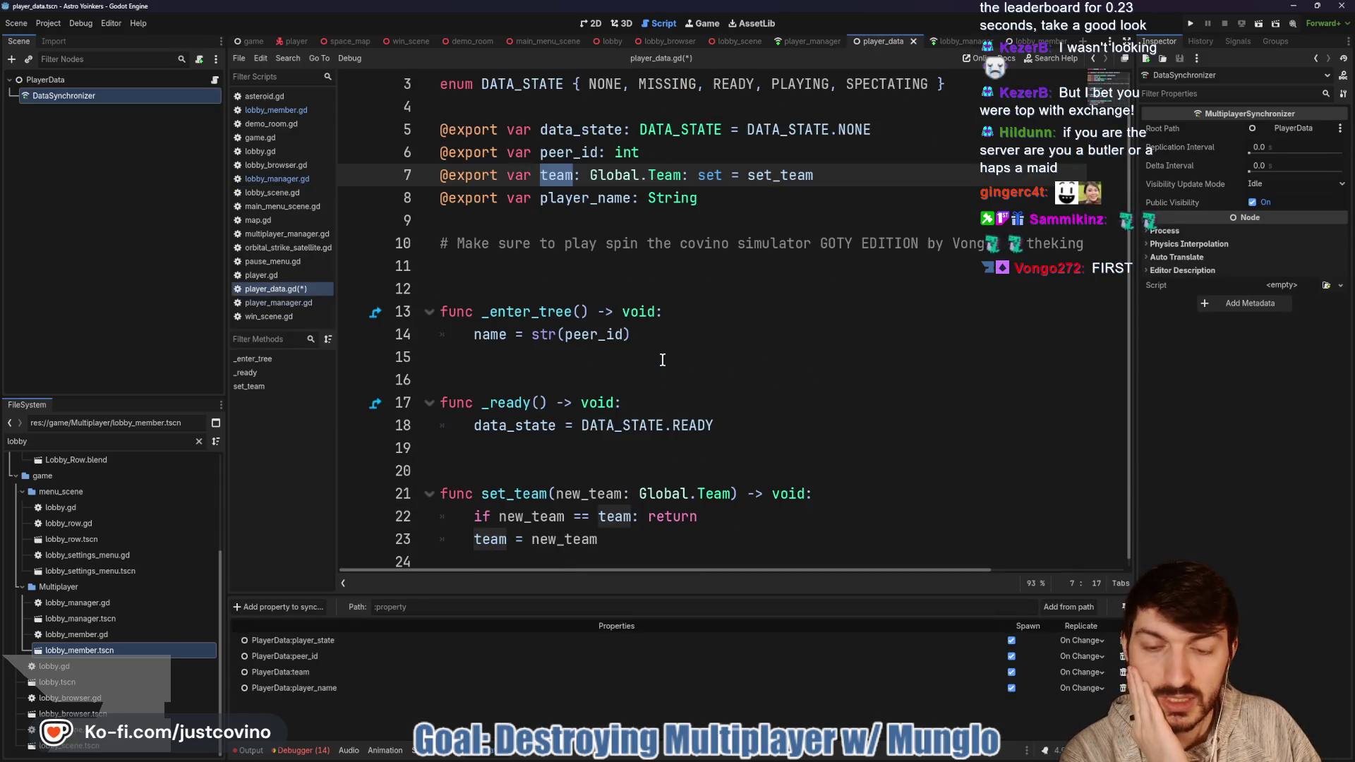
{"action": "left_click", "coordinate": [657, 526]}
{"action": "double_click", "coordinate": [514, 494]}
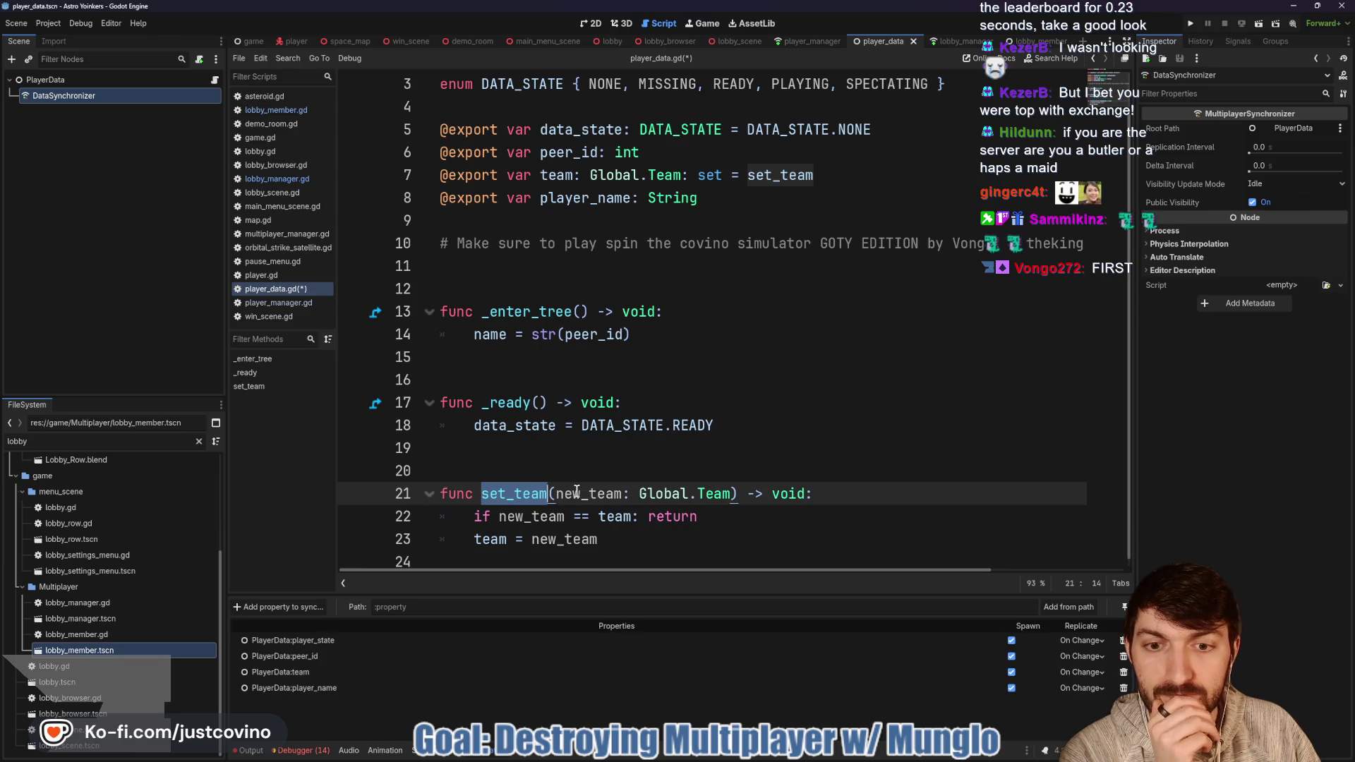
{"action": "double_click", "coordinate": [561, 153]}
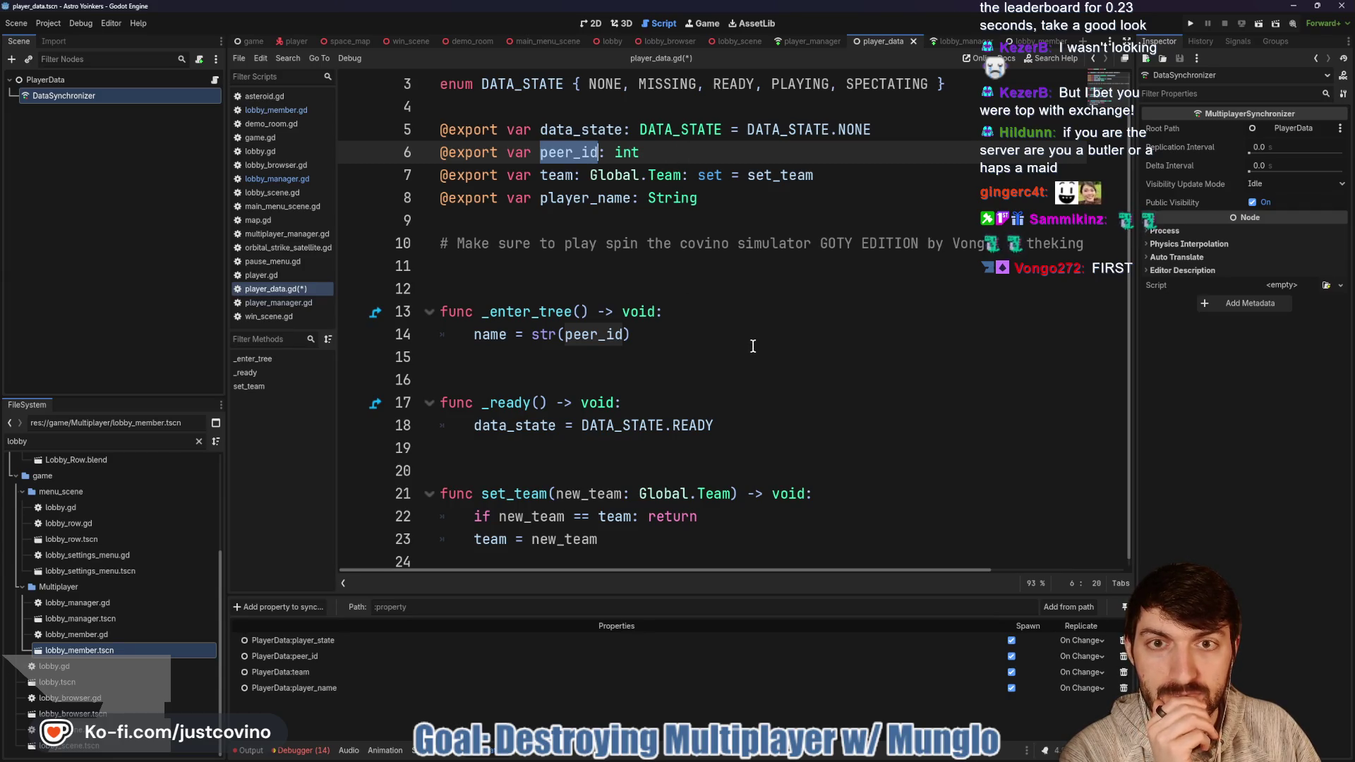
Step: Add 'if multiplayer.get_unique_id() == peer_id:' with print("Team Changed") inside set_team
{"action": "left_click", "coordinate": [831, 493]}
{"action": "key", "text": "Return"}
{"action": "type", "text": "i"}
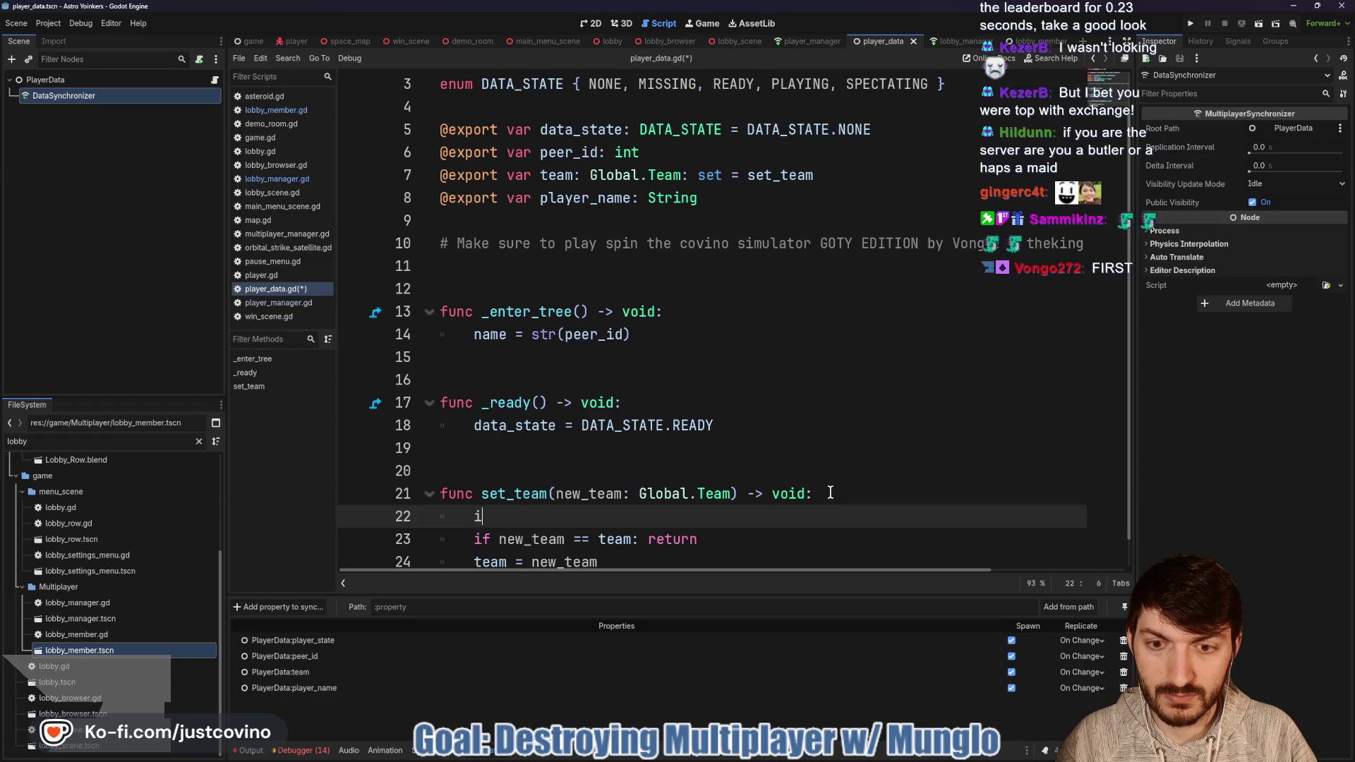
{"action": "type", "text": "f multiplayer.get_"}
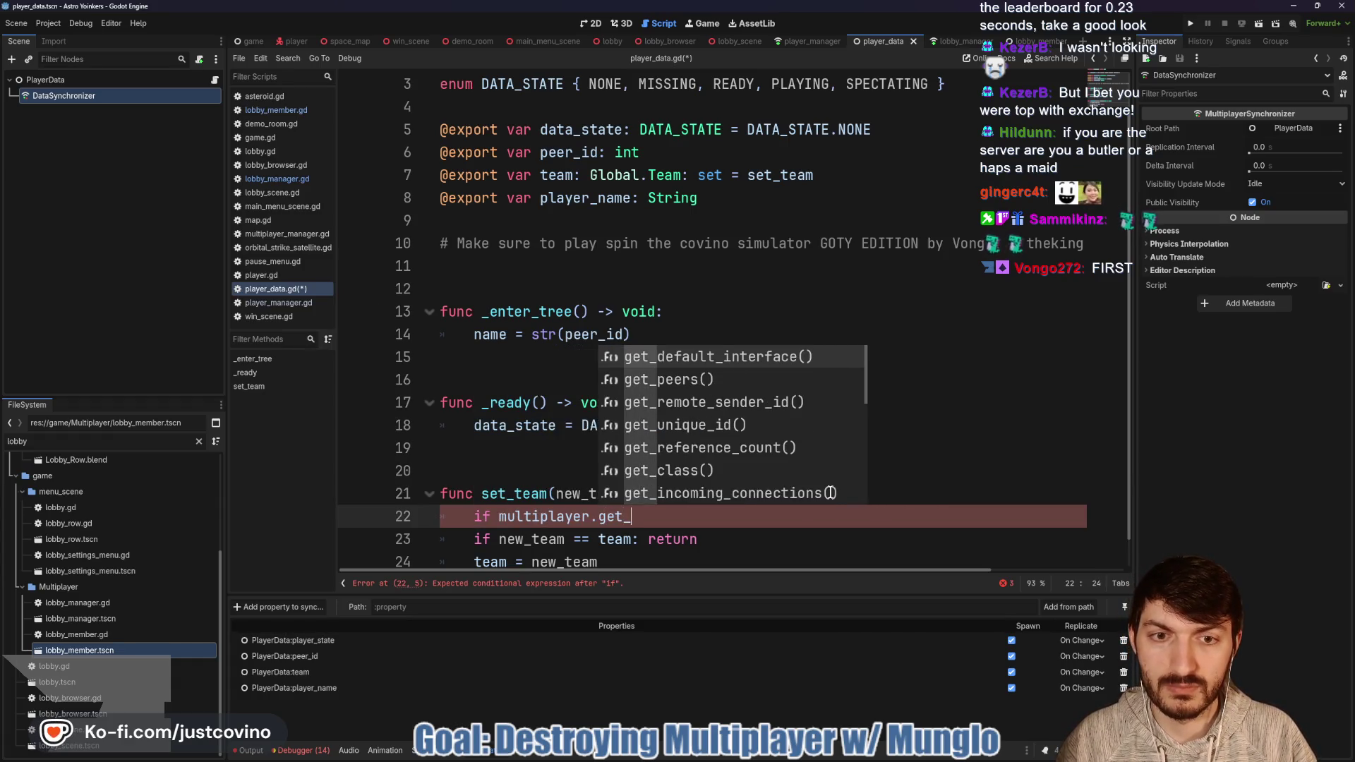
{"action": "type", "text": "uni"}
{"action": "key", "text": "Return"}
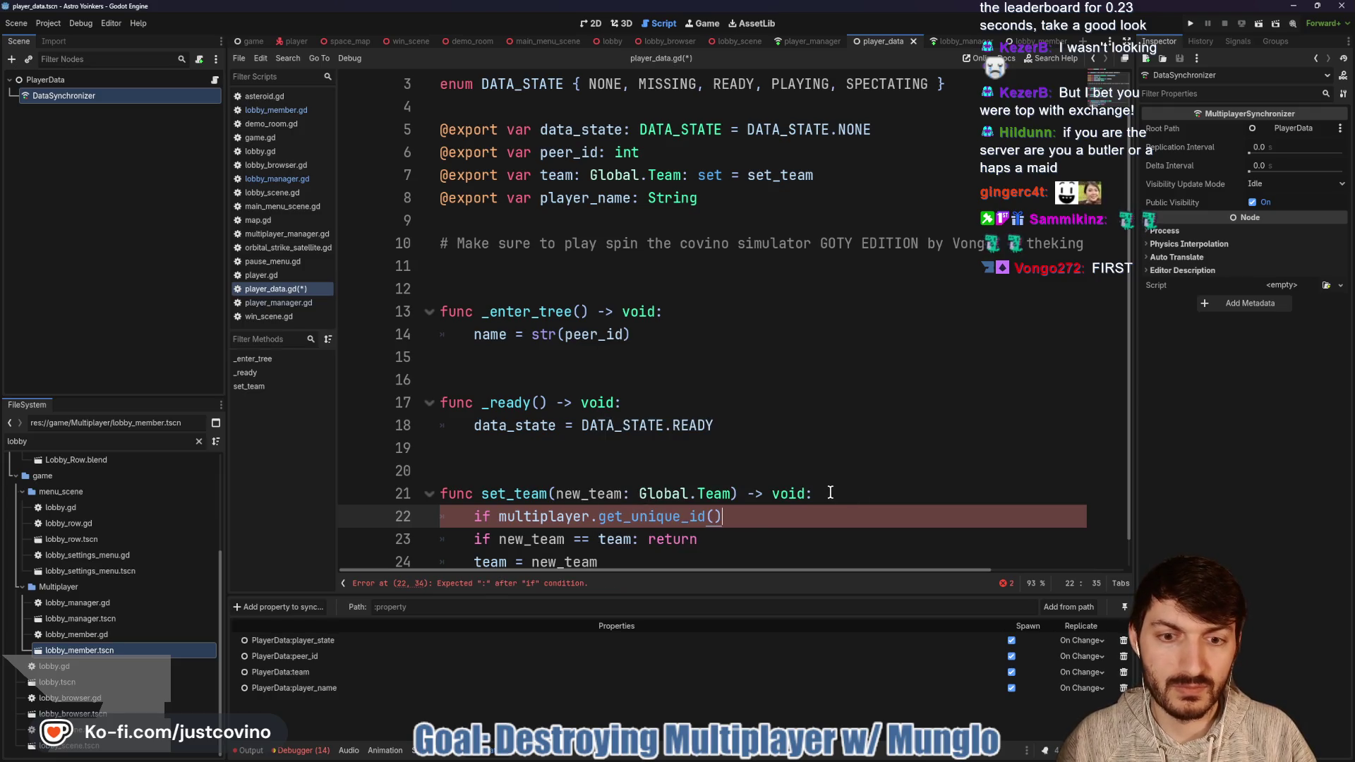
{"action": "type", "text": "== pi"}
{"action": "key", "text": "BackSpace"}
{"action": "key", "text": "BackSpace"}
{"action": "type", "text": "-"}
{"action": "type", "text": "peer_id:"}
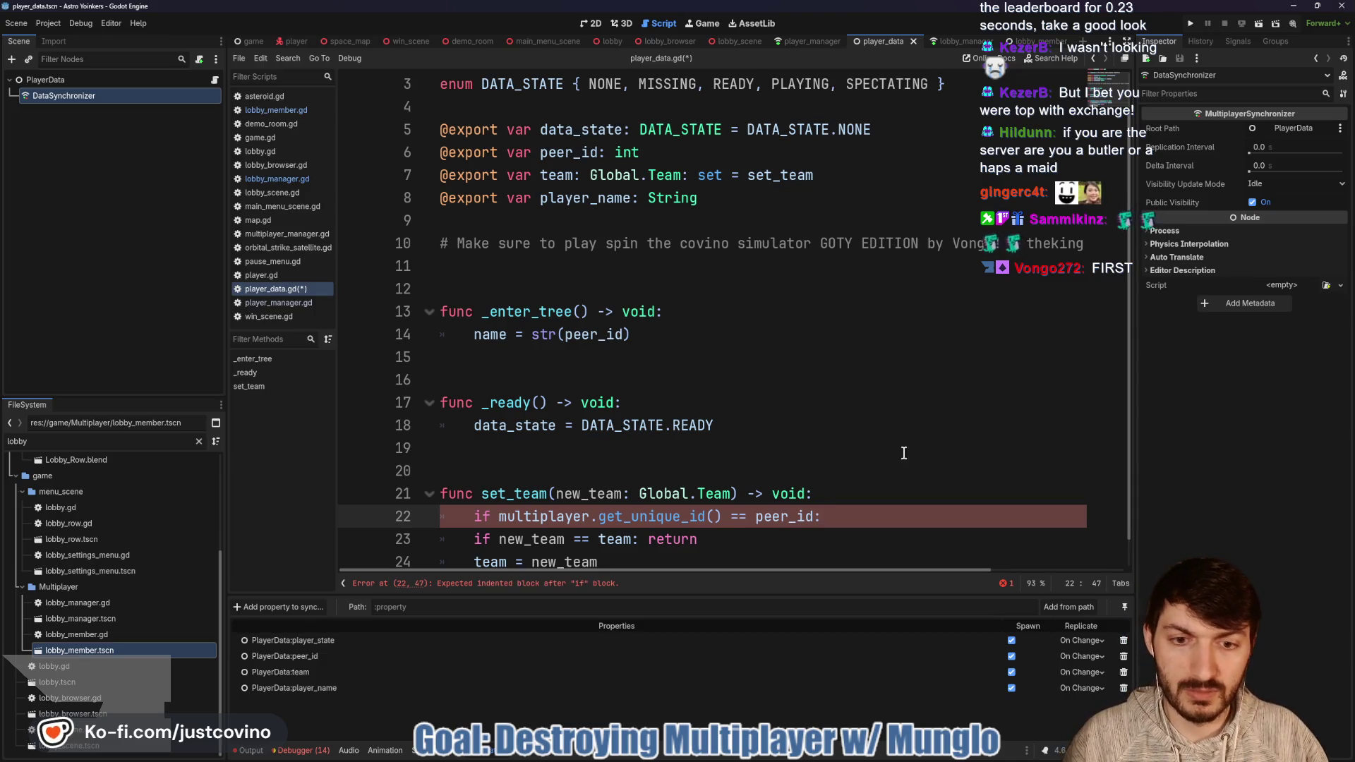
{"action": "scroll", "coordinate": [905, 453], "scroll_direction": "down", "scroll_amount": 1}
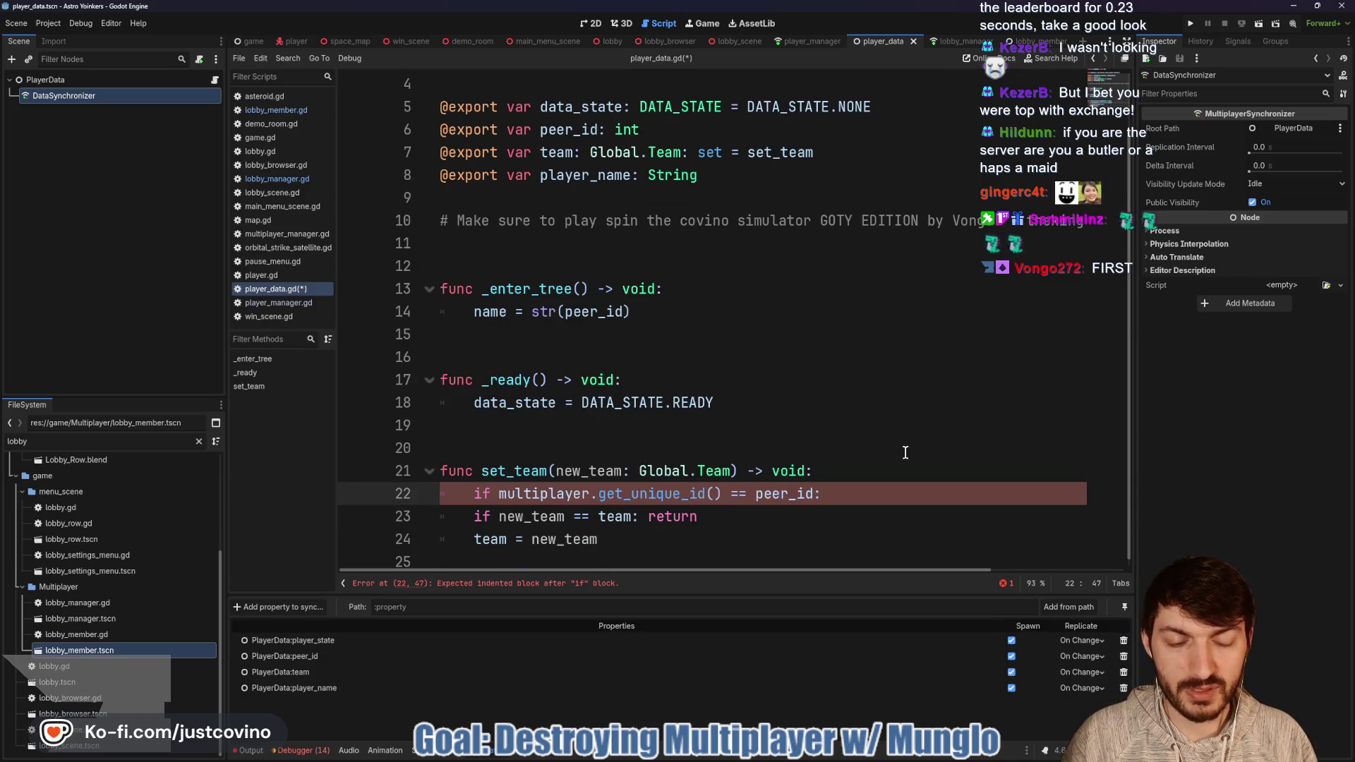
{"action": "key", "text": "Return"}
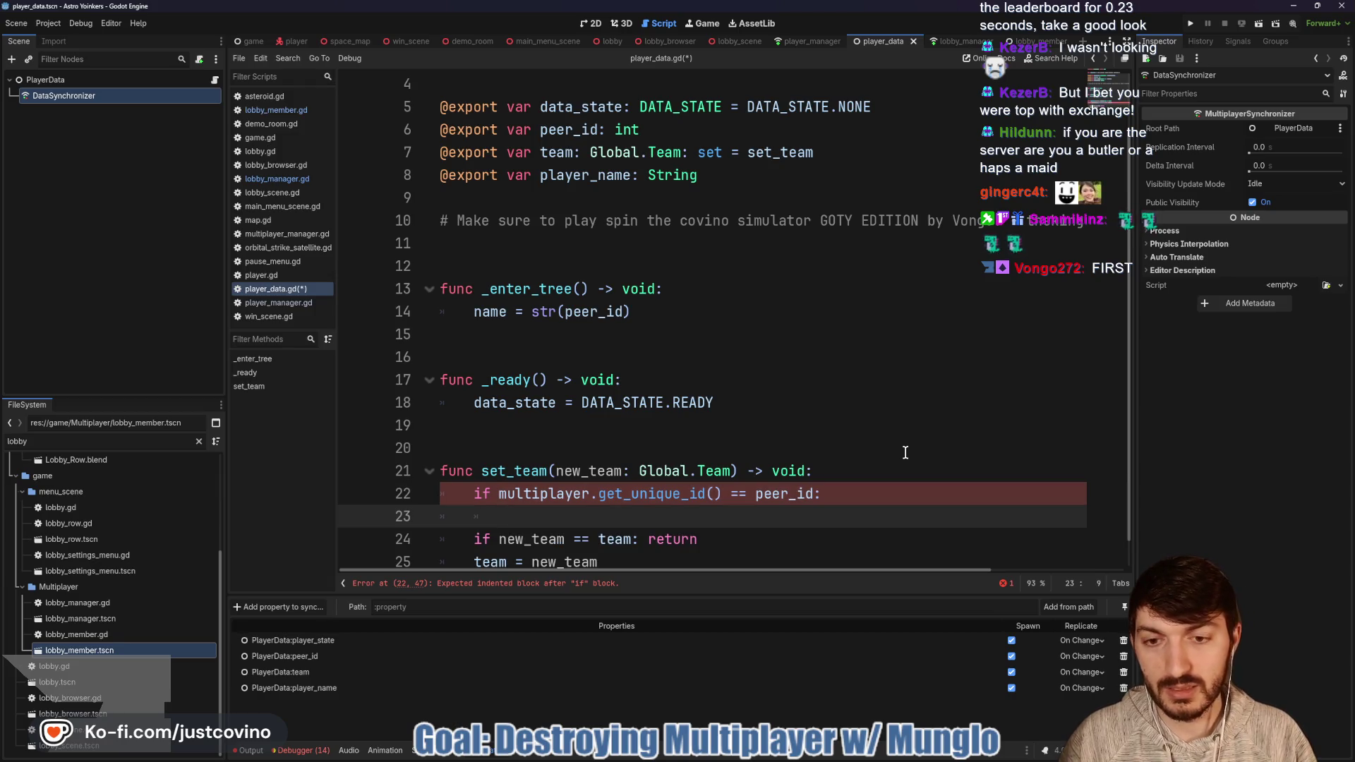
{"action": "type", "text": "print(\"T"}
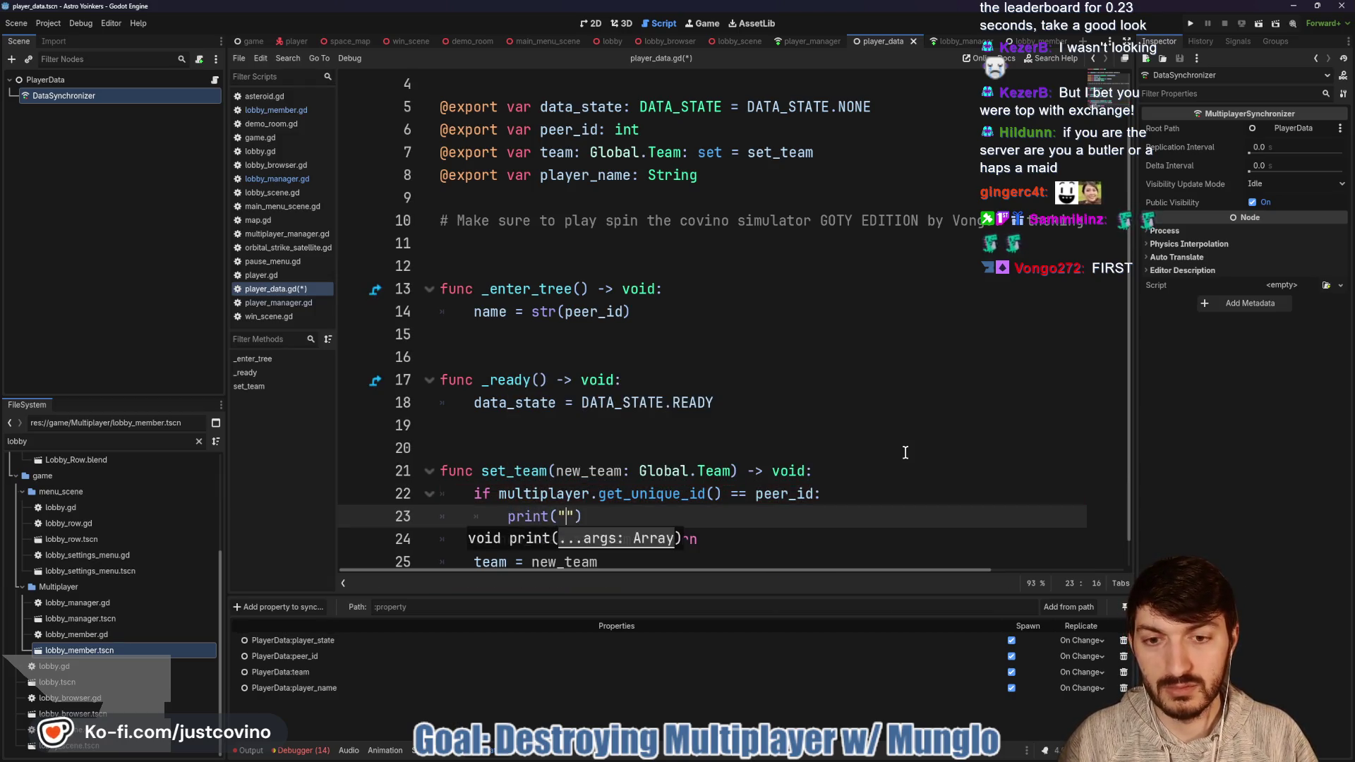
{"action": "type", "text": "eam C"}
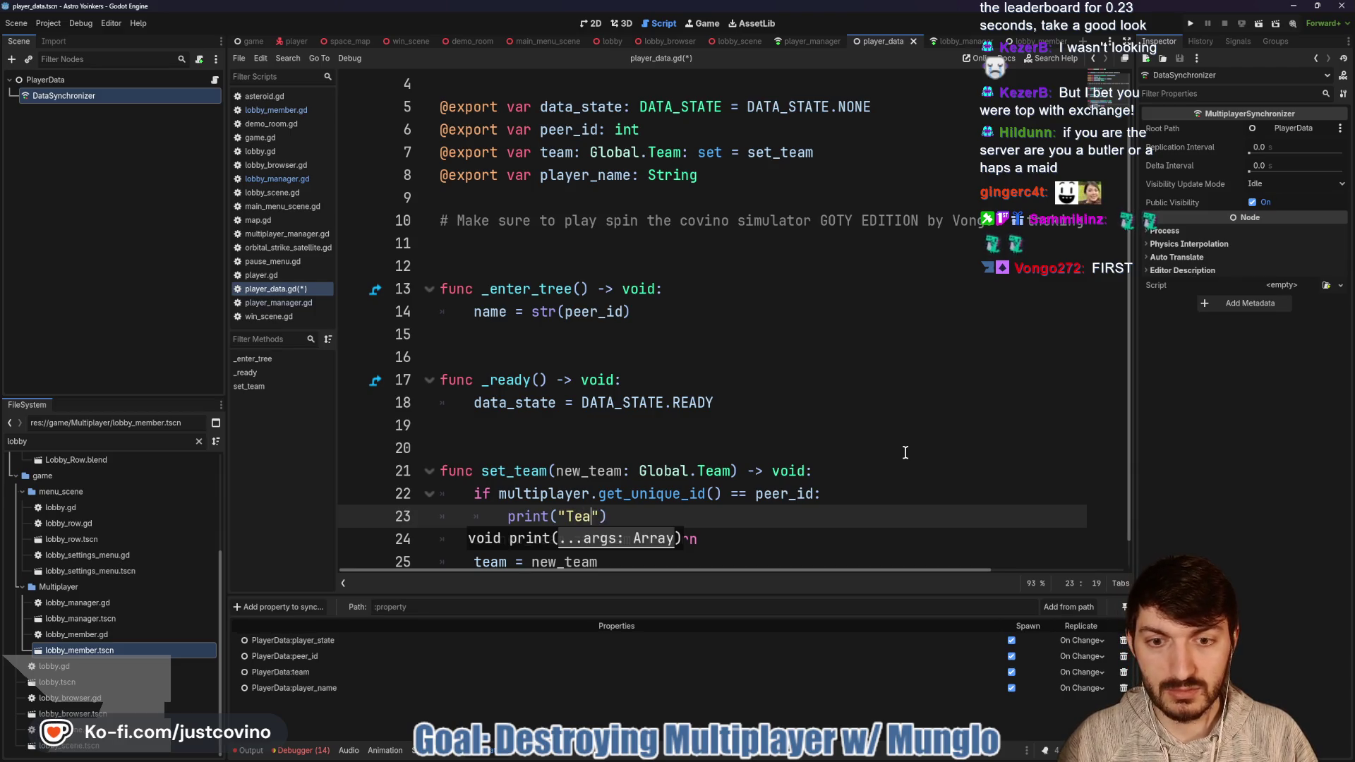
{"action": "type", "text": "hanged"}
{"action": "left_click", "coordinate": [780, 522]}
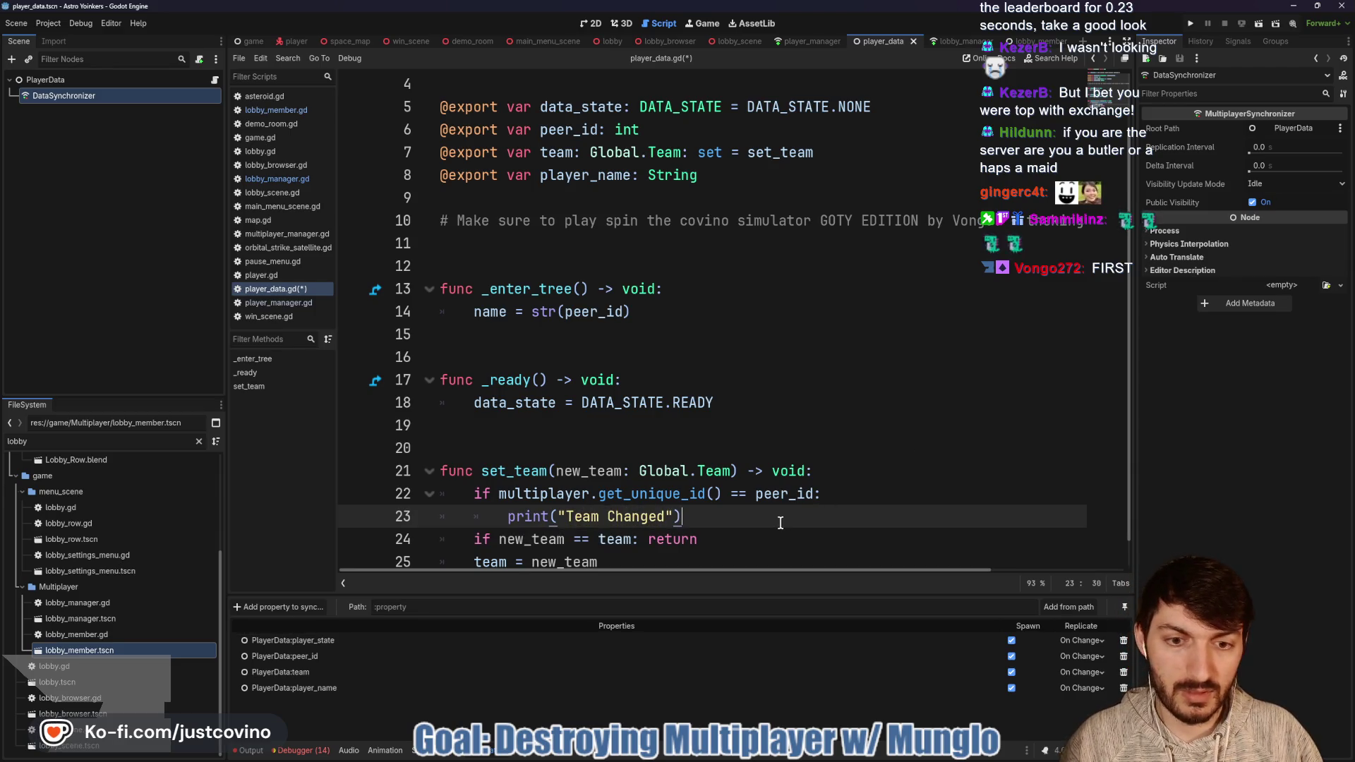
Step: Move the local-peer check below team = new_team and add blank lines after set_team
{"action": "scroll", "coordinate": [745, 513], "scroll_direction": "down", "scroll_amount": 1}
{"action": "left_click_drag", "start_coordinate": [727, 494], "coordinate": [441, 469]}
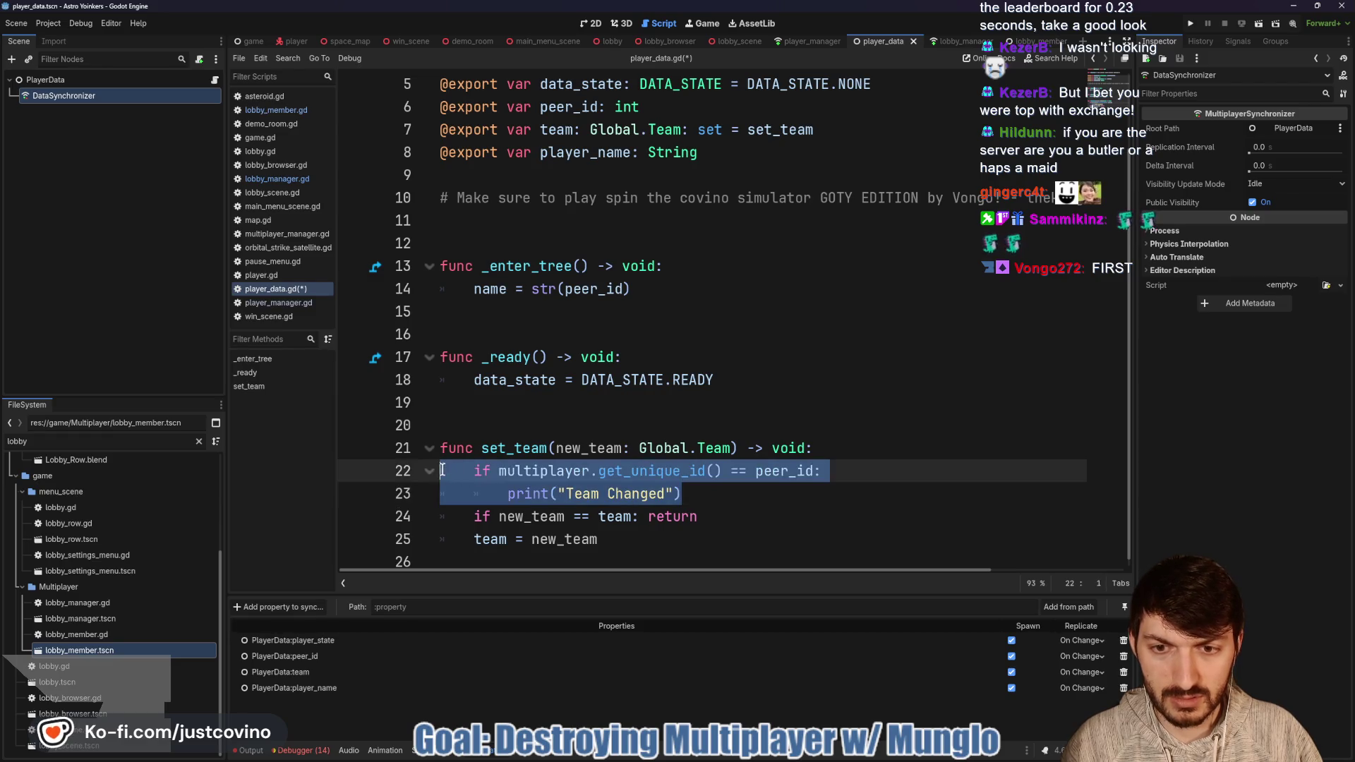
{"action": "key", "text": "alt+Down"}
{"action": "key", "text": "alt+Down"}
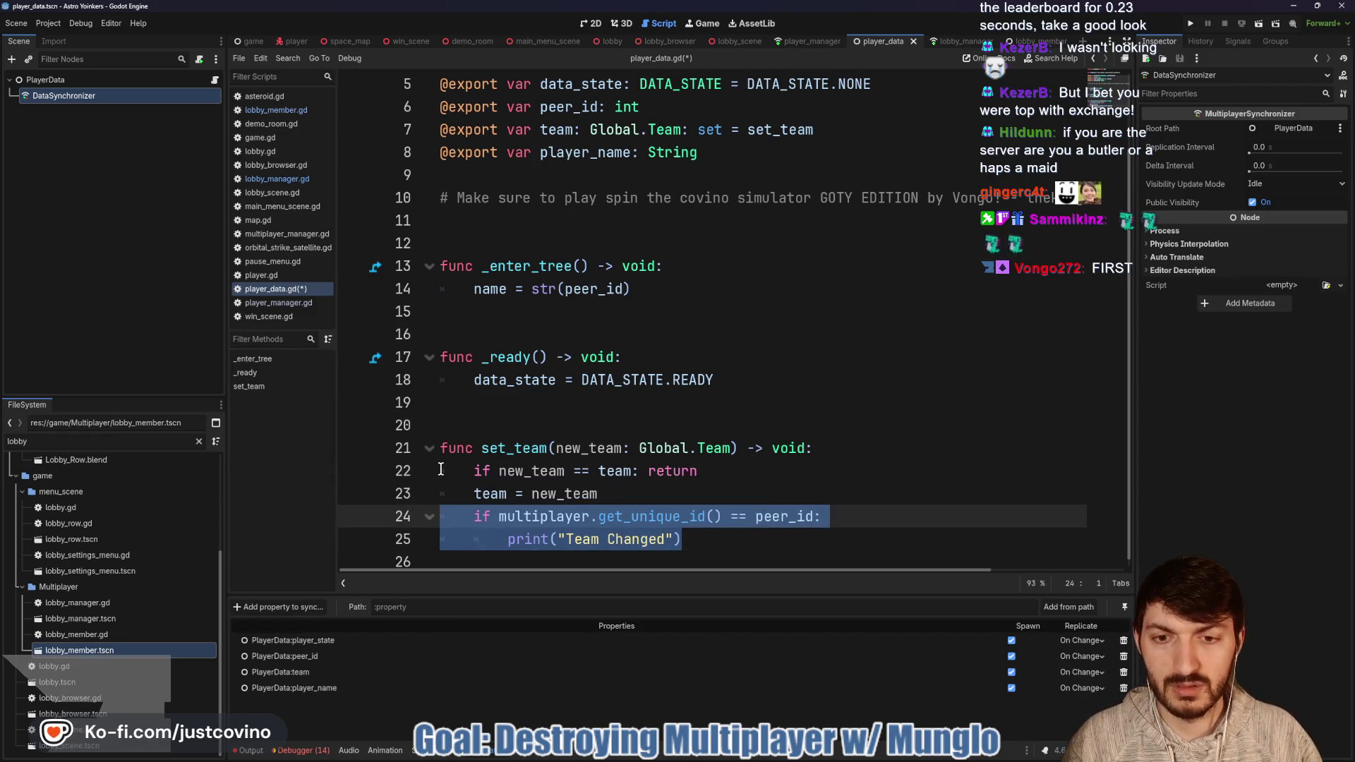
{"action": "left_click", "coordinate": [664, 485]}
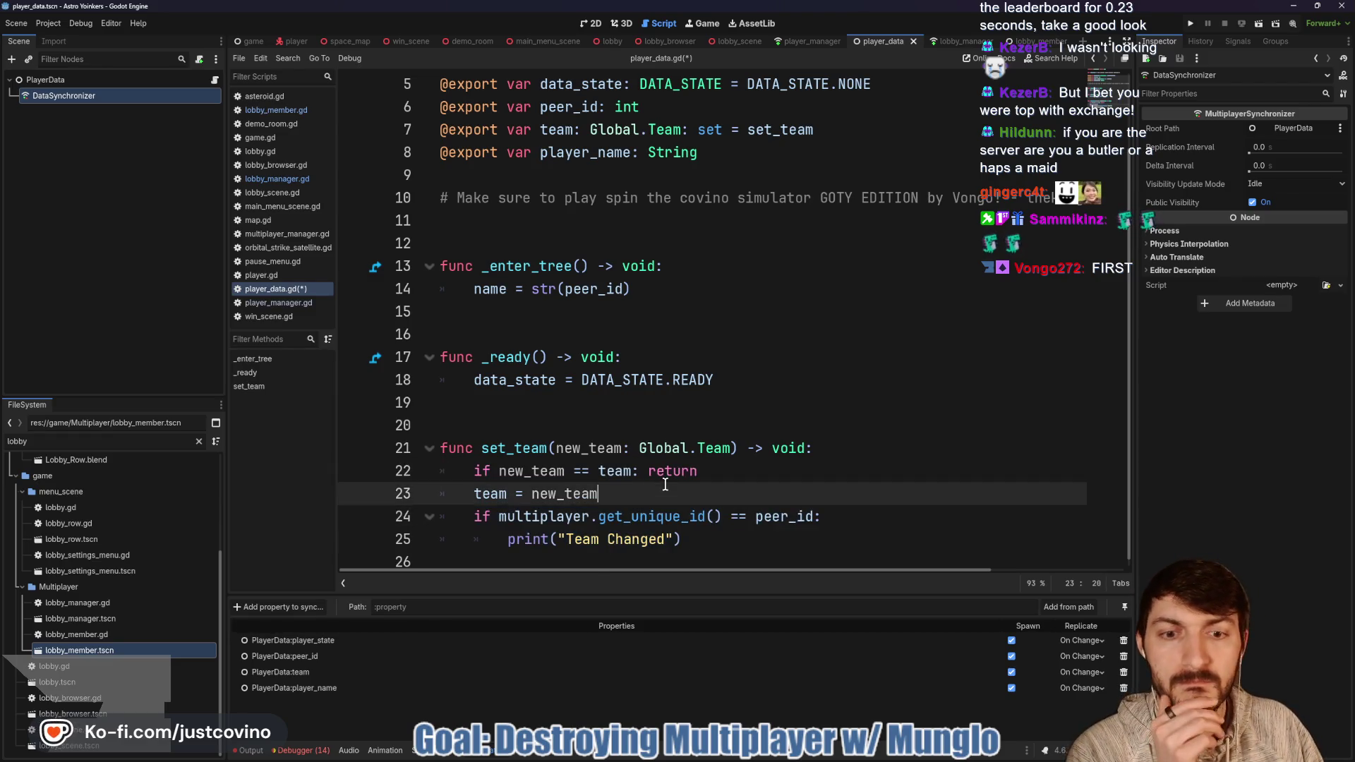
{"action": "left_click", "coordinate": [691, 542]}
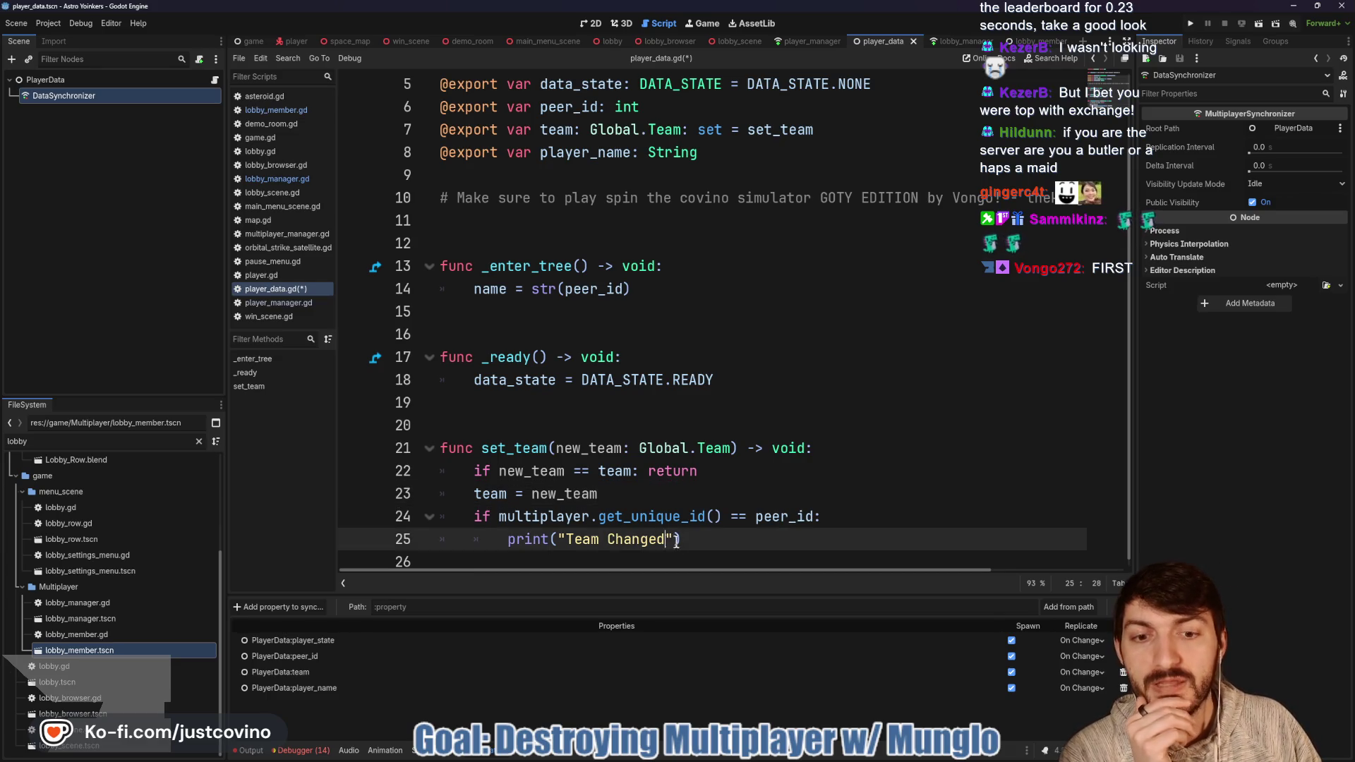
{"action": "left_click", "coordinate": [622, 559]}
{"action": "key", "text": "Return"}
{"action": "key", "text": "Return"}
{"action": "key", "text": "Return"}
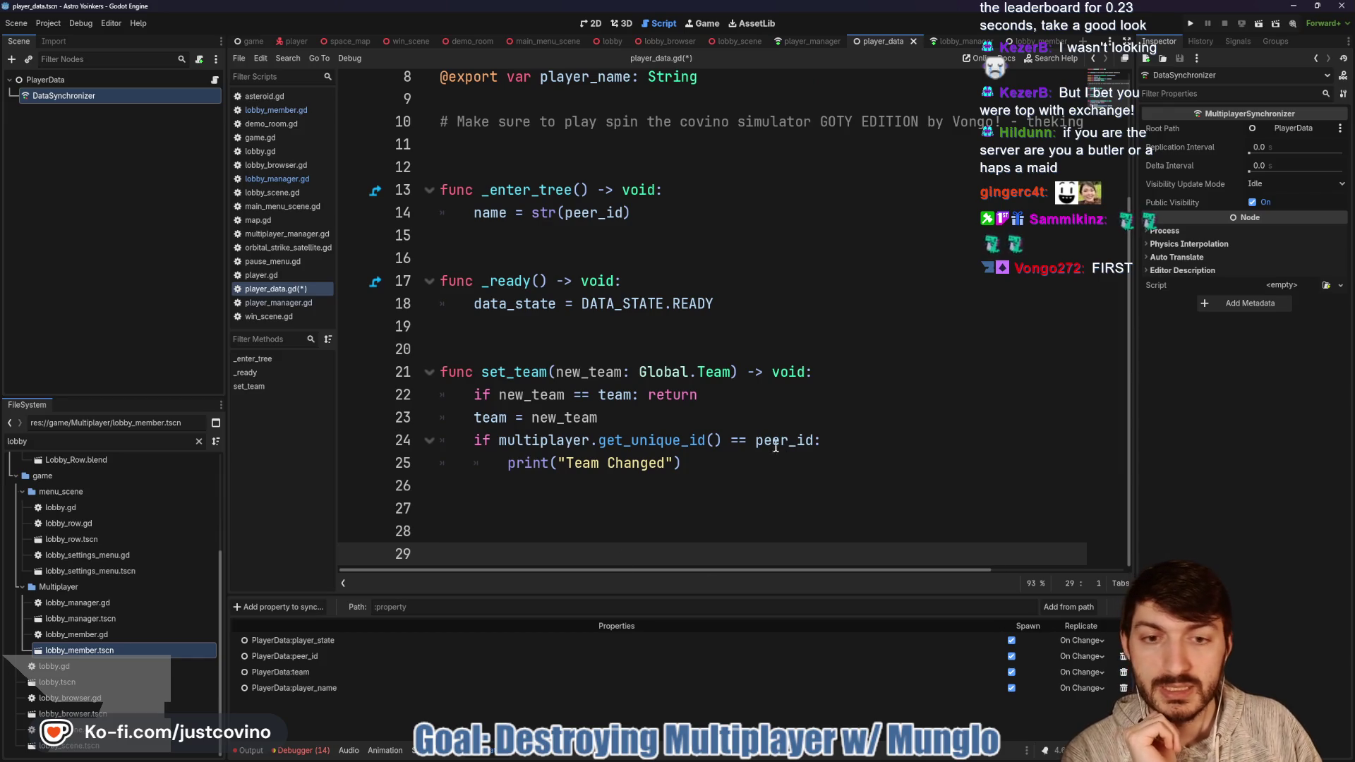
{"action": "left_click", "coordinate": [721, 445]}
Step: Insert an empty # comment line inside the peer_id check, above the print call
{"action": "left_click_drag", "start_coordinate": [718, 465], "coordinate": [470, 460]}
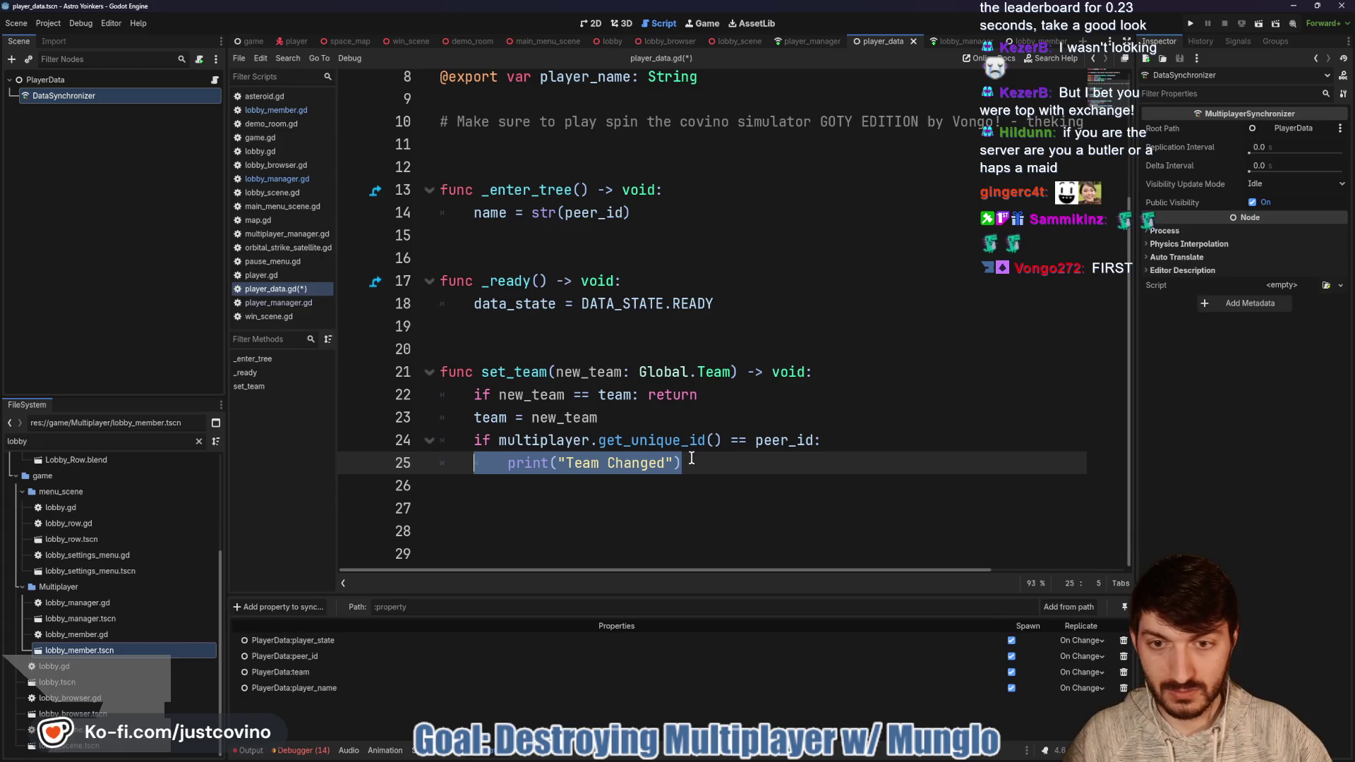
{"action": "left_click", "coordinate": [685, 463]}
{"action": "left_click", "coordinate": [671, 426]}
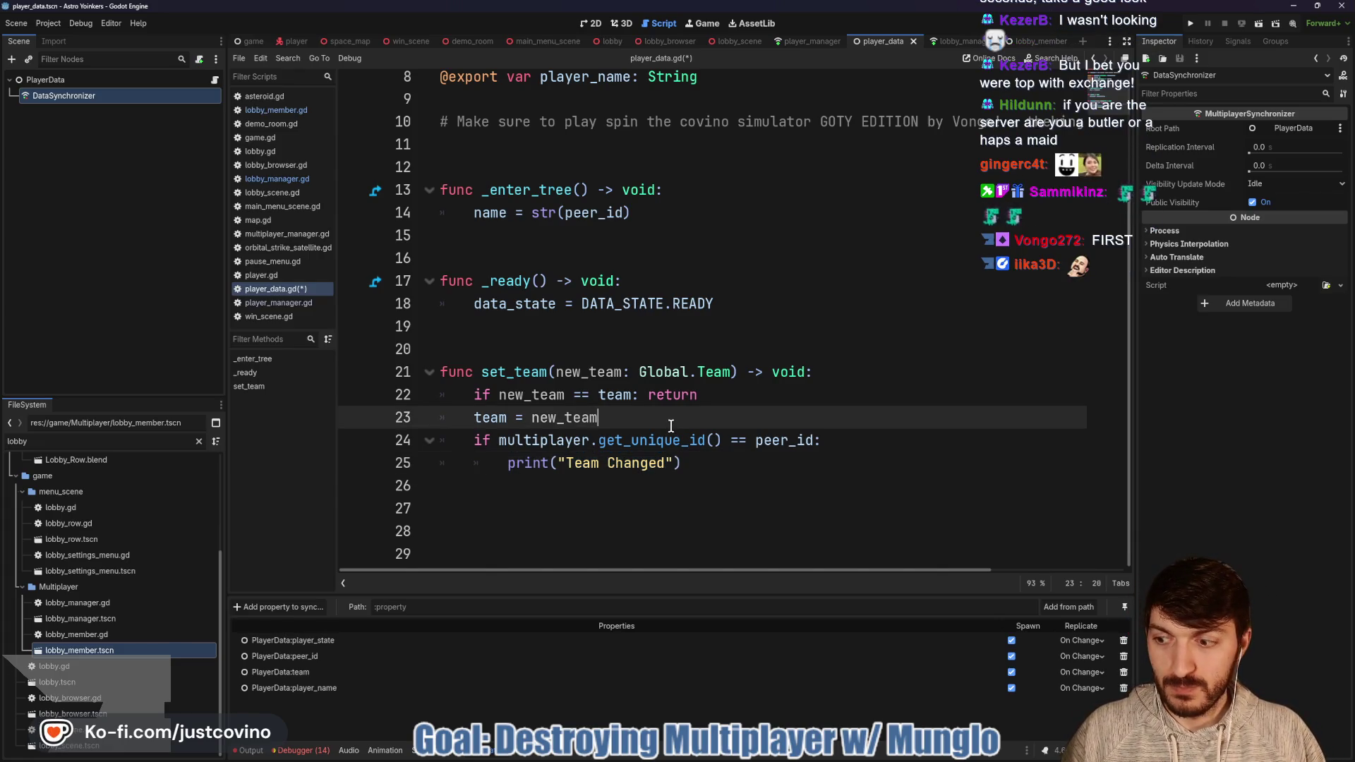
{"action": "key", "text": "Return"}
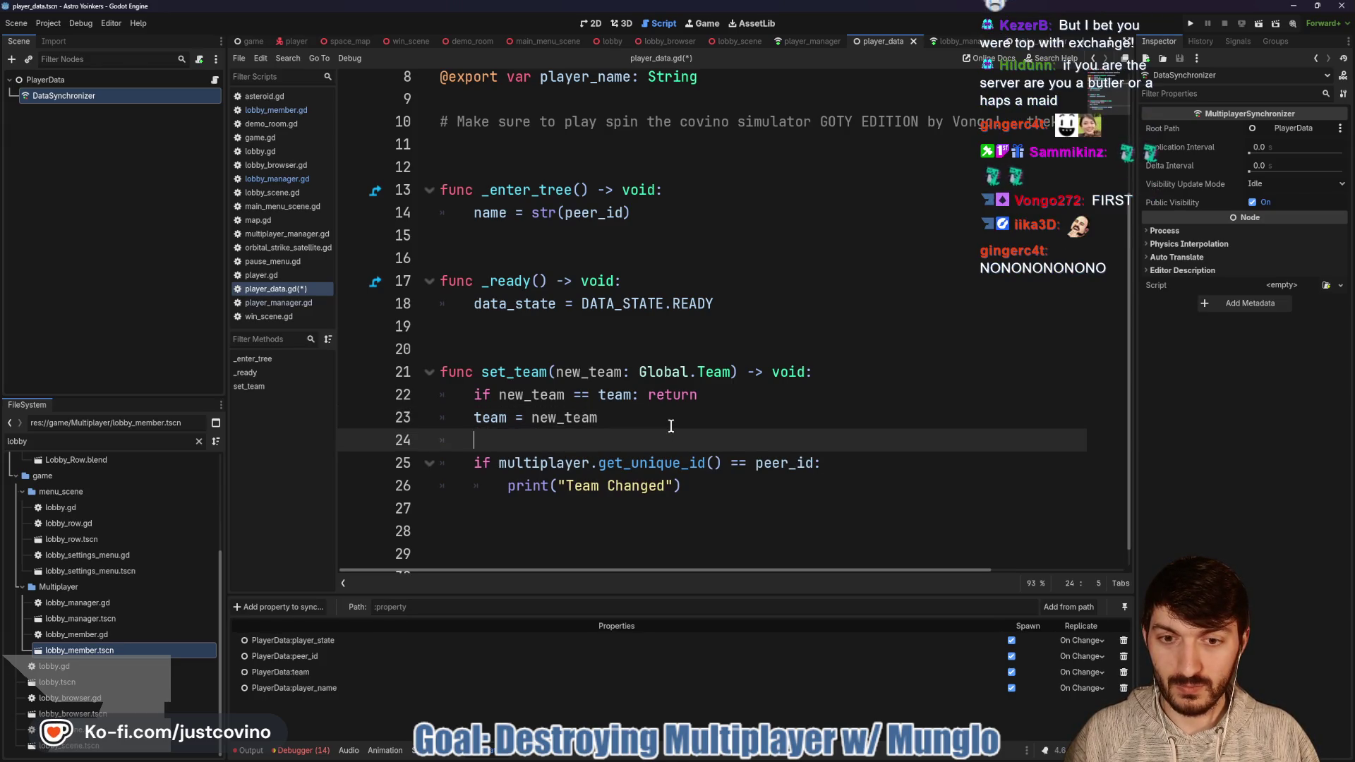
{"action": "key", "text": "Return"}
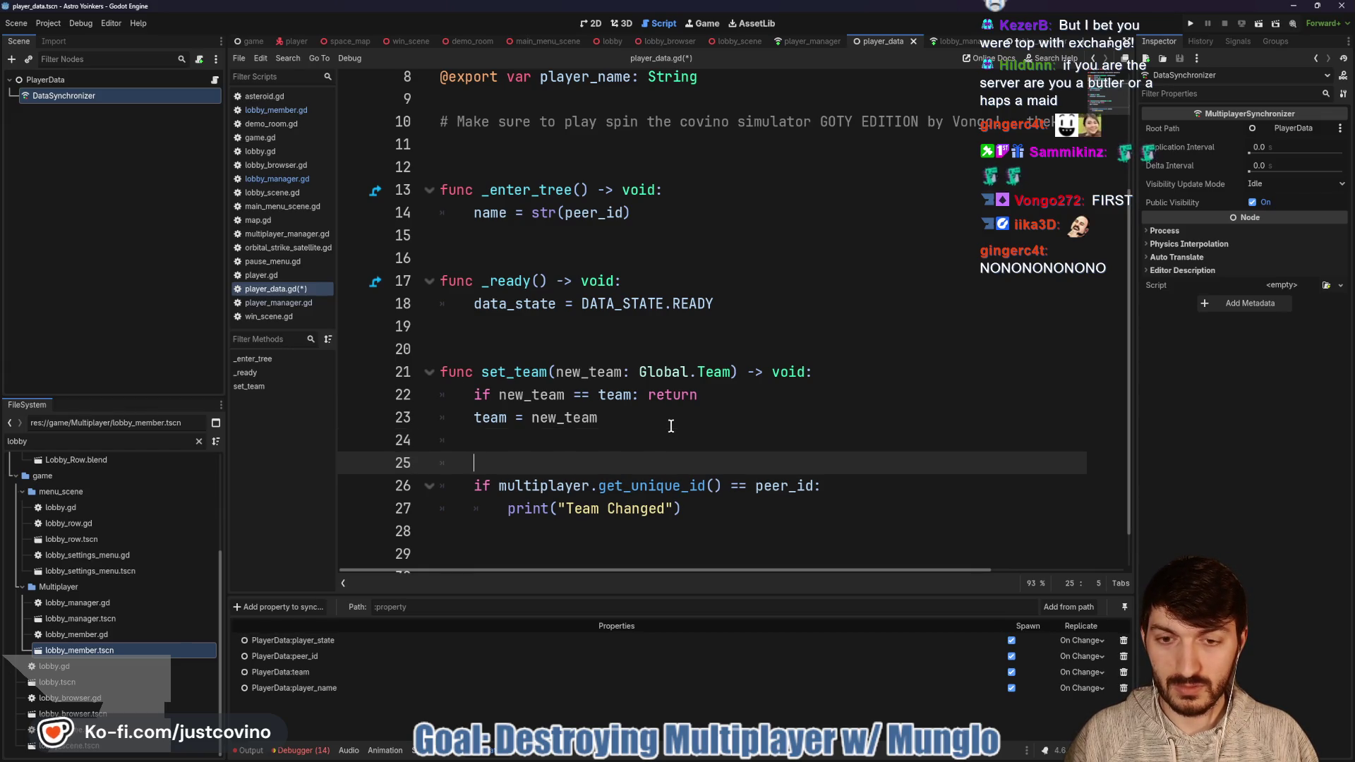
{"action": "key", "text": "BackSpace"}
{"action": "key", "text": "BackSpace"}
{"action": "key", "text": "BackSpace"}
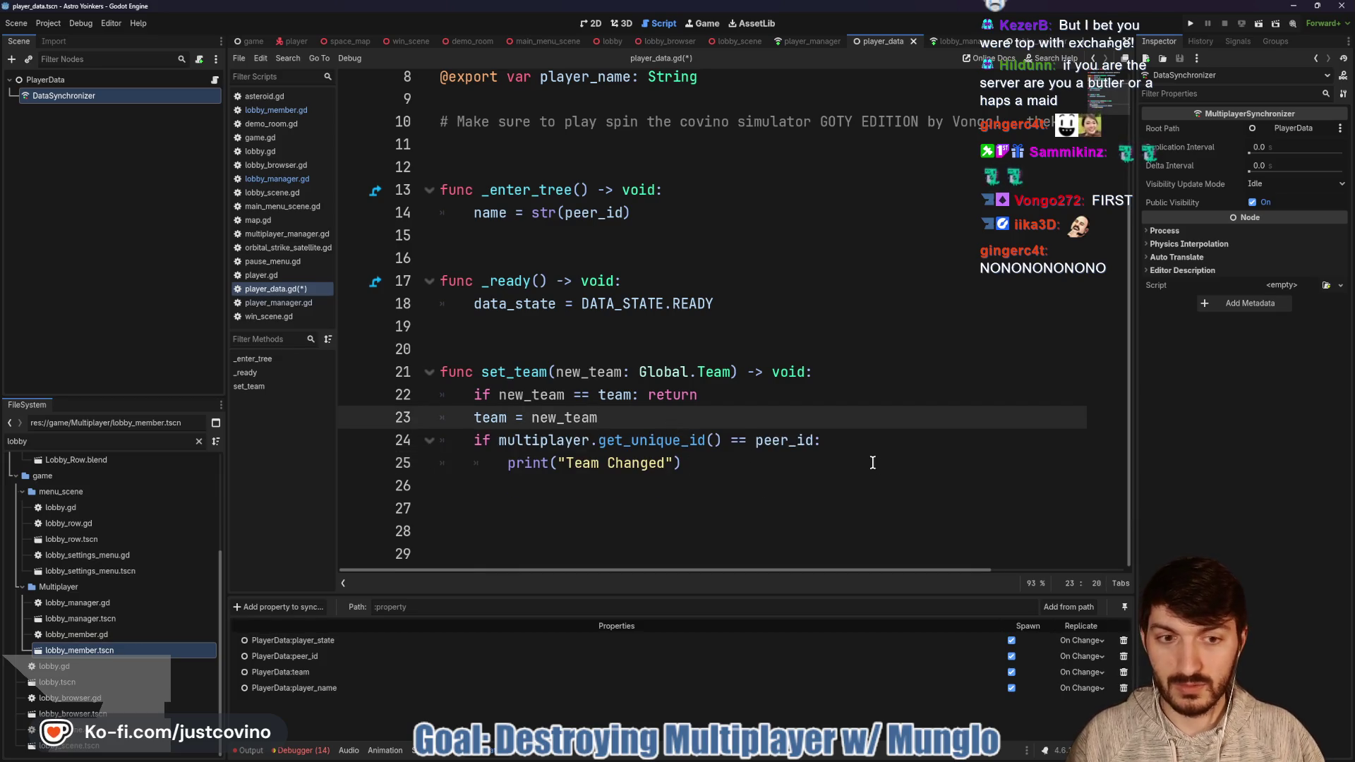
{"action": "left_click", "coordinate": [852, 444]}
{"action": "key", "text": "Return"}
{"action": "type", "text": "#"}
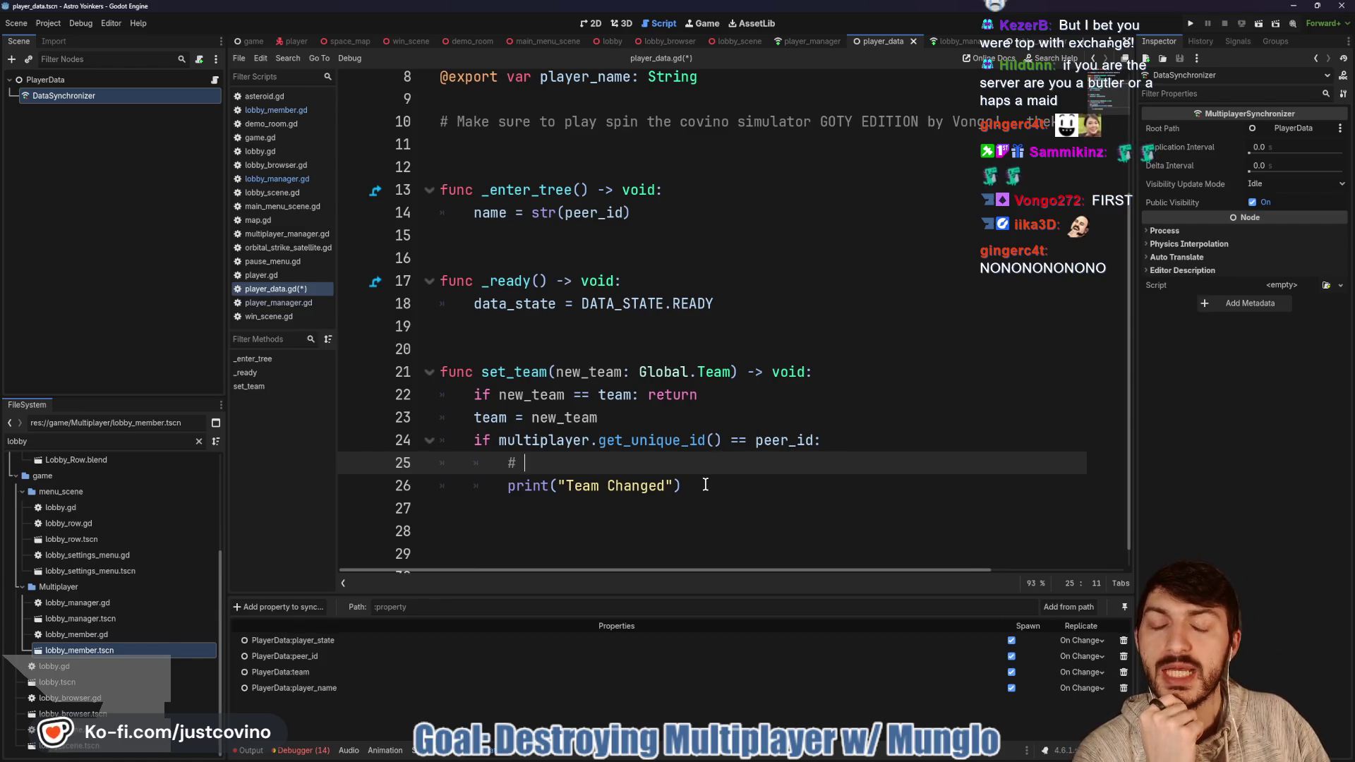
Step: Write the comment 'Locally, if something needs to change do it here' and save player_data.gd
{"action": "left_click_drag", "start_coordinate": [710, 486], "coordinate": [464, 470]}
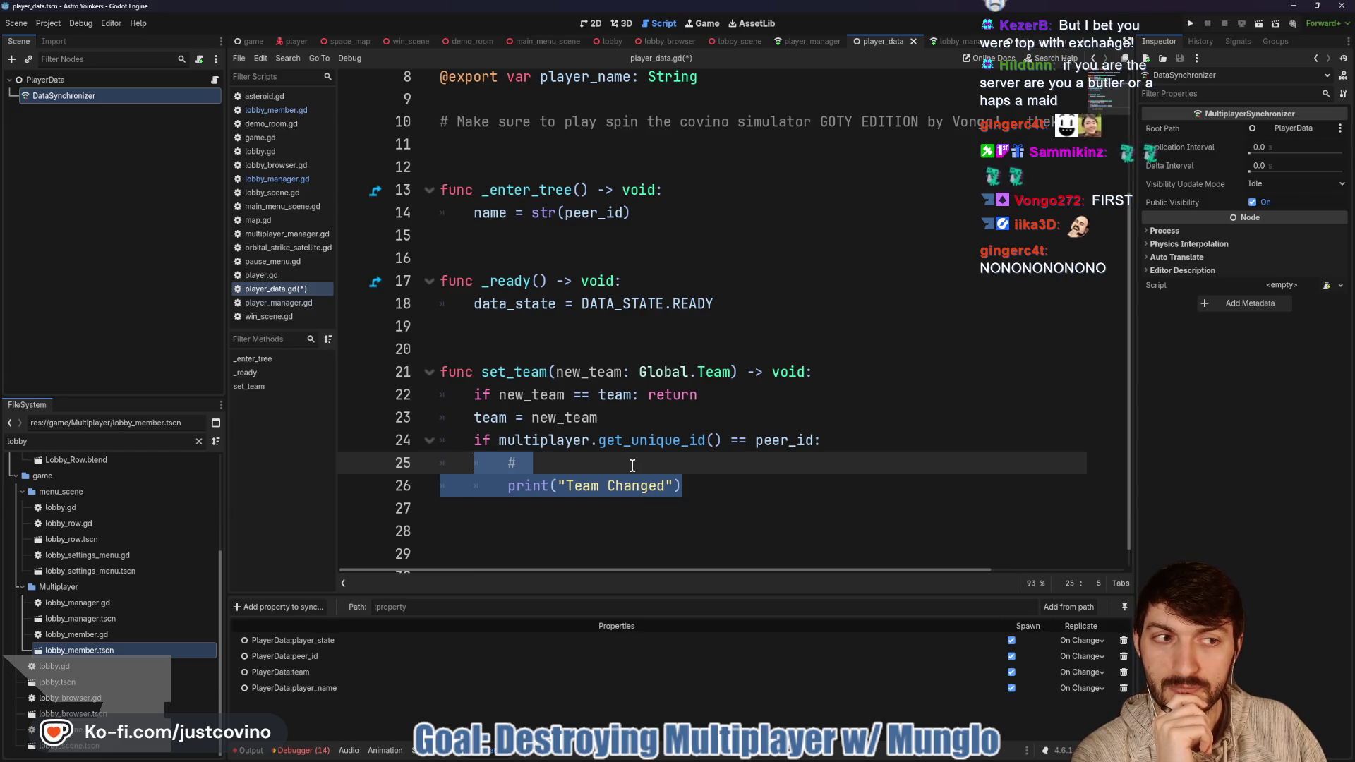
{"action": "left_click", "coordinate": [633, 466]}
{"action": "type", "text": "This"}
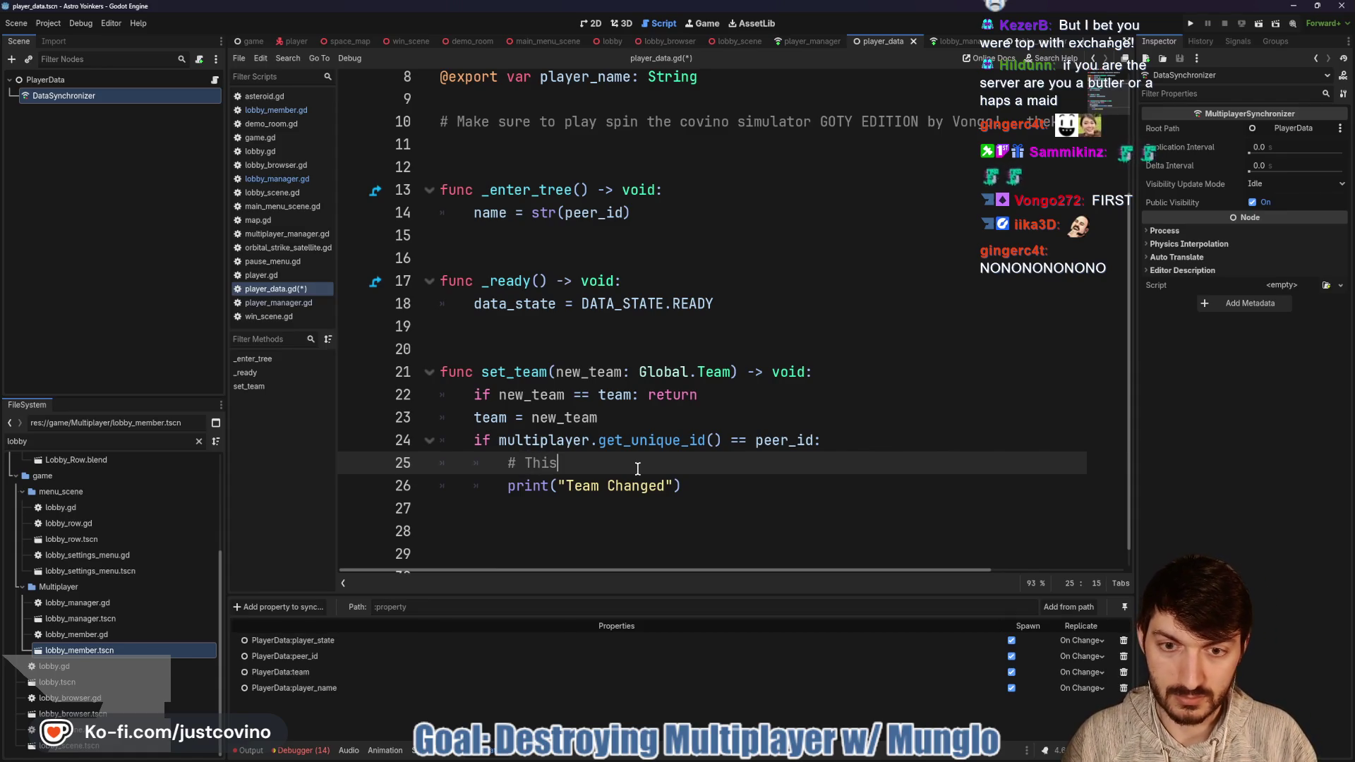
{"action": "key", "text": "BackSpace"}
{"action": "key", "text": "BackSpace"}
{"action": "key", "text": "BackSpace"}
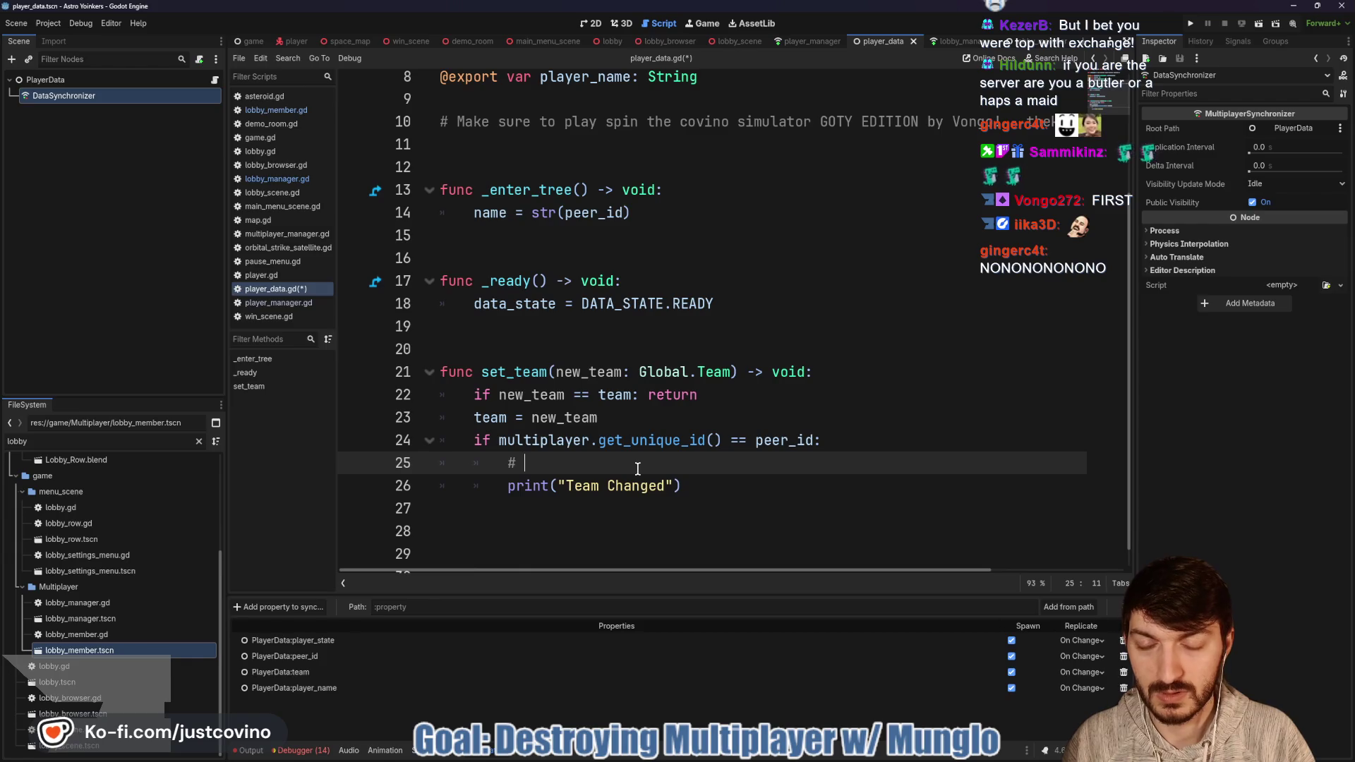
{"action": "type", "text": "Locally"}
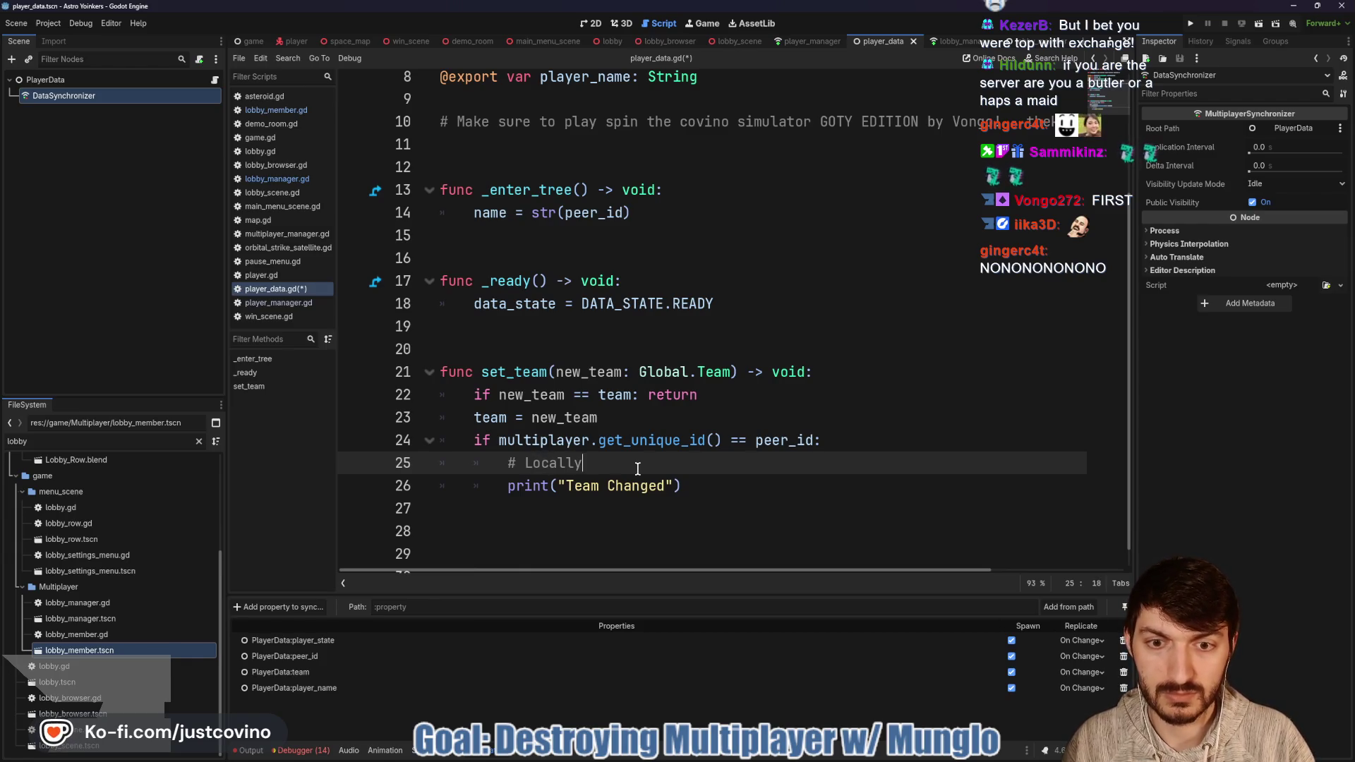
{"action": "type", "text": ", if something ne"}
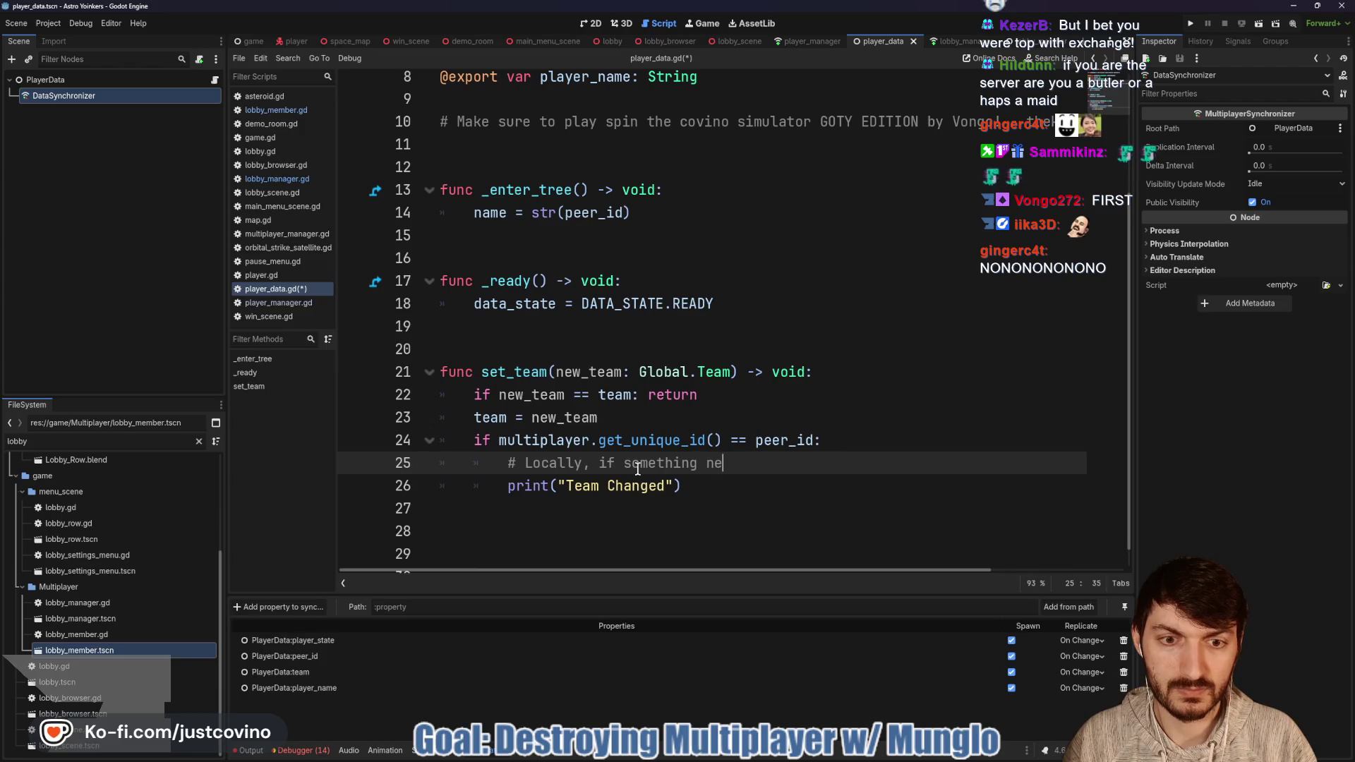
{"action": "type", "text": "eds to change do it here"}
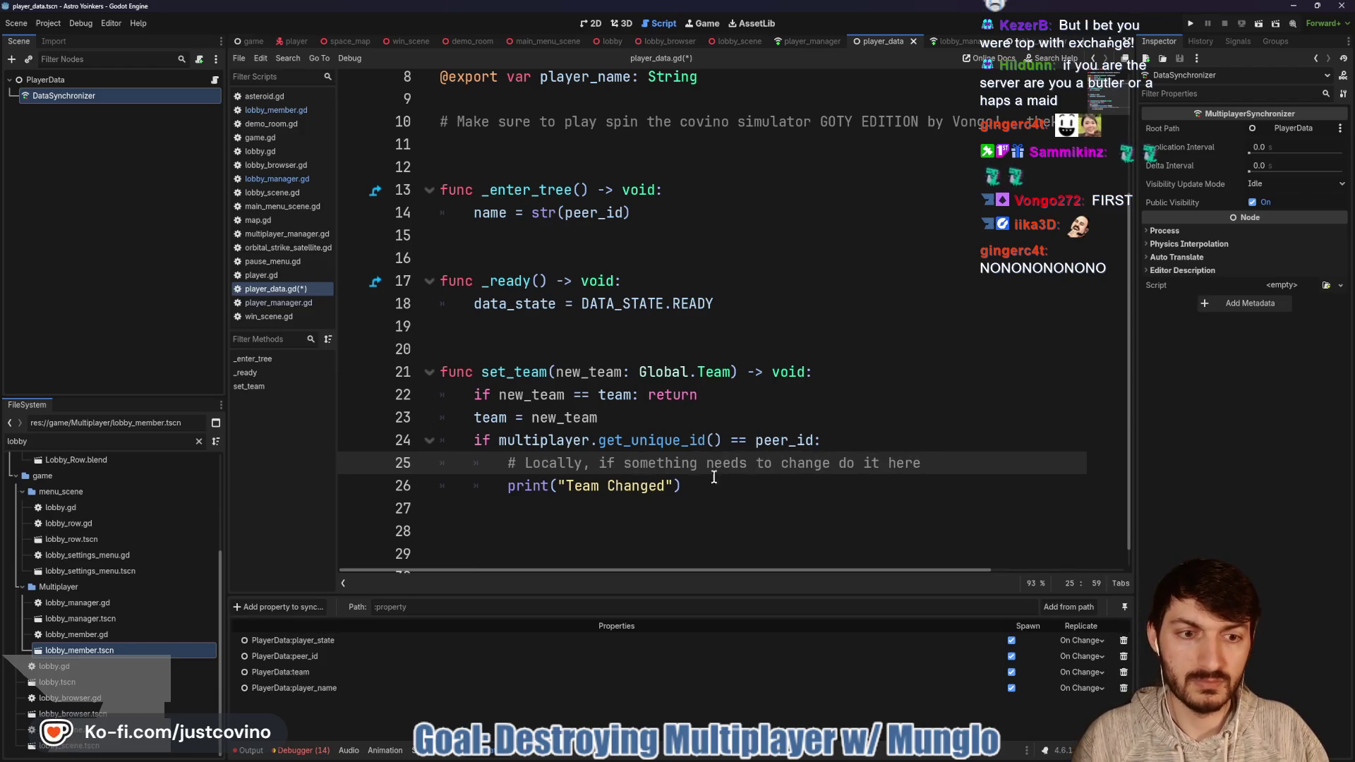
{"action": "key", "text": "ctrl+s"}
{"action": "left_click_drag", "start_coordinate": [833, 487], "coordinate": [427, 443]}
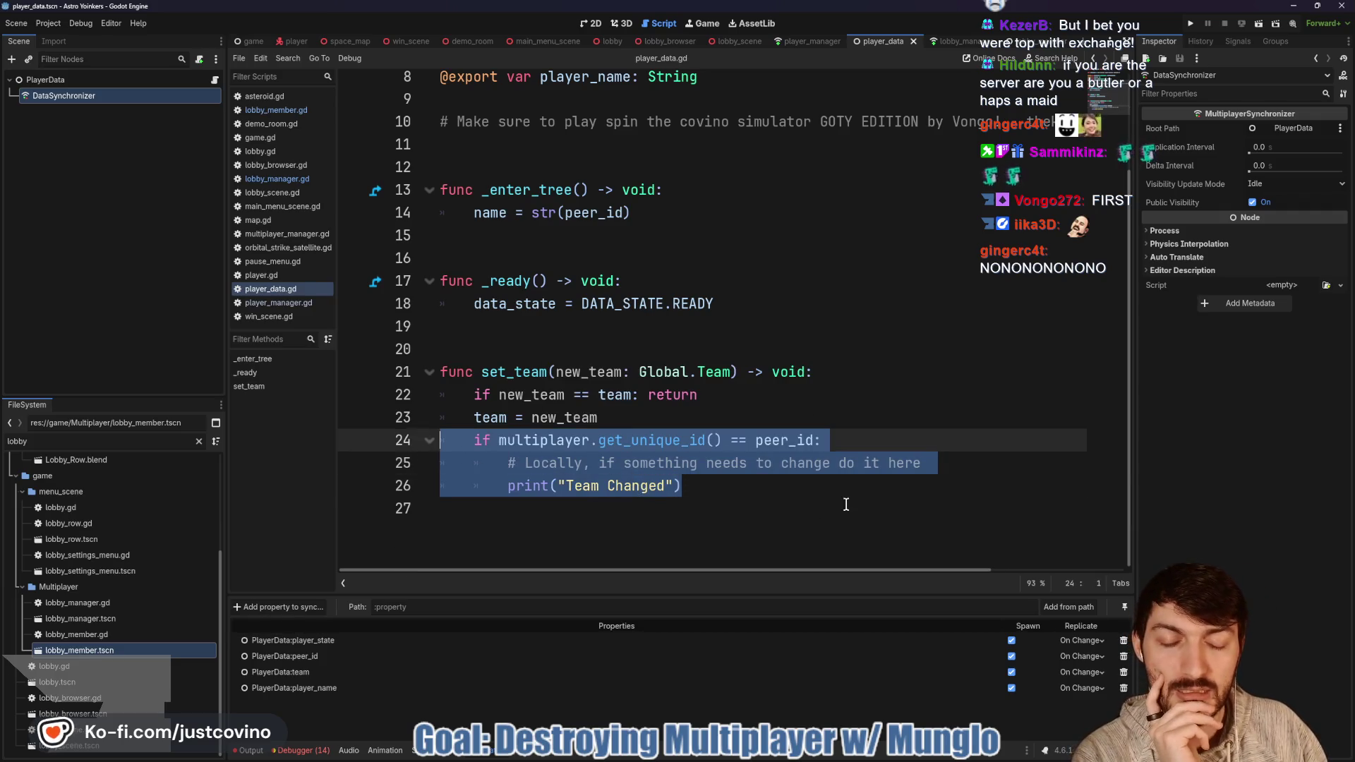
{"action": "left_click", "coordinate": [741, 485]}
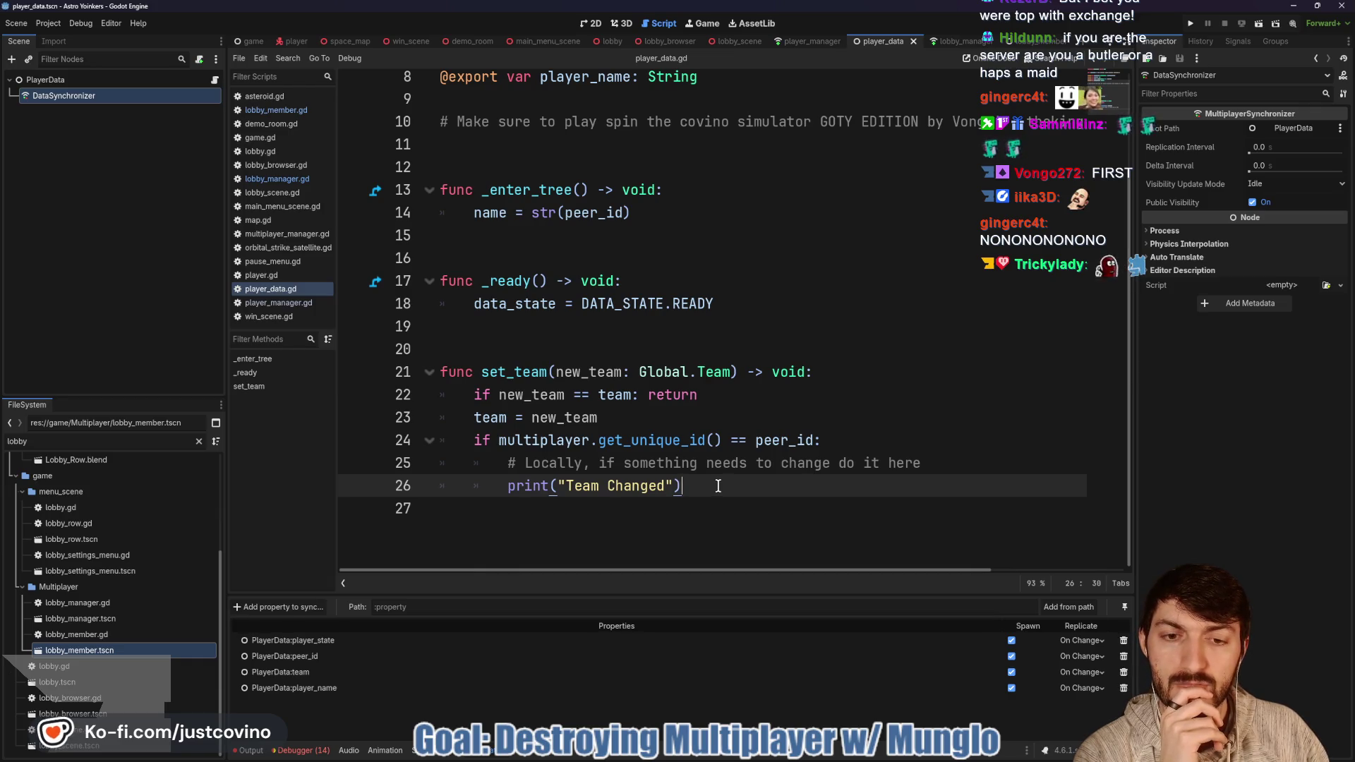
{"action": "scroll", "coordinate": [717, 485], "scroll_direction": "up", "scroll_amount": 2}
{"action": "scroll", "coordinate": [717, 485], "scroll_direction": "down", "scroll_amount": 1}
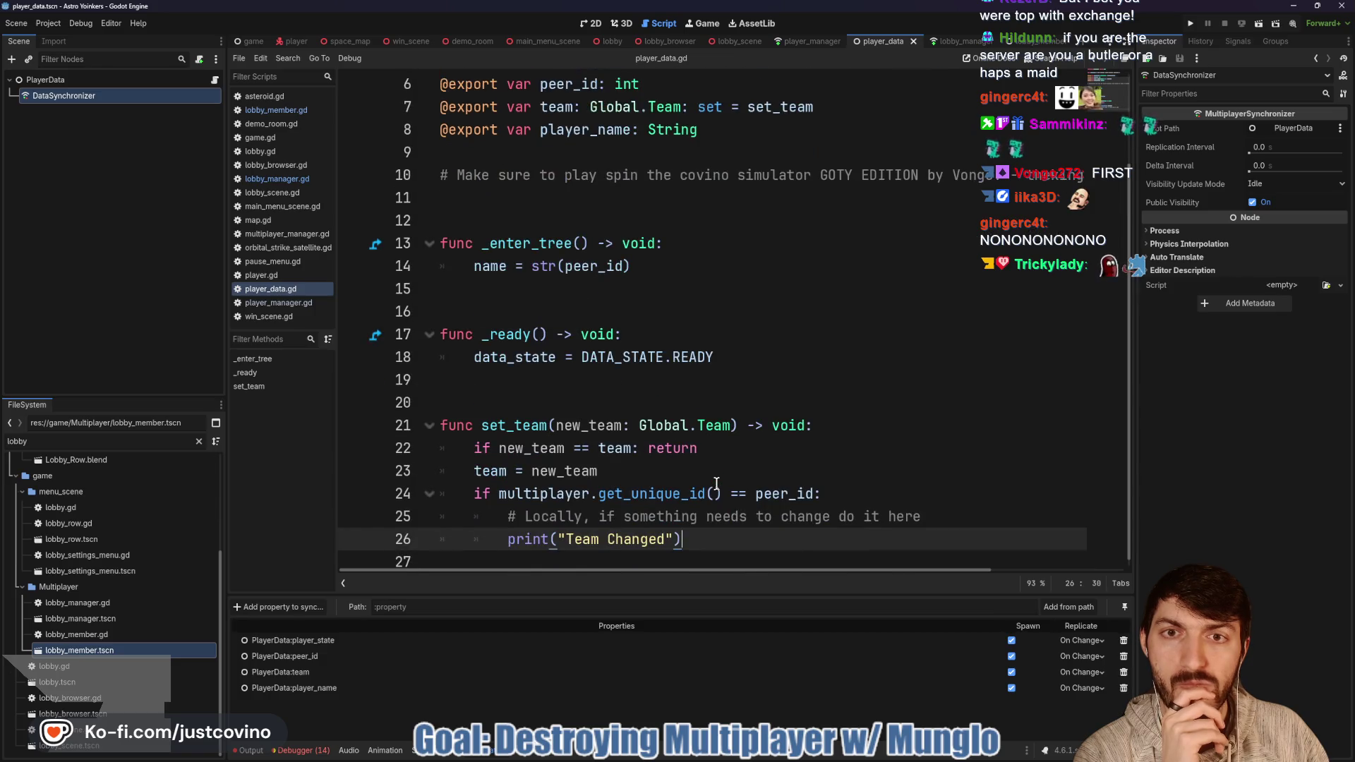
{"action": "scroll", "coordinate": [717, 484], "scroll_direction": "up", "scroll_amount": 2}
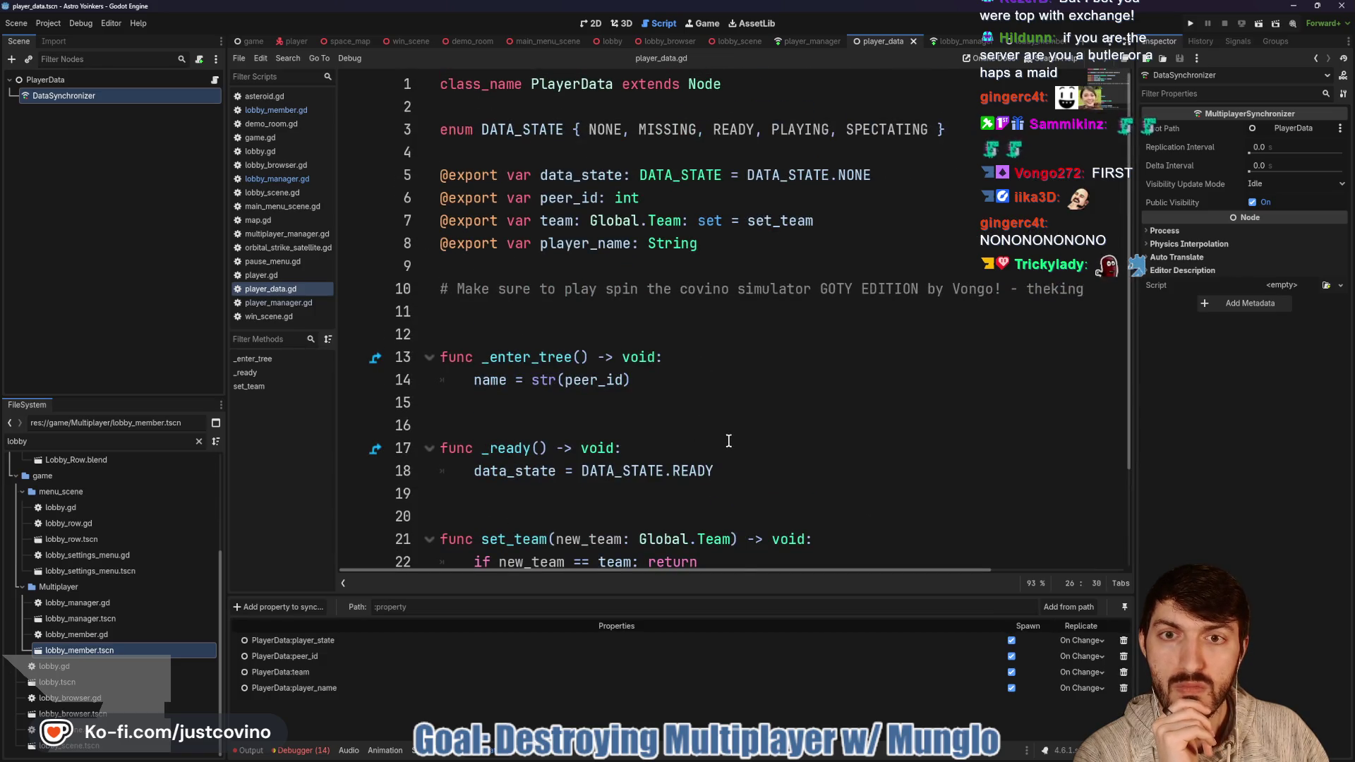
{"action": "scroll", "coordinate": [729, 441], "scroll_direction": "down", "scroll_amount": 2}
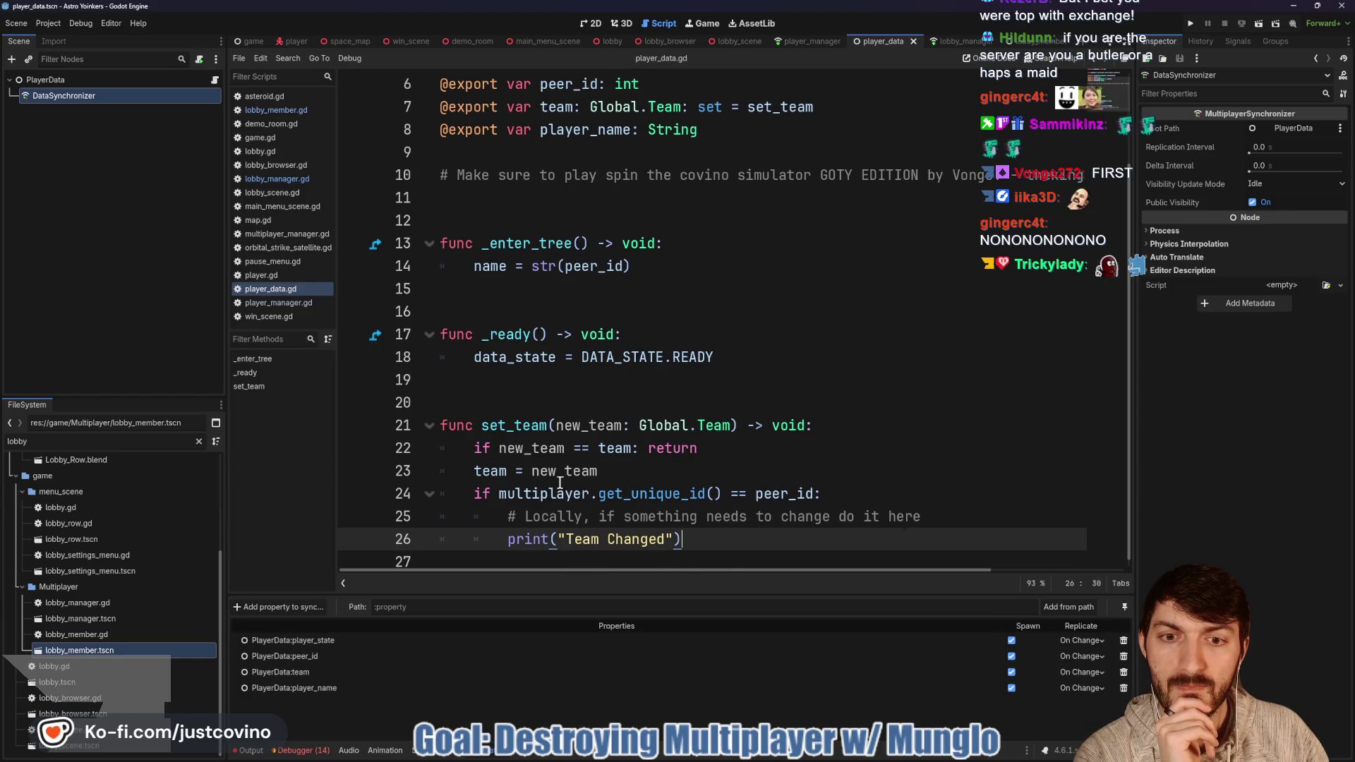
{"action": "left_click", "coordinate": [476, 199]}
{"action": "key", "text": "Return"}
{"action": "type", "text": "signal data"}
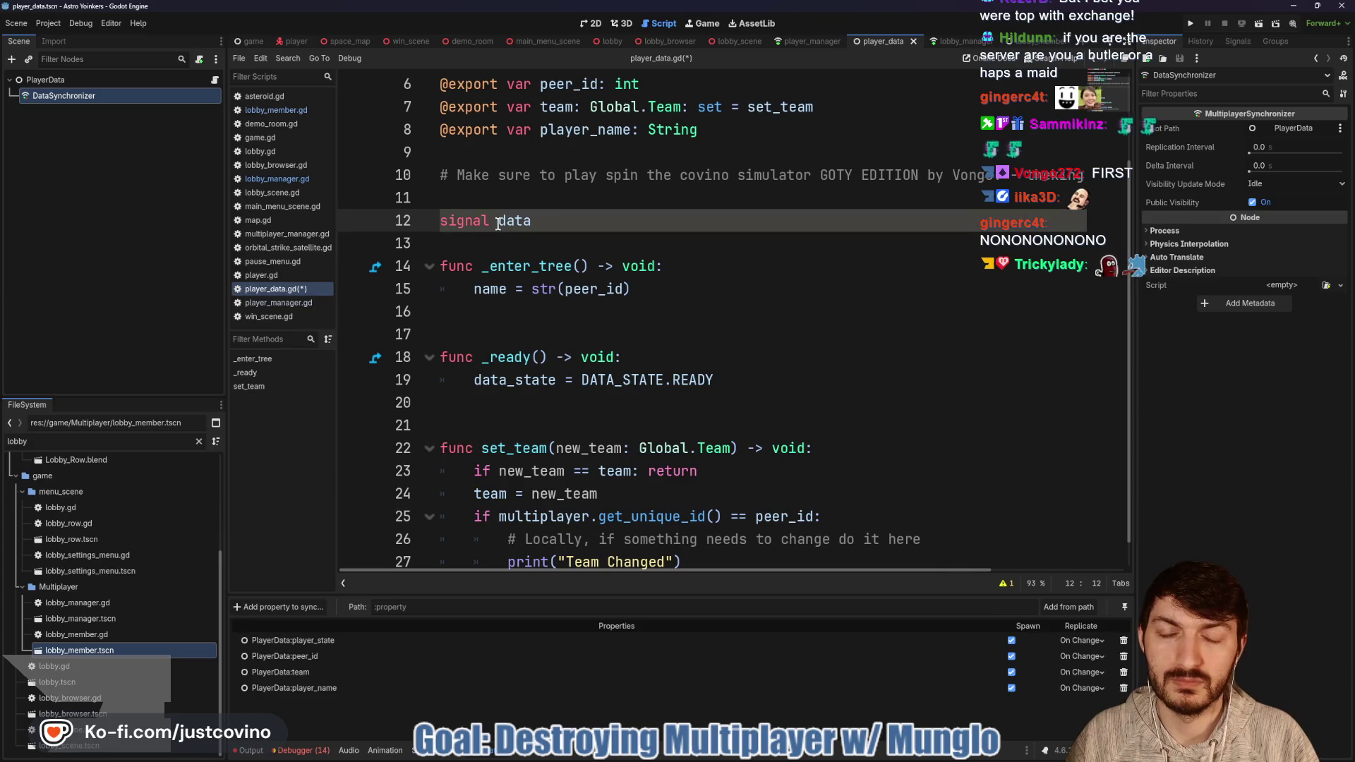
{"action": "type", "text": "_changed"}
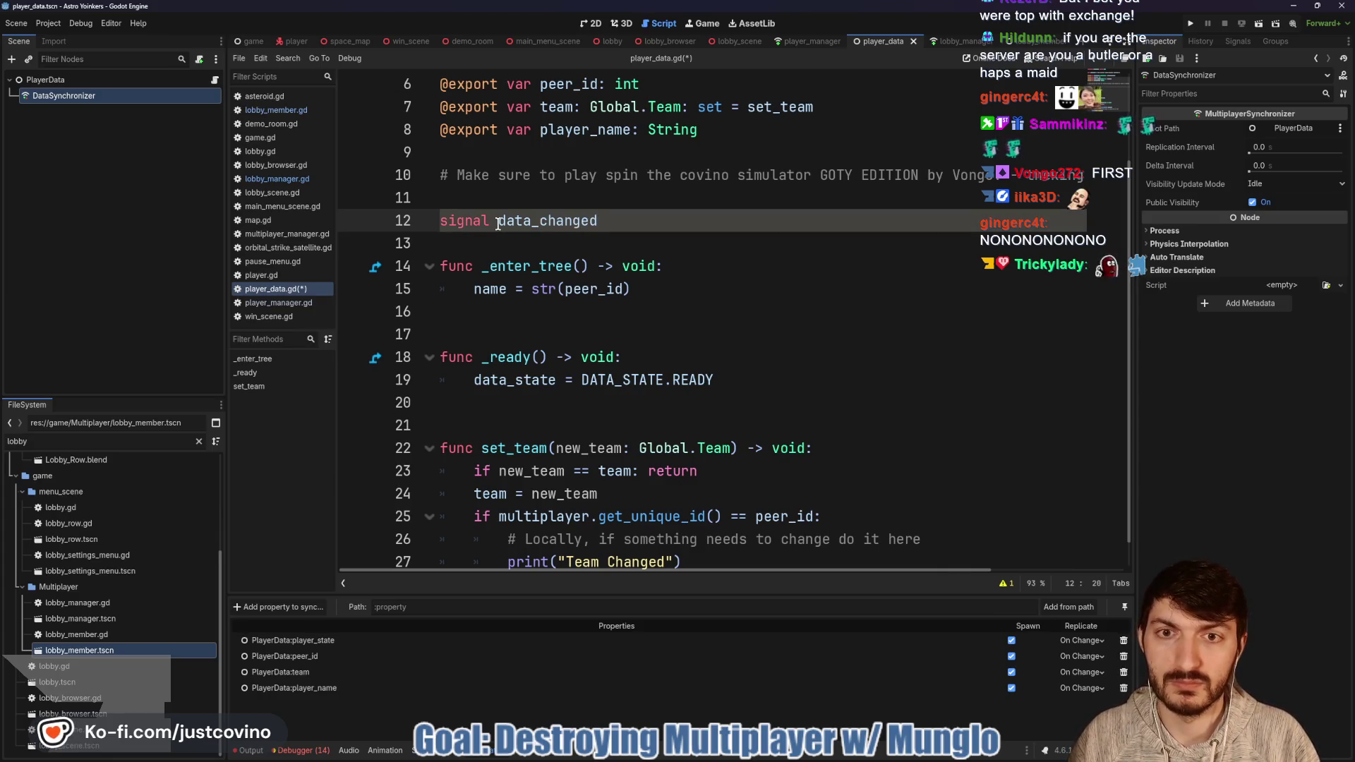
{"action": "scroll", "coordinate": [499, 224], "scroll_direction": "down", "scroll_amount": 1}
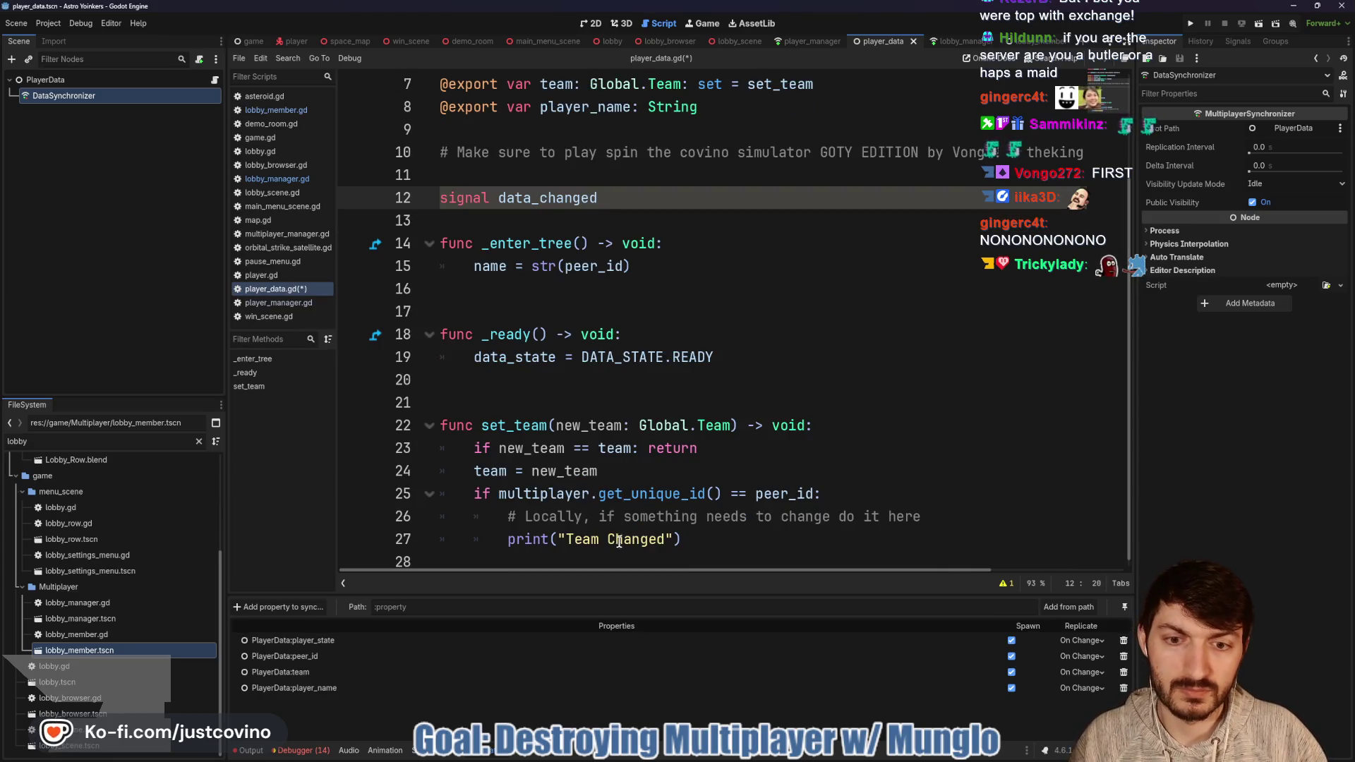
{"action": "left_click", "coordinate": [674, 468]}
{"action": "key", "text": "Return"}
{"action": "type", "text": "d"}
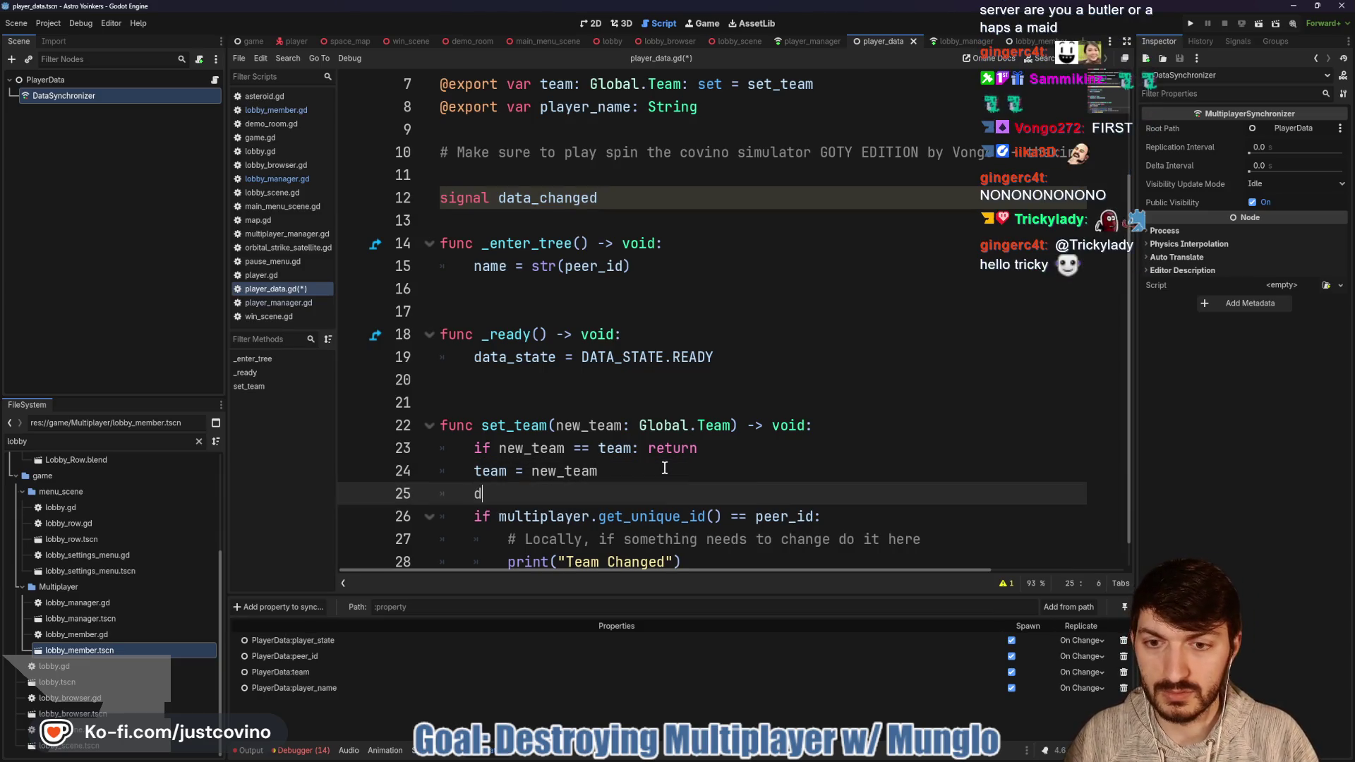
{"action": "type", "text": "a"}
{"action": "key", "text": "BackSpace"}
{"action": "key", "text": "BackSpace"}
{"action": "key", "text": "BackSpace"}
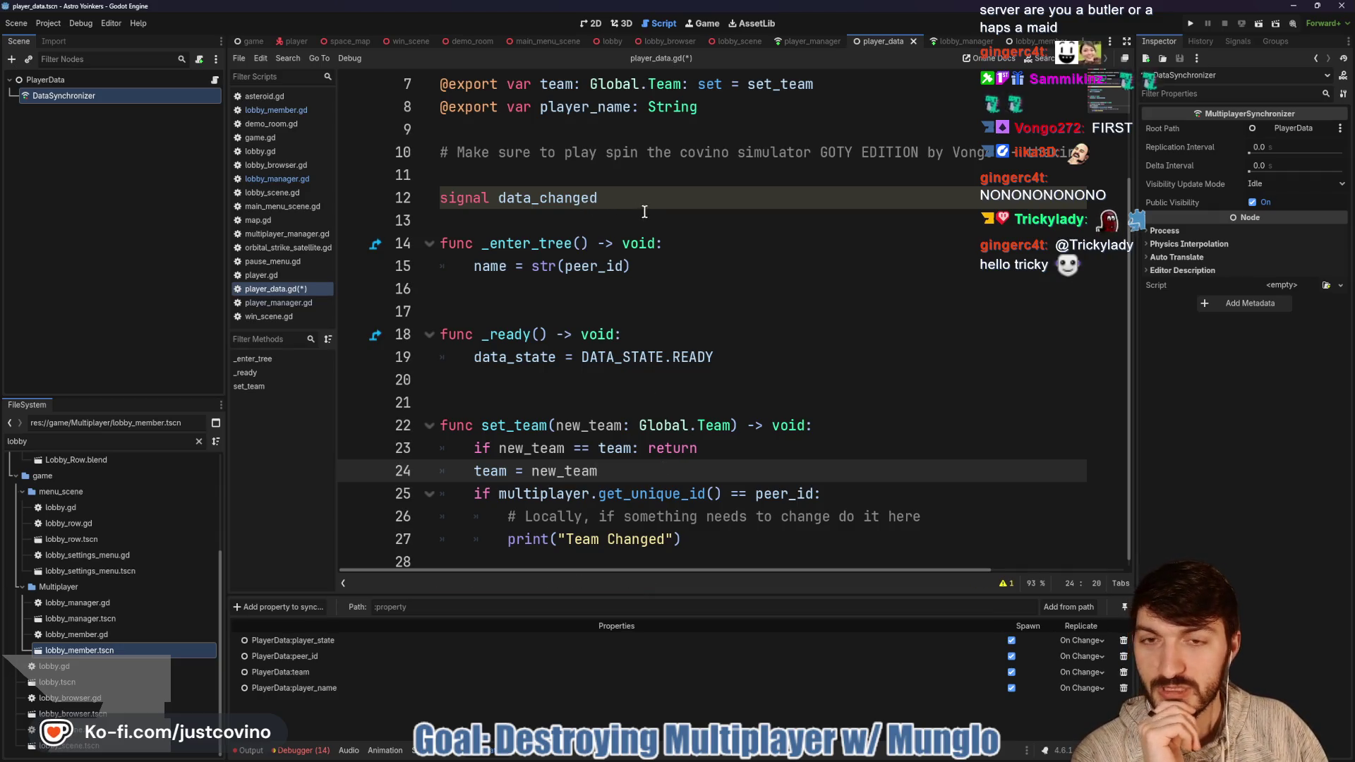
{"action": "left_click_drag", "start_coordinate": [639, 201], "coordinate": [375, 200]}
{"action": "key", "text": "BackSpace"}
{"action": "key", "text": "BackSpace"}
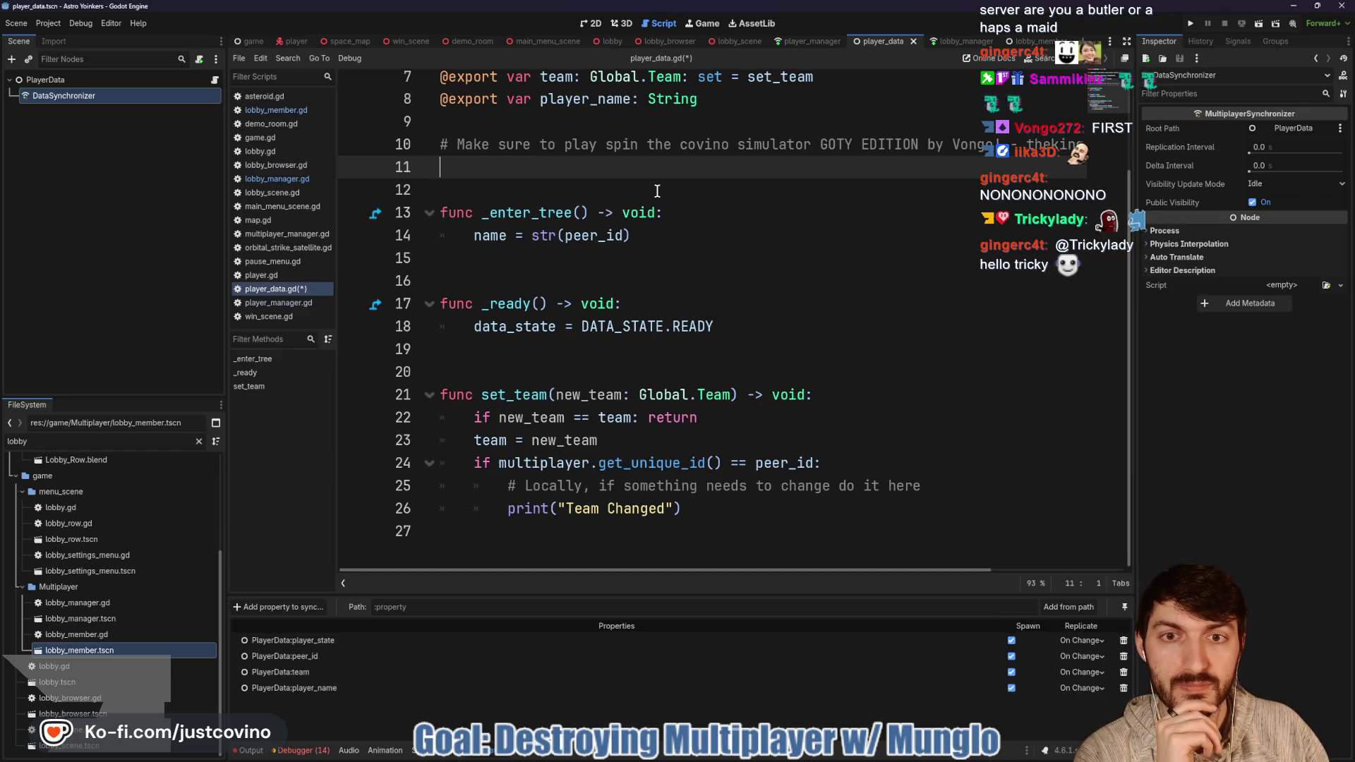
{"action": "key", "text": "ctrl+s"}
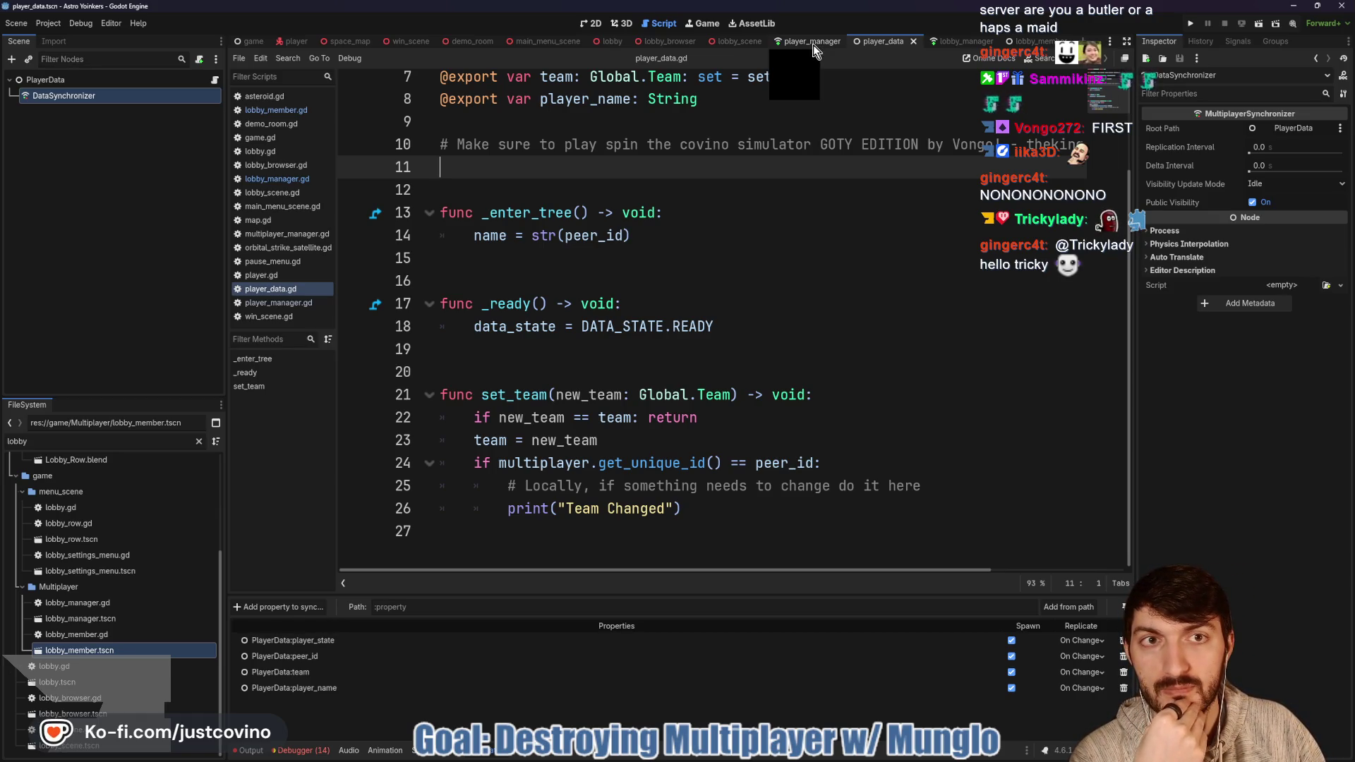
{"action": "left_click", "coordinate": [813, 44]}
Step: Scroll through player_manager.gd and highlight the add_new_player_data function
{"action": "scroll", "coordinate": [685, 329], "scroll_direction": "down", "scroll_amount": 1}
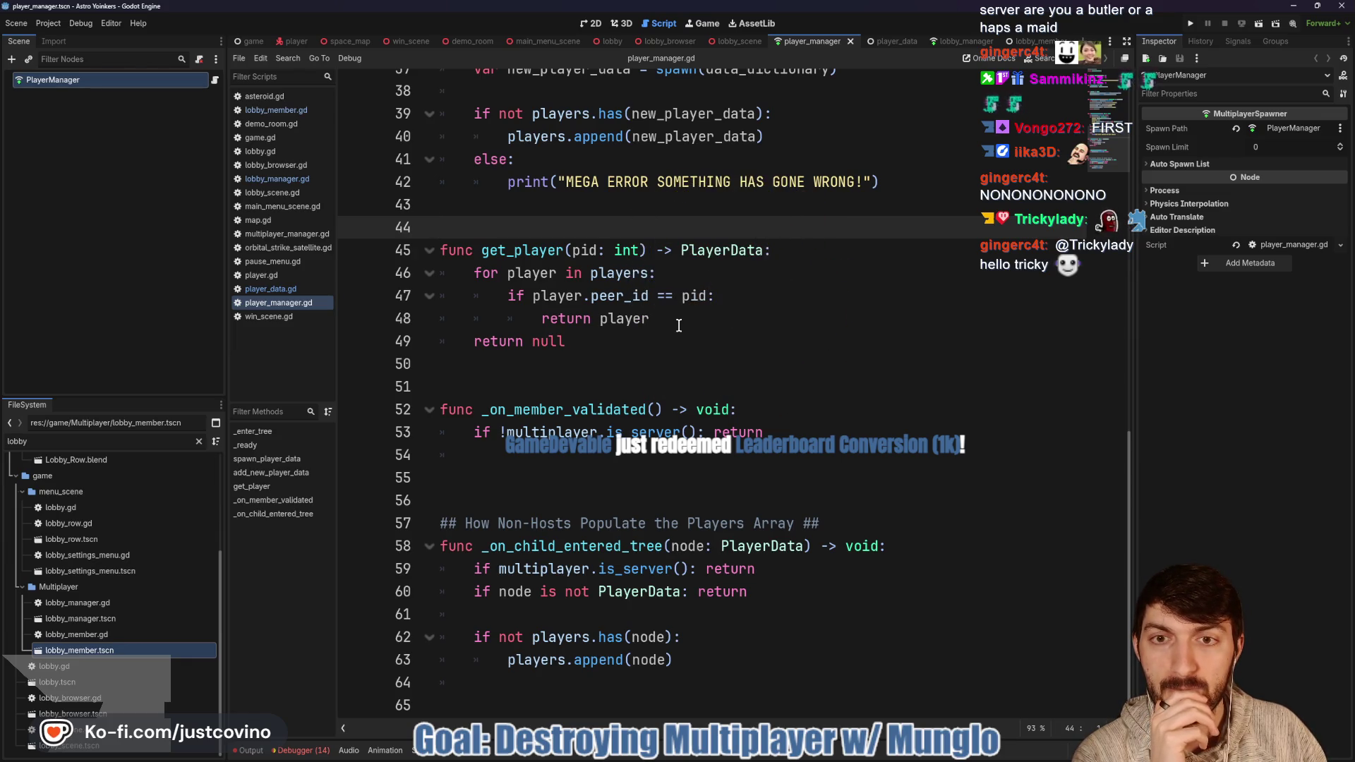
{"action": "scroll", "coordinate": [684, 325], "scroll_direction": "up", "scroll_amount": 1}
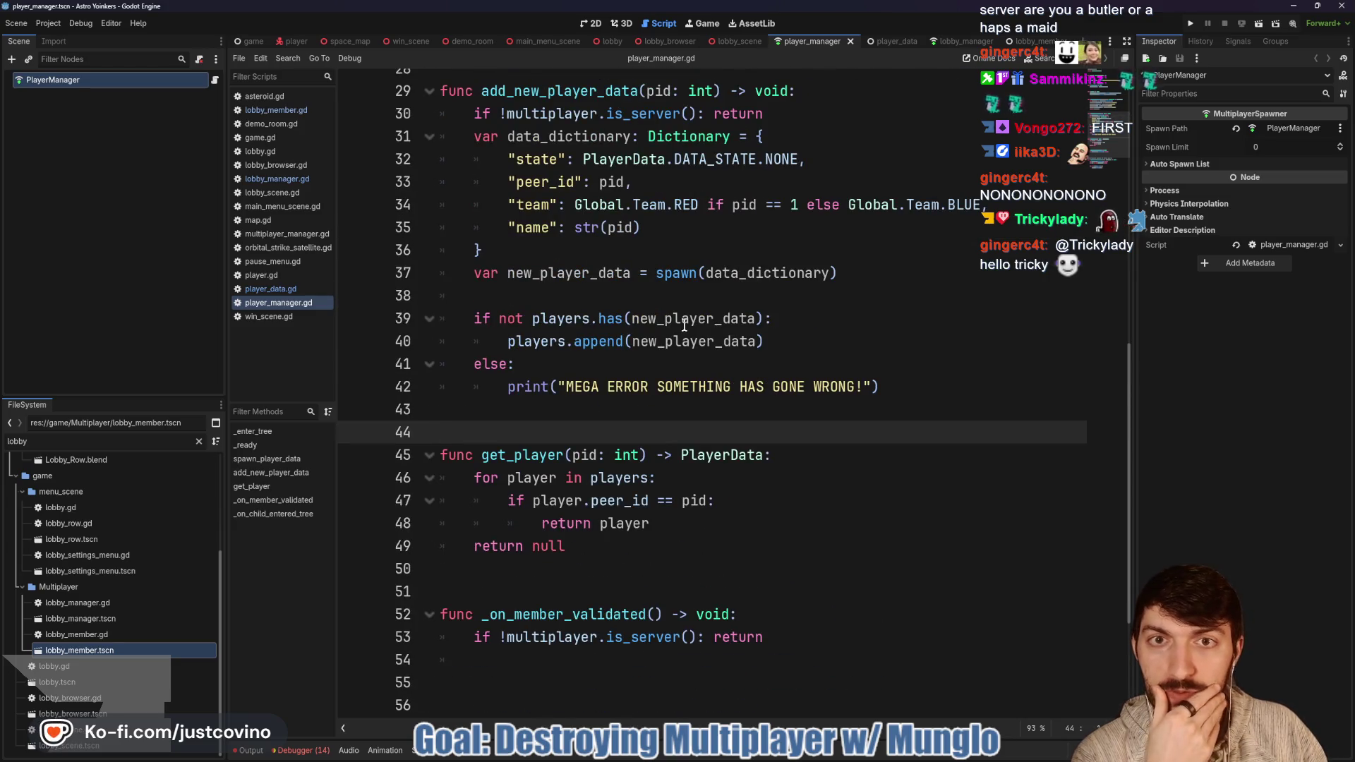
{"action": "scroll", "coordinate": [683, 325], "scroll_direction": "down", "scroll_amount": 1}
{"action": "scroll", "coordinate": [688, 339], "scroll_direction": "up", "scroll_amount": 3}
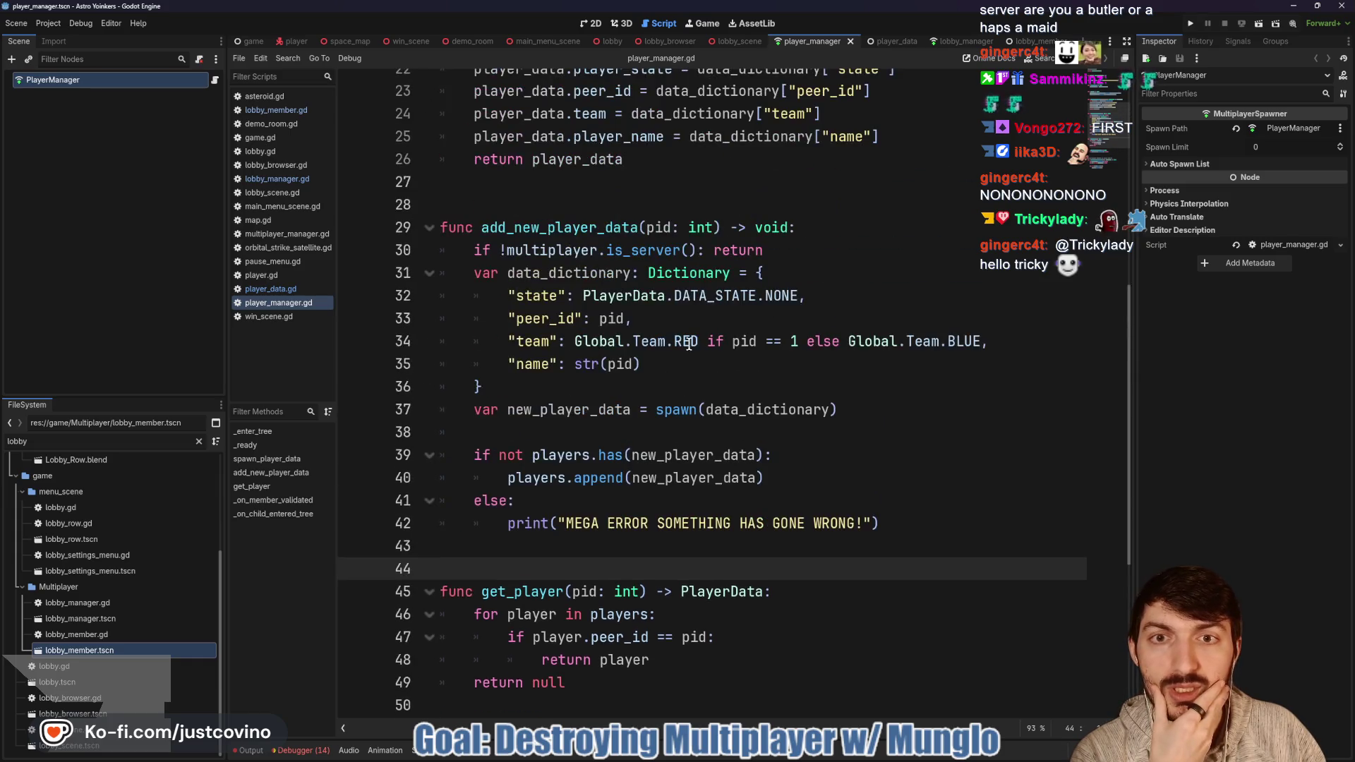
{"action": "double_click", "coordinate": [575, 227]}
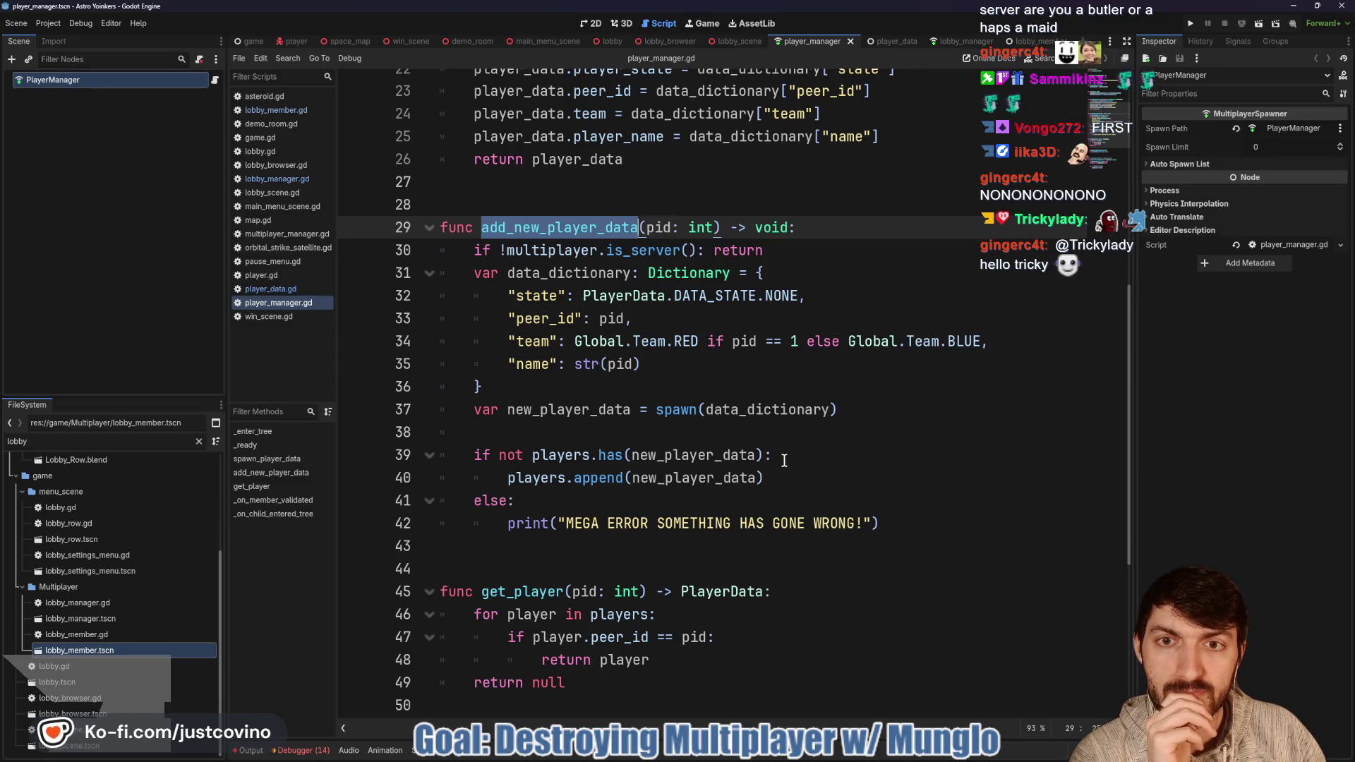
{"action": "scroll", "coordinate": [782, 455], "scroll_direction": "up", "scroll_amount": 7}
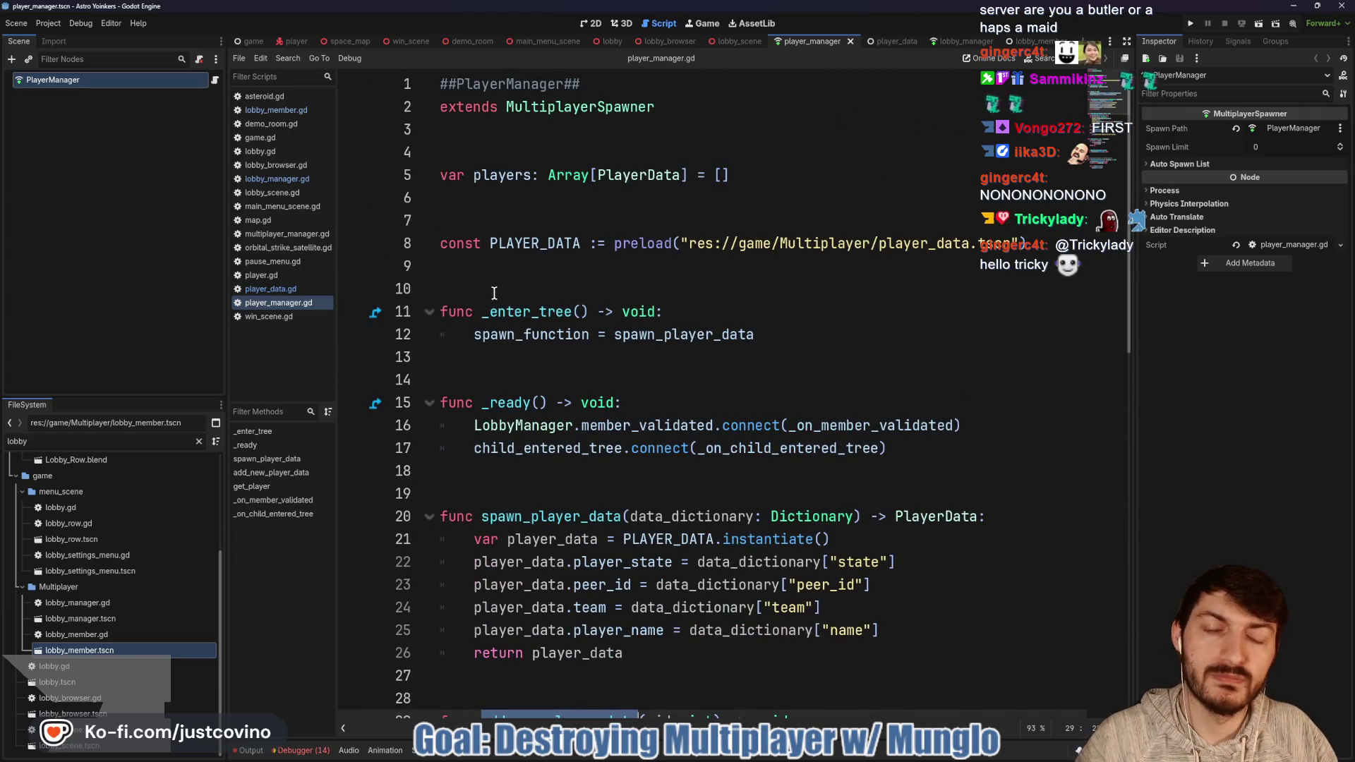
Step: Declare signal player_data_changed below the PLAYER_DATA constant in player_manager.gd
{"action": "left_click", "coordinate": [470, 280]}
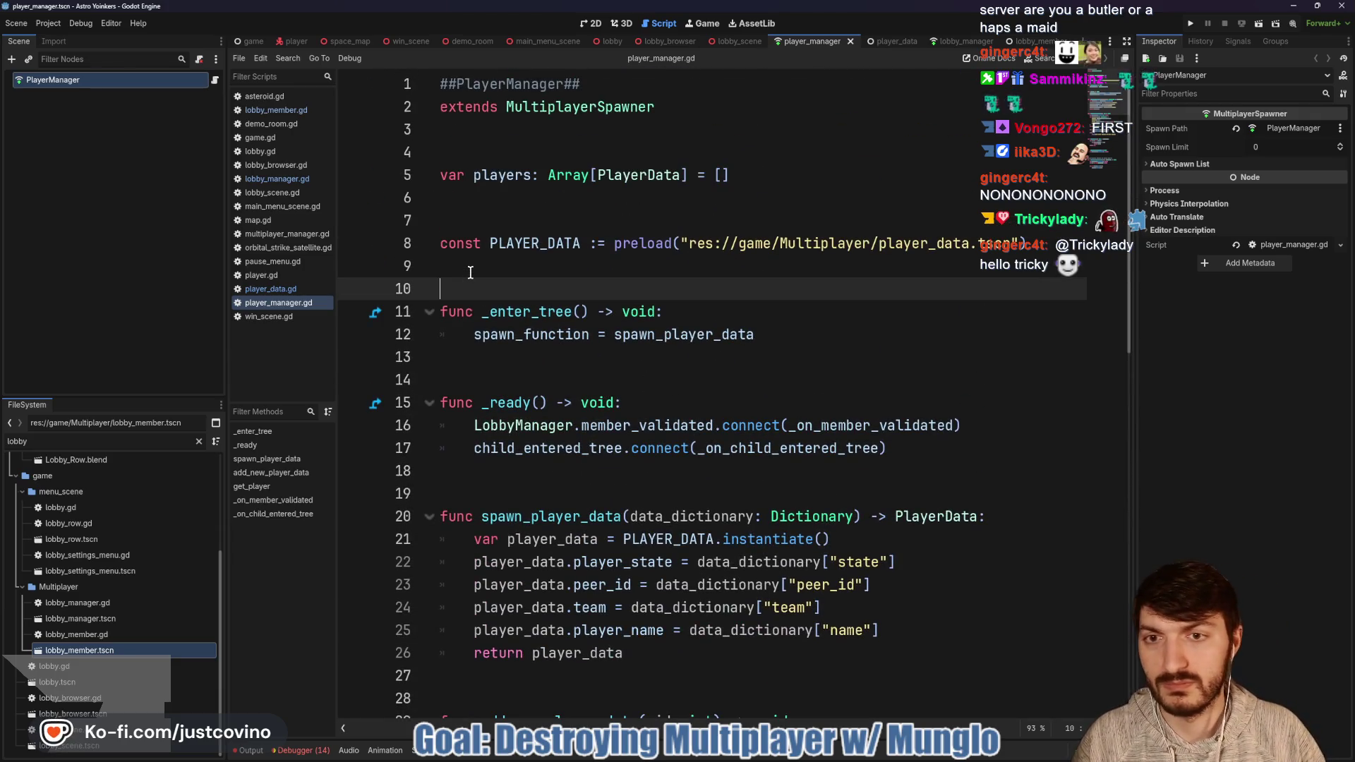
{"action": "key", "text": "Return"}
{"action": "key", "text": "Return"}
{"action": "key", "text": "Return"}
{"action": "key", "text": "Up"}
{"action": "key", "text": "Up"}
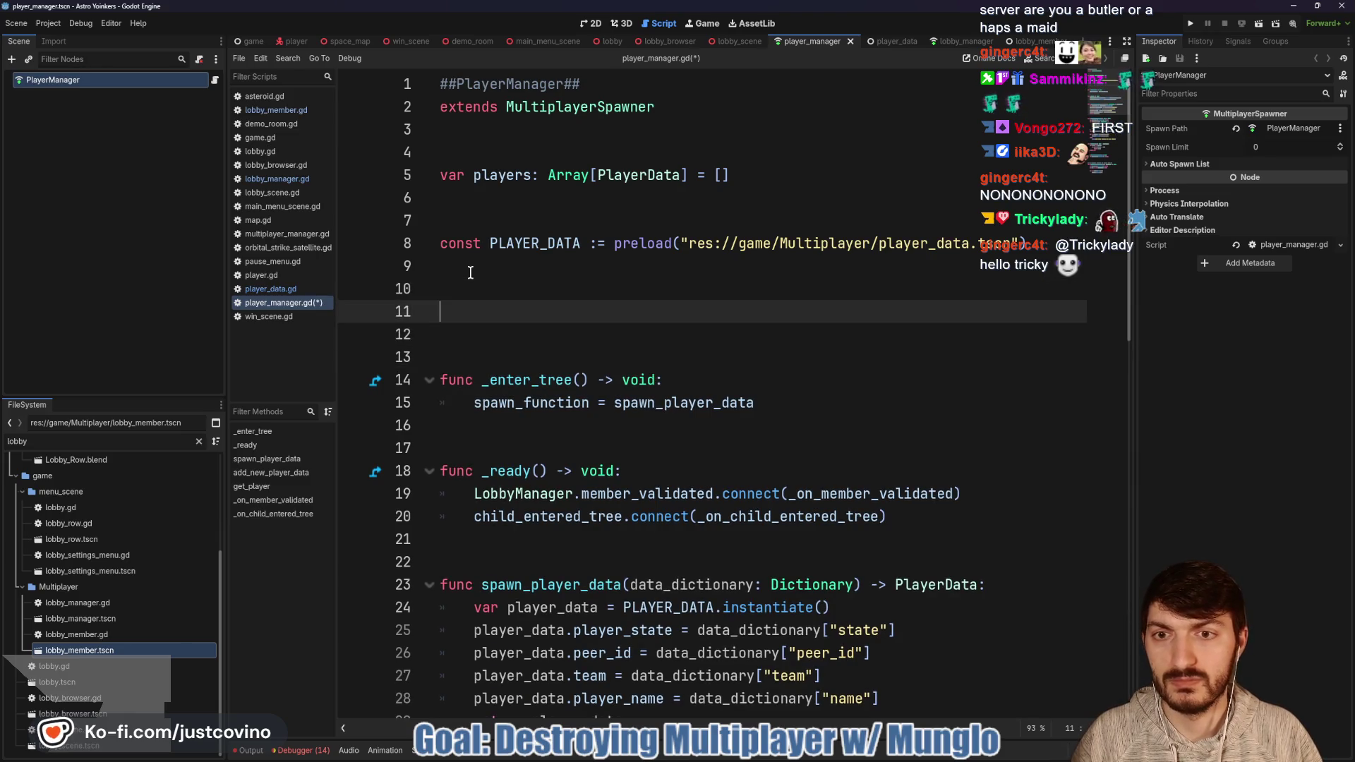
{"action": "type", "text": "signal "}
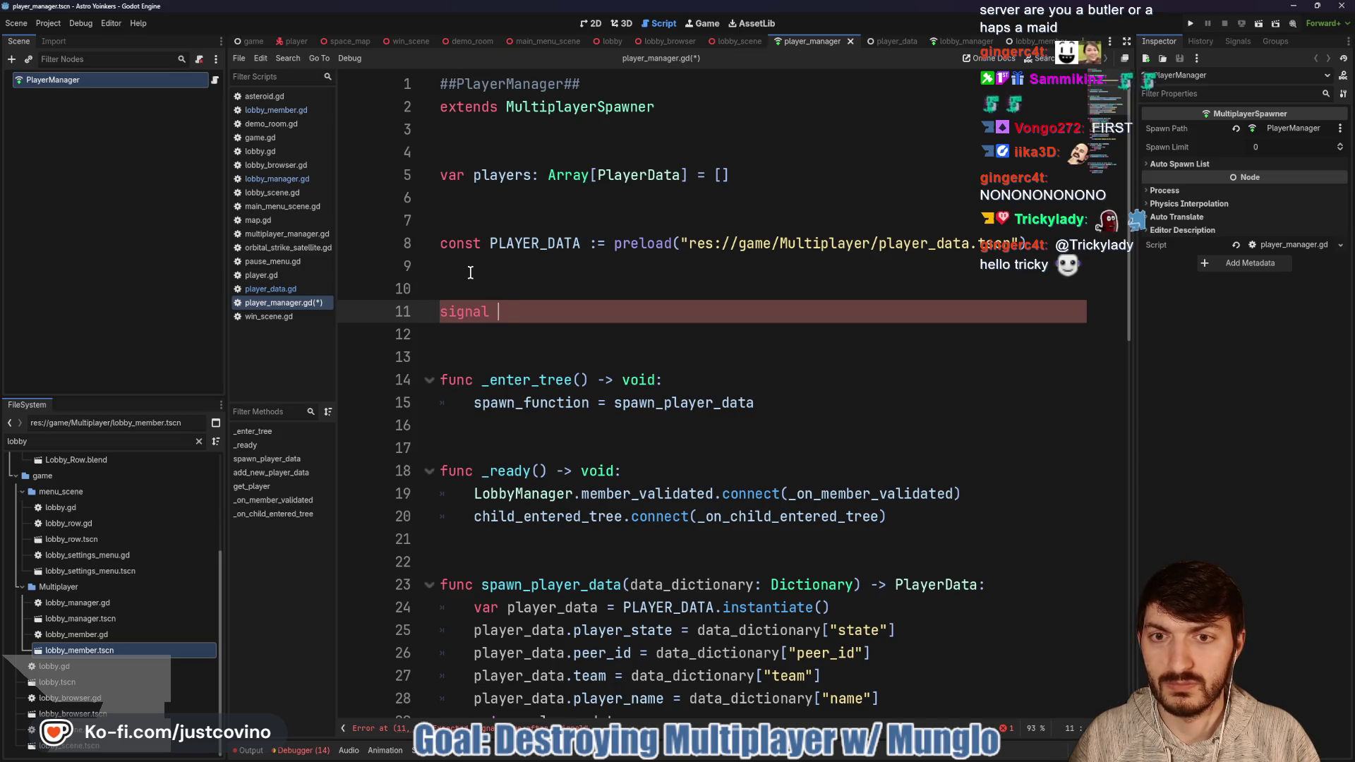
{"action": "type", "text": "player"}
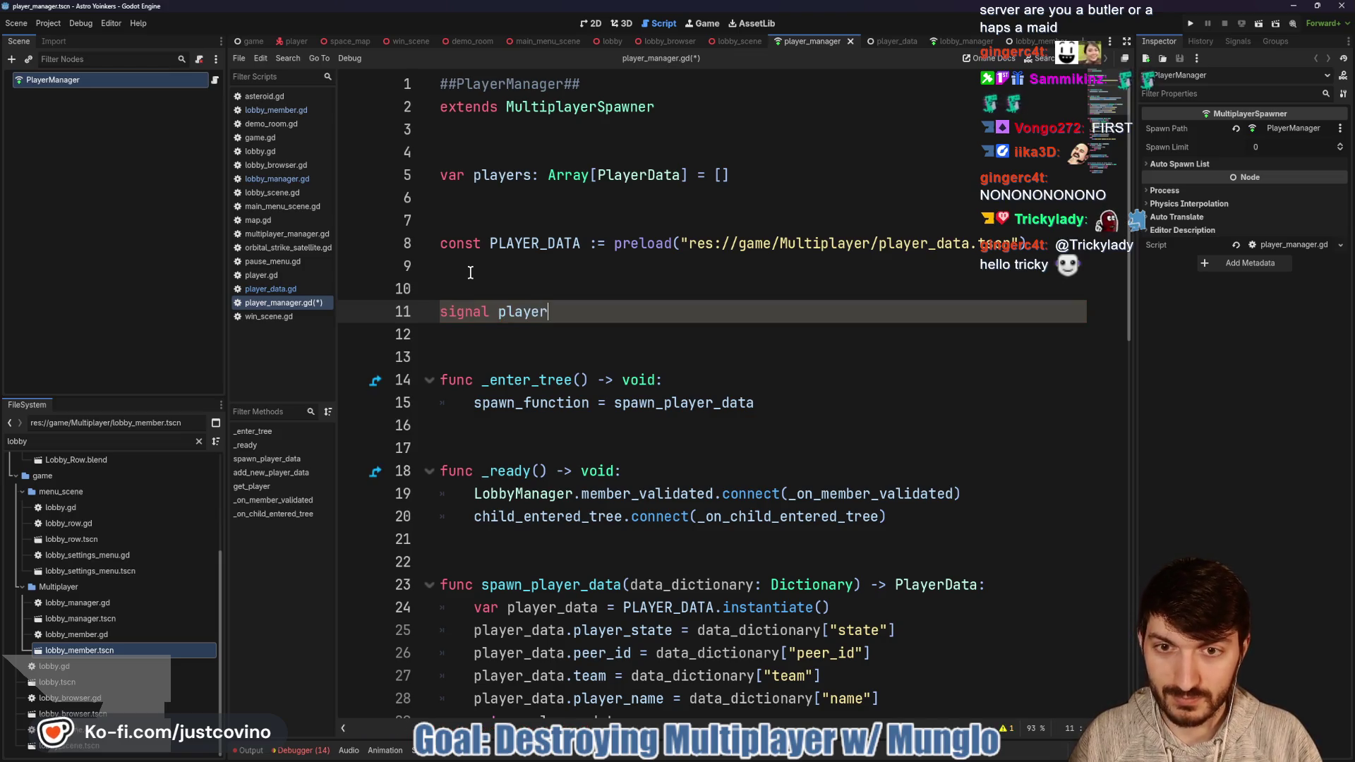
{"action": "type", "text": "_data_changed"}
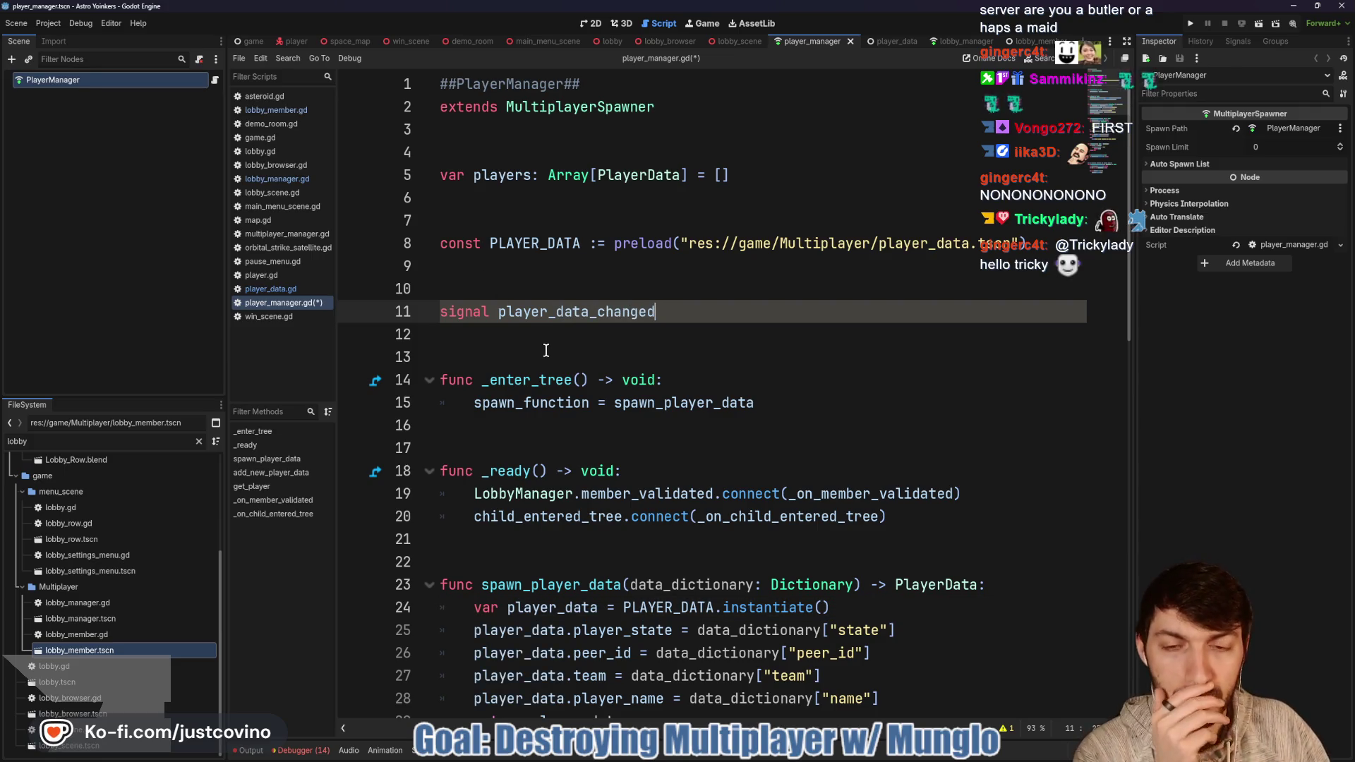
{"action": "scroll", "coordinate": [547, 350], "scroll_direction": "down", "scroll_amount": 3}
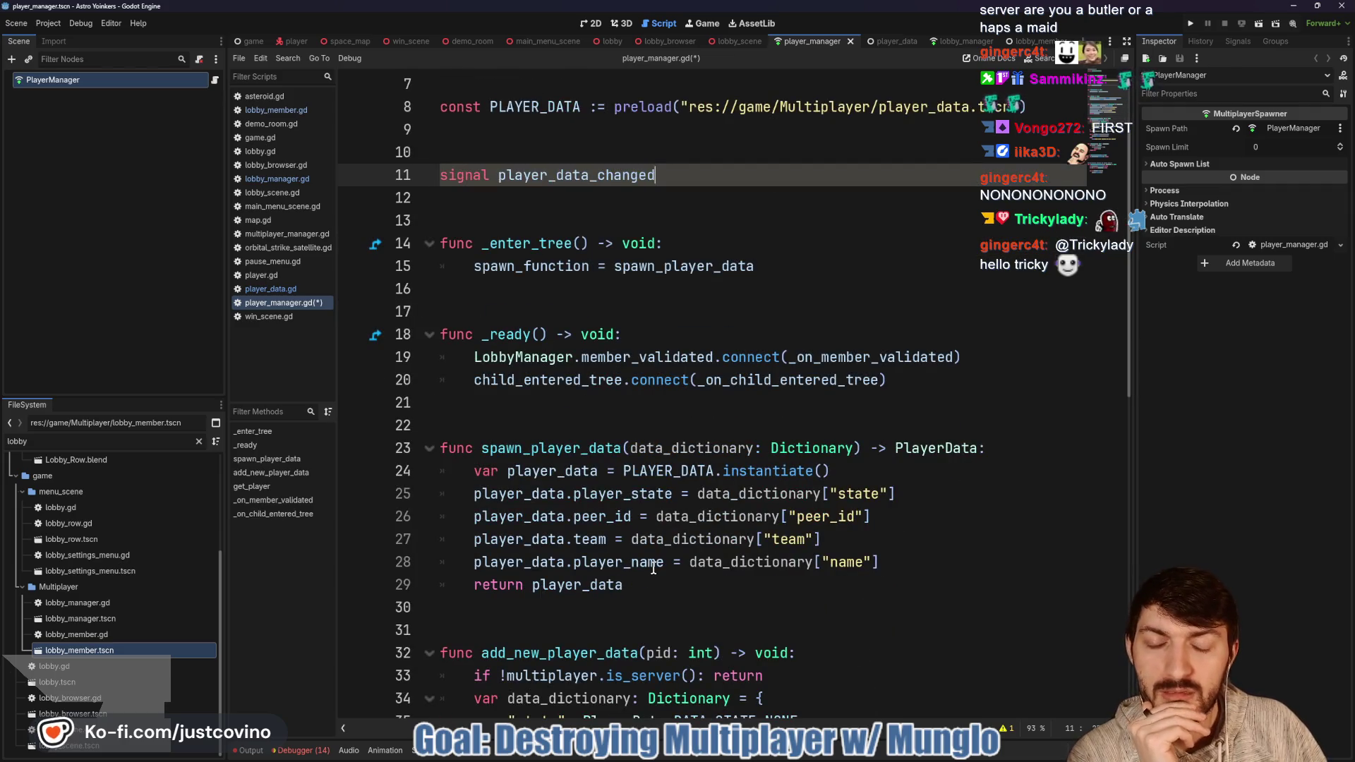
{"action": "scroll", "coordinate": [658, 562], "scroll_direction": "down", "scroll_amount": 4}
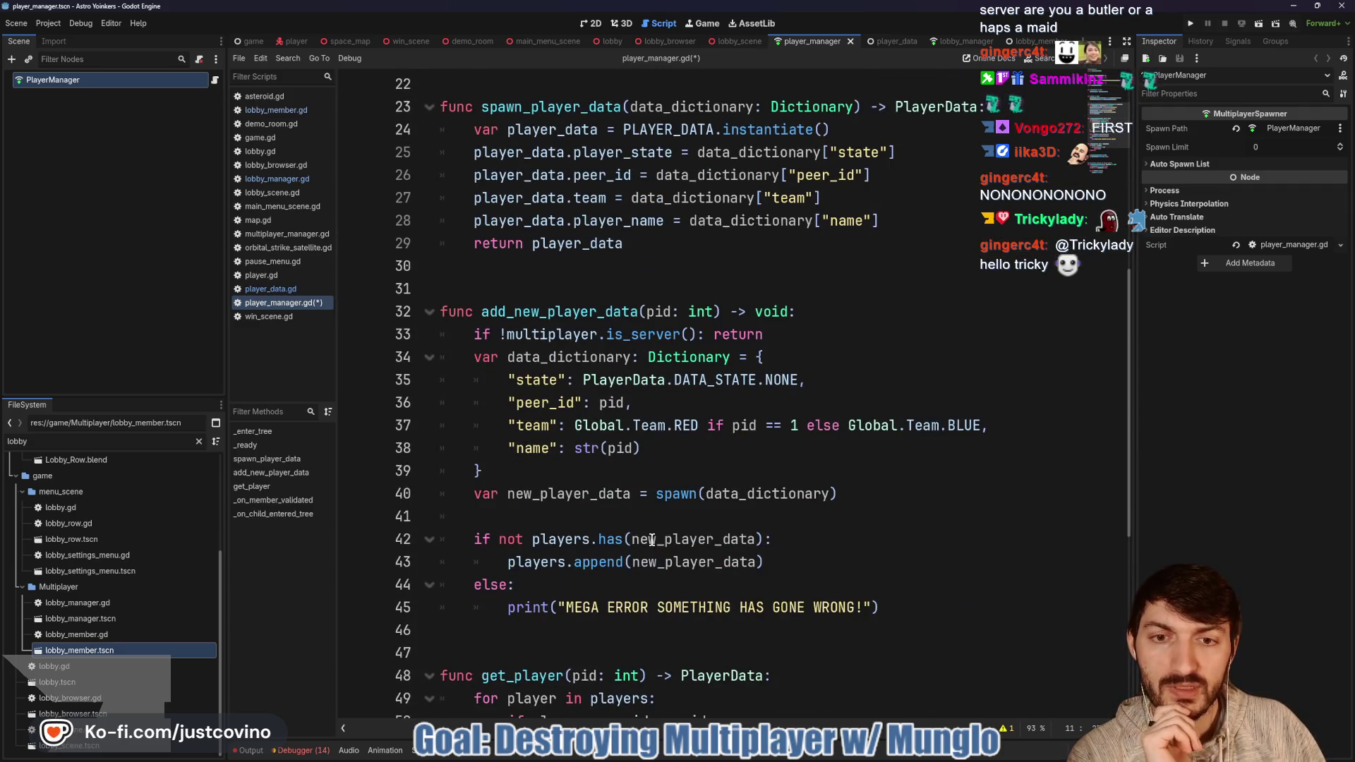
{"action": "scroll", "coordinate": [646, 538], "scroll_direction": "down", "scroll_amount": 5}
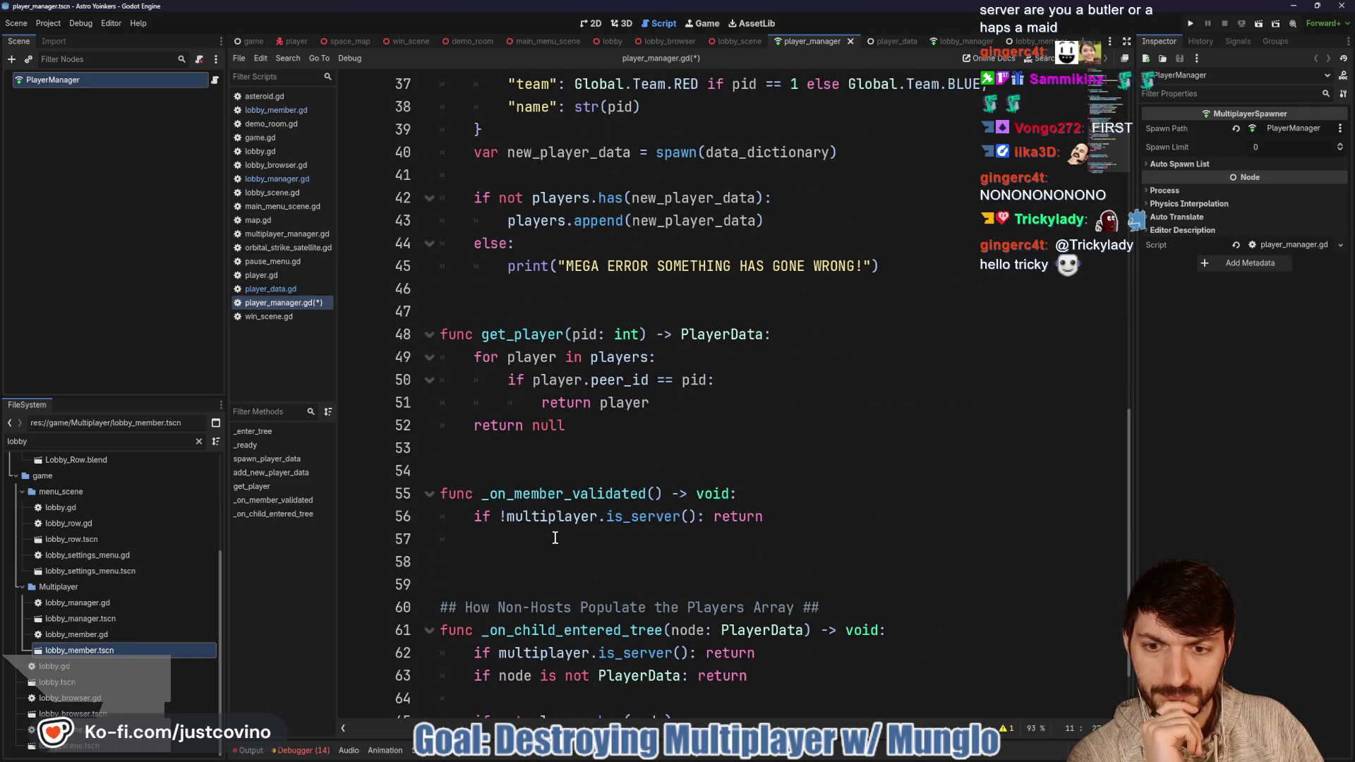
{"action": "left_click_drag", "start_coordinate": [472, 539], "coordinate": [443, 539]}
{"action": "scroll", "coordinate": [641, 539], "scroll_direction": "up", "scroll_amount": 2}
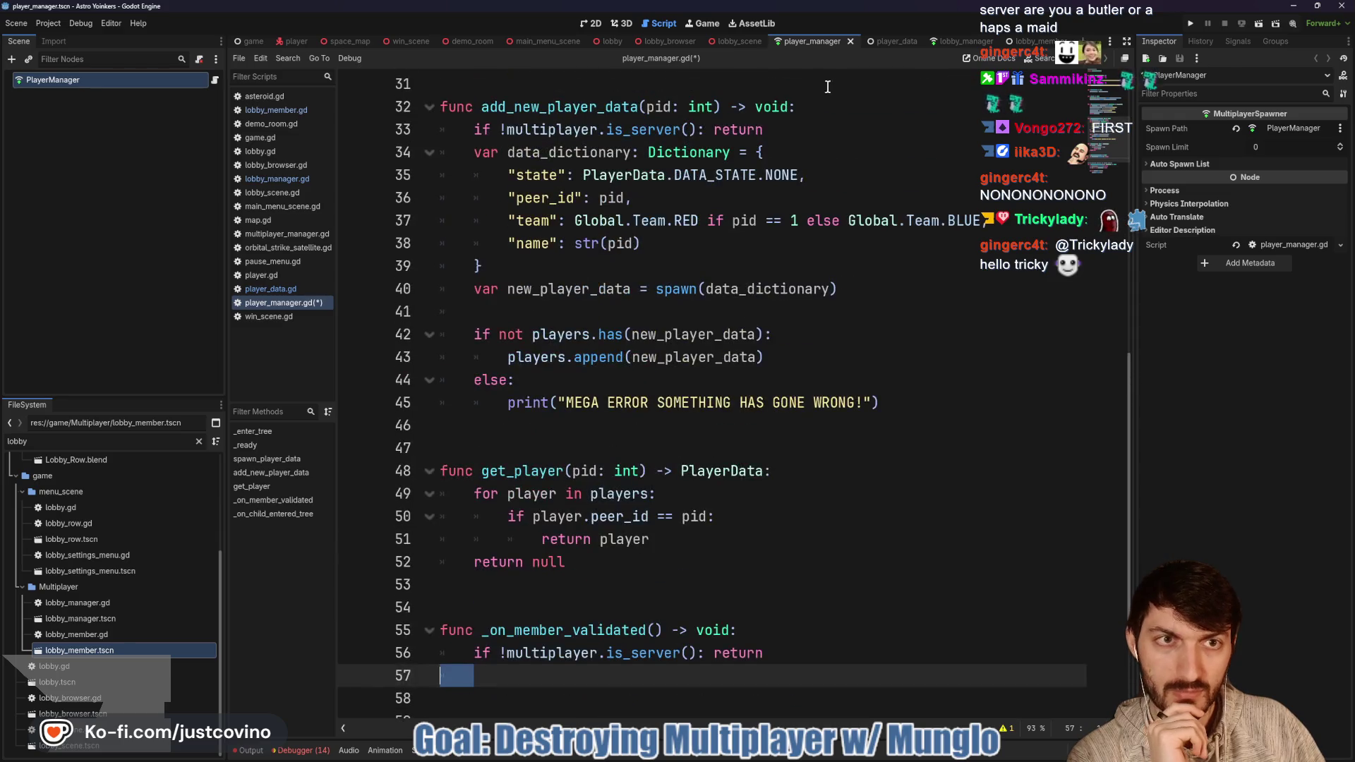
{"action": "left_click", "coordinate": [883, 45]}
Step: Start a new line after team = new_team in set_team, typing PlayerManager.data
{"action": "scroll", "coordinate": [704, 371], "scroll_direction": "down", "scroll_amount": 2}
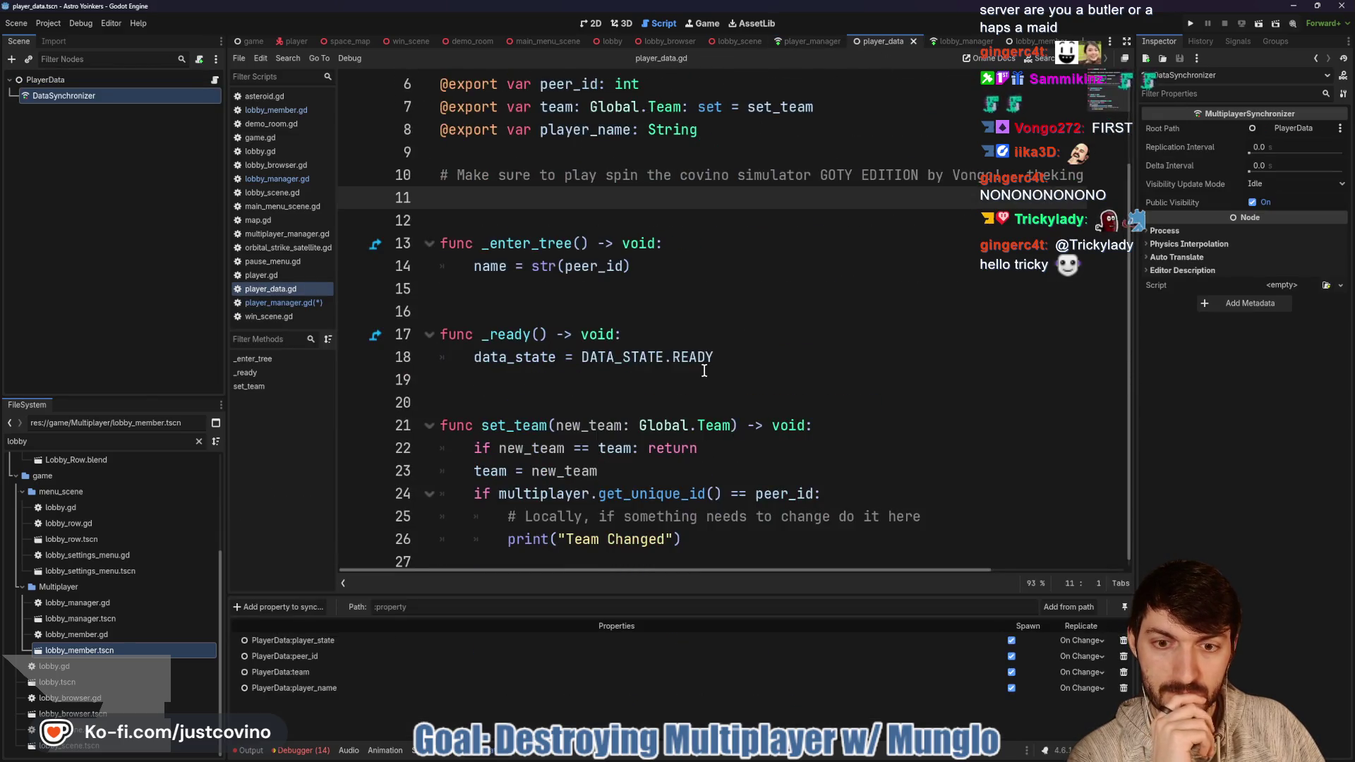
{"action": "left_click", "coordinate": [634, 472]}
{"action": "key", "text": "Return"}
{"action": "type", "text": "PlayerMan"}
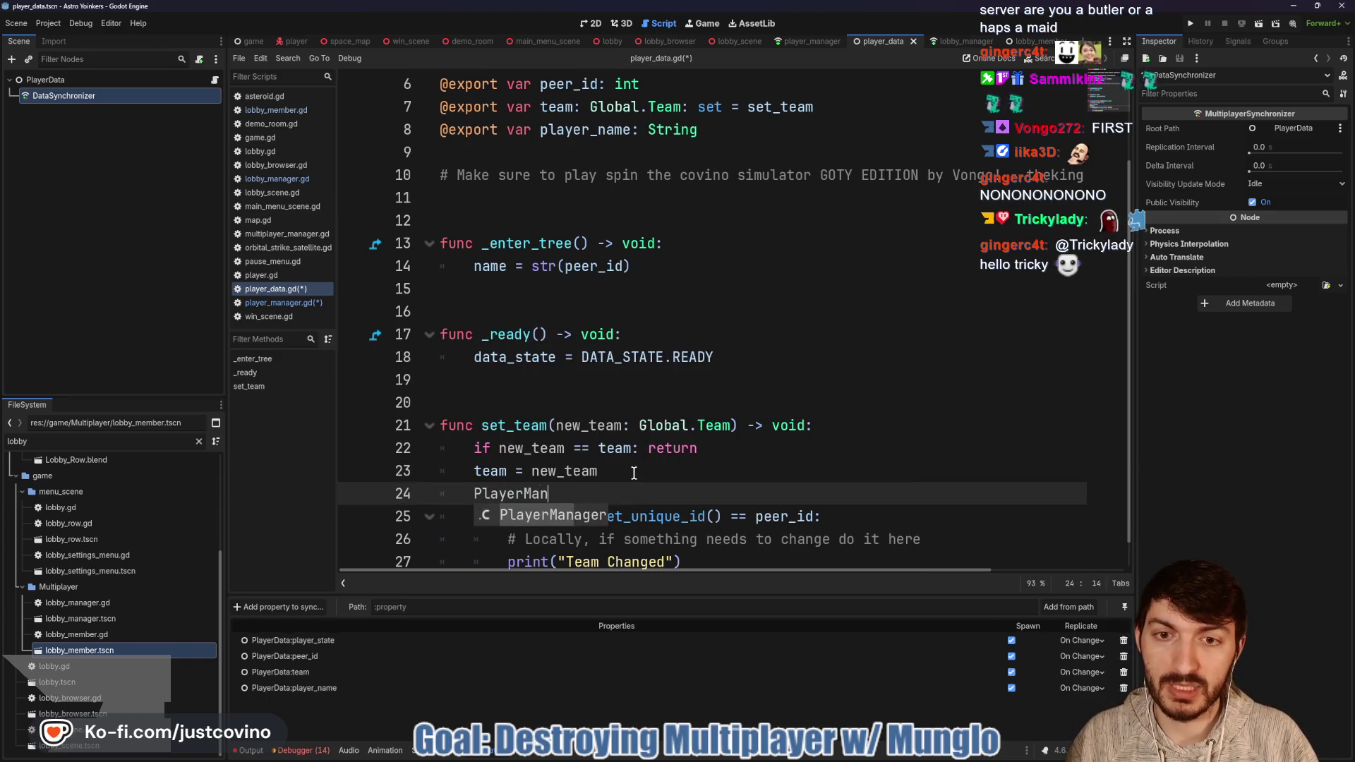
{"action": "type", "text": "ager."}
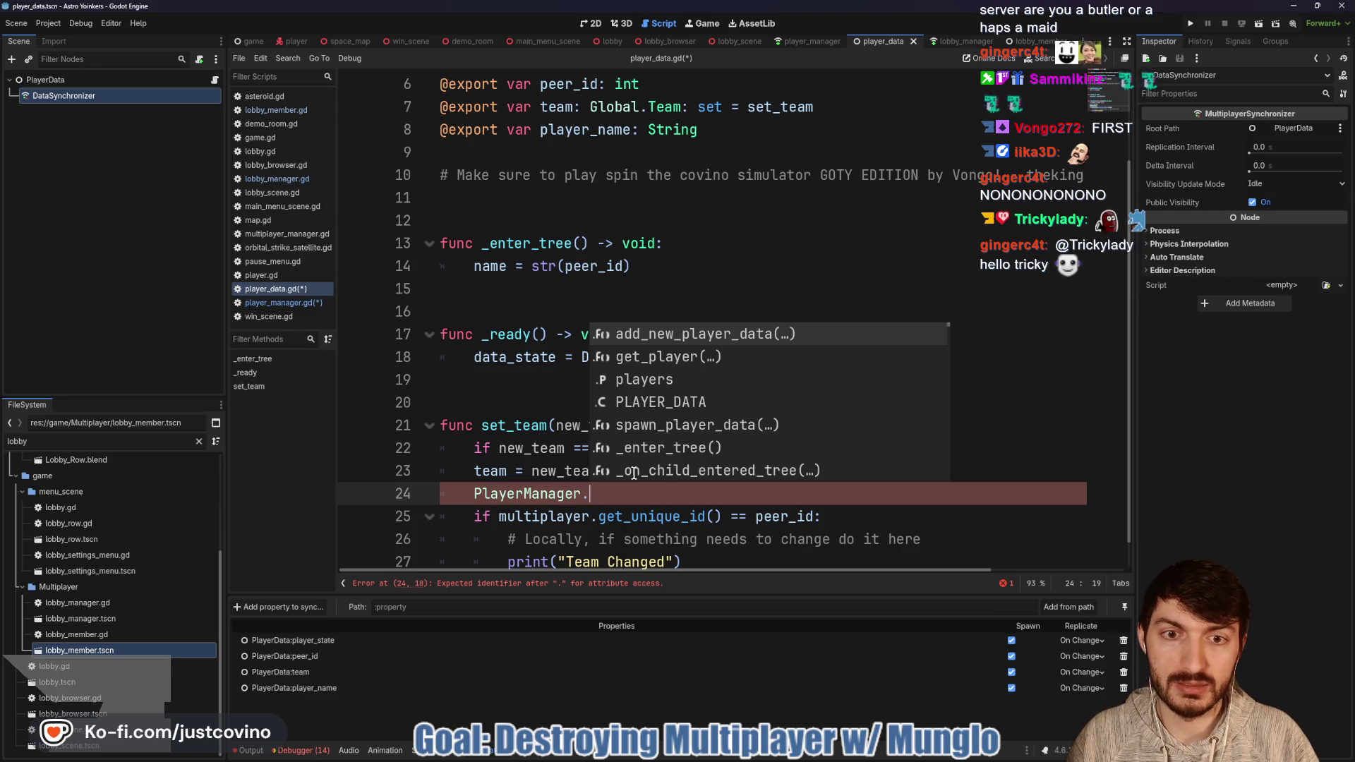
{"action": "type", "text": "da"}
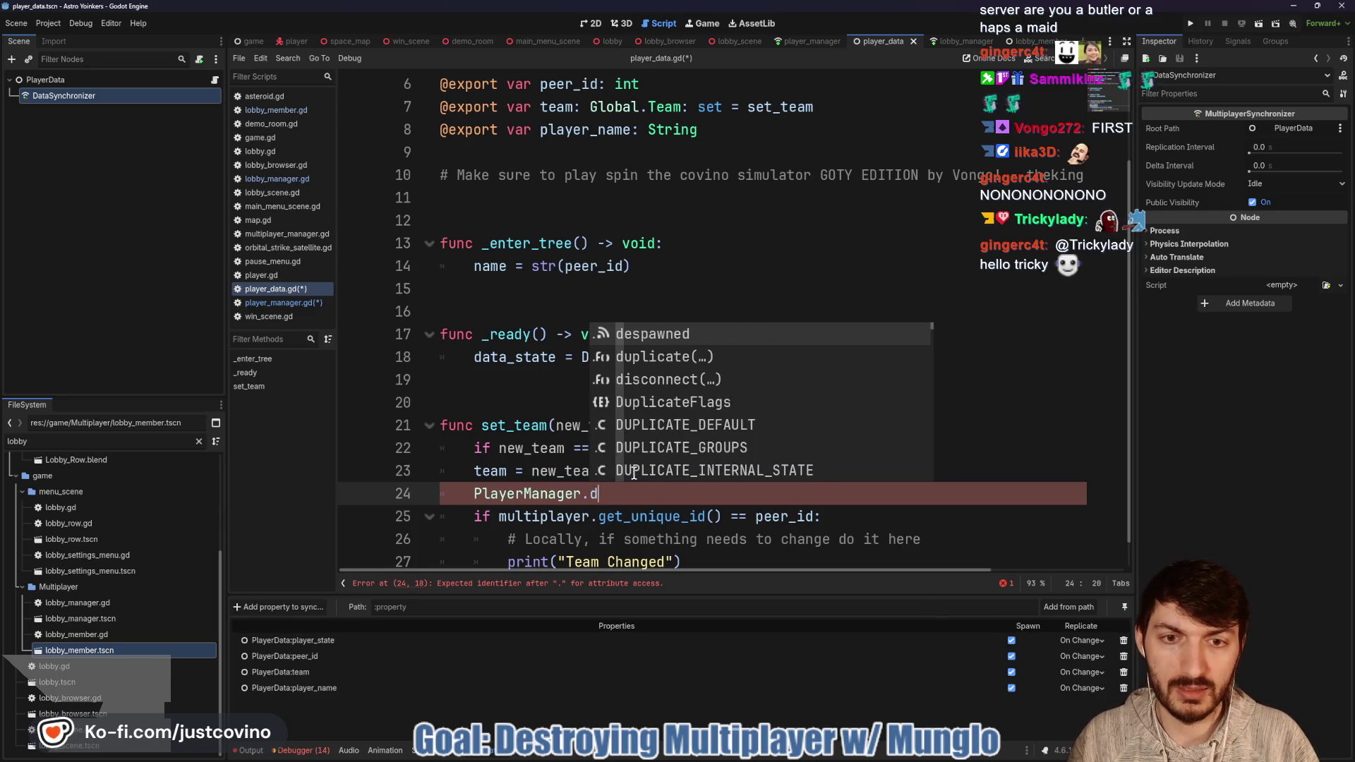
{"action": "key", "text": "BackSpace"}
{"action": "key", "text": "BackSpace"}
{"action": "type", "text": "player_dat"}
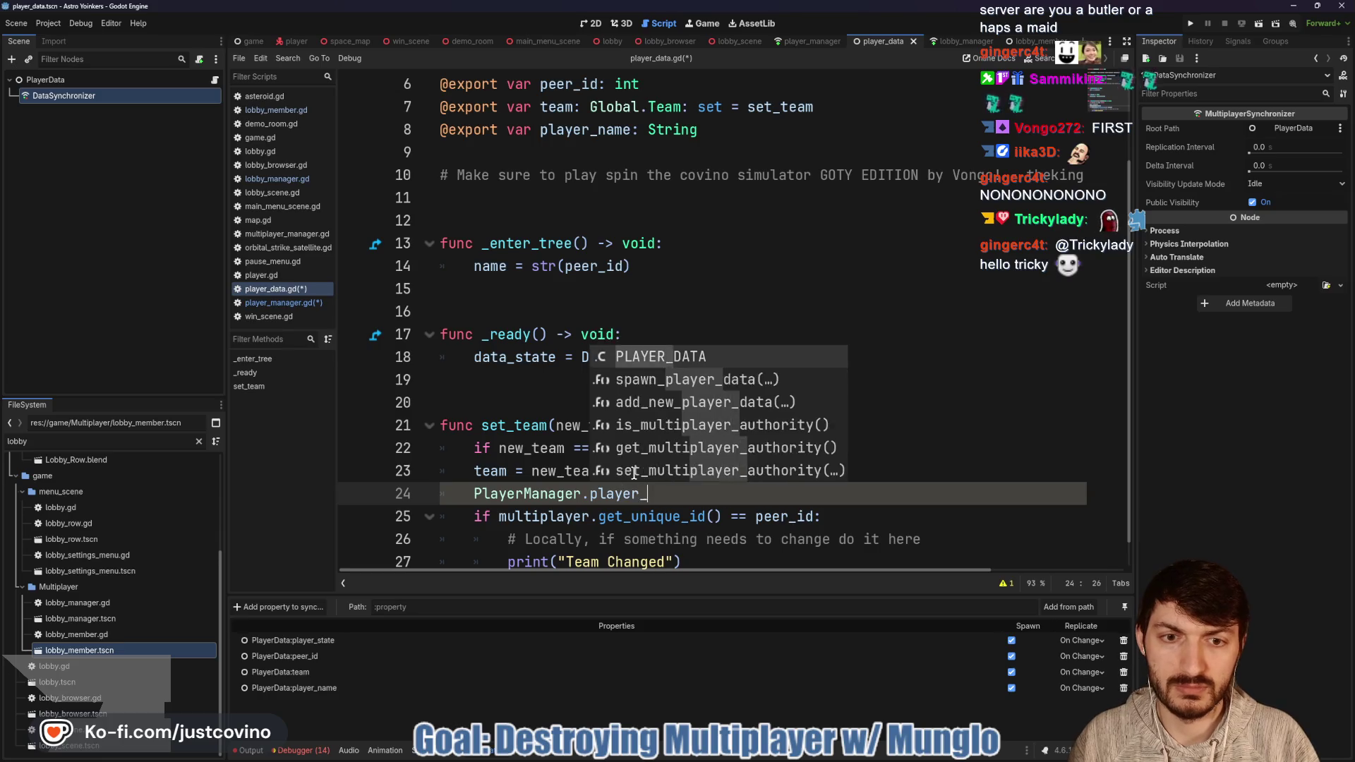
{"action": "key", "text": "BackSpace"}
{"action": "key", "text": "BackSpace"}
{"action": "key", "text": "BackSpace"}
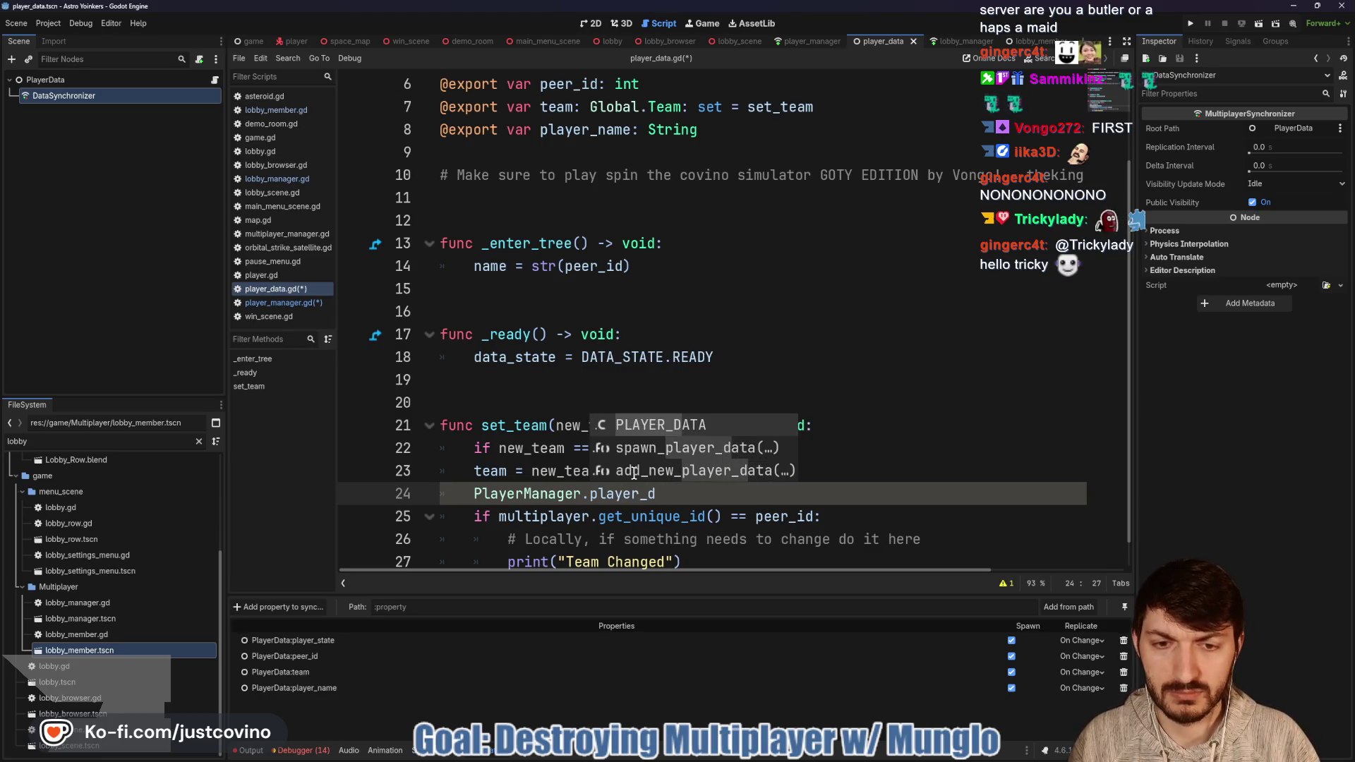
{"action": "type", "text": "data"}
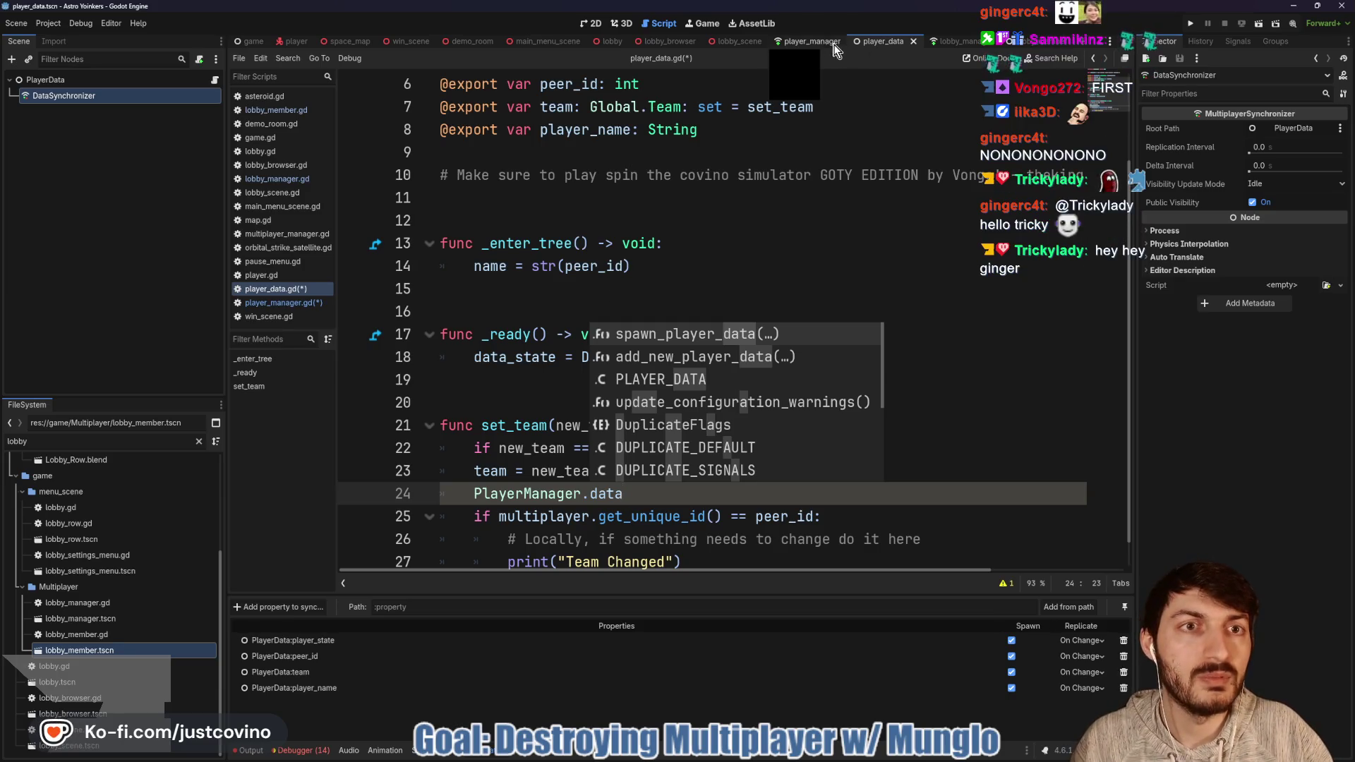
Step: Complete it as PlayerManager.player_data_changed.emit() using the copied signal name, and save
{"action": "left_click", "coordinate": [812, 41]}
{"action": "scroll", "coordinate": [596, 353], "scroll_direction": "up", "scroll_amount": 6}
{"action": "scroll", "coordinate": [597, 353], "scroll_direction": "up", "scroll_amount": 3}
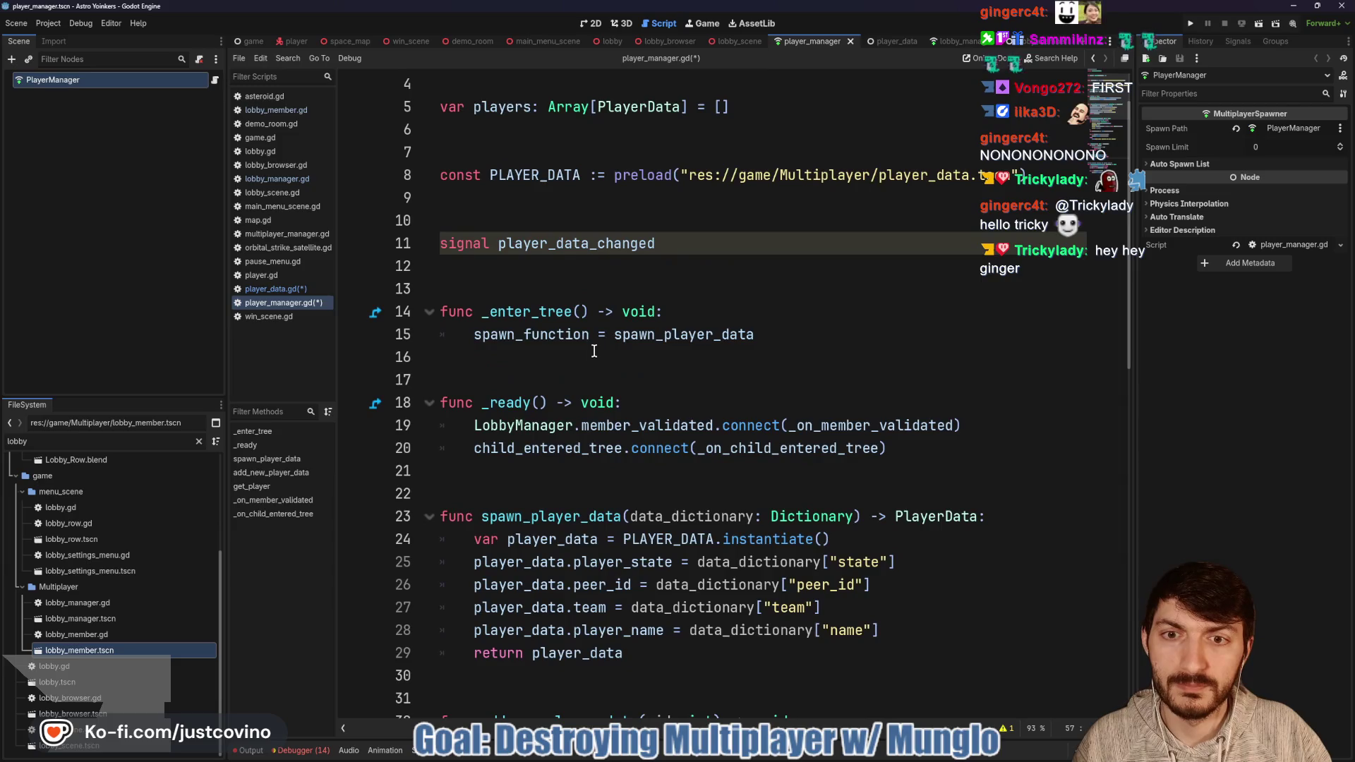
{"action": "double_click", "coordinate": [579, 243]}
{"action": "key", "text": "ctrl+c"}
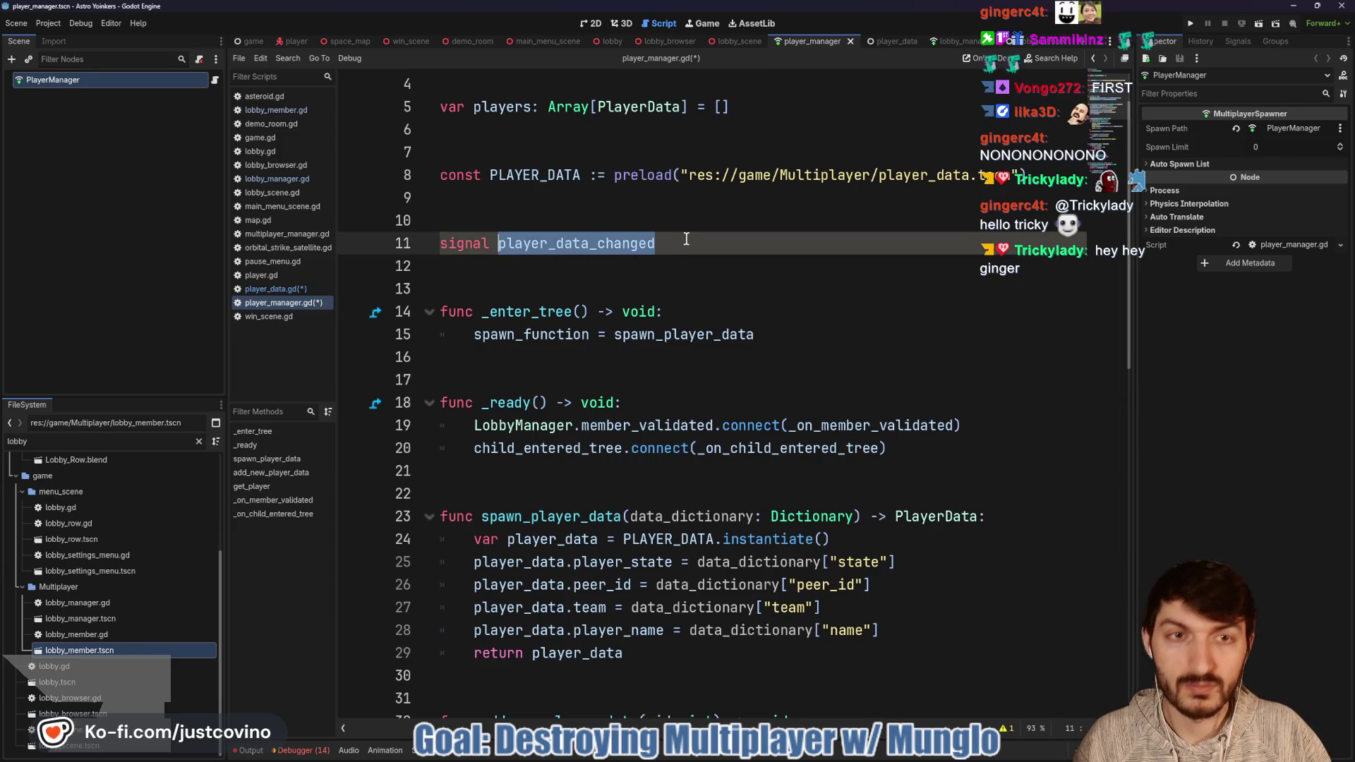
{"action": "left_click", "coordinate": [886, 43]}
{"action": "scroll", "coordinate": [651, 477], "scroll_direction": "down", "scroll_amount": 2}
{"action": "double_click", "coordinate": [593, 470]}
{"action": "key", "text": "ctrl+v"}
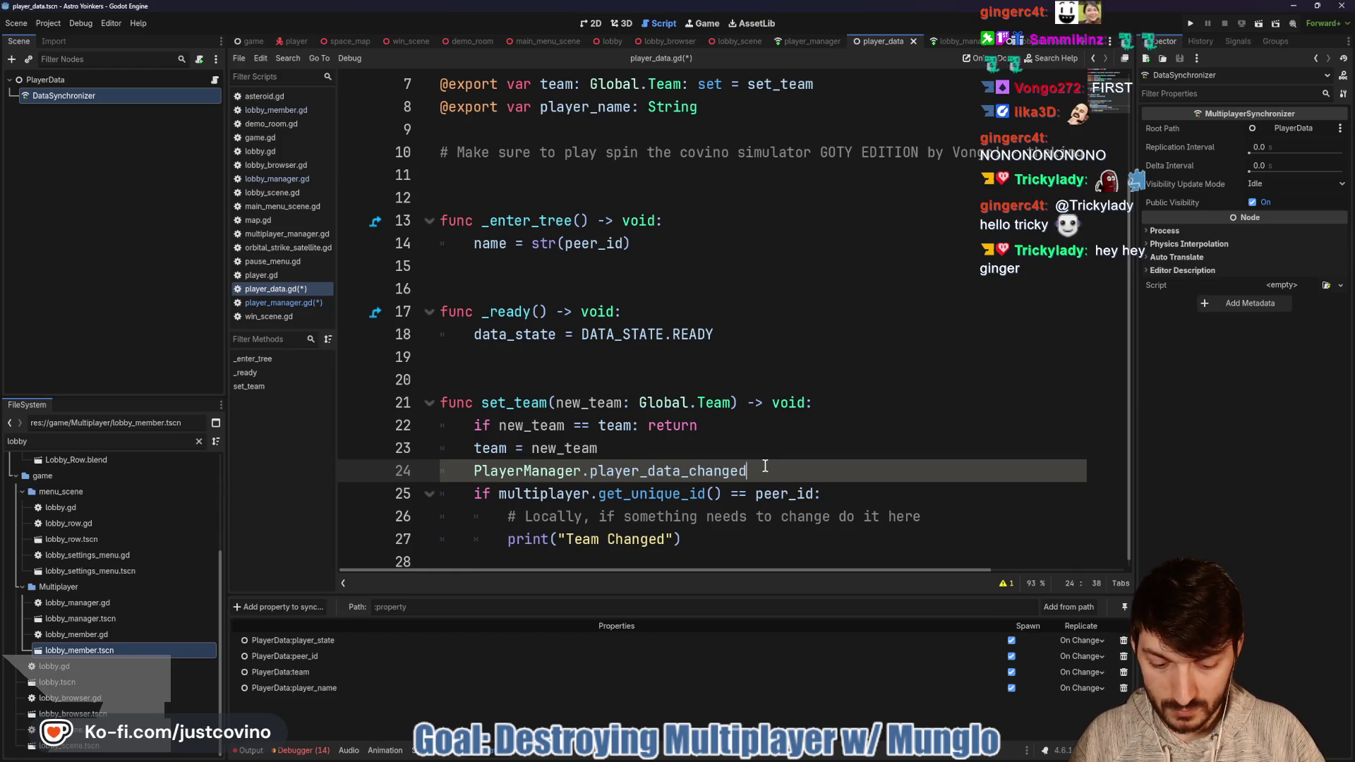
{"action": "type", "text": ".emit()"}
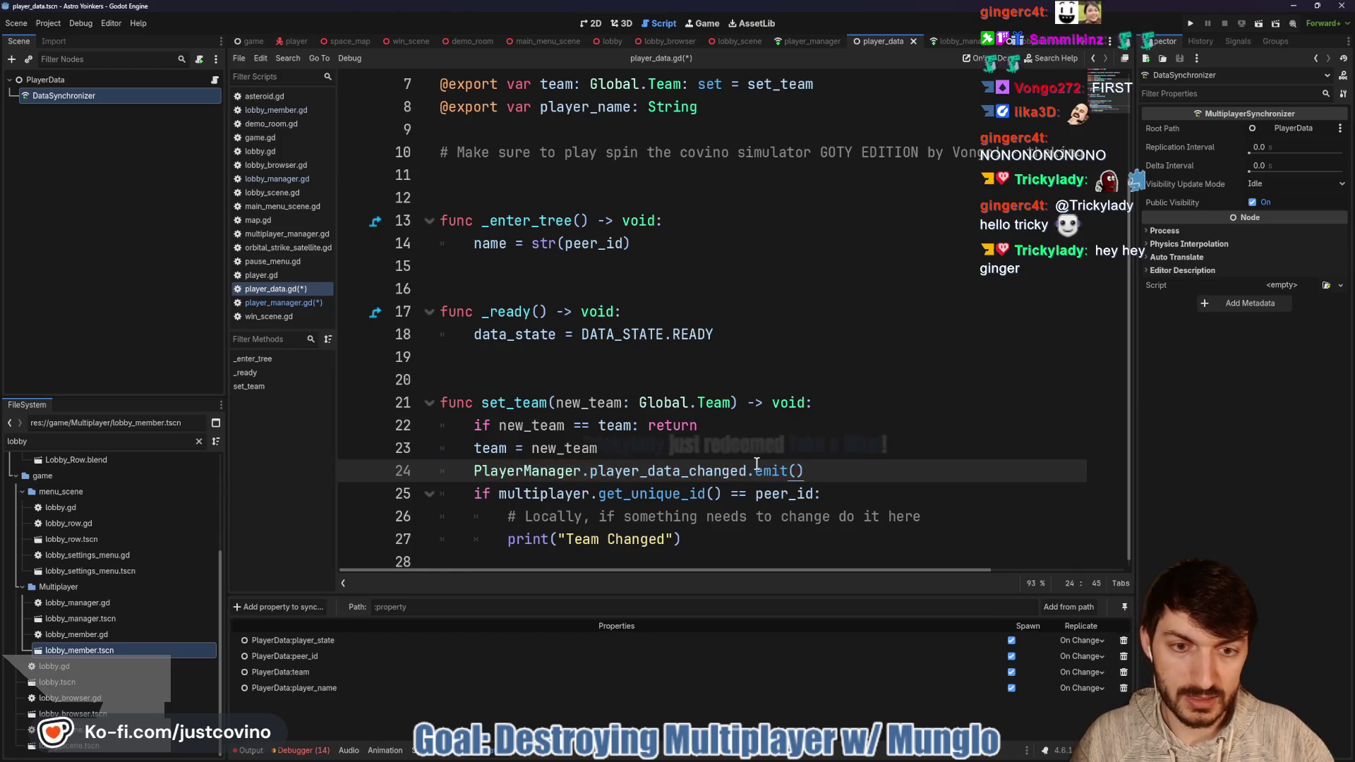
{"action": "key", "text": "ctrl+s"}
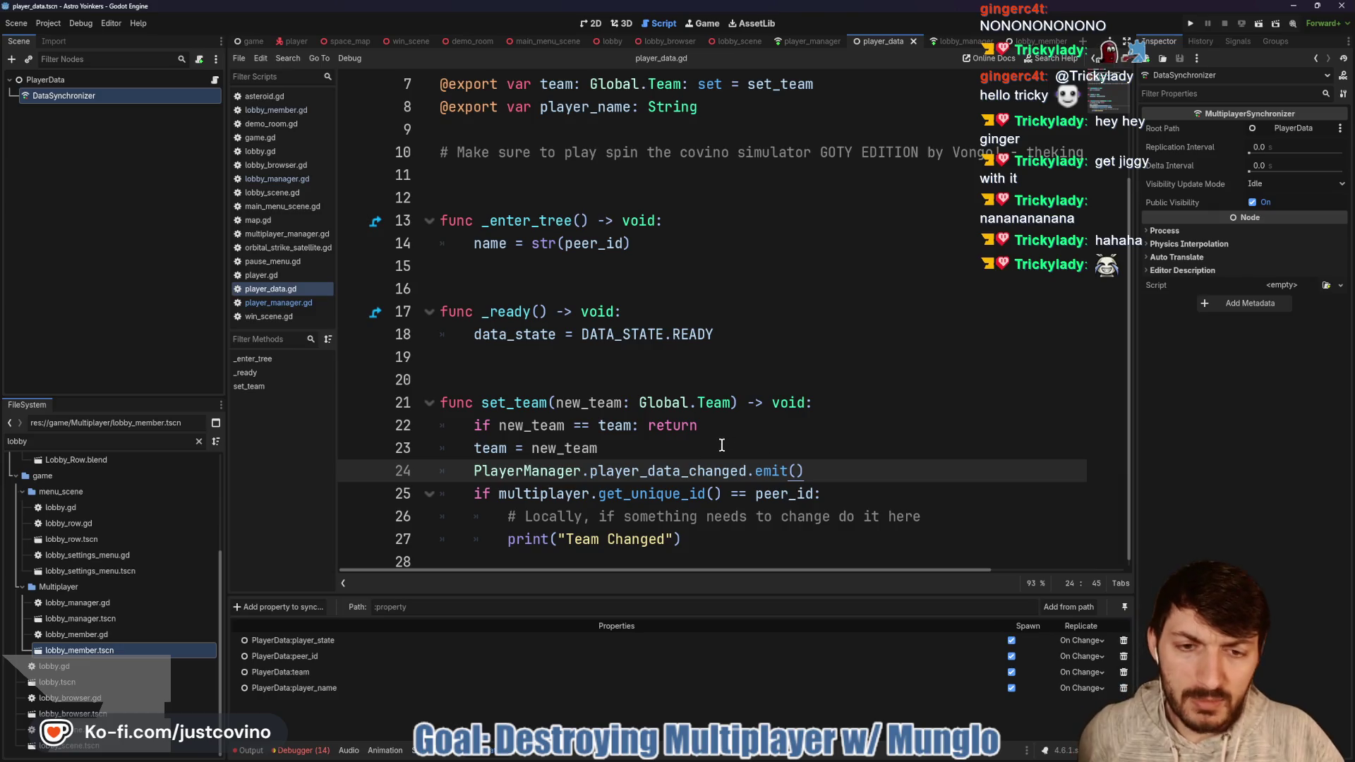
Step: Highlight the player_data_changed reference on line 24 to check the signal
{"action": "double_click", "coordinate": [679, 471]}
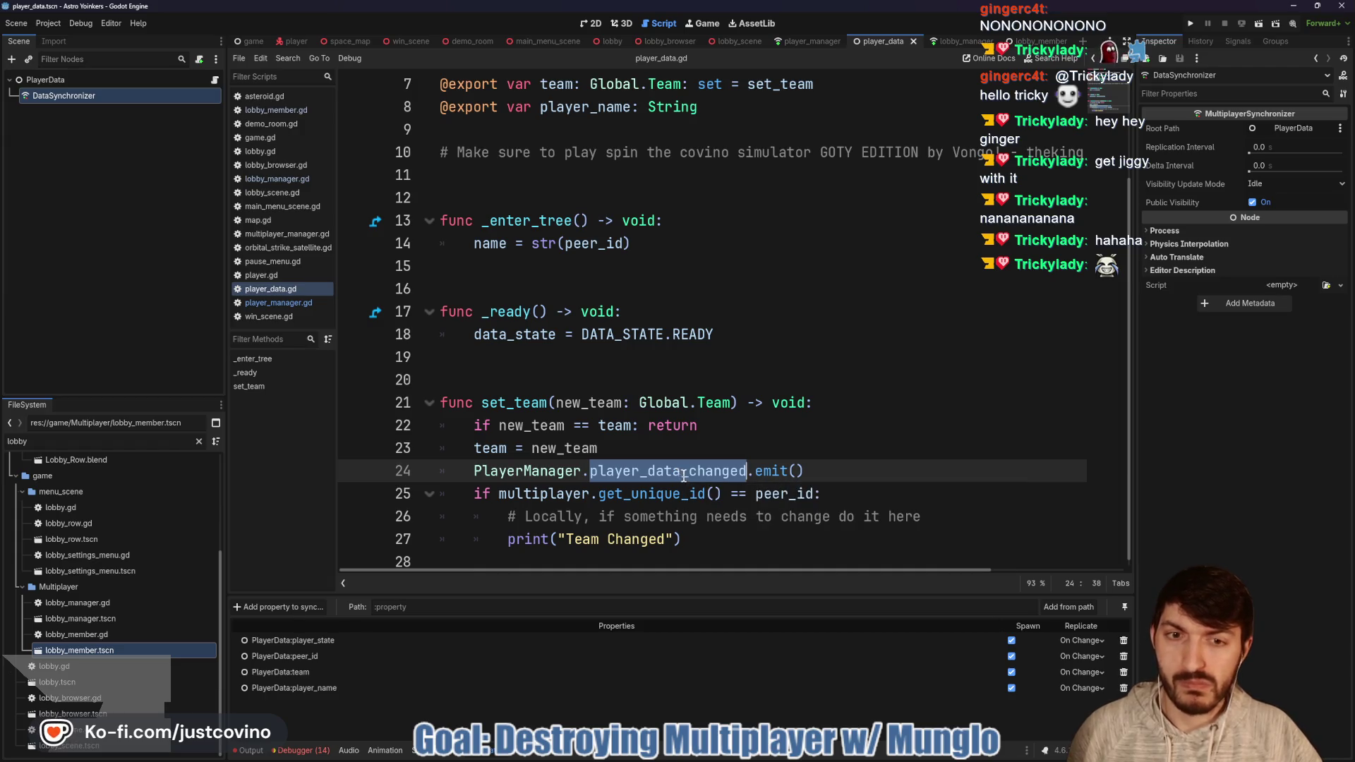
{"action": "left_click", "coordinate": [794, 469]}
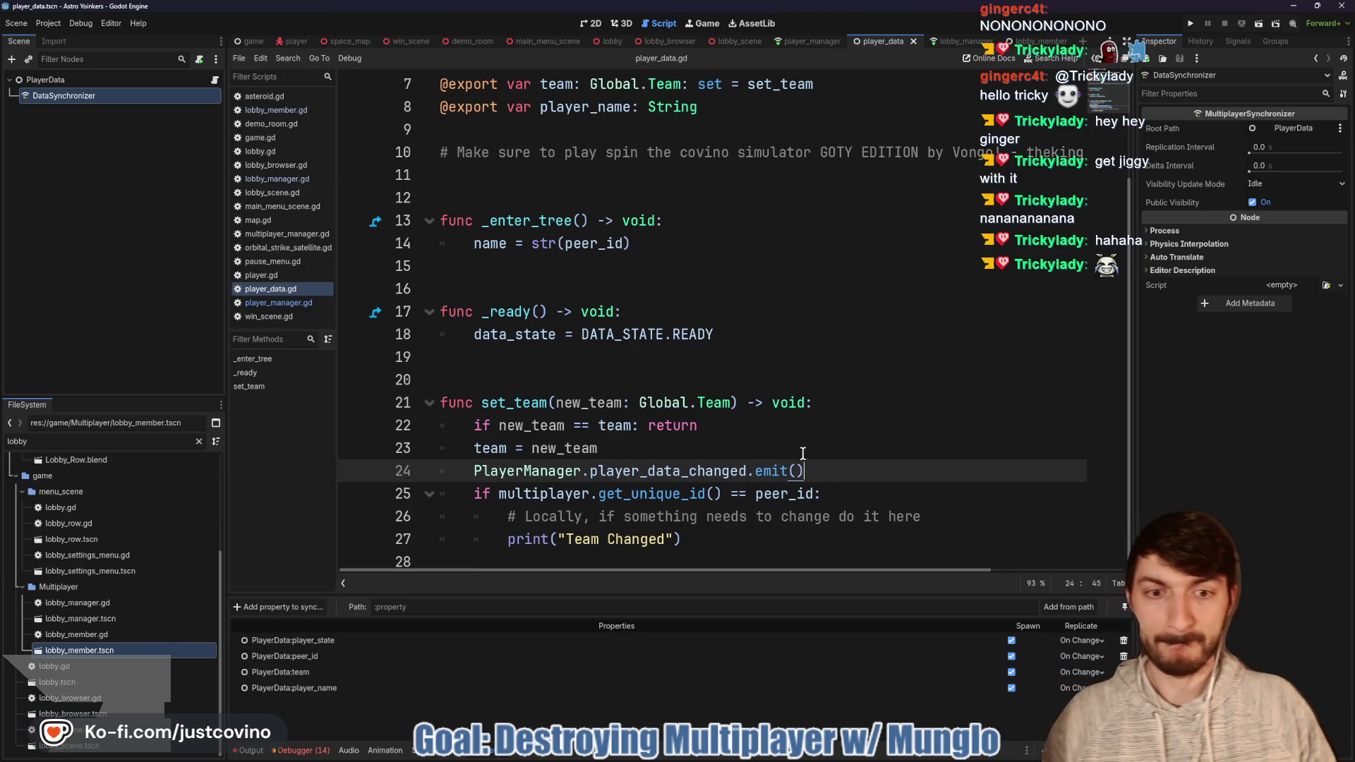
{"action": "mouse_move", "coordinate": [785, 460]}
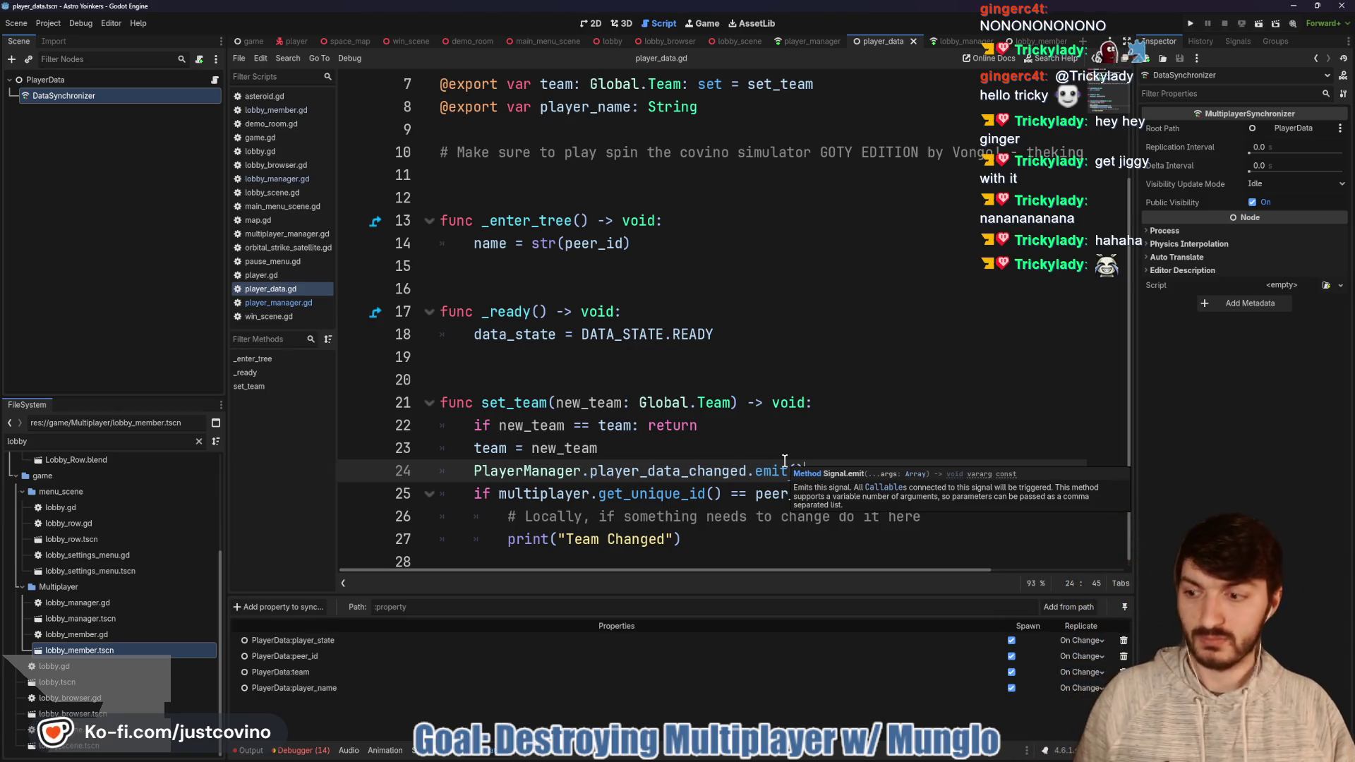
{"action": "left_click", "coordinate": [710, 453]}
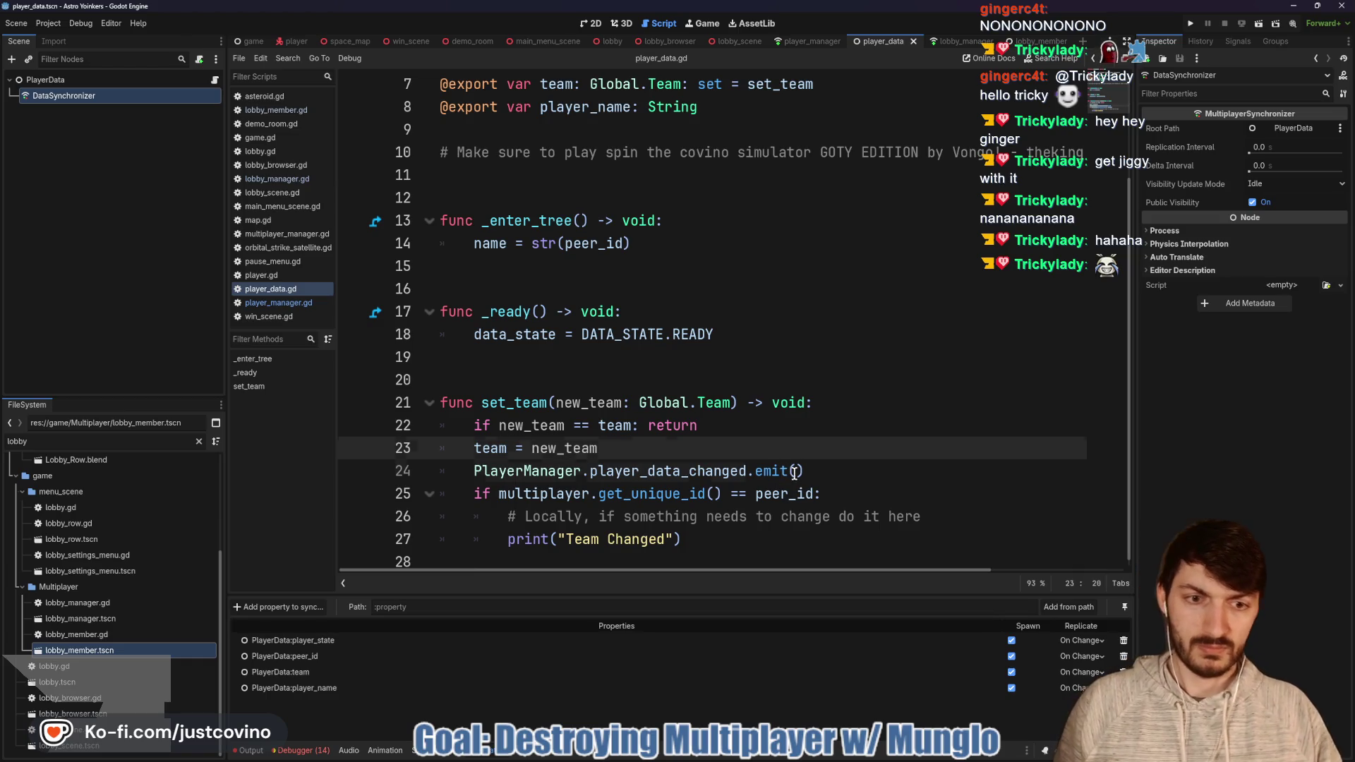
{"action": "left_click", "coordinate": [795, 472]}
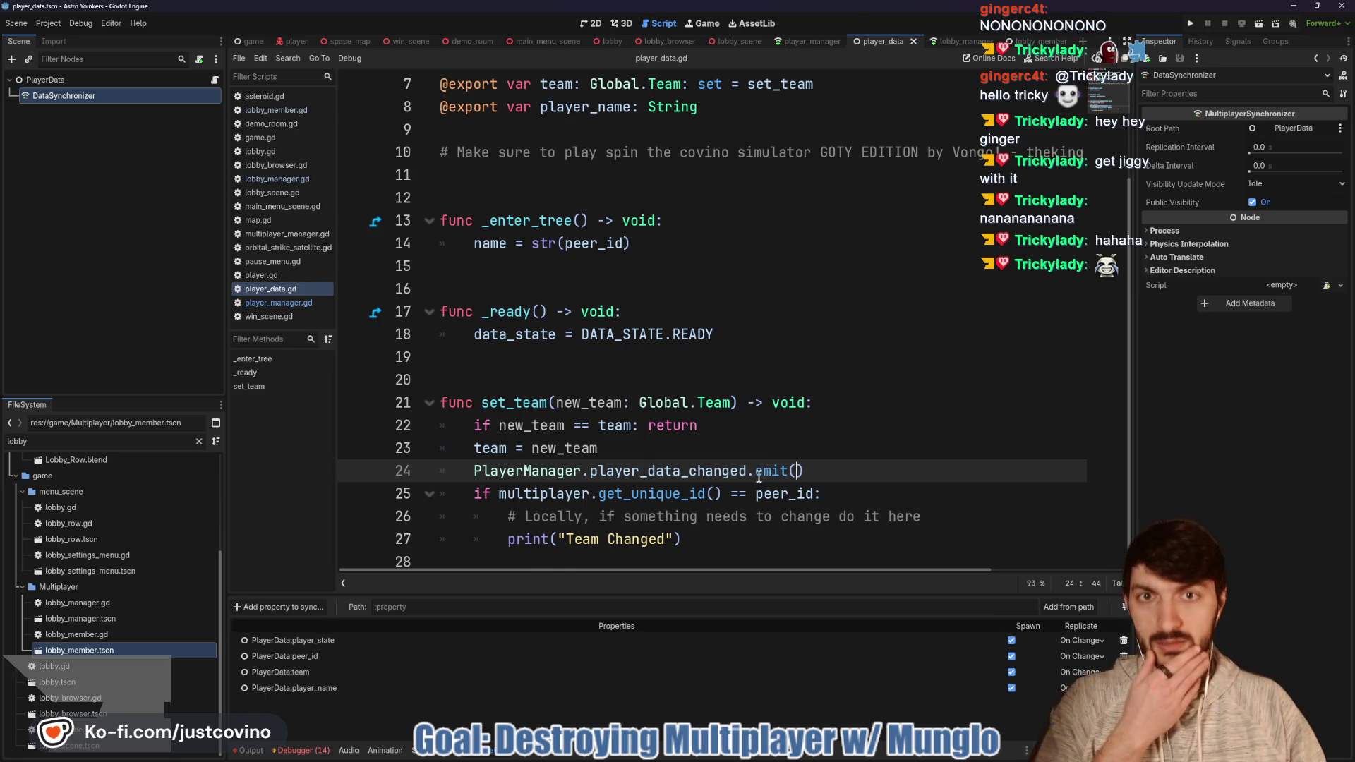
{"action": "scroll", "coordinate": [762, 470], "scroll_direction": "up", "scroll_amount": 2}
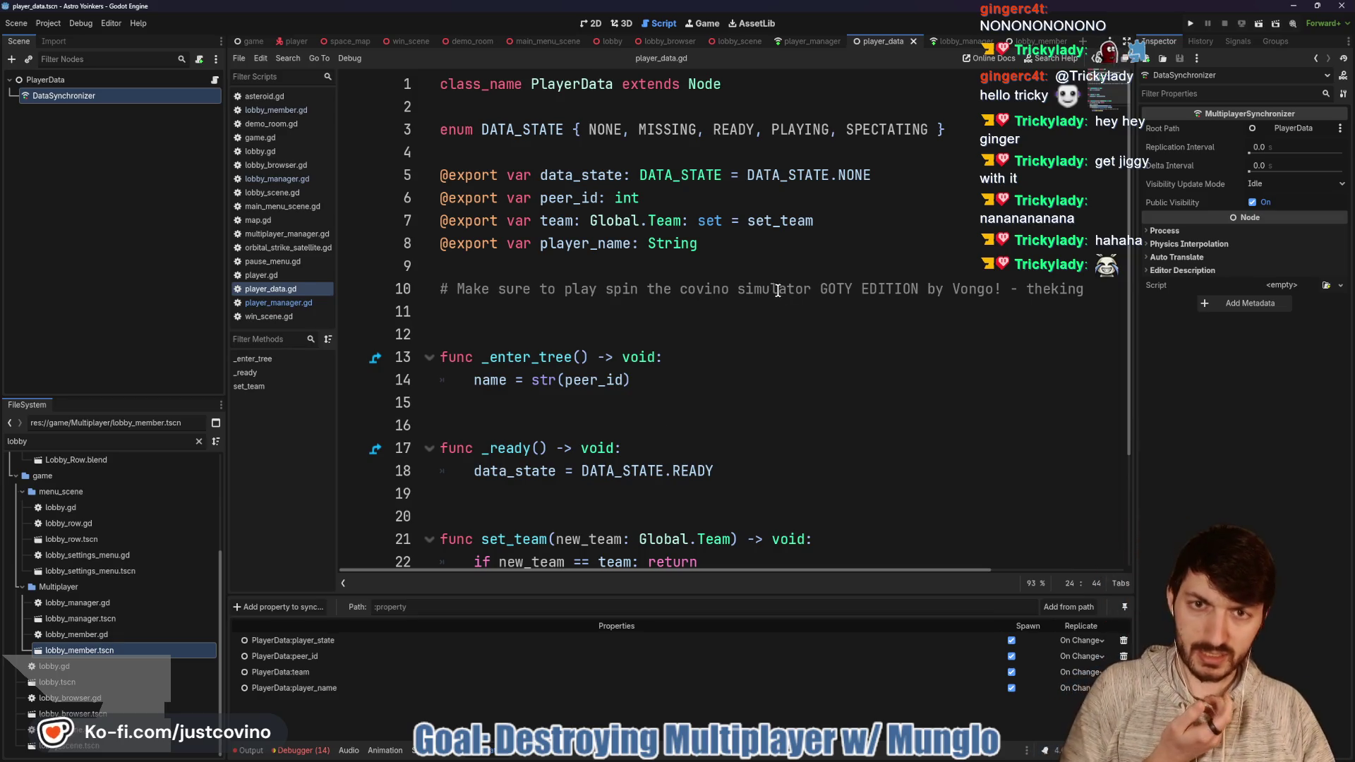
{"action": "mouse_move", "coordinate": [648, 231]}
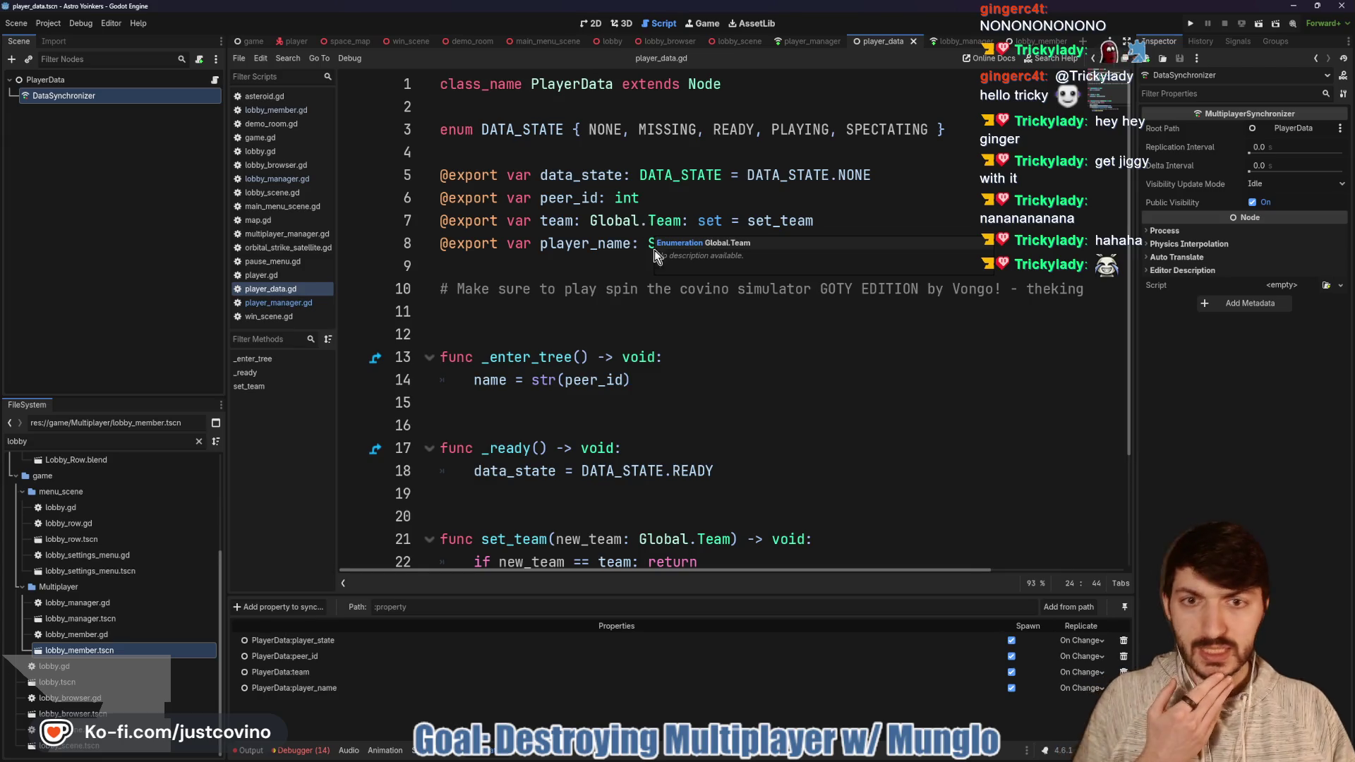
{"action": "scroll", "coordinate": [675, 347], "scroll_direction": "down", "scroll_amount": 2}
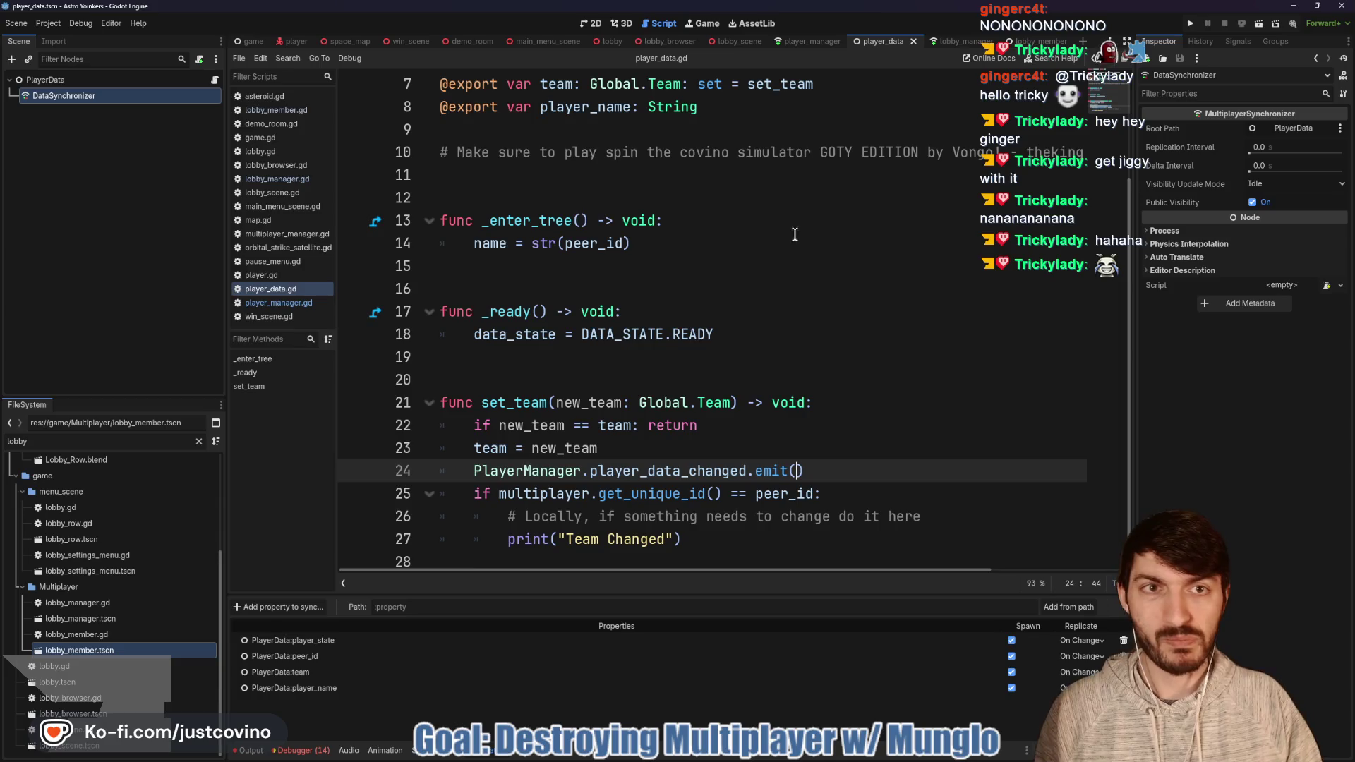
{"action": "left_click", "coordinate": [807, 41]}
Step: Rename the signal in player_manager.gd to player_data_team_changed and save
{"action": "left_click", "coordinate": [565, 243]}
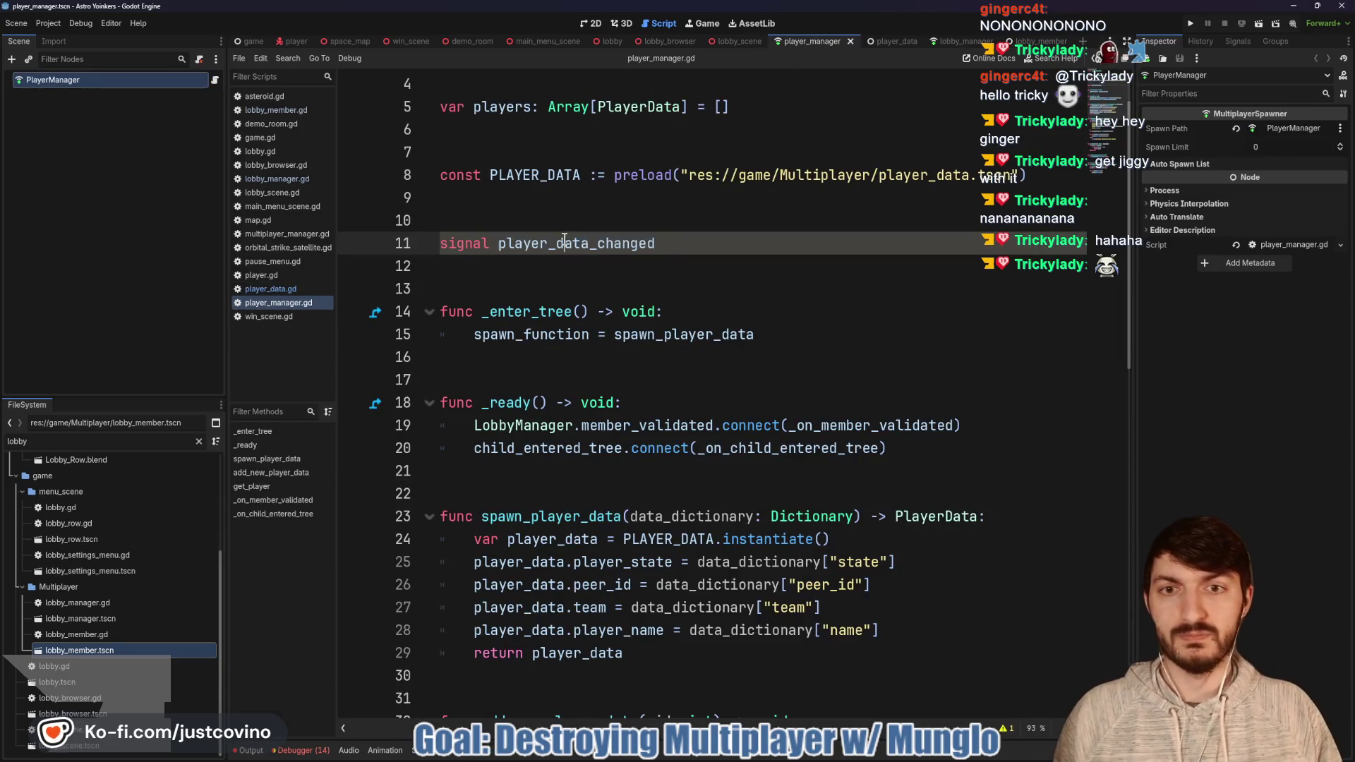
{"action": "type", "text": "team_"}
{"action": "left_click", "coordinate": [628, 274]}
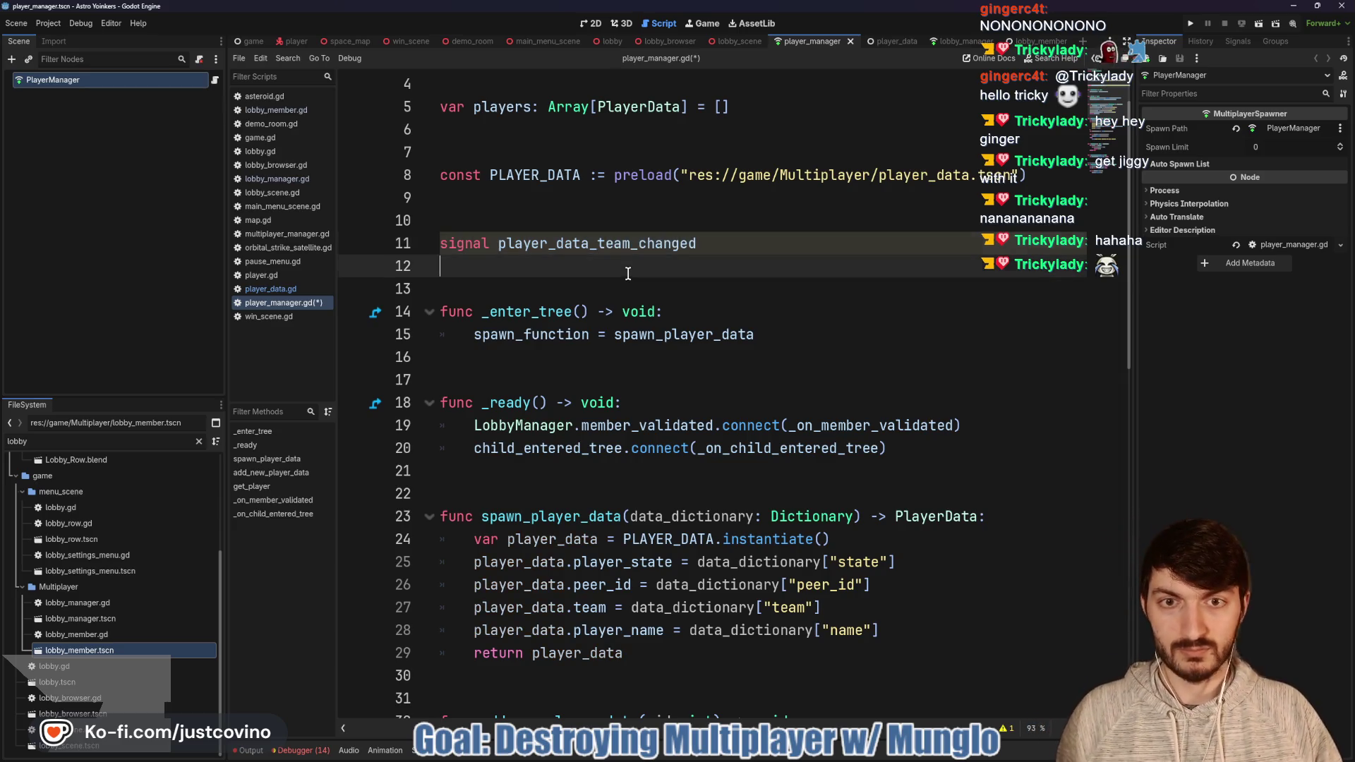
{"action": "key", "text": "ctrl+s"}
Step: Update set_team in player_data.gd to emit player_data_team_changed with self, and save
{"action": "key", "text": "ctrl+Tab"}
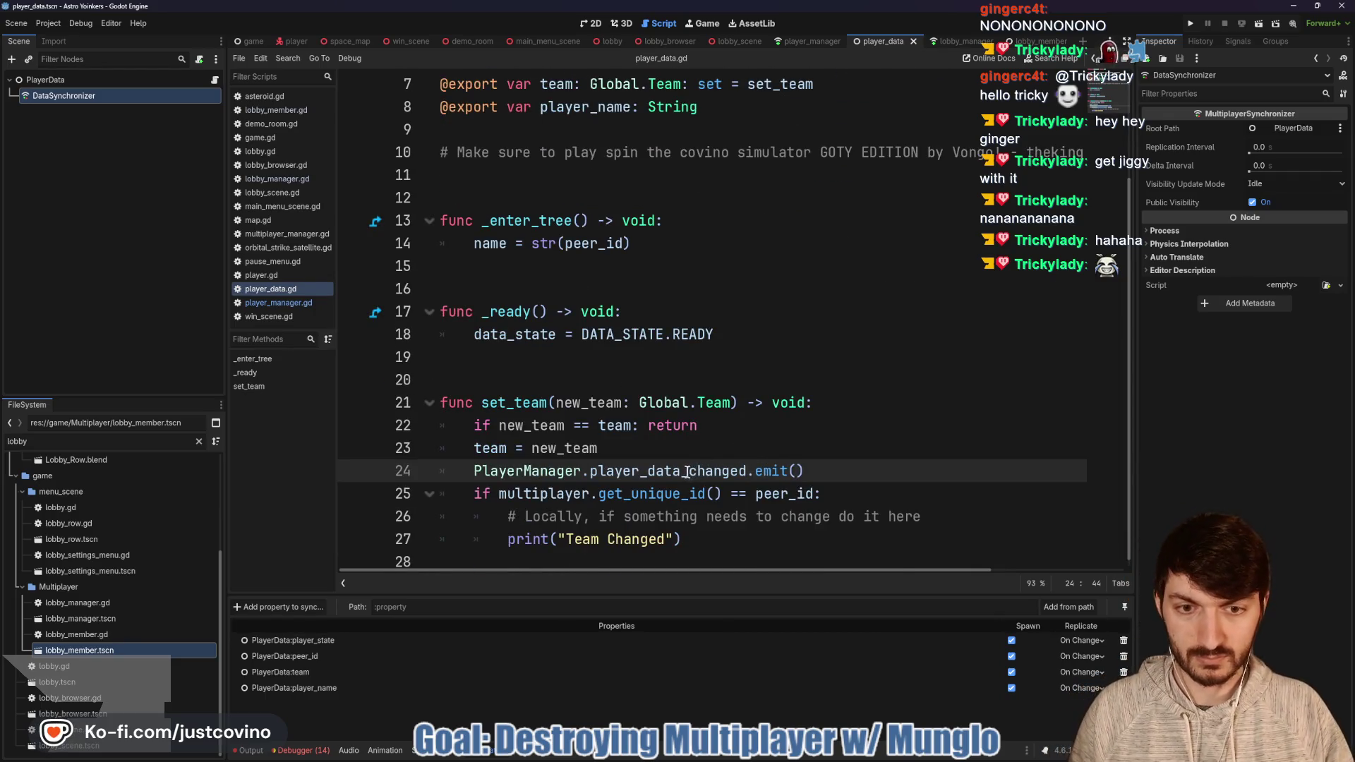
{"action": "type", "text": "team_"}
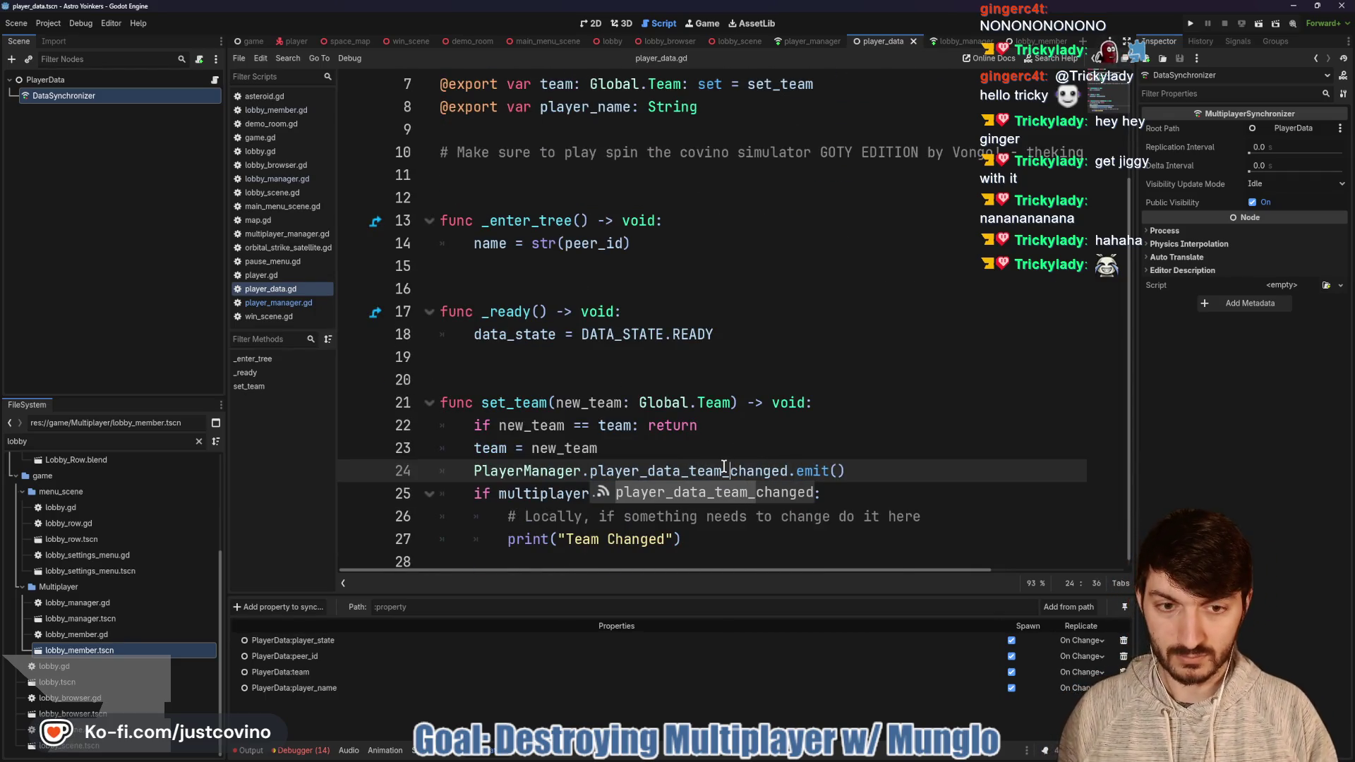
{"action": "left_click", "coordinate": [722, 452]}
{"action": "key", "text": "ctrl+s"}
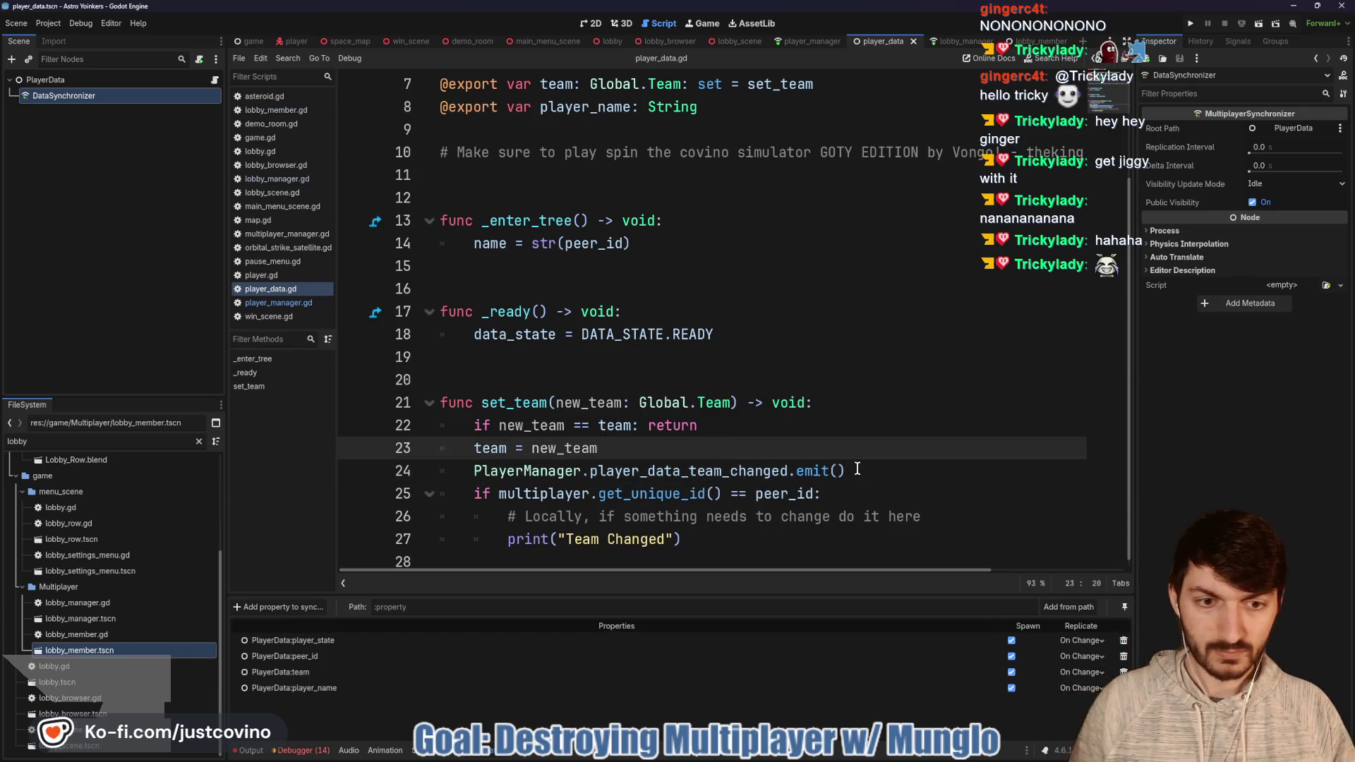
{"action": "left_click", "coordinate": [854, 471]}
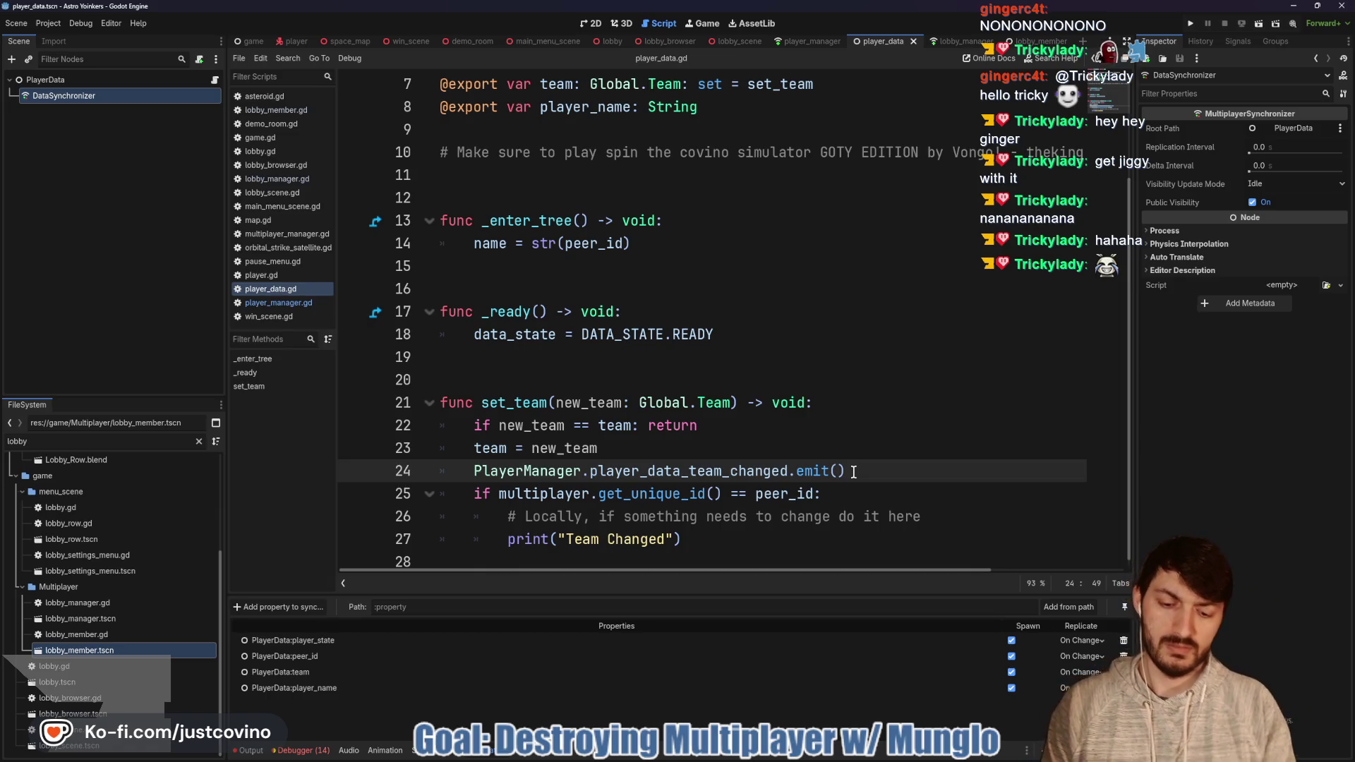
{"action": "type", "text": "self"}
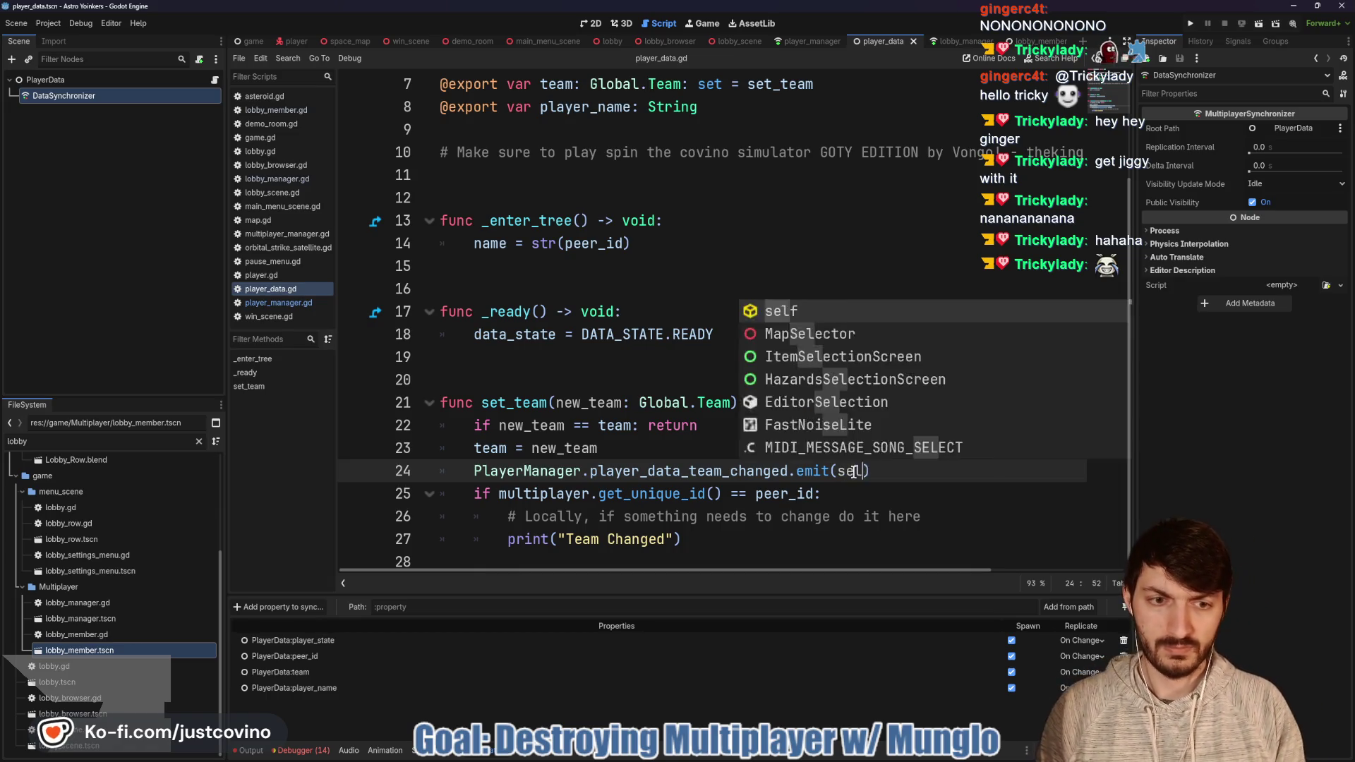
{"action": "left_click", "coordinate": [811, 452]}
{"action": "key", "text": "ctrl+s"}
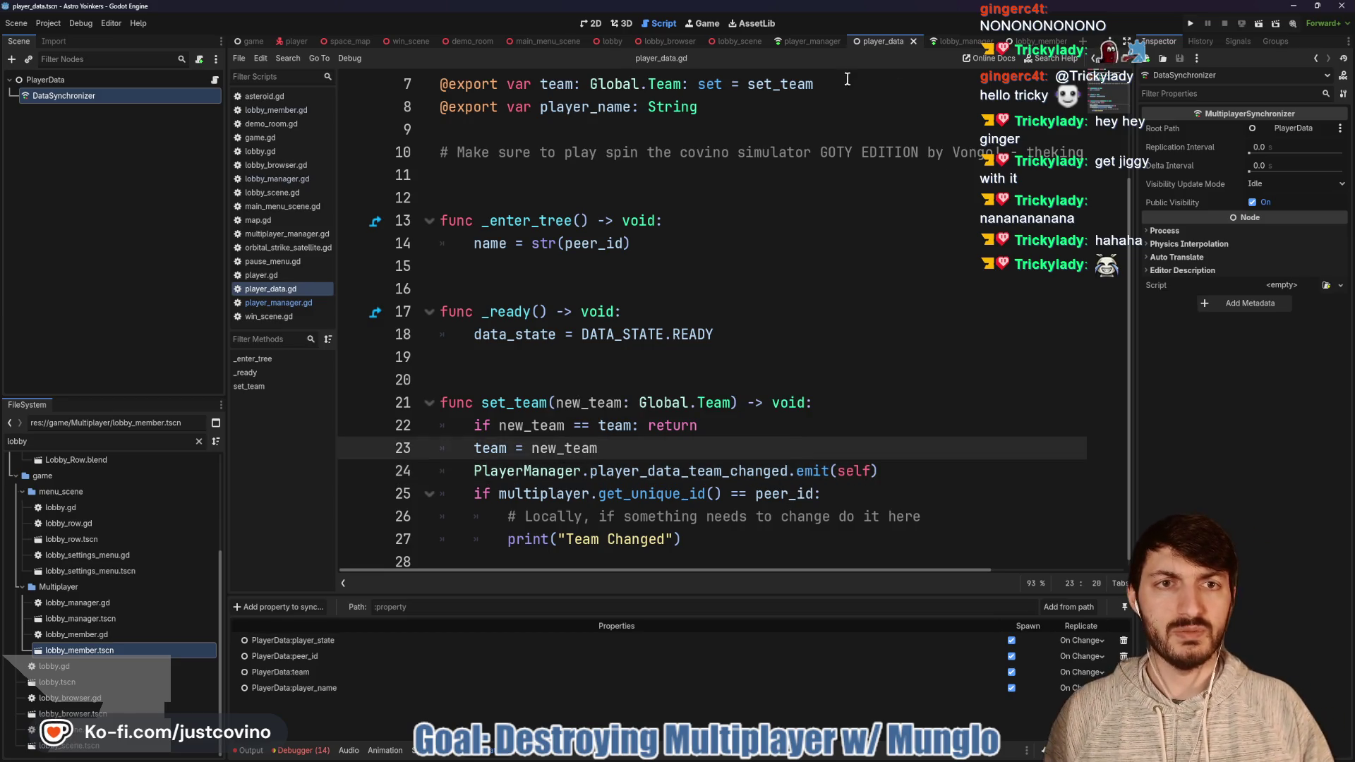
Step: Type the signal's argument as player_data_team_changed(PlayerData) in player_manager.gd and save
{"action": "left_click", "coordinate": [812, 40]}
{"action": "left_click", "coordinate": [718, 243]}
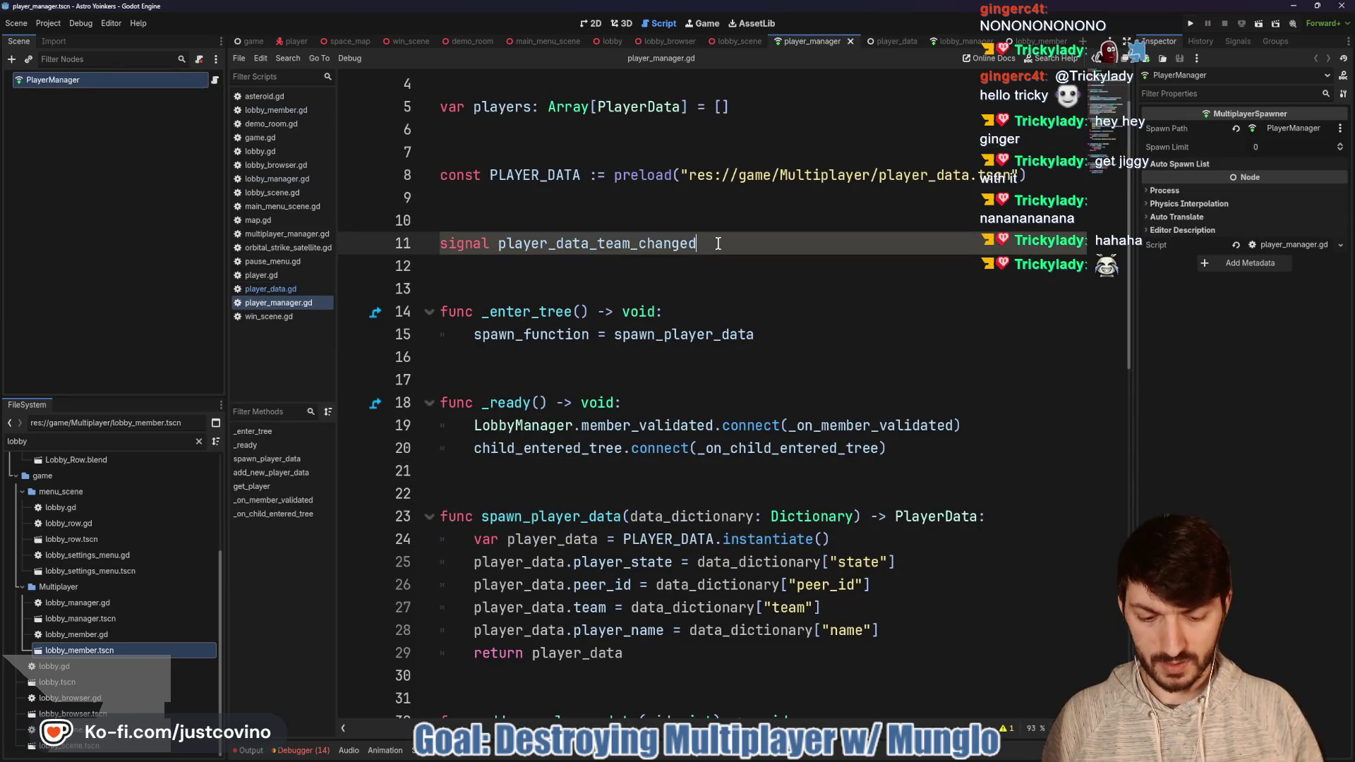
{"action": "type", "text": "(P"}
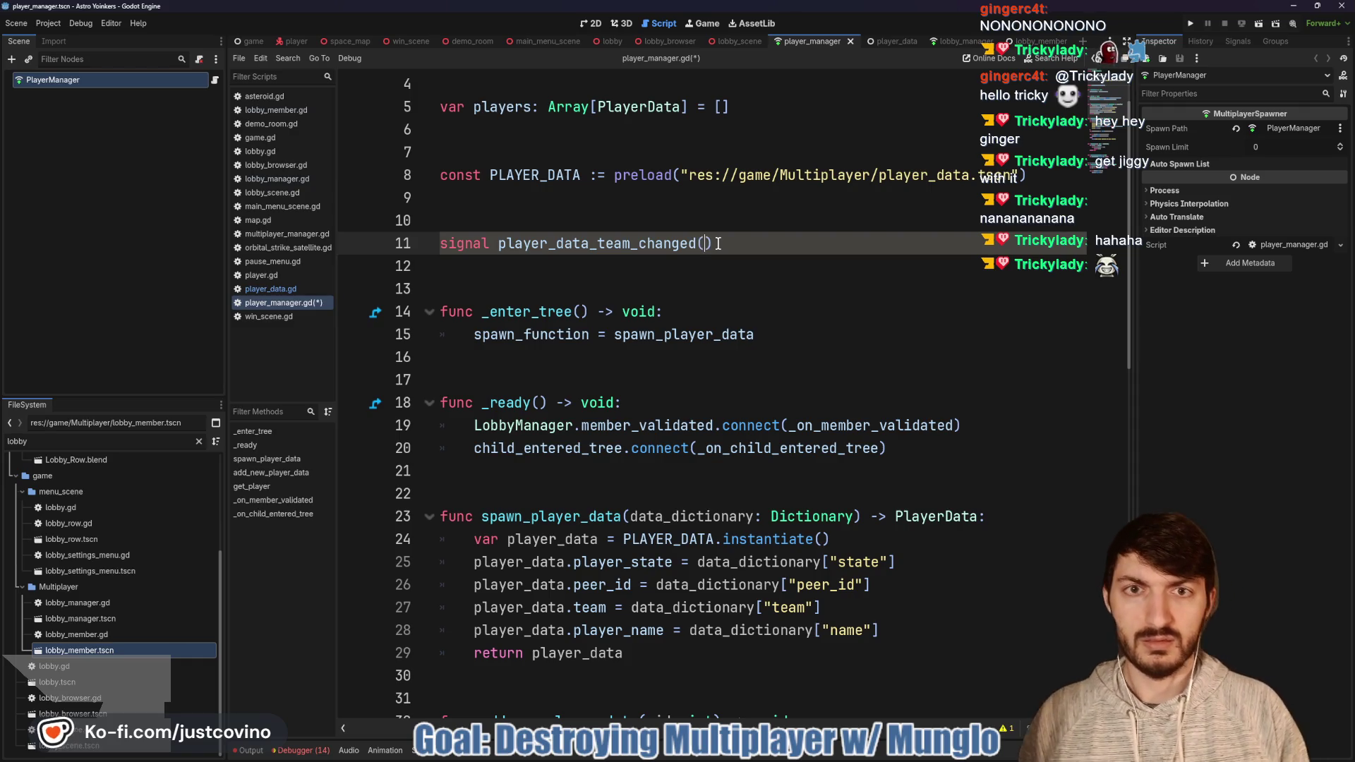
{"action": "type", "text": "layerData"}
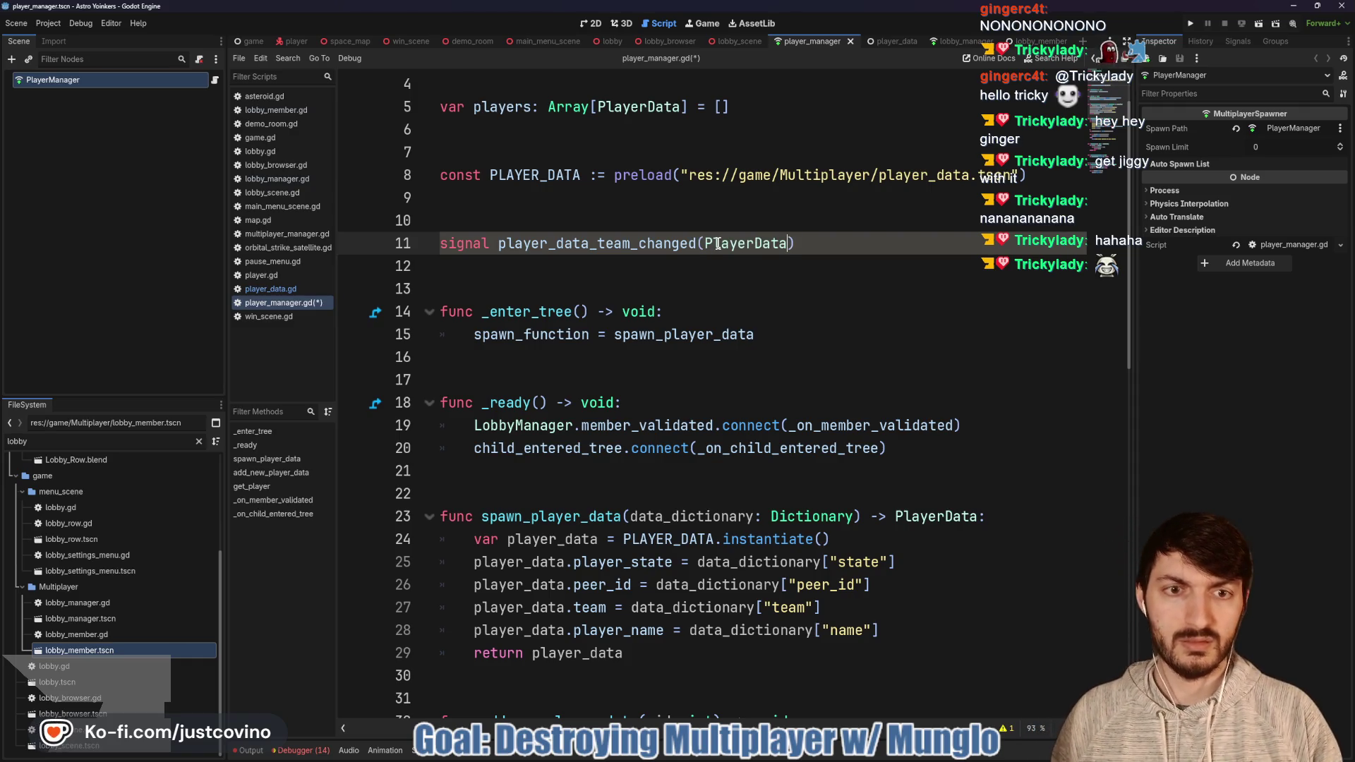
{"action": "left_click", "coordinate": [655, 263]}
{"action": "key", "text": "ctrl+s"}
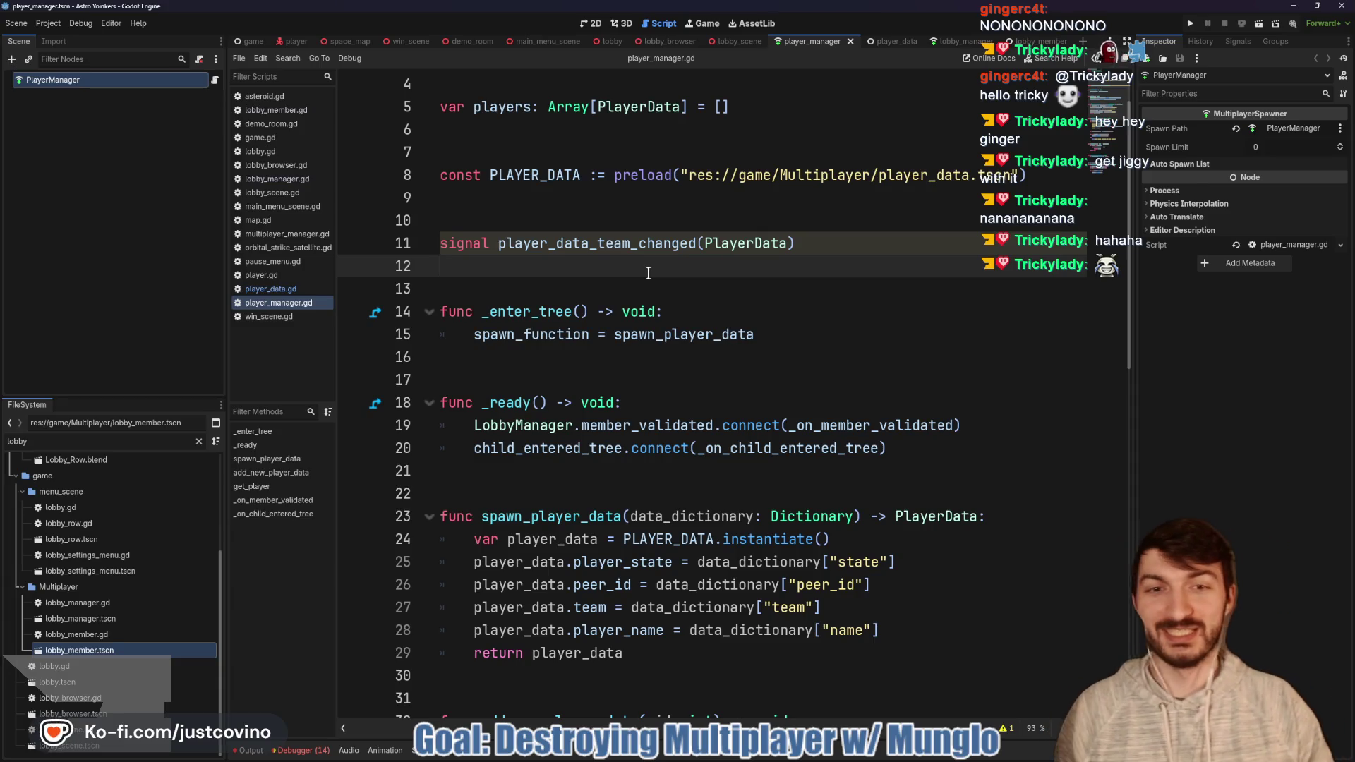
Step: Scroll through the spawner code further down player_manager.gd
{"action": "scroll", "coordinate": [648, 273], "scroll_direction": "down", "scroll_amount": 4}
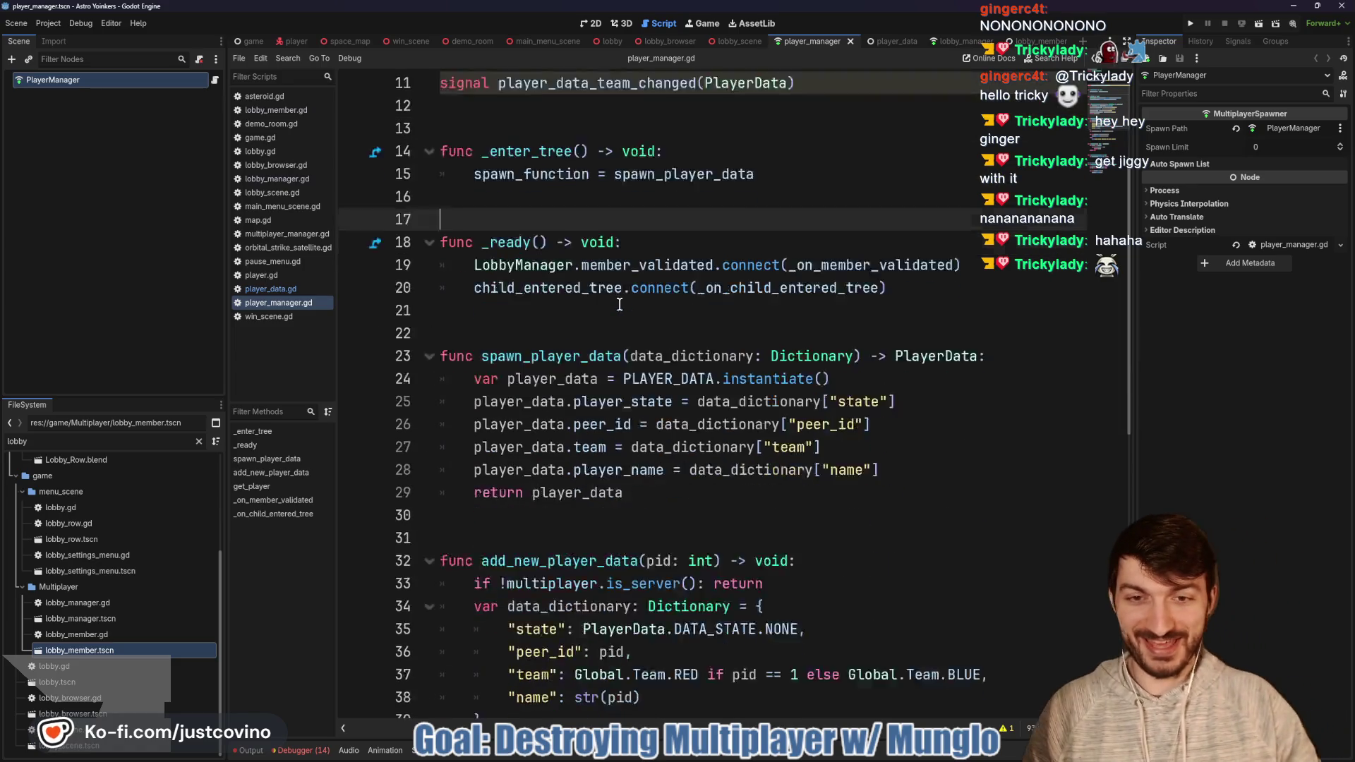
{"action": "scroll", "coordinate": [638, 322], "scroll_direction": "down", "scroll_amount": 1}
{"action": "left_click", "coordinate": [560, 341]}
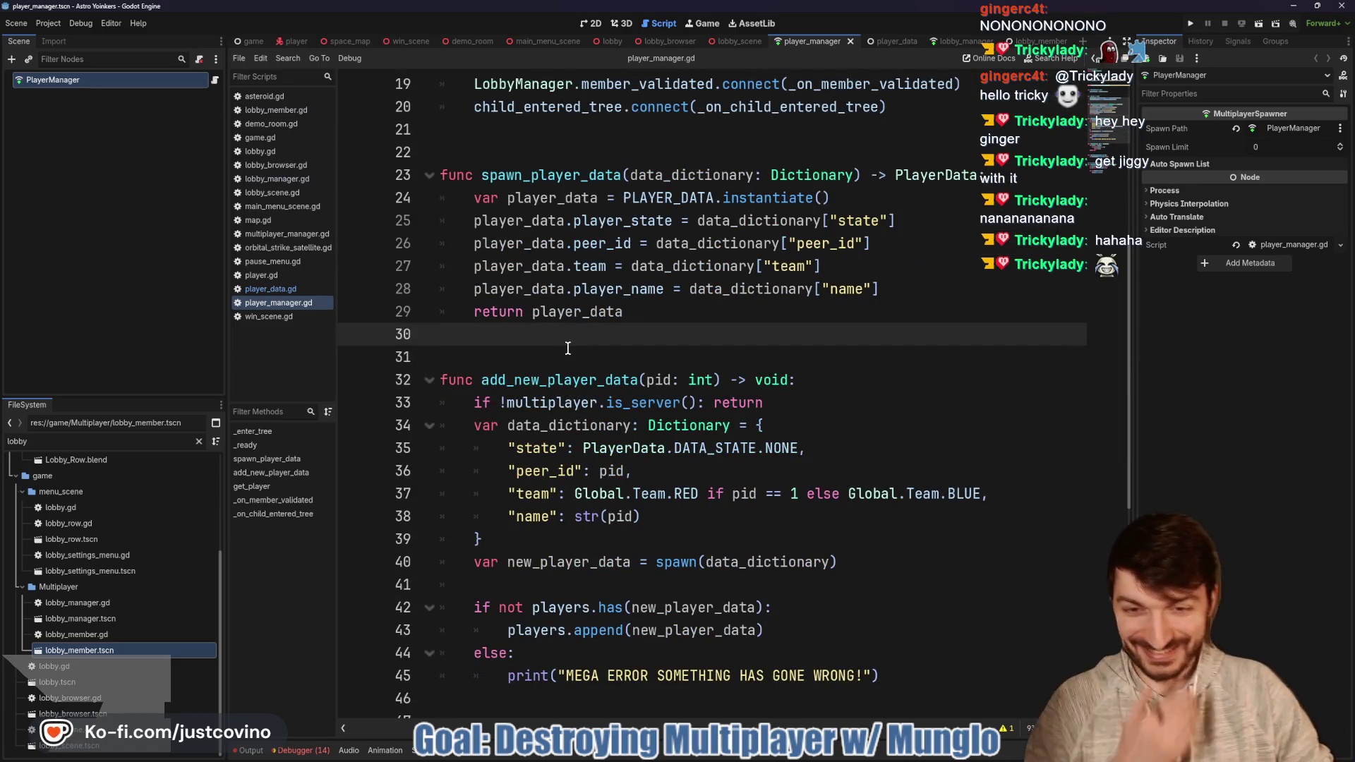
{"action": "scroll", "coordinate": [563, 348], "scroll_direction": "down", "scroll_amount": 1}
{"action": "scroll", "coordinate": [561, 330], "scroll_direction": "down", "scroll_amount": 1}
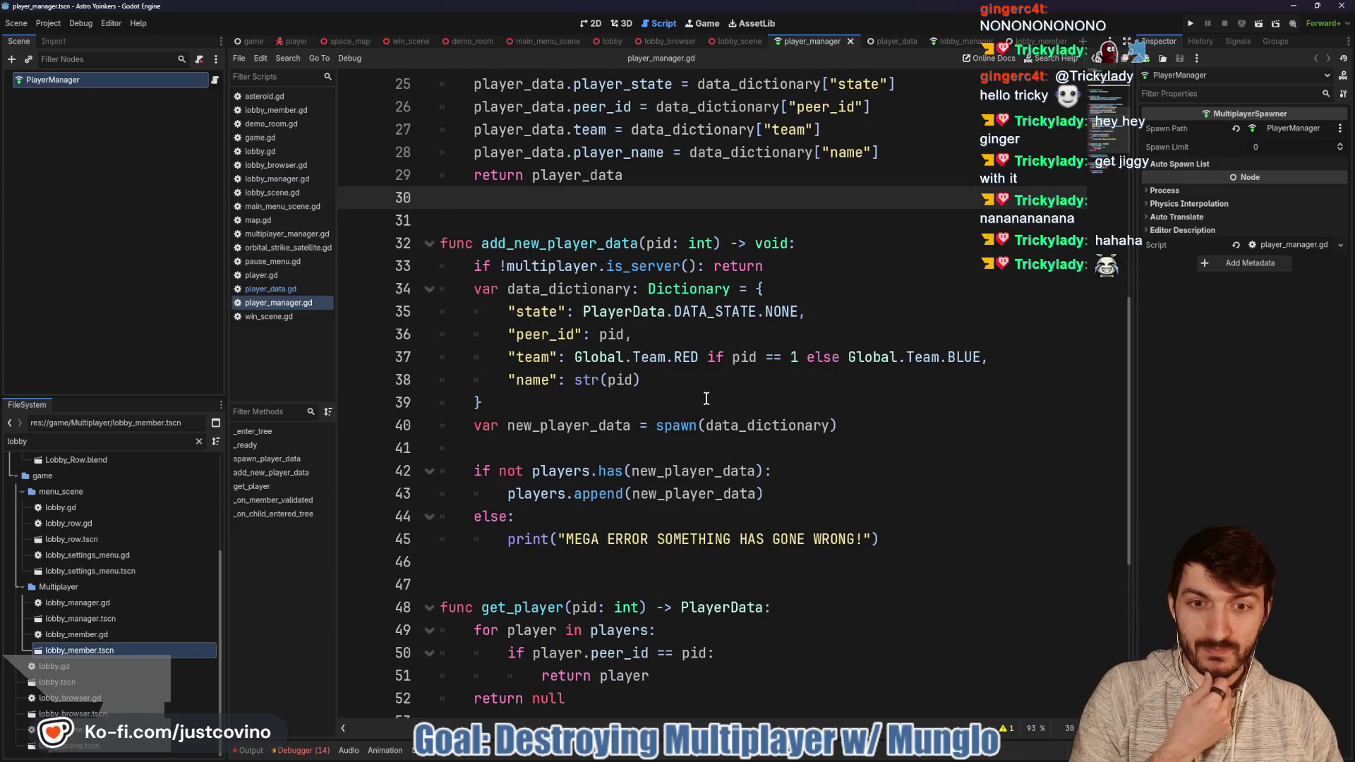
{"action": "scroll", "coordinate": [683, 404], "scroll_direction": "down", "scroll_amount": 1}
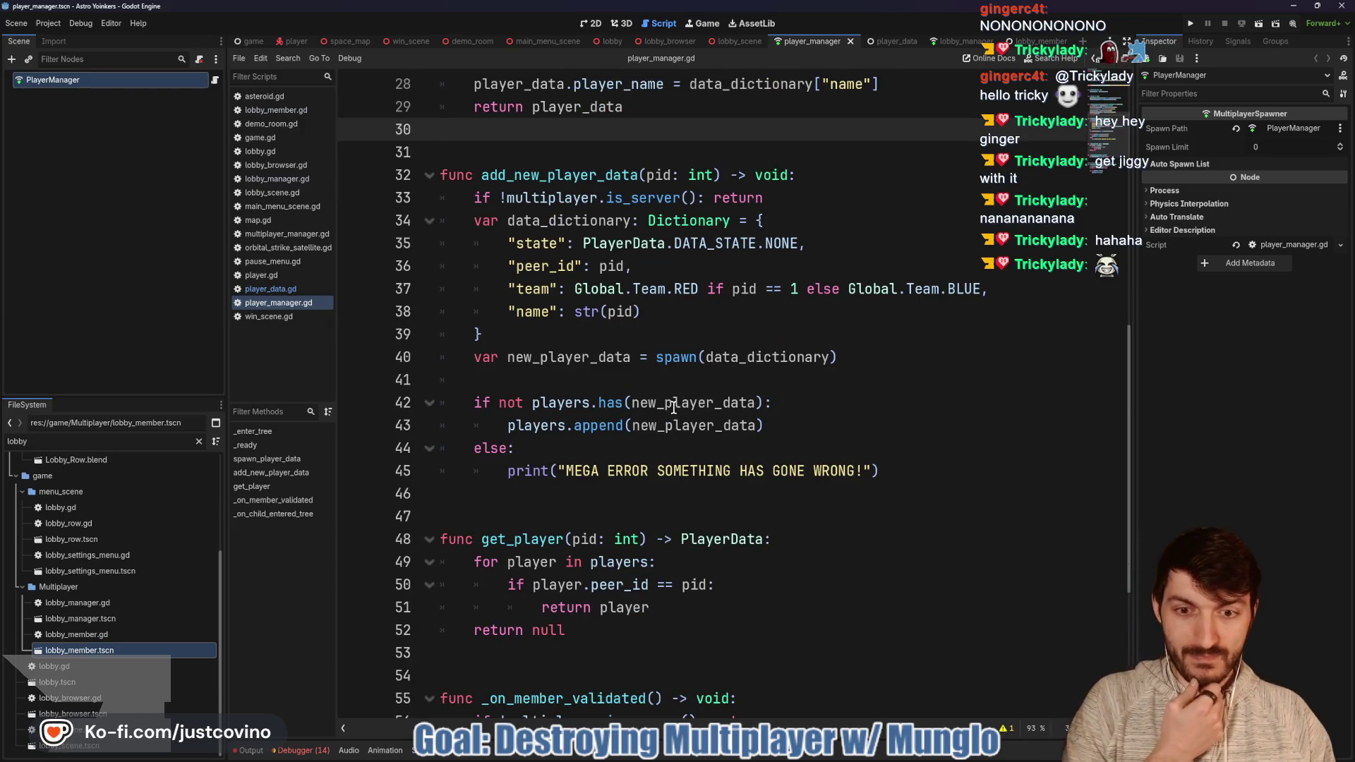
{"action": "scroll", "coordinate": [674, 407], "scroll_direction": "down", "scroll_amount": 1}
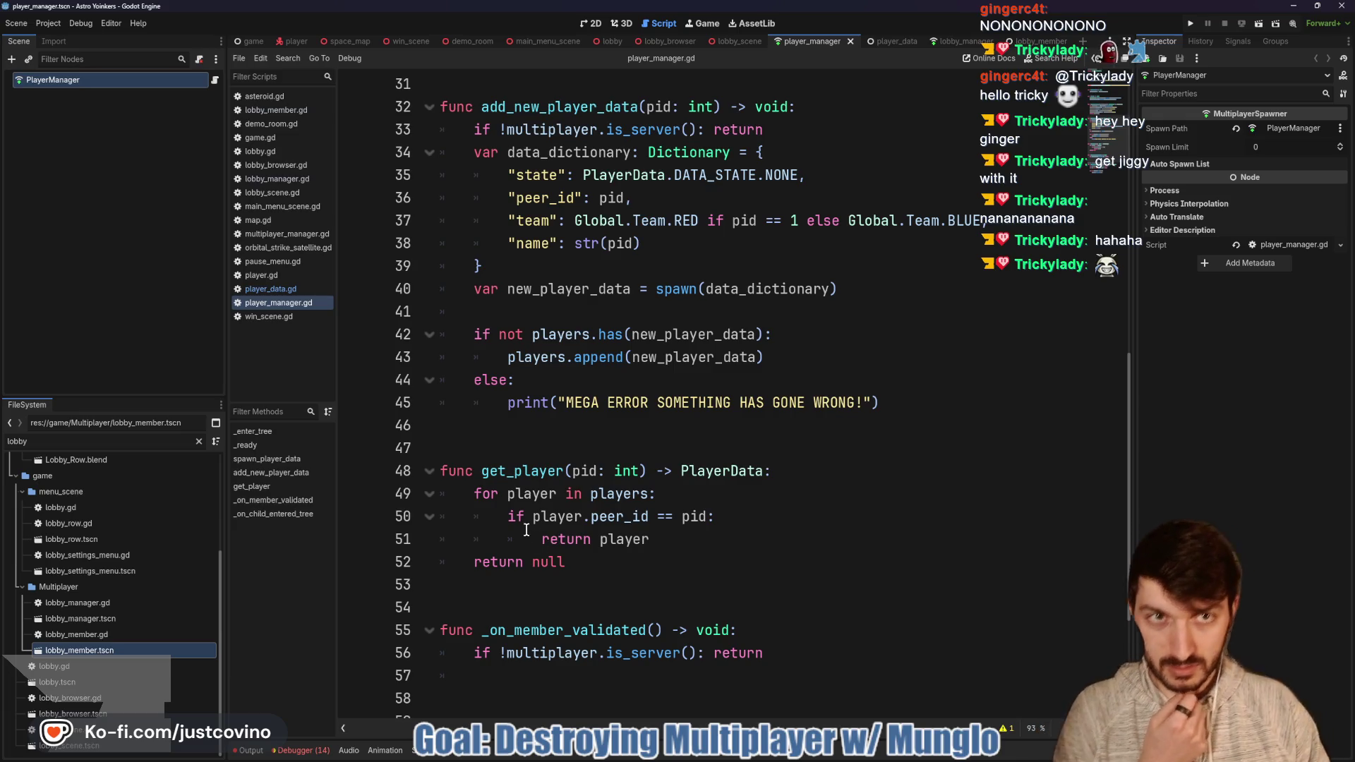
{"action": "left_click", "coordinate": [590, 381]}
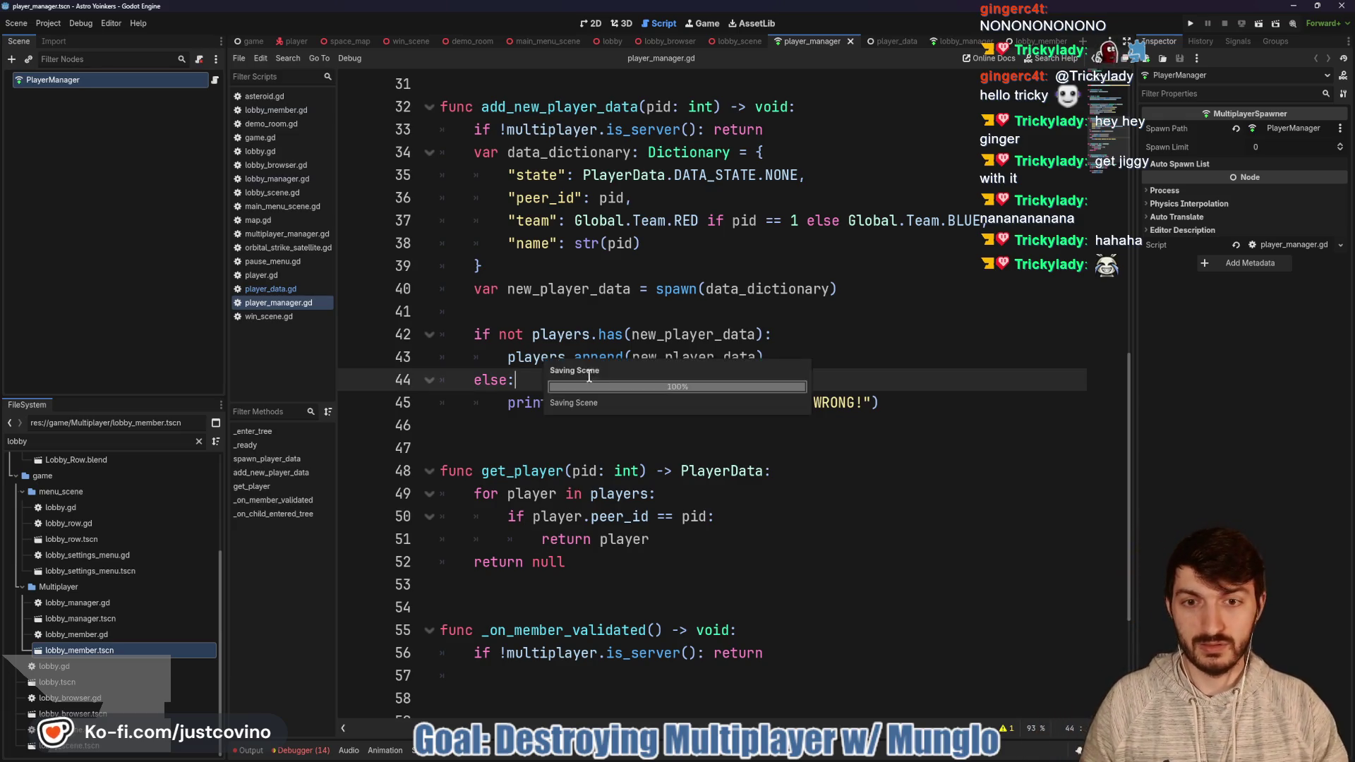
{"action": "scroll", "coordinate": [611, 474], "scroll_direction": "up", "scroll_amount": 7}
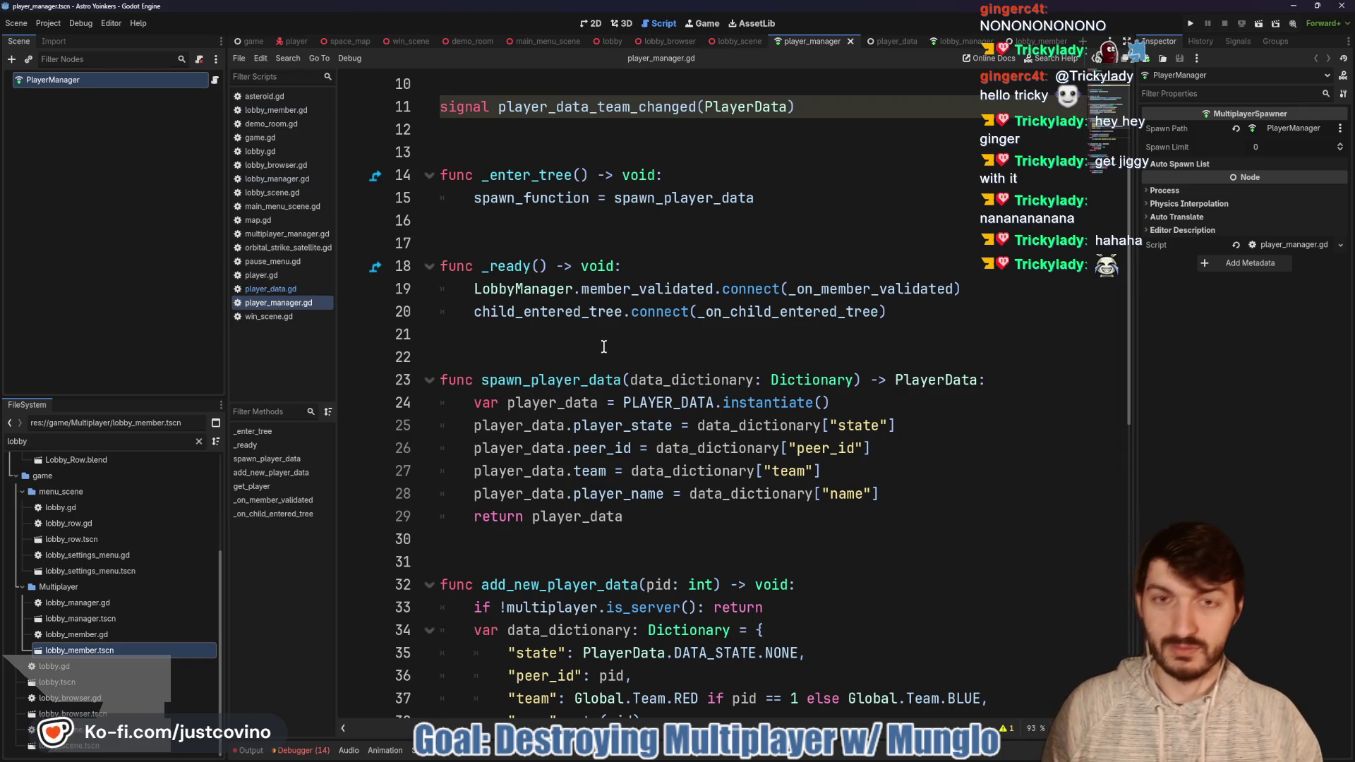
Step: Review player_manager.gd below the PLAYER_DATA preload and new signal, then save it
{"action": "scroll", "coordinate": [606, 353], "scroll_direction": "up", "scroll_amount": 2}
{"action": "left_click", "coordinate": [531, 275]}
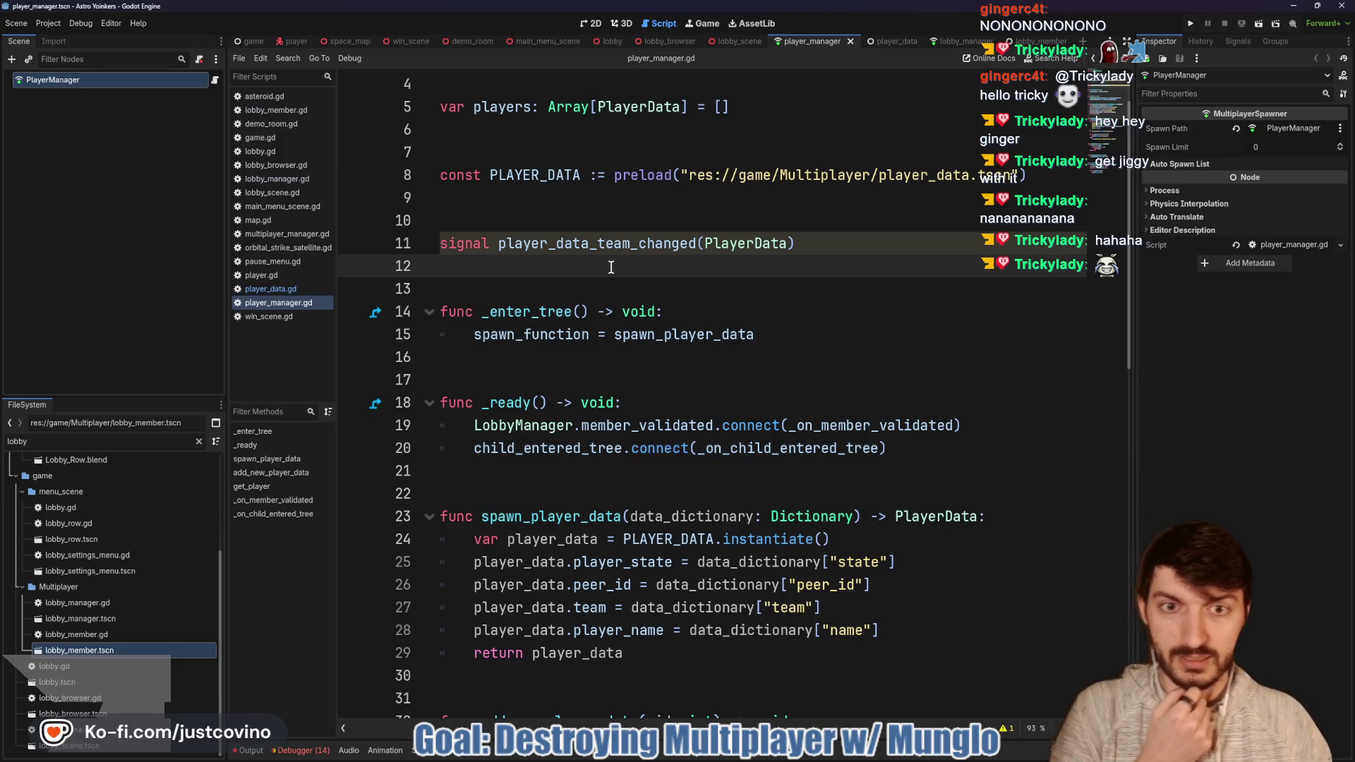
{"action": "left_click", "coordinate": [569, 288]}
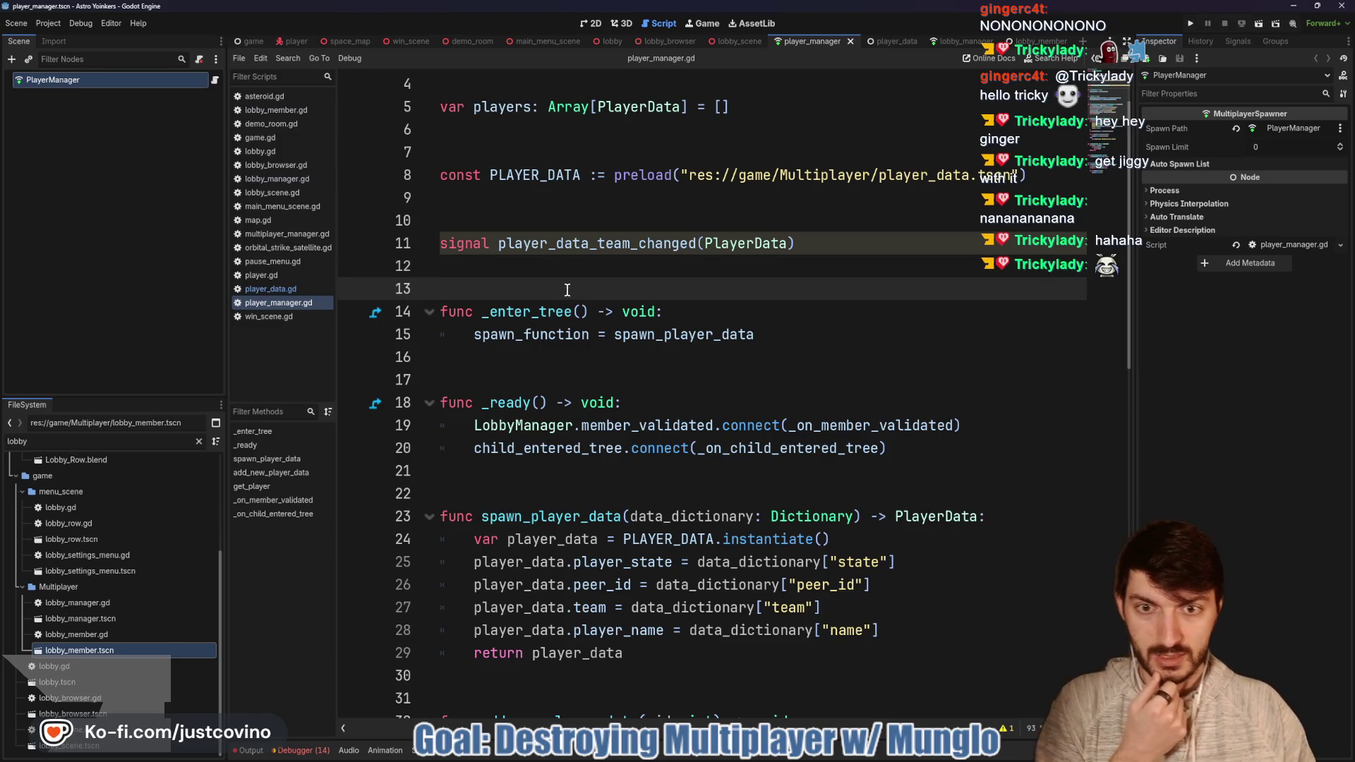
{"action": "scroll", "coordinate": [568, 290], "scroll_direction": "down", "scroll_amount": 4}
{"action": "left_click", "coordinate": [561, 416]}
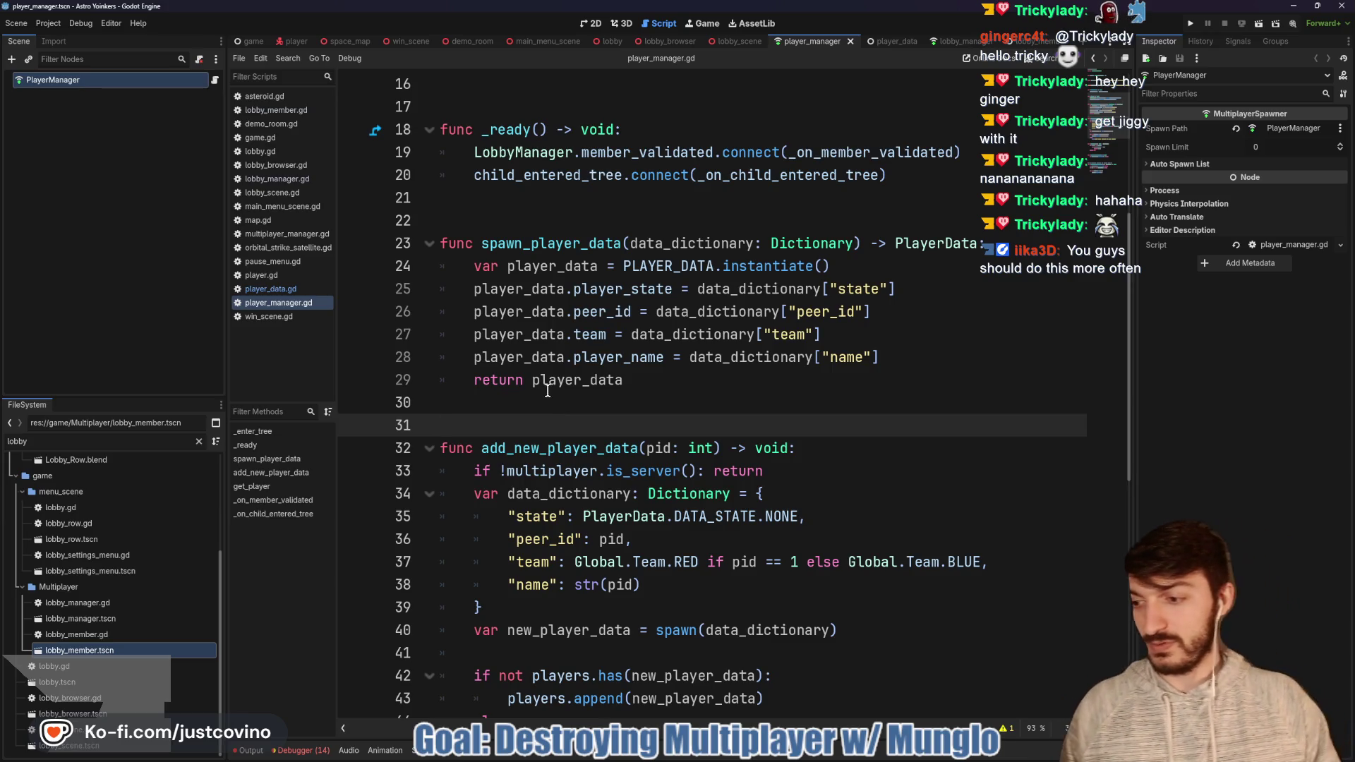
{"action": "left_click", "coordinate": [557, 402]}
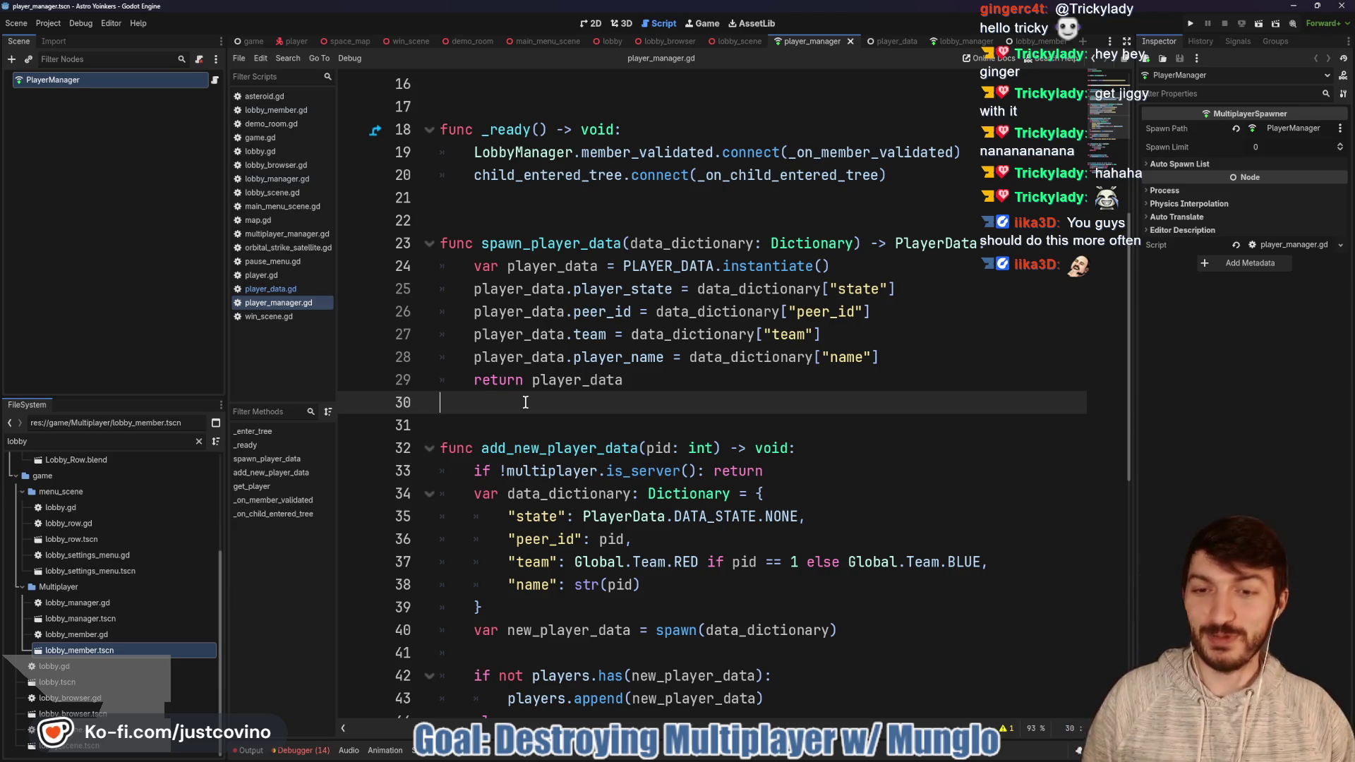
{"action": "key", "text": "ctrl+s"}
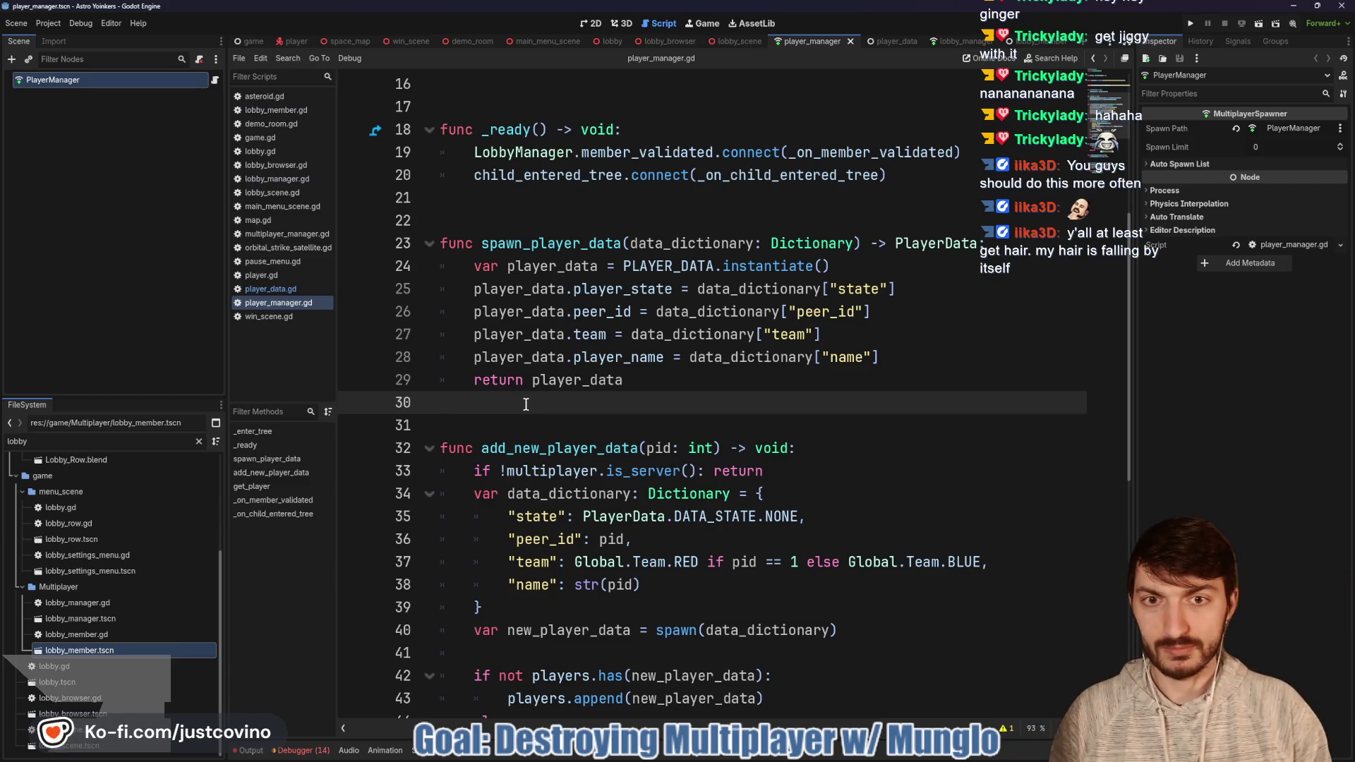
{"action": "scroll", "coordinate": [519, 381], "scroll_direction": "down", "scroll_amount": 2}
{"action": "left_click", "coordinate": [527, 289]}
Step: Save player_manager.gd again, check its top, and bring up player_data.gd's team setter
{"action": "key", "text": "ctrl+s"}
{"action": "scroll", "coordinate": [523, 289], "scroll_direction": "up", "scroll_amount": 7}
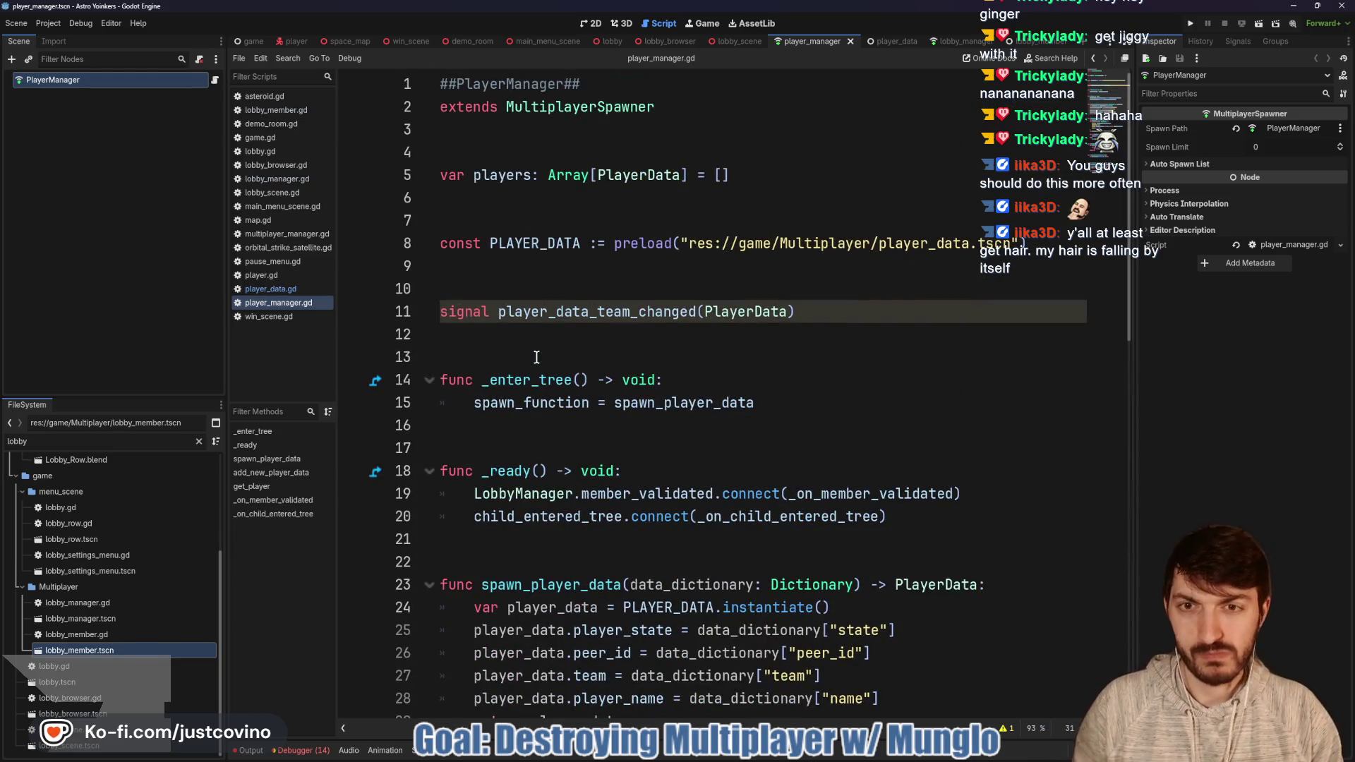
{"action": "left_click", "coordinate": [493, 215]}
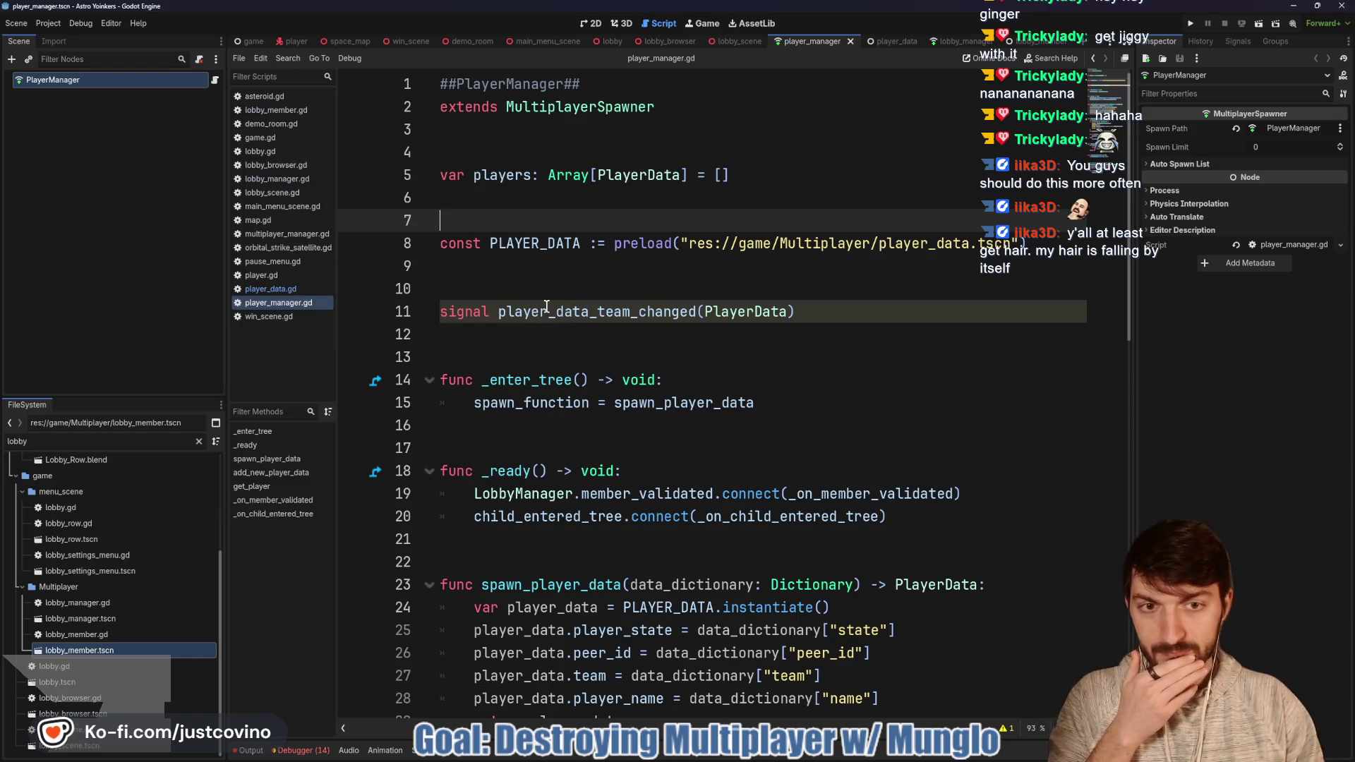
{"action": "scroll", "coordinate": [511, 336], "scroll_direction": "down", "scroll_amount": 2}
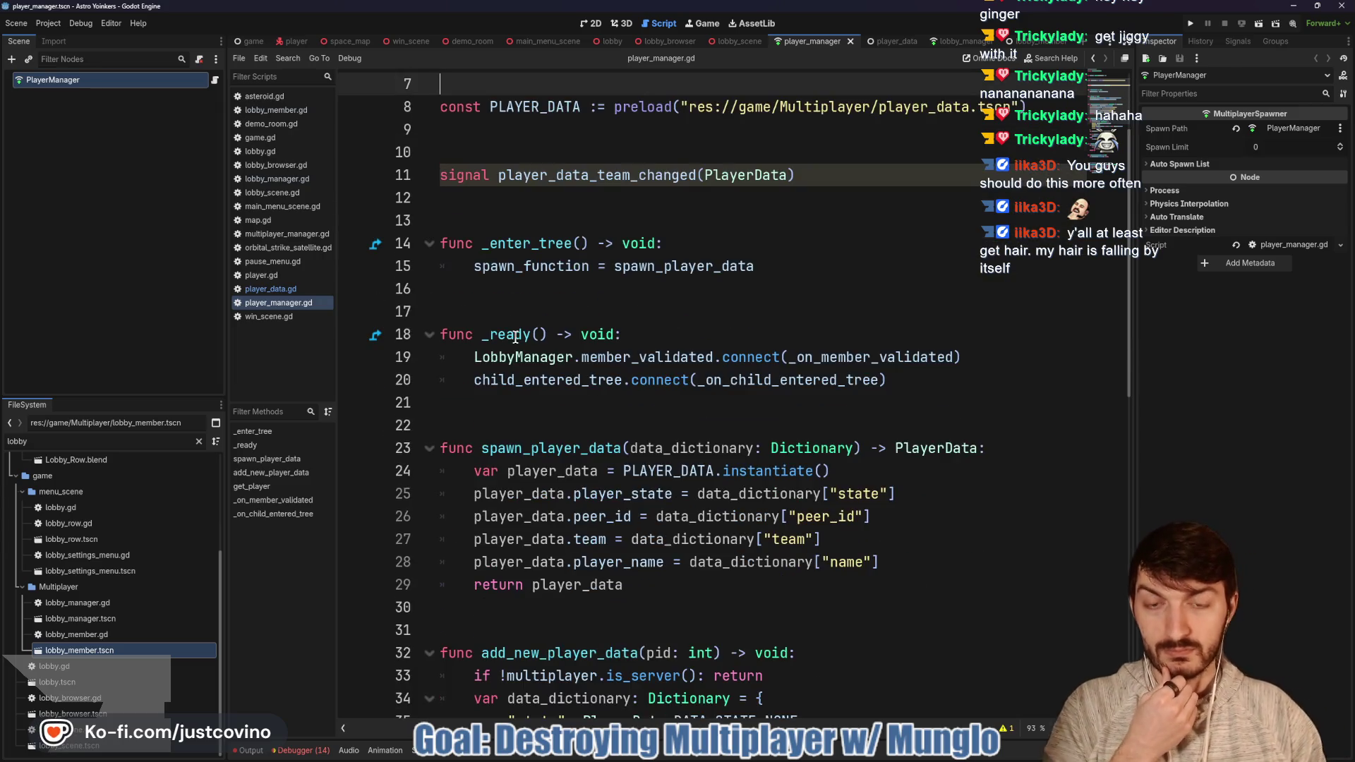
{"action": "left_click", "coordinate": [891, 44]}
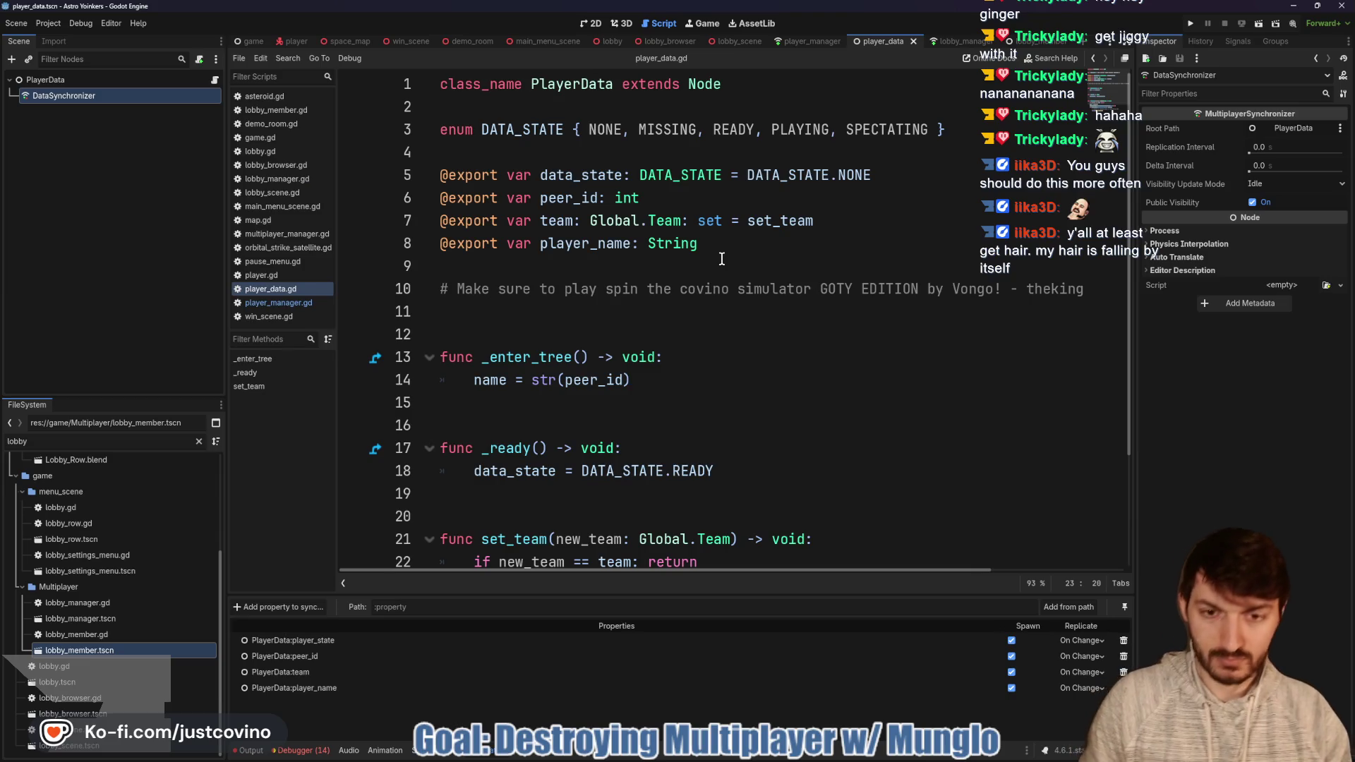
Step: Compare both scripts, confirming set_team emits PlayerManager.player_data_team_changed, then return to player_manager.gd
{"action": "left_click", "coordinate": [718, 268]}
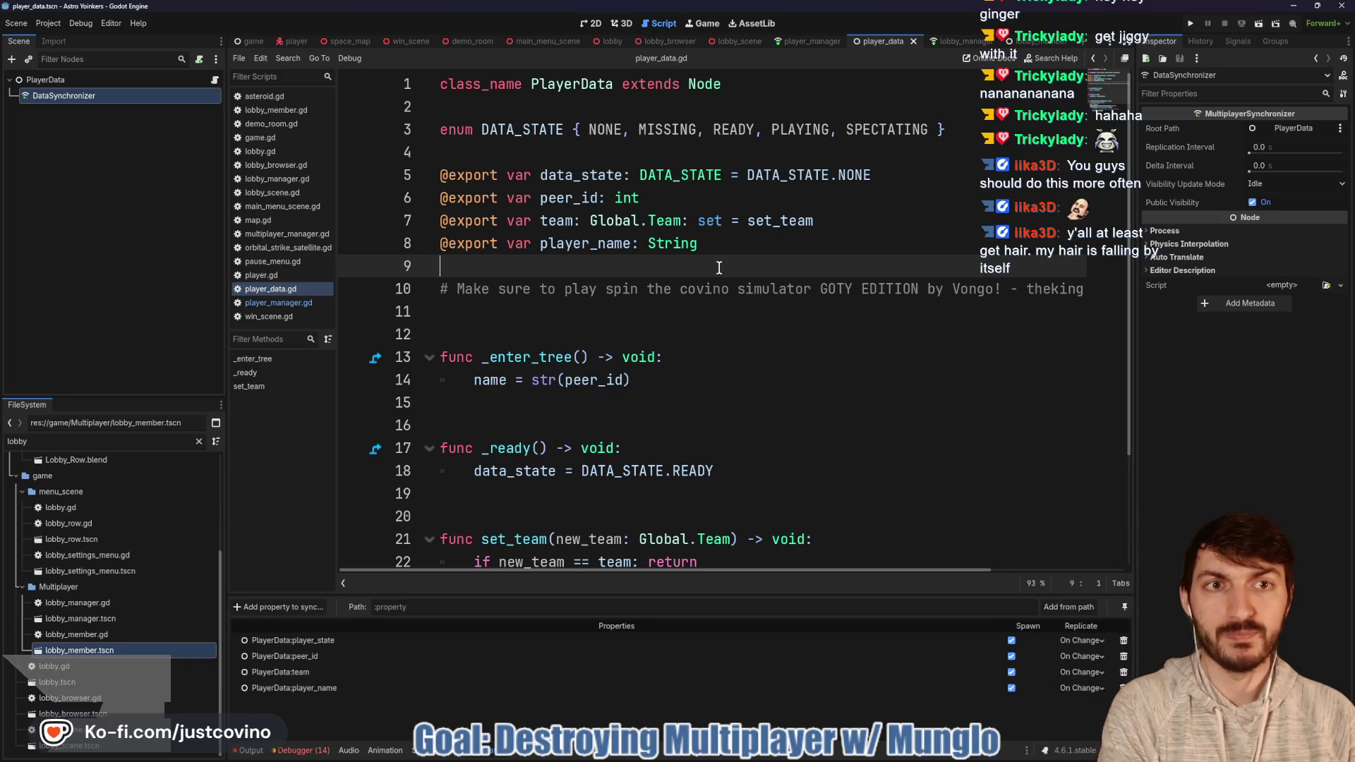
{"action": "left_click", "coordinate": [806, 43]}
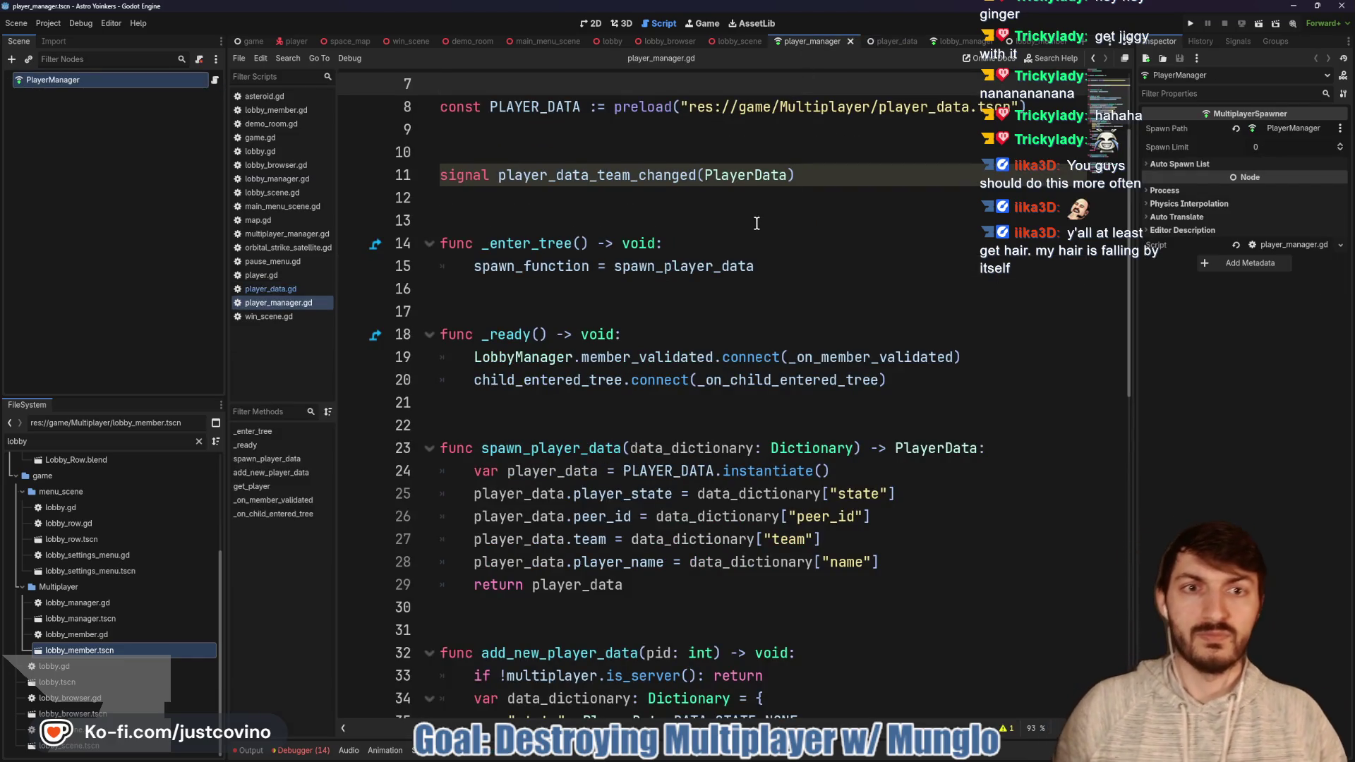
{"action": "left_click", "coordinate": [652, 213]}
{"action": "left_click", "coordinate": [884, 40]}
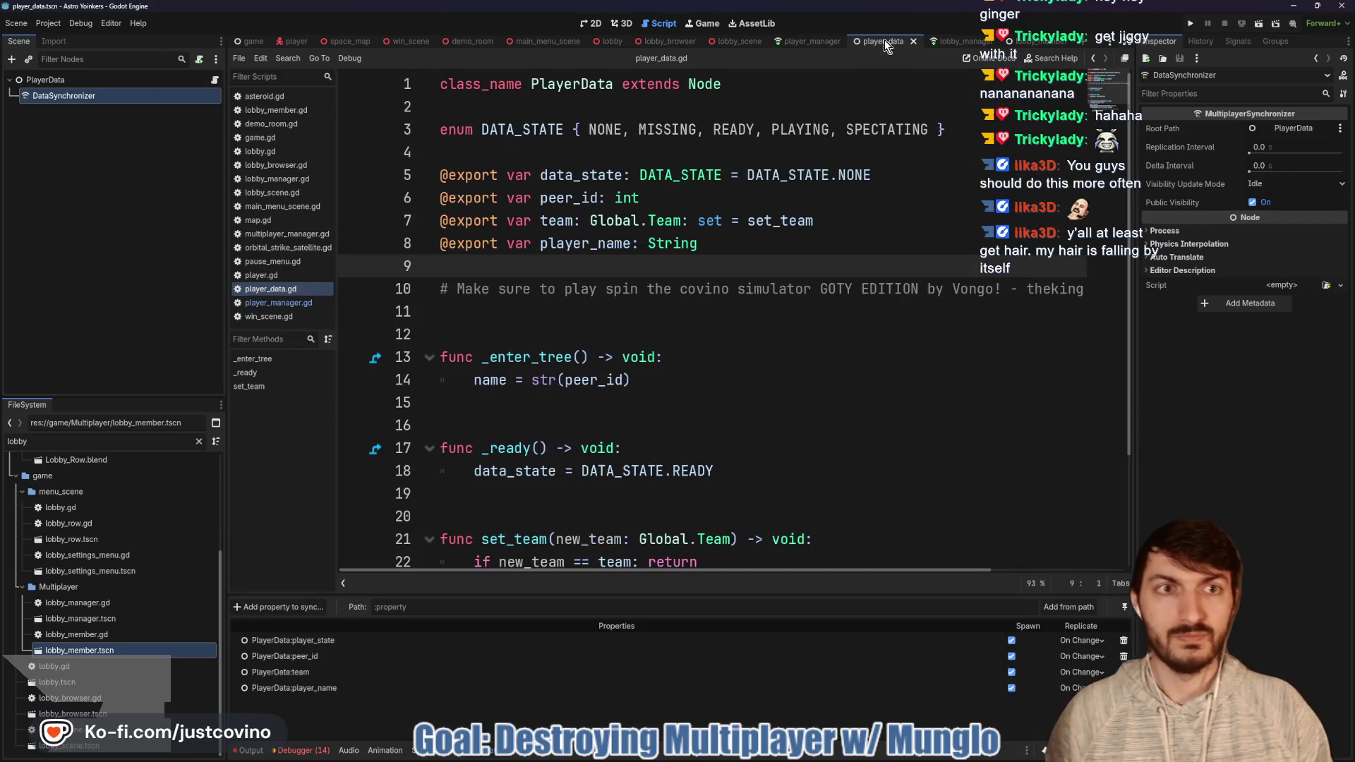
{"action": "left_click", "coordinate": [806, 41]}
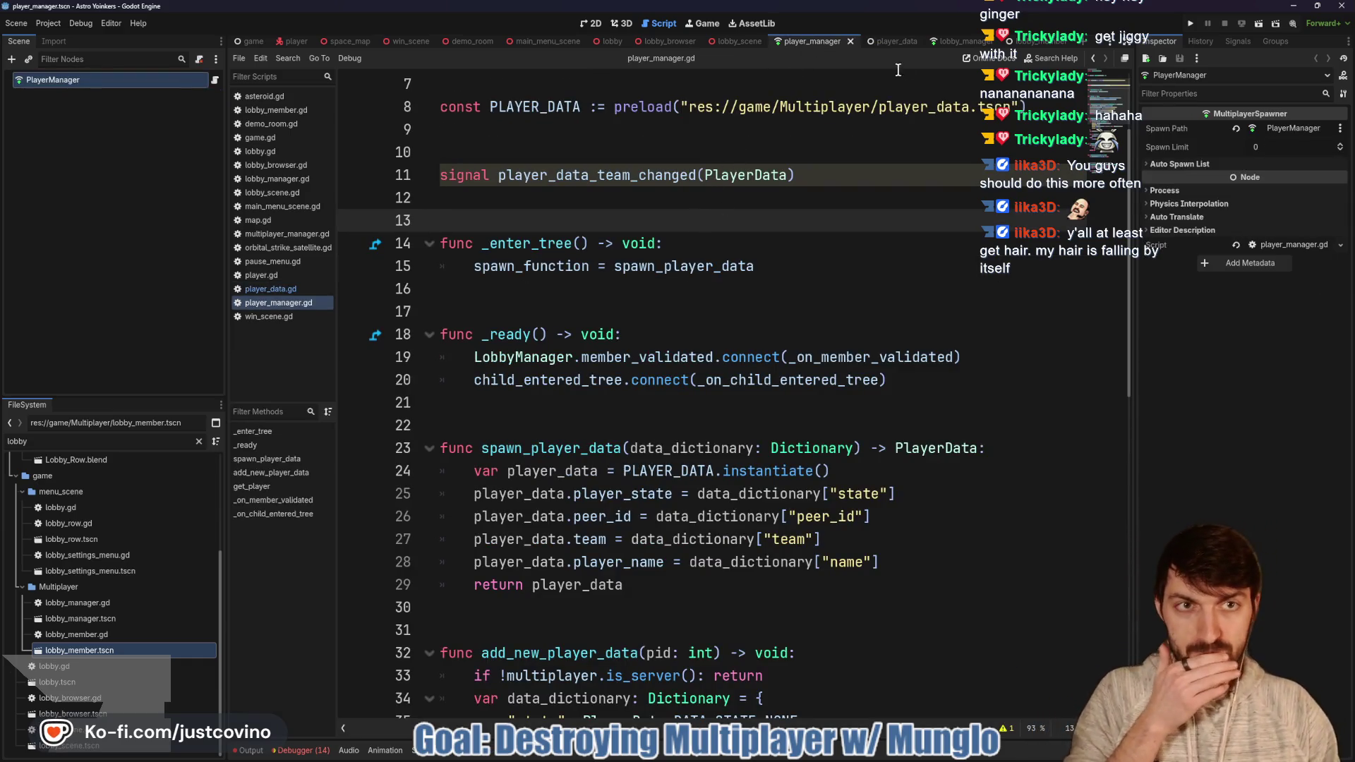
{"action": "left_click", "coordinate": [891, 41]}
{"action": "scroll", "coordinate": [692, 226], "scroll_direction": "down", "scroll_amount": 2}
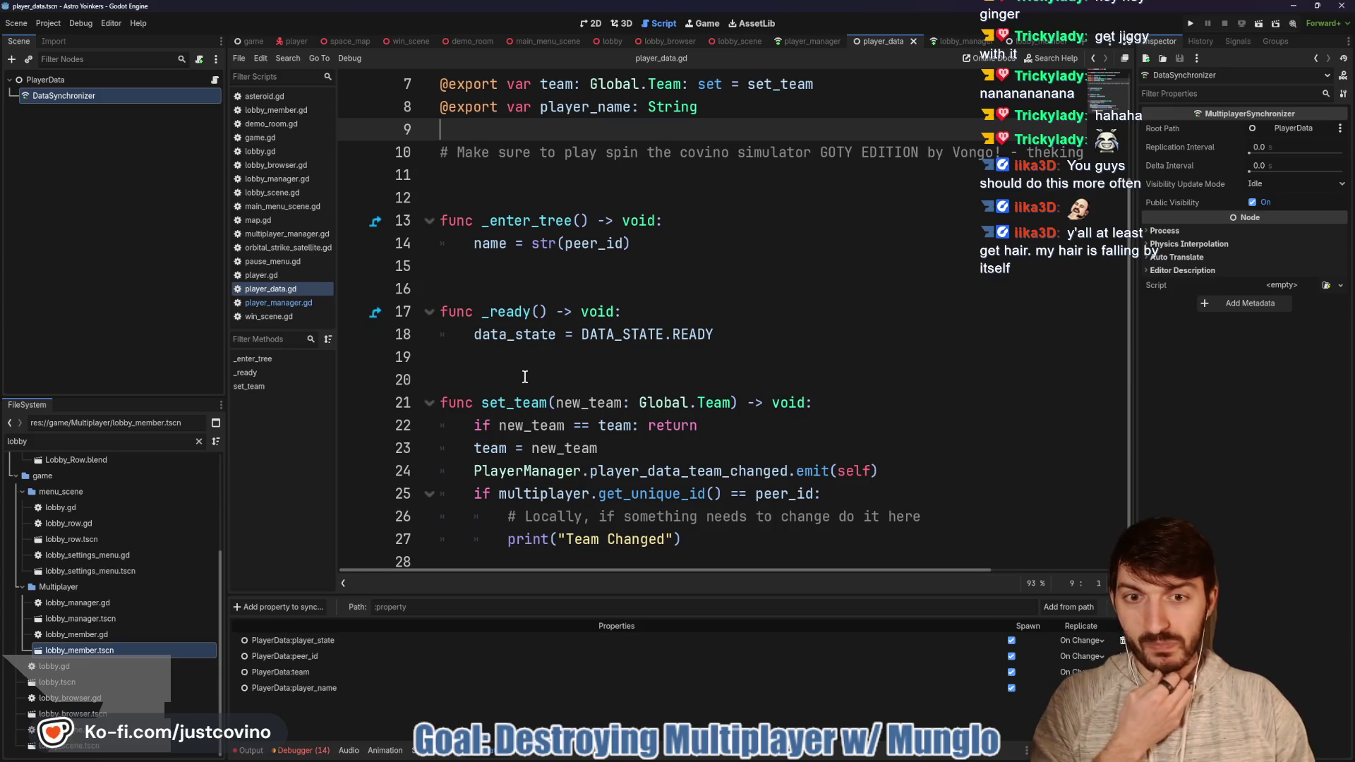
{"action": "scroll", "coordinate": [535, 358], "scroll_direction": "up", "scroll_amount": 2}
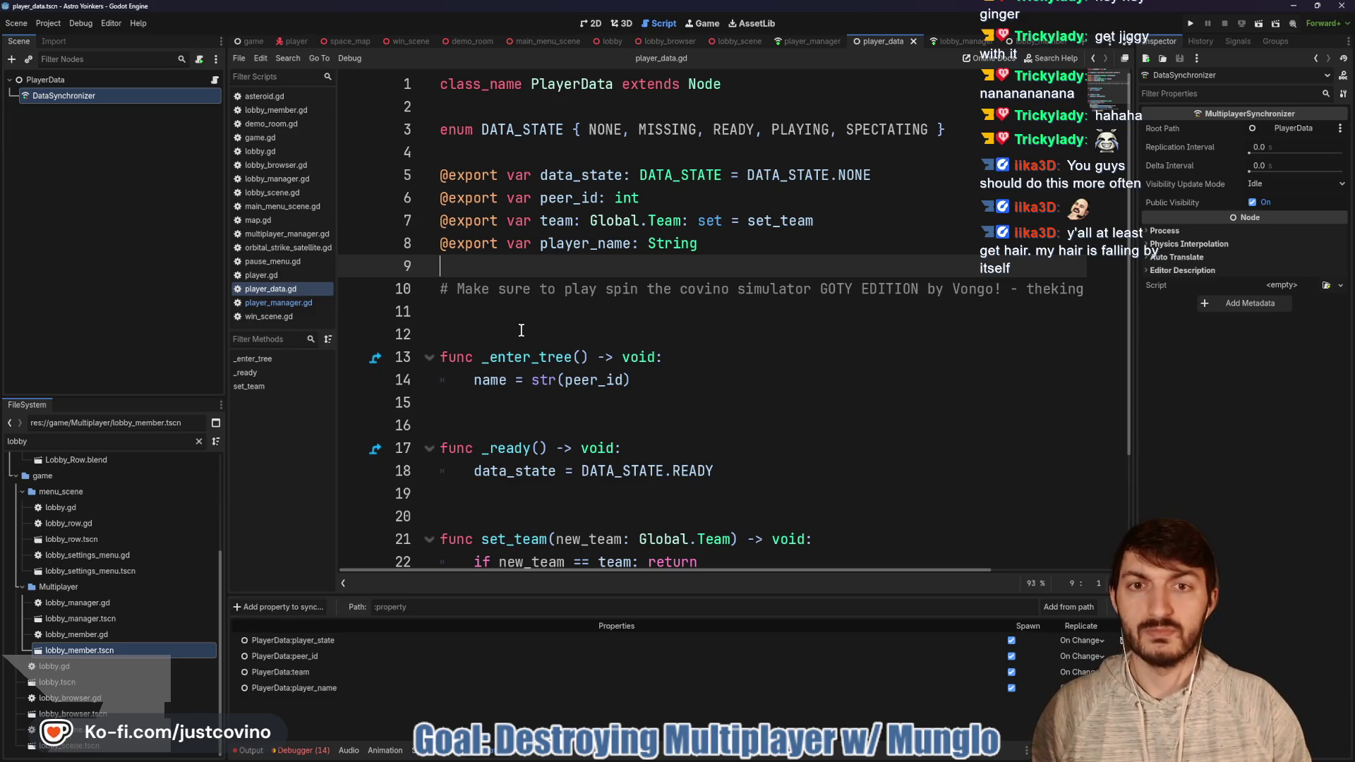
{"action": "left_click", "coordinate": [521, 330]}
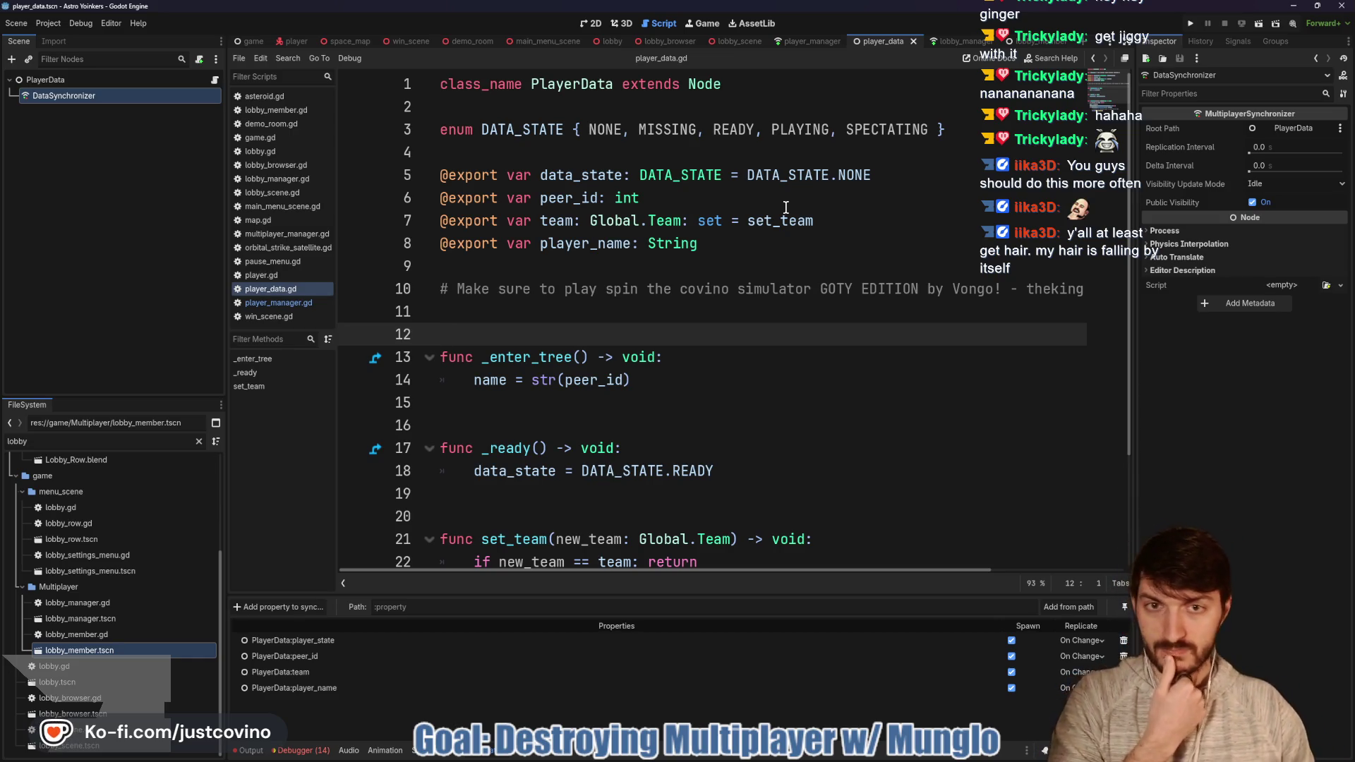
{"action": "left_click", "coordinate": [808, 42]}
{"action": "scroll", "coordinate": [695, 220], "scroll_direction": "down", "scroll_amount": 5}
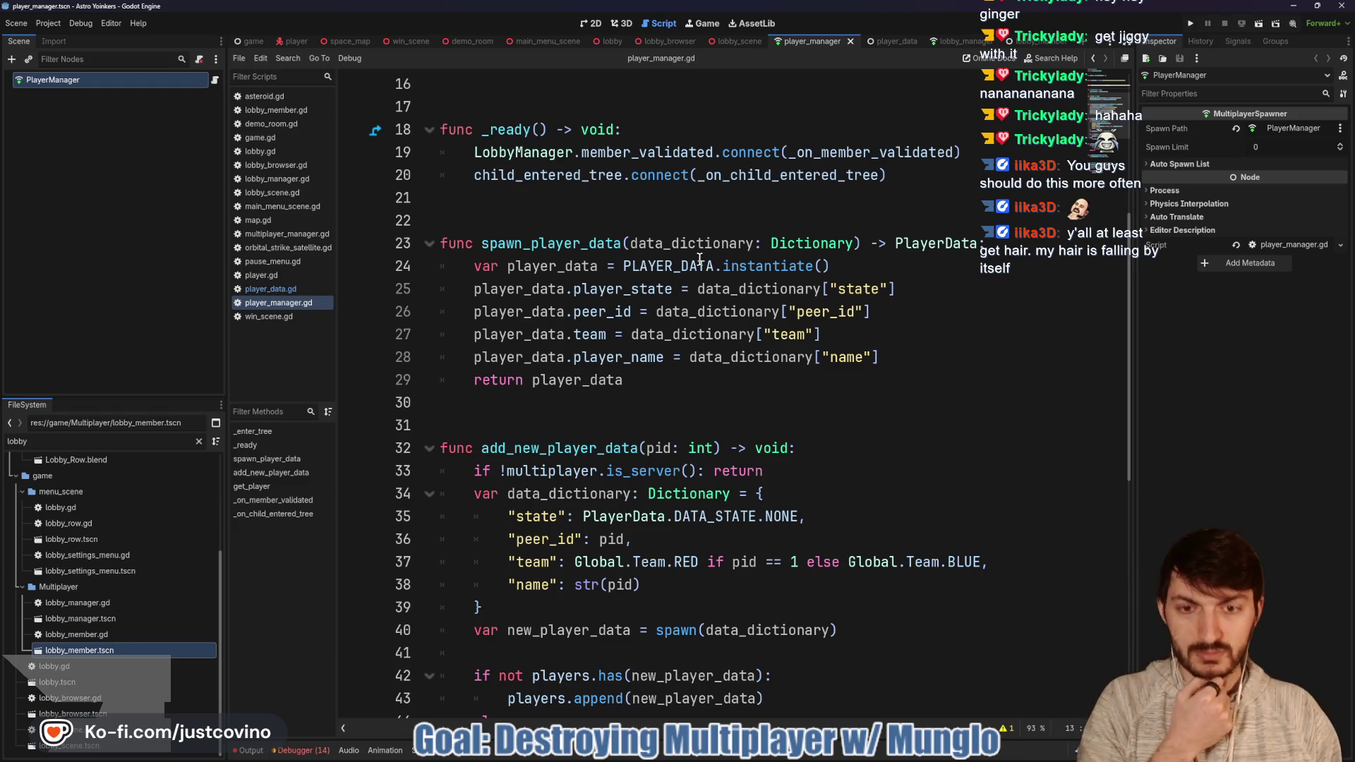
Step: Delete the stray blank line 57 after _on_member_validated in player_manager.gd
{"action": "scroll", "coordinate": [700, 258], "scroll_direction": "down", "scroll_amount": 4}
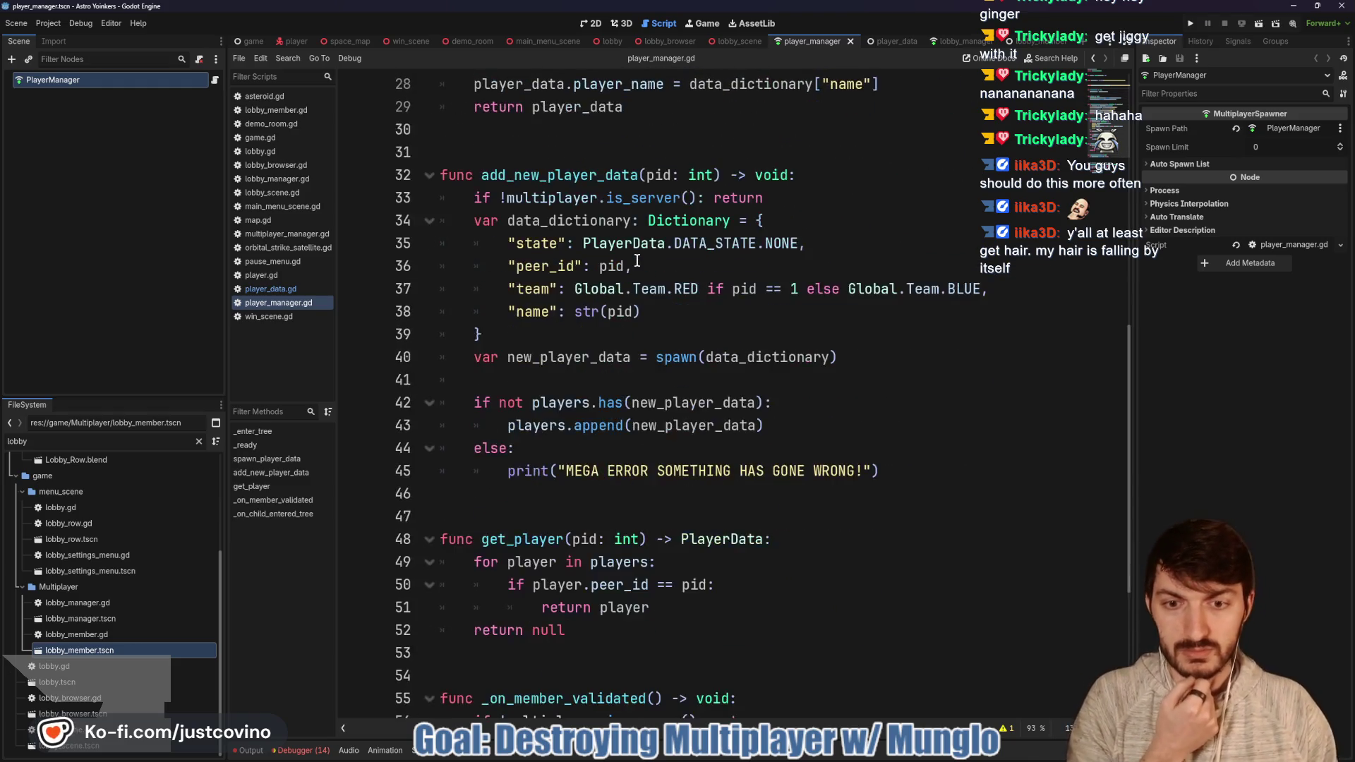
{"action": "scroll", "coordinate": [637, 263], "scroll_direction": "down", "scroll_amount": 2}
{"action": "scroll", "coordinate": [638, 268], "scroll_direction": "down", "scroll_amount": 2}
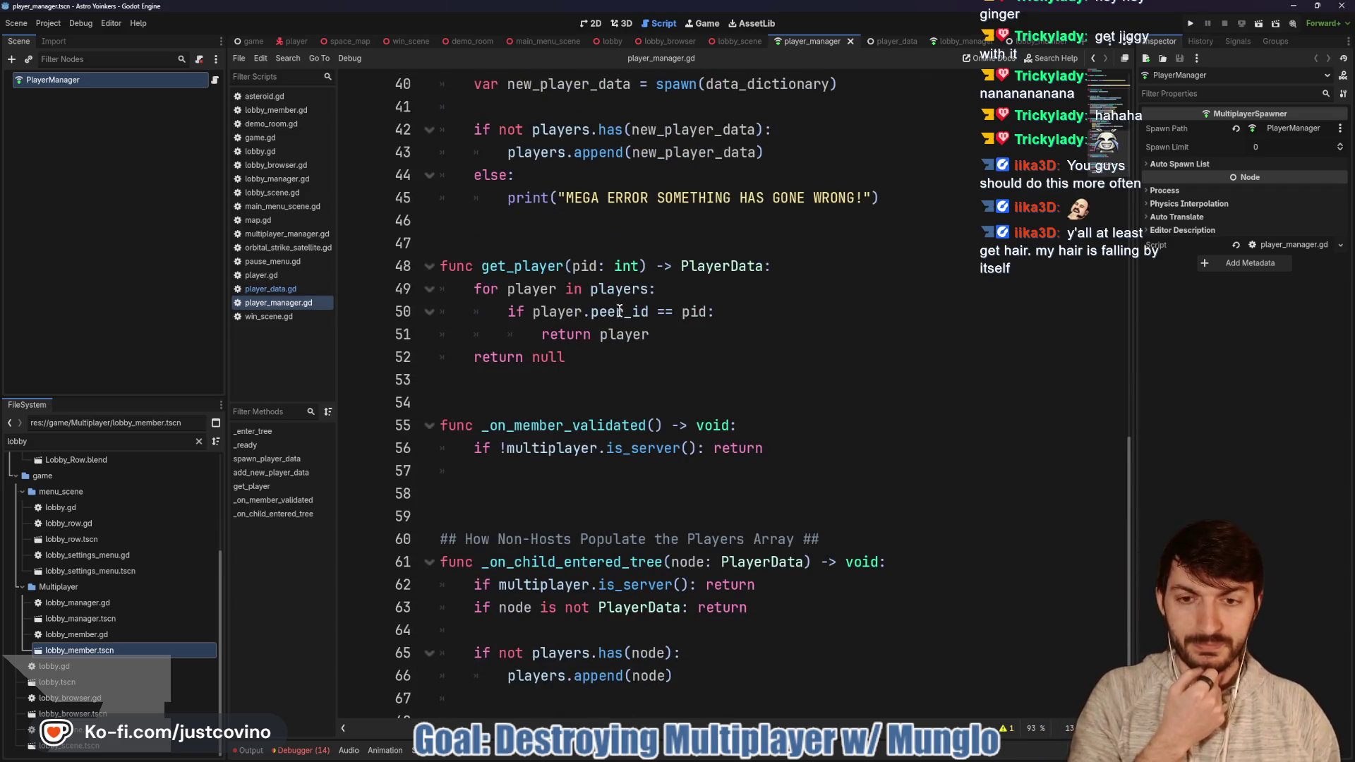
{"action": "left_click", "coordinate": [477, 454]}
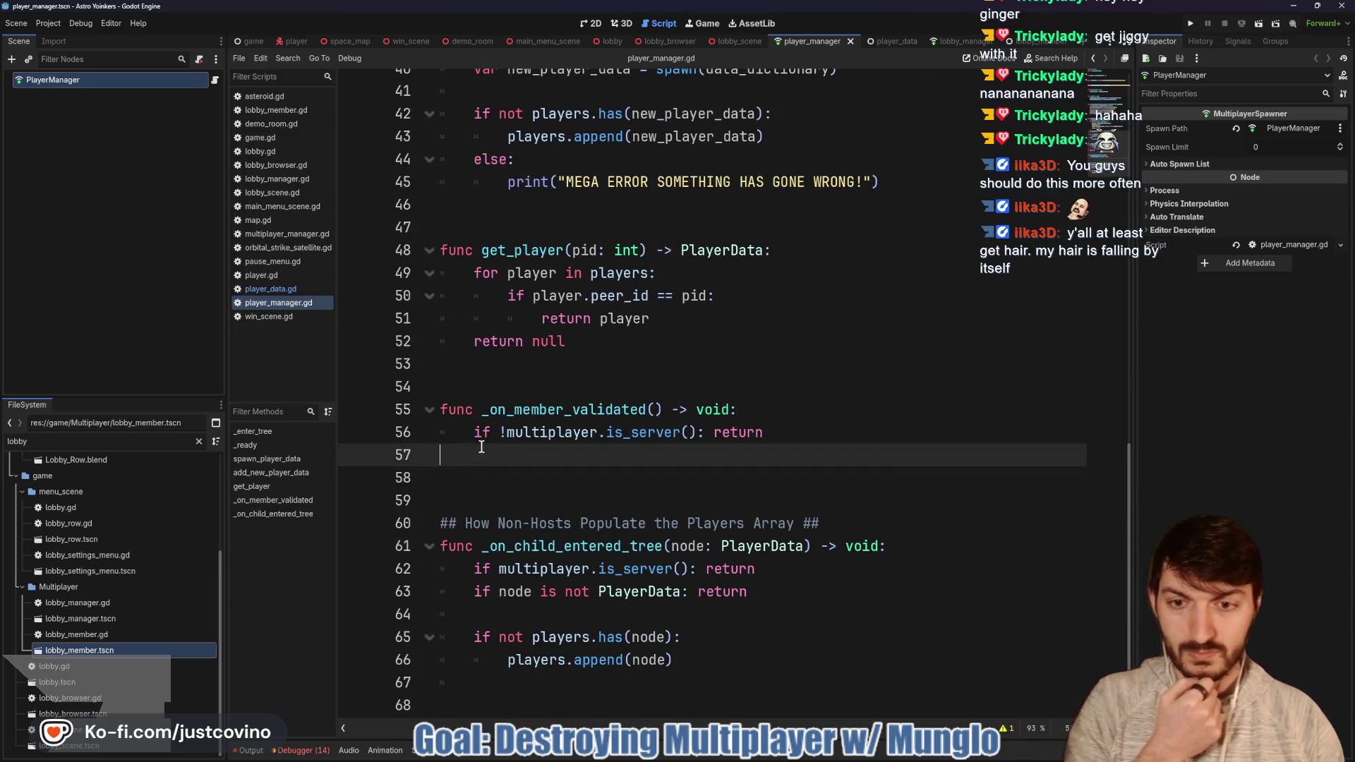
{"action": "key", "text": "BackSpace"}
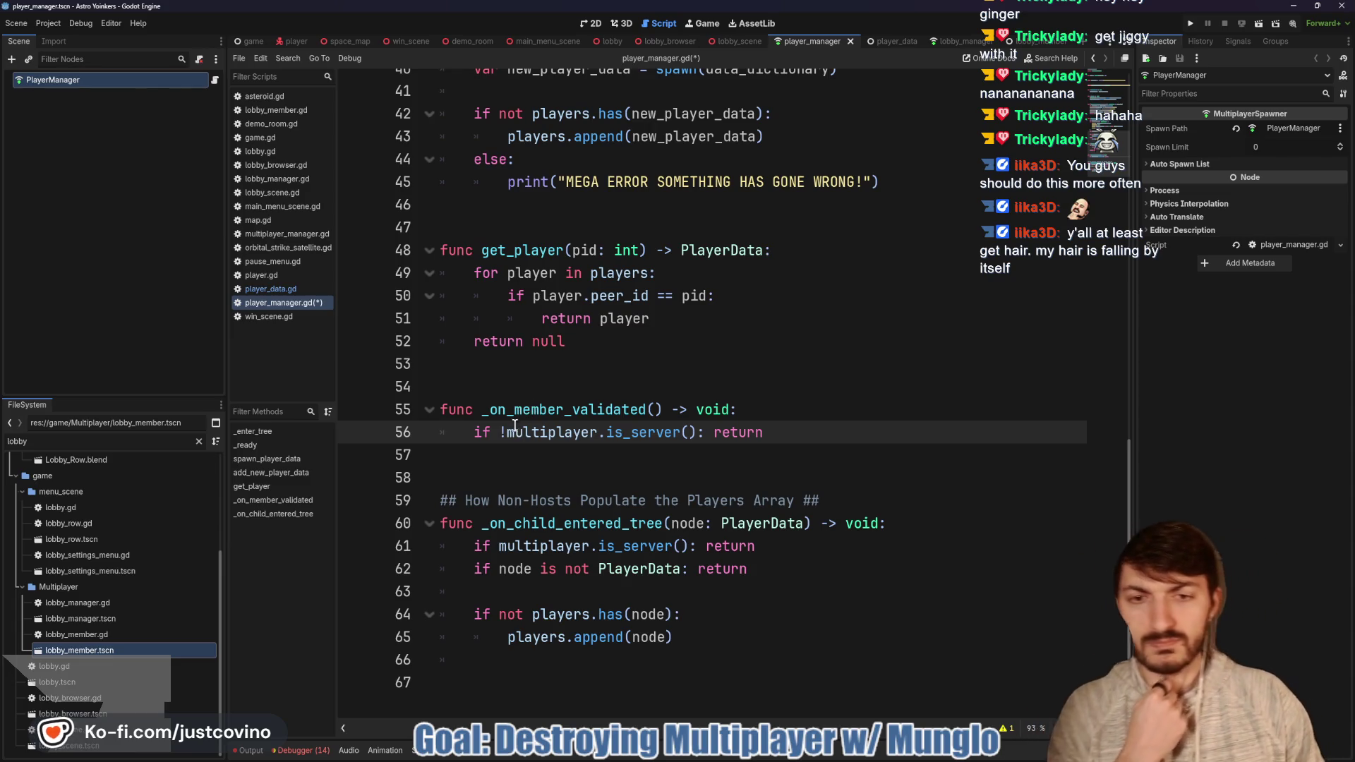
Step: Save player_manager.gd and open player_spawner.gd from the space_map scene
{"action": "left_click", "coordinate": [515, 370]}
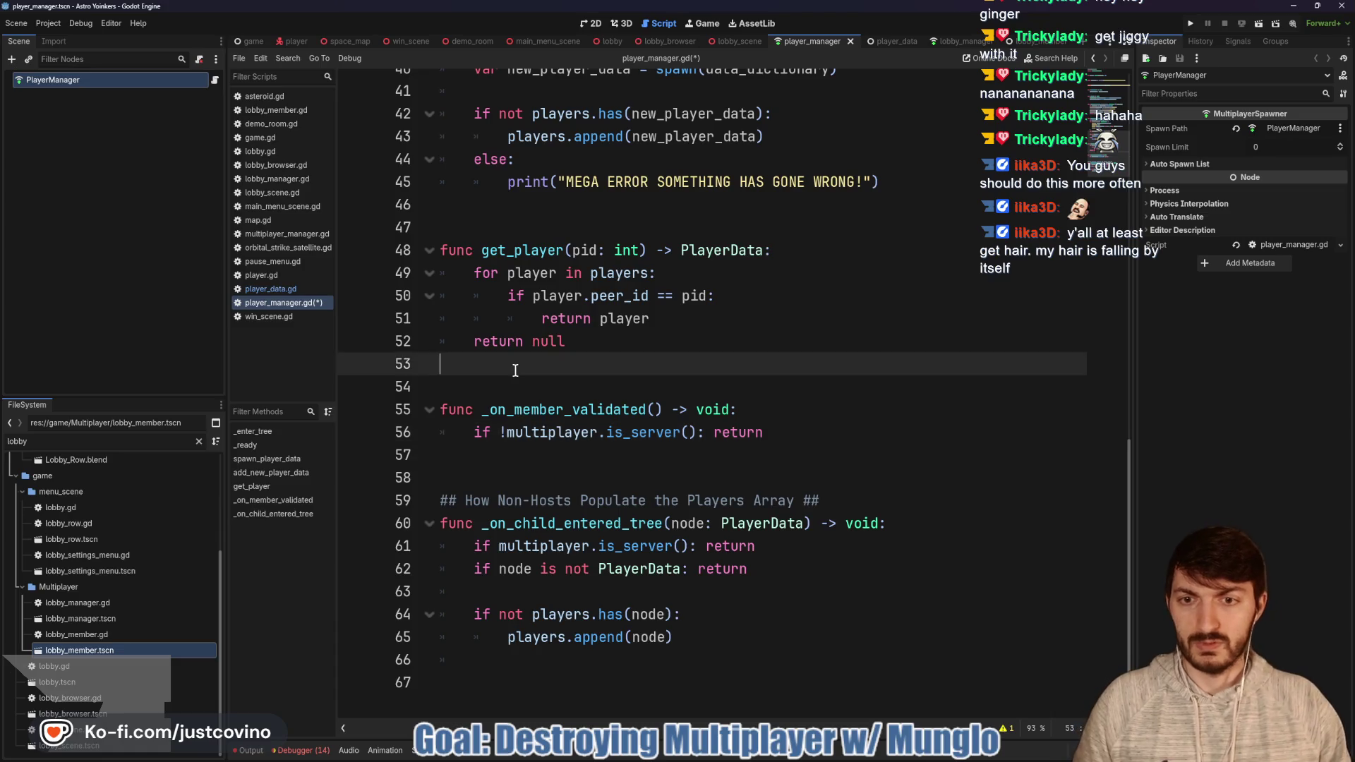
{"action": "key", "text": "ctrl+s"}
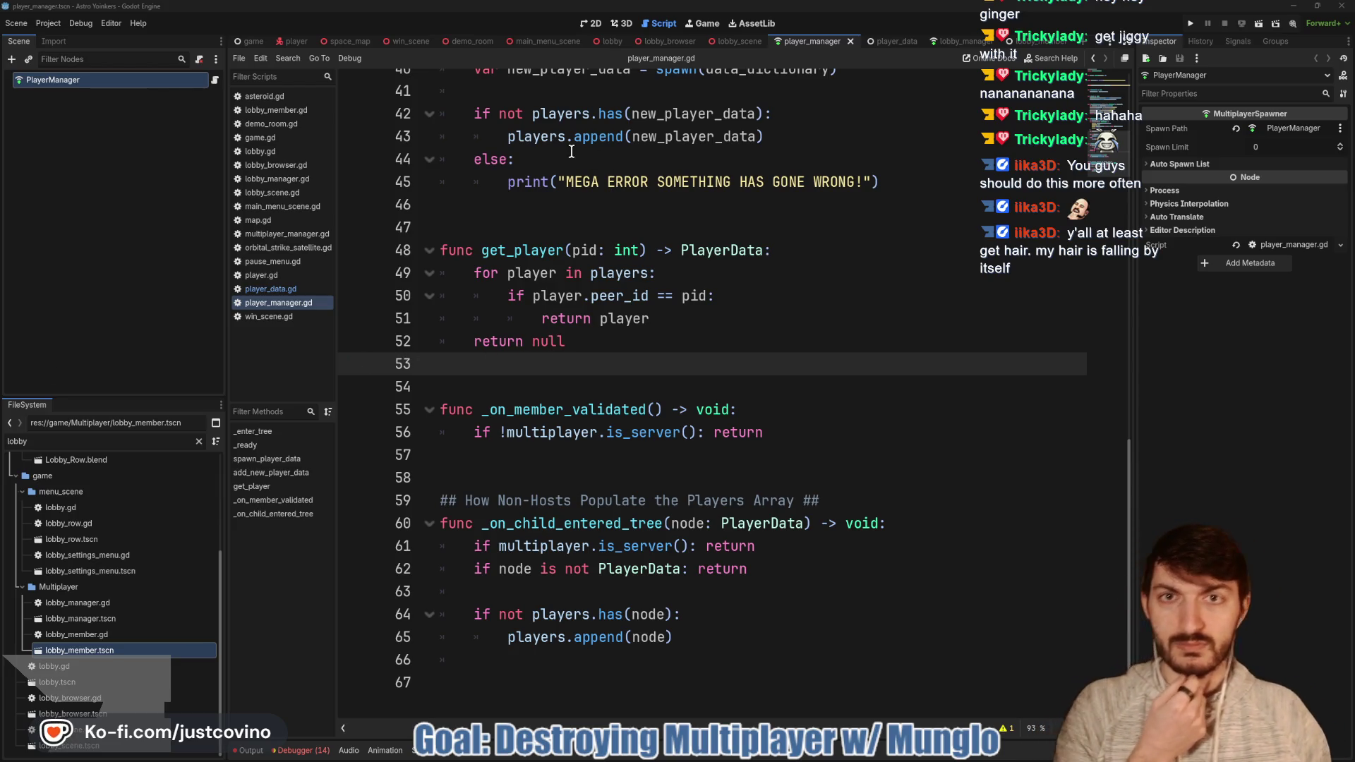
{"action": "left_click", "coordinate": [362, 41]}
{"action": "left_click", "coordinate": [210, 160]}
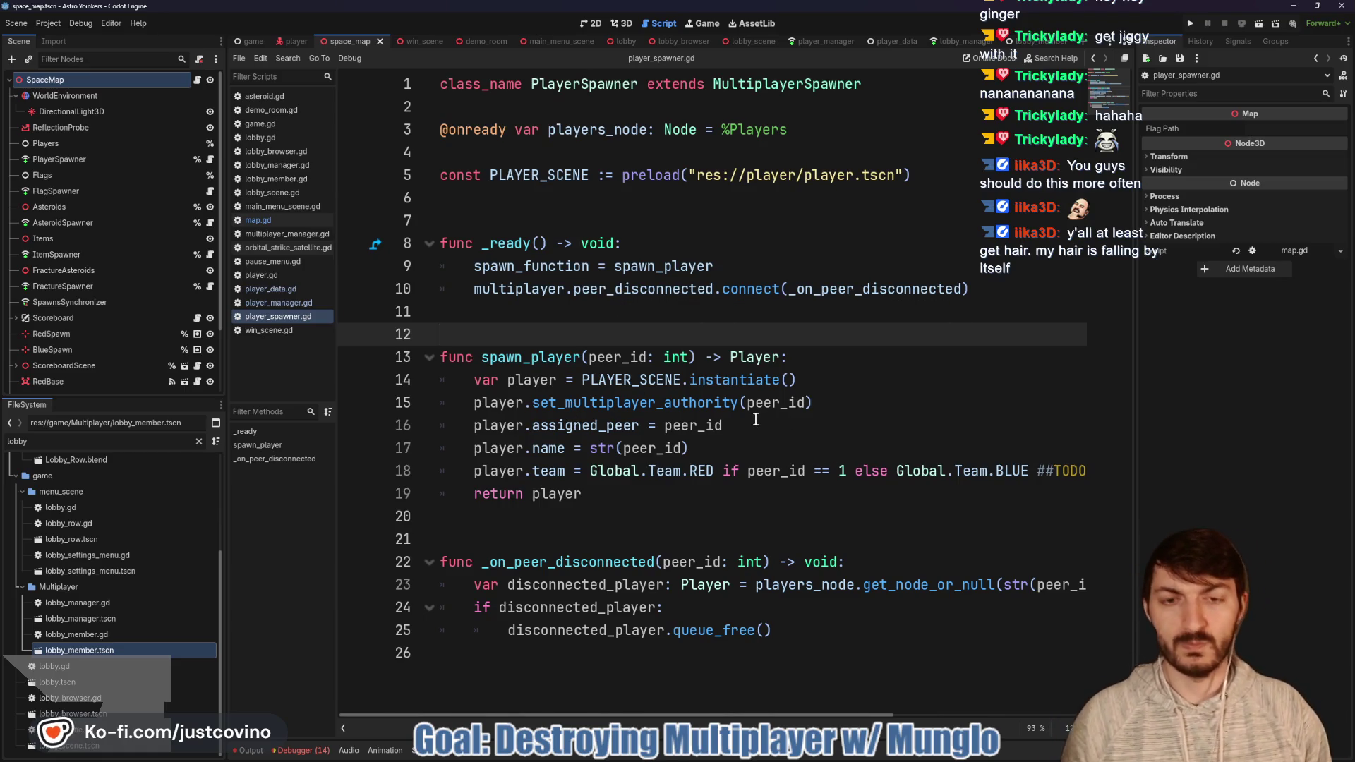
{"action": "left_click", "coordinate": [826, 45]}
{"action": "left_click", "coordinate": [632, 253]}
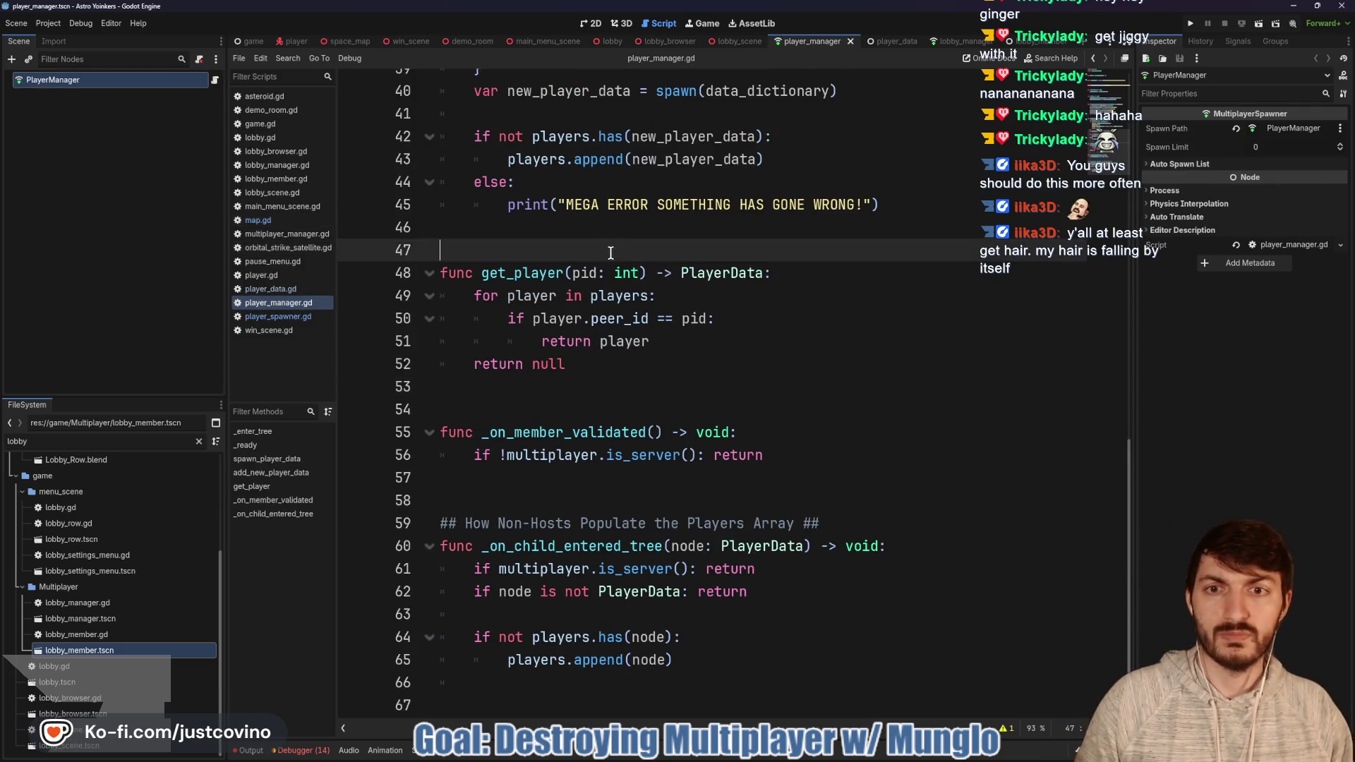
{"action": "left_click", "coordinate": [346, 41]}
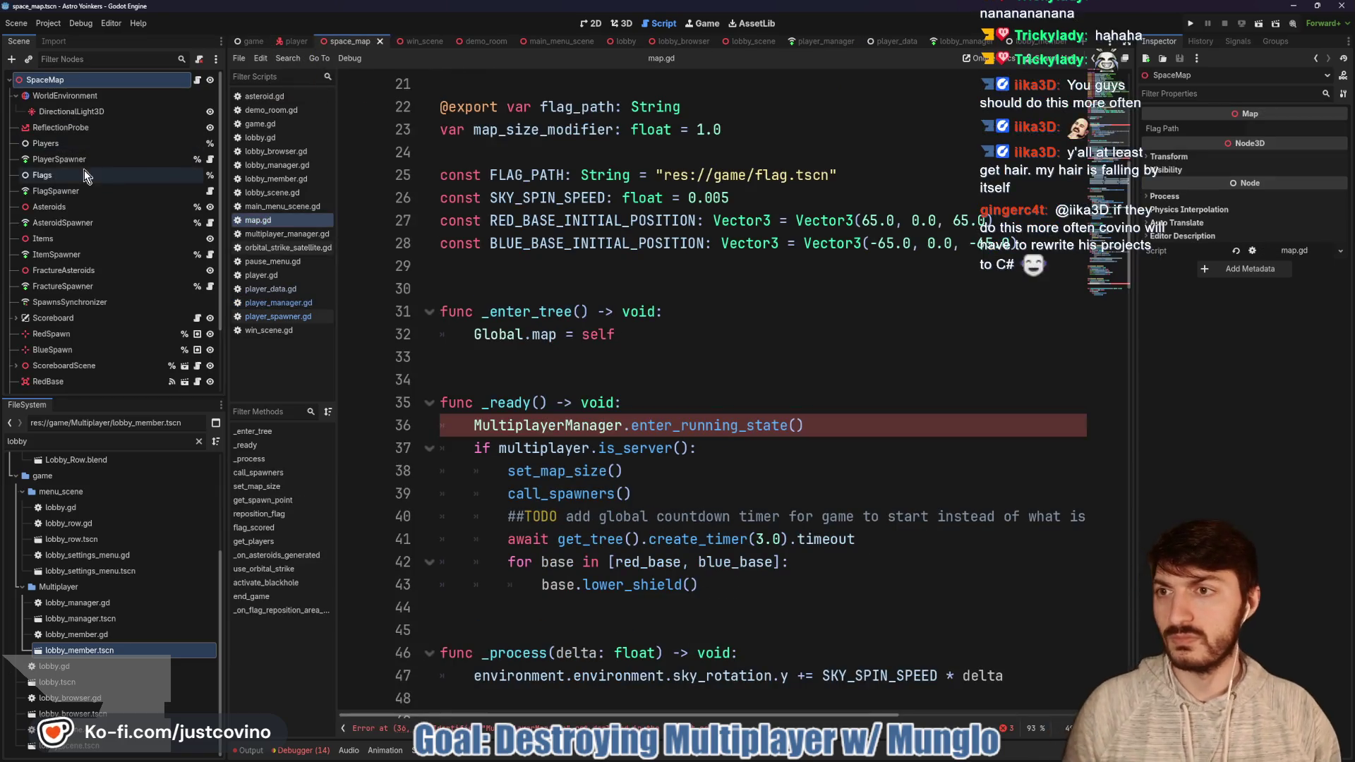
{"action": "left_click", "coordinate": [77, 159]}
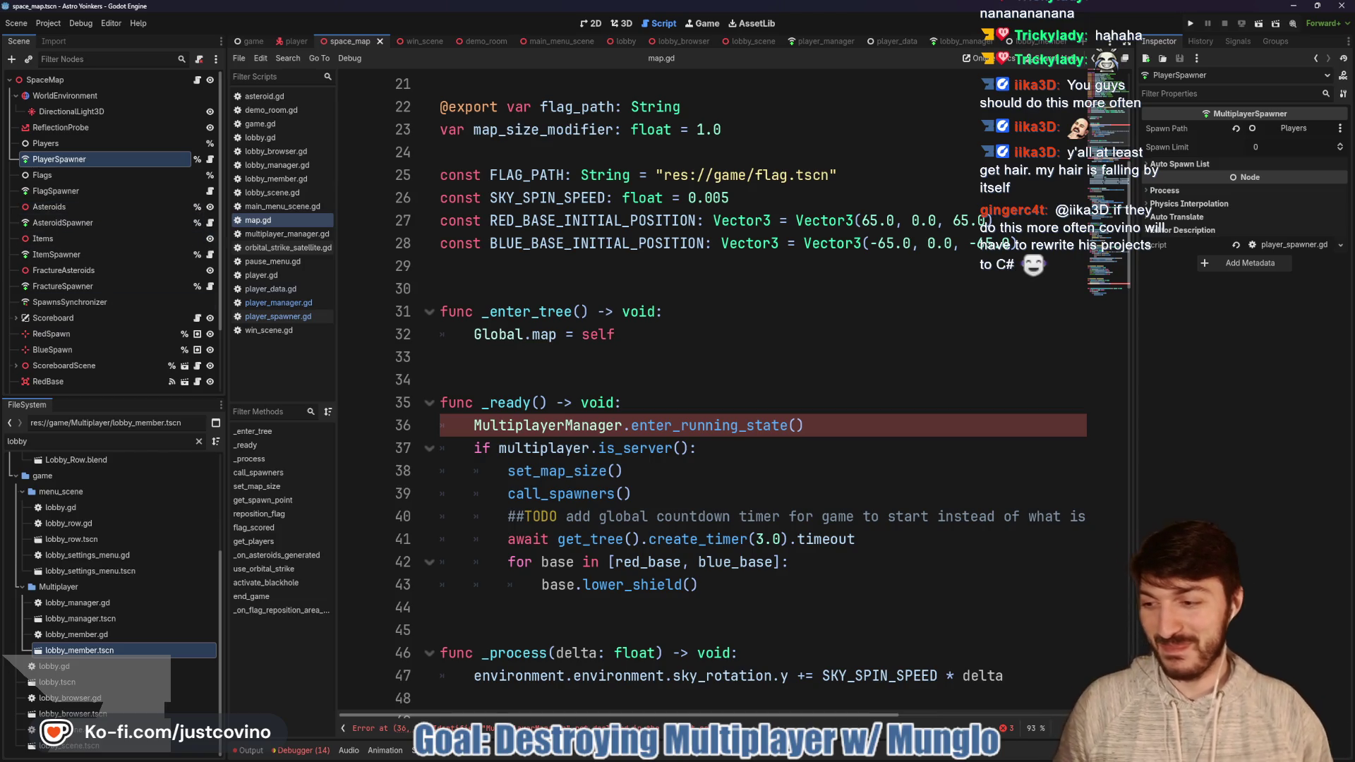
{"action": "left_click", "coordinate": [210, 158]}
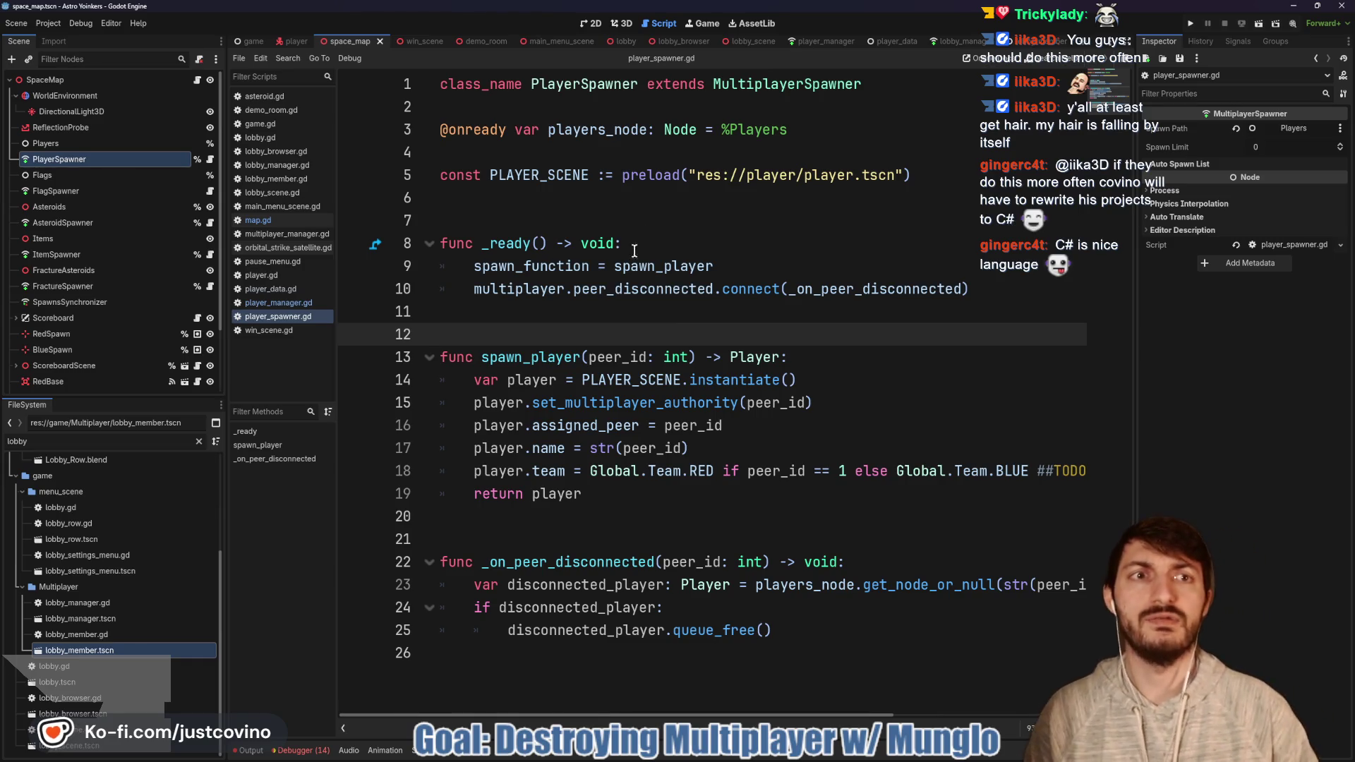
{"action": "left_click", "coordinate": [893, 41]}
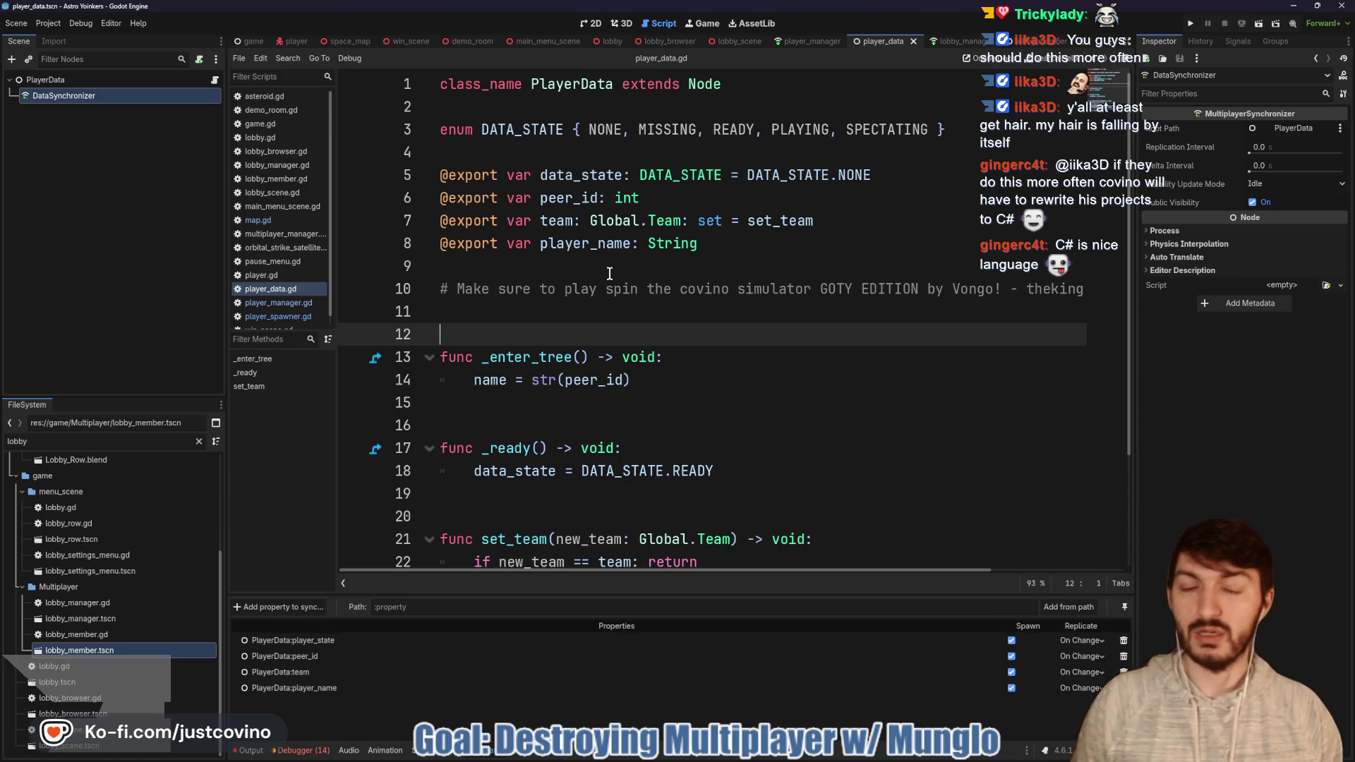
Step: Place the caret on line 9 of player_data.gd
{"action": "left_click", "coordinate": [610, 274]}
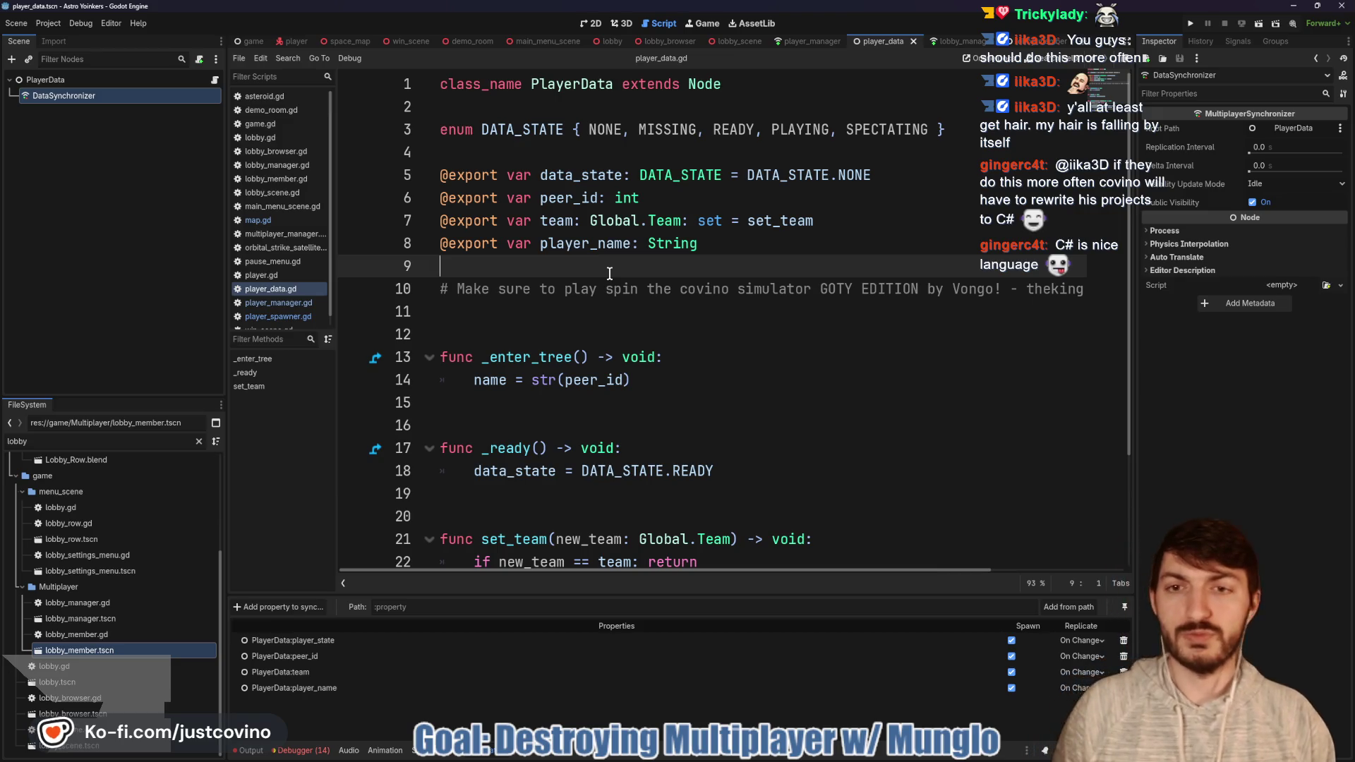